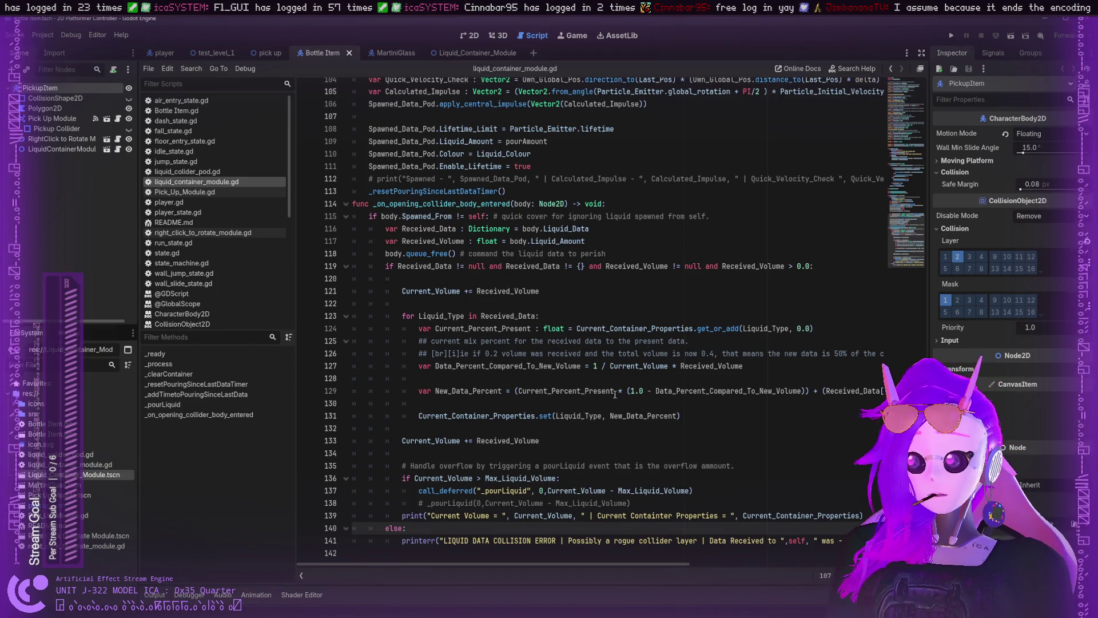
Inspect line 124's get_or_add call and the uses of Current_Container_Properties and Current_Percent_Present
left_click(441, 128)
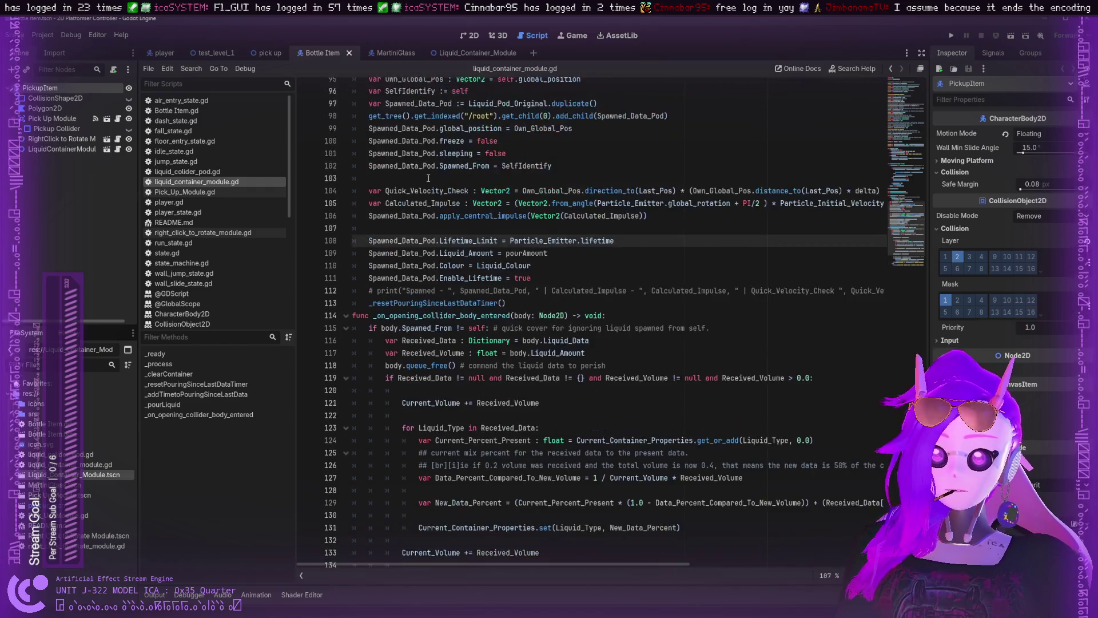
double_click(502, 327)
left_click(611, 328)
double_click(643, 328)
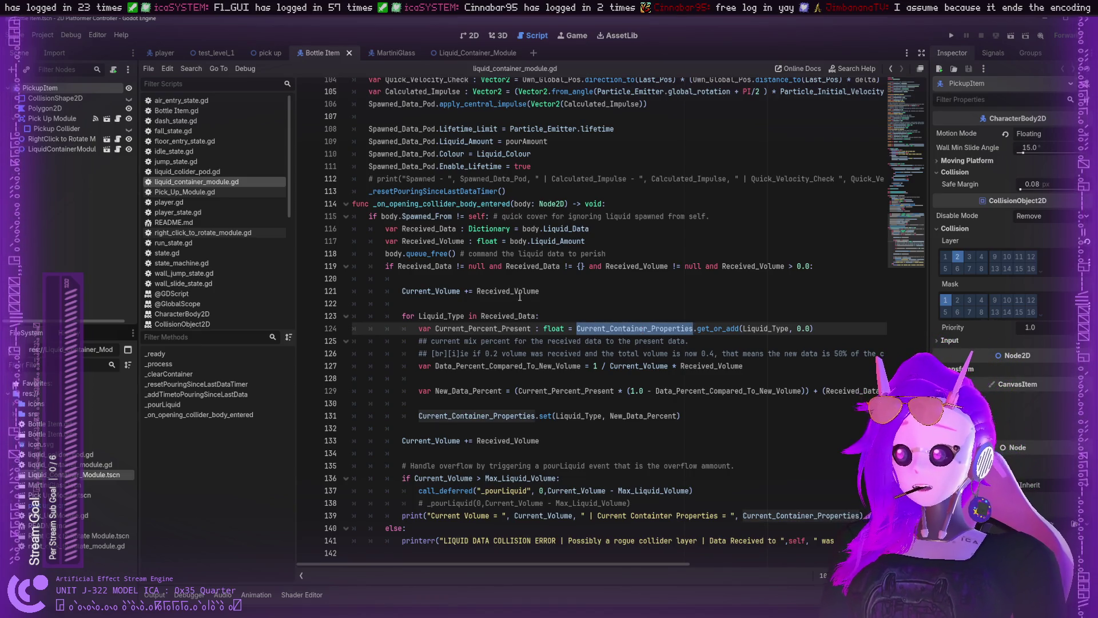
left_click(771, 378)
double_click(717, 329)
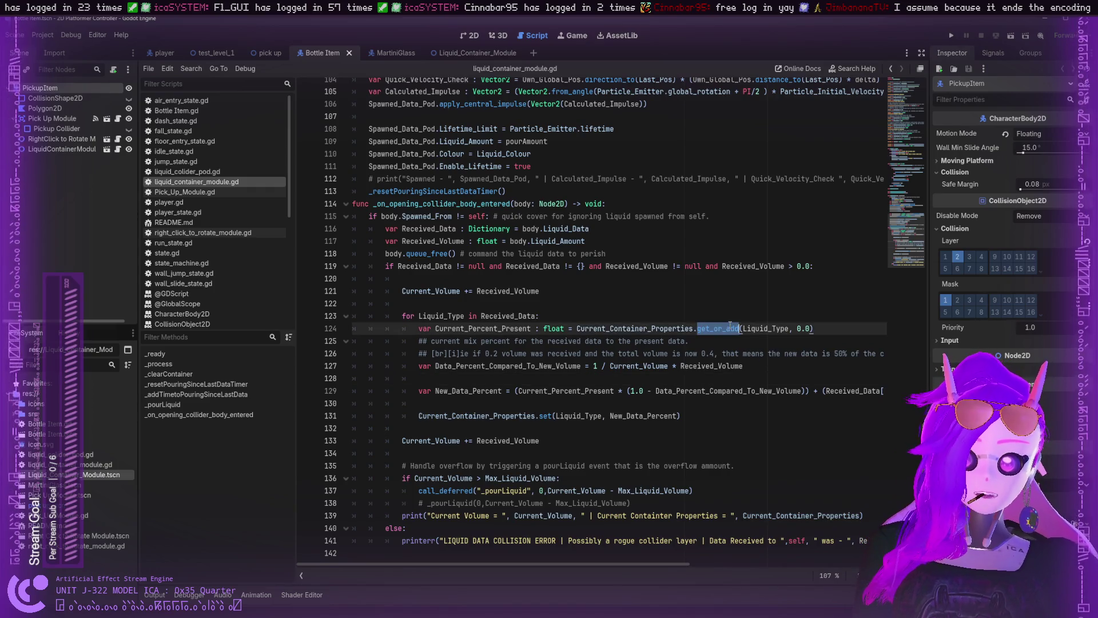
double_click(799, 328)
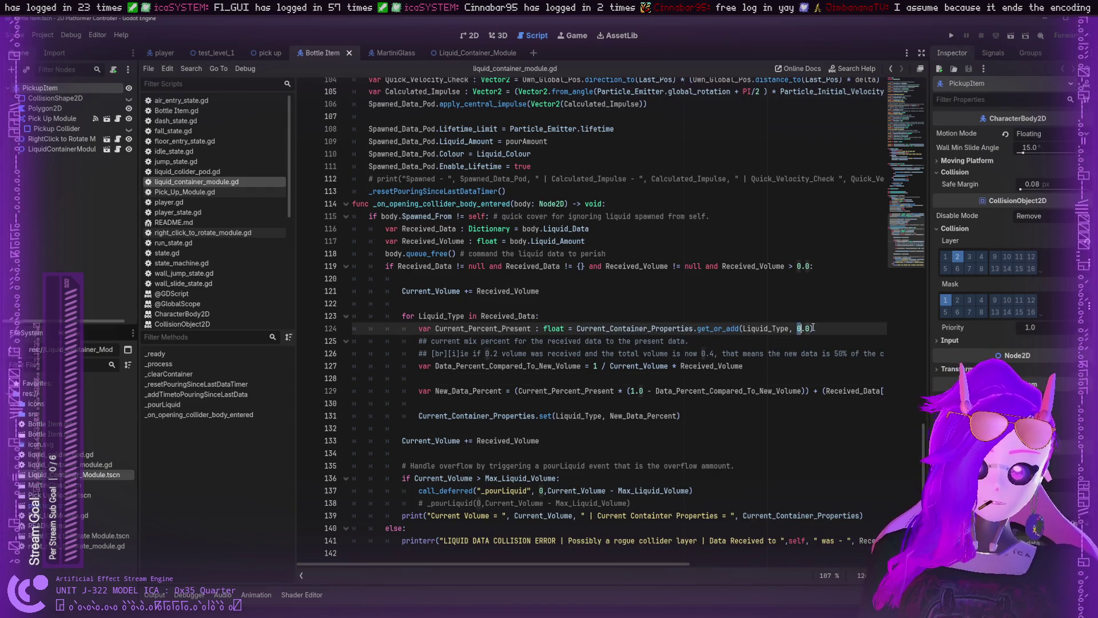
double_click(830, 515)
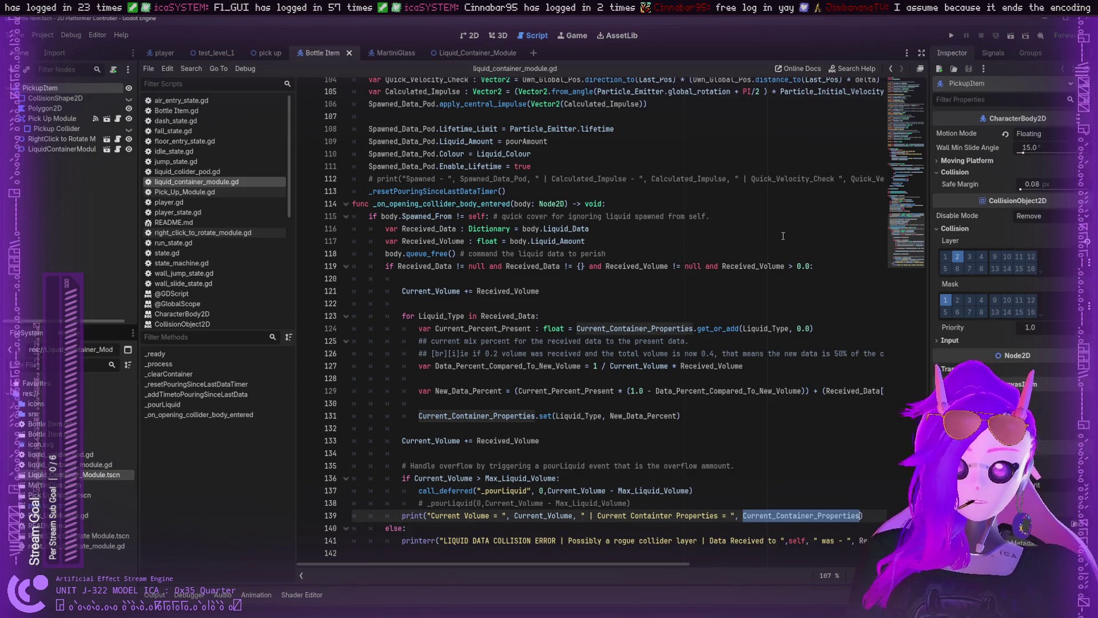
Select the received-liquid handling block from line 116, then switch to the MartiniGlass scene
left_click(629, 228)
mouse_move(522, 228)
left_mouse_down()
mouse_move(543, 291)
mouse_move(881, 390)
mouse_move(608, 297)
mouse_move(589, 241)
mouse_move(812, 328)
mouse_move(543, 377)
left_mouse_up()
left_click(394, 53)
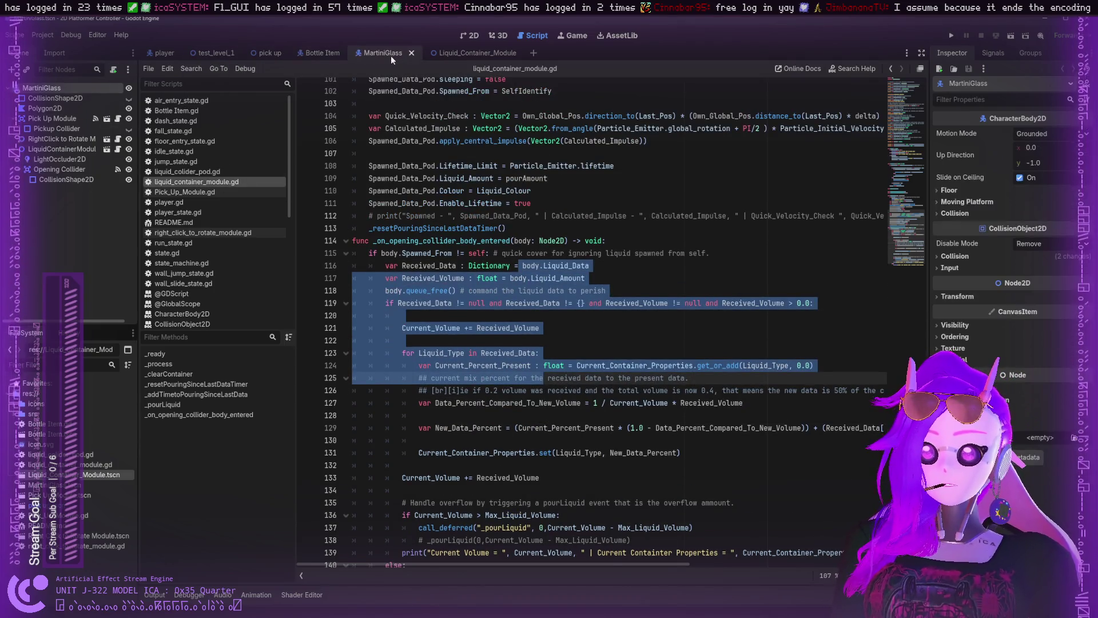
Set the MartiniGlass liquid container module's Max Liquid Volume to 400
left_click(66, 151)
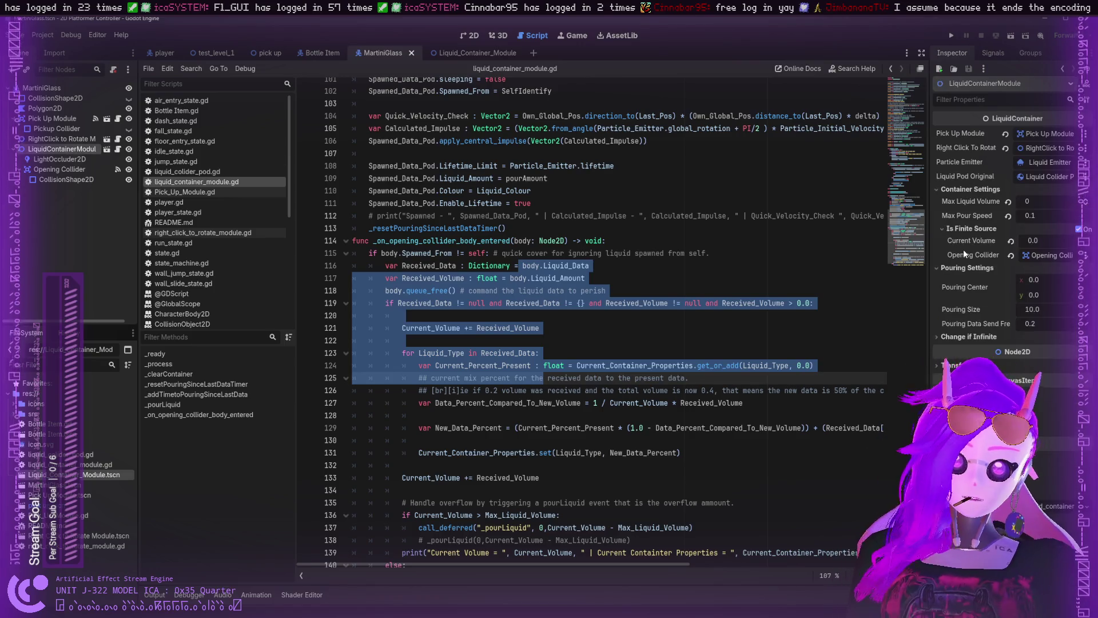
left_click(1038, 201)
type("1500")
key("Return")
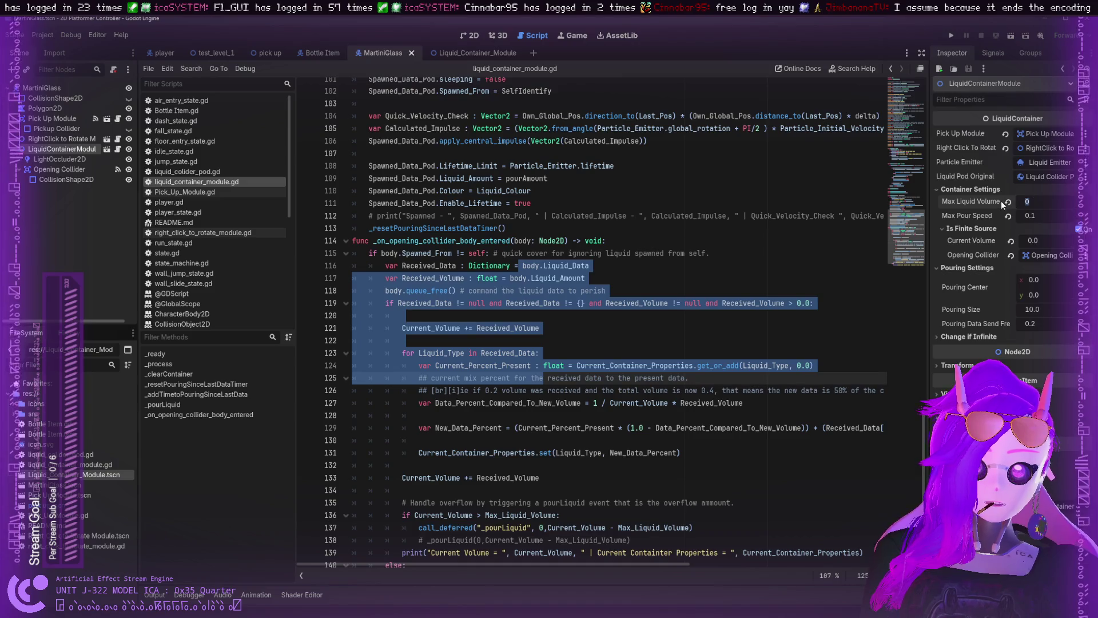
left_click(1052, 200)
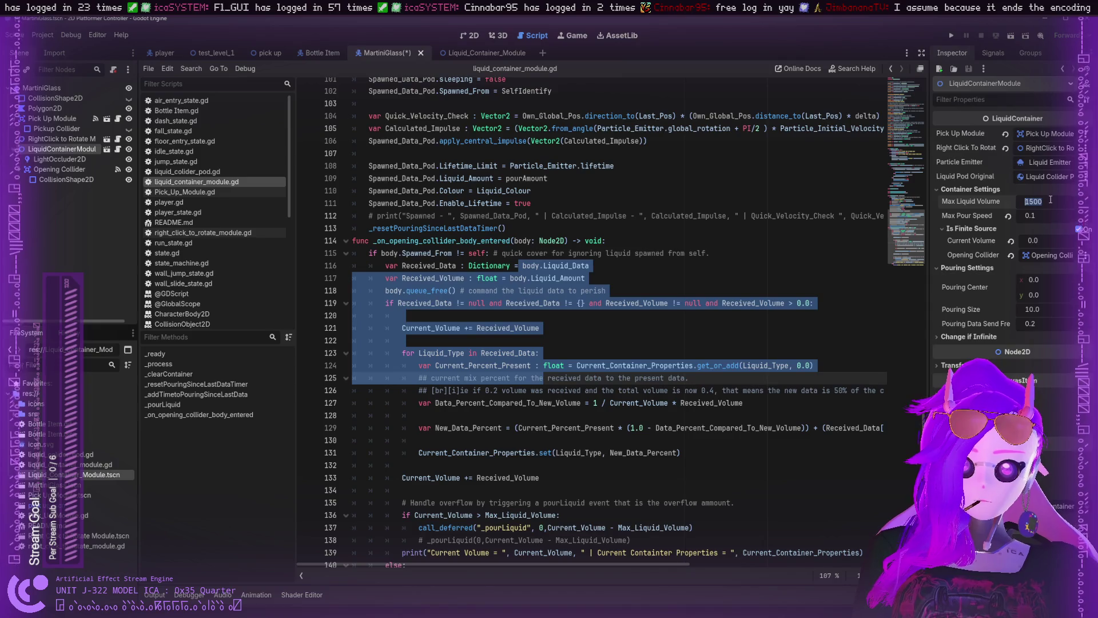
type("300")
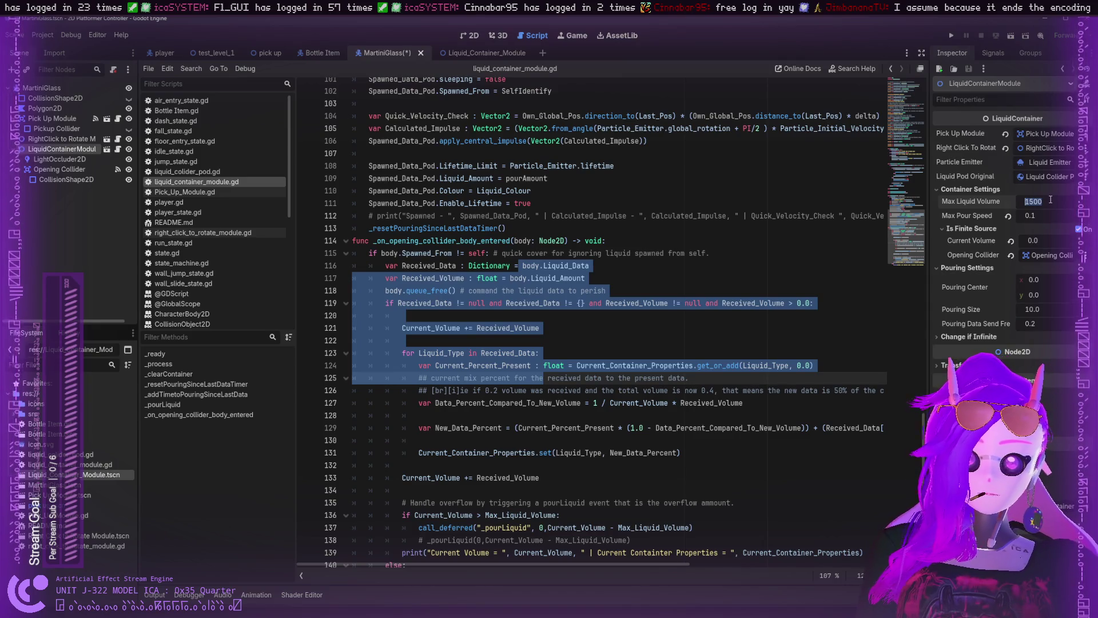
left_click_drag(1050, 199, 1020, 198)
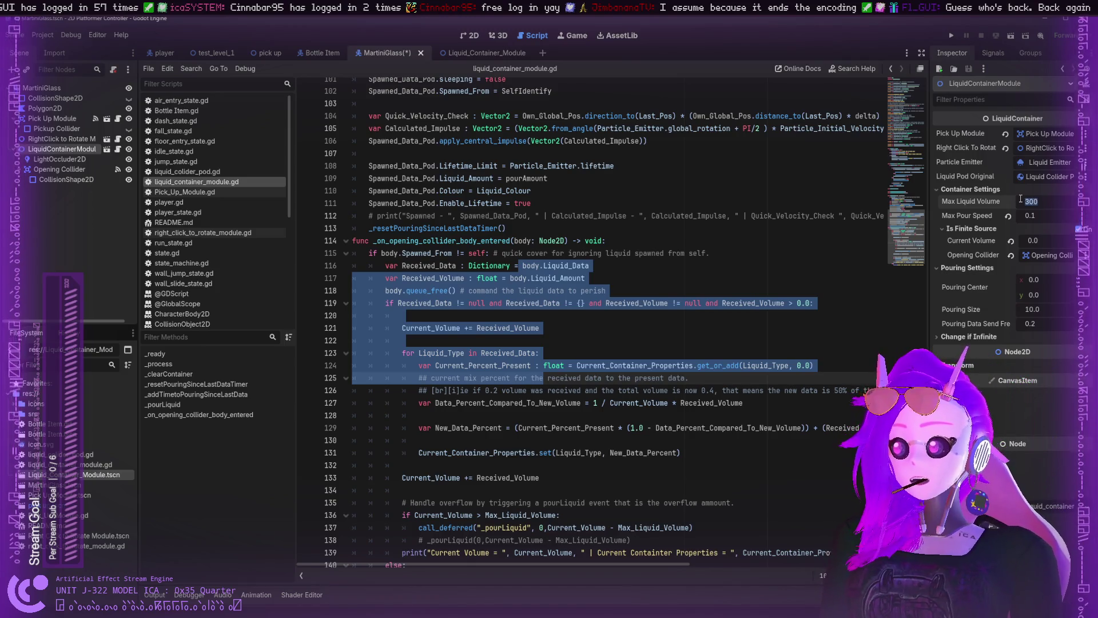
type("400")
key("Return")
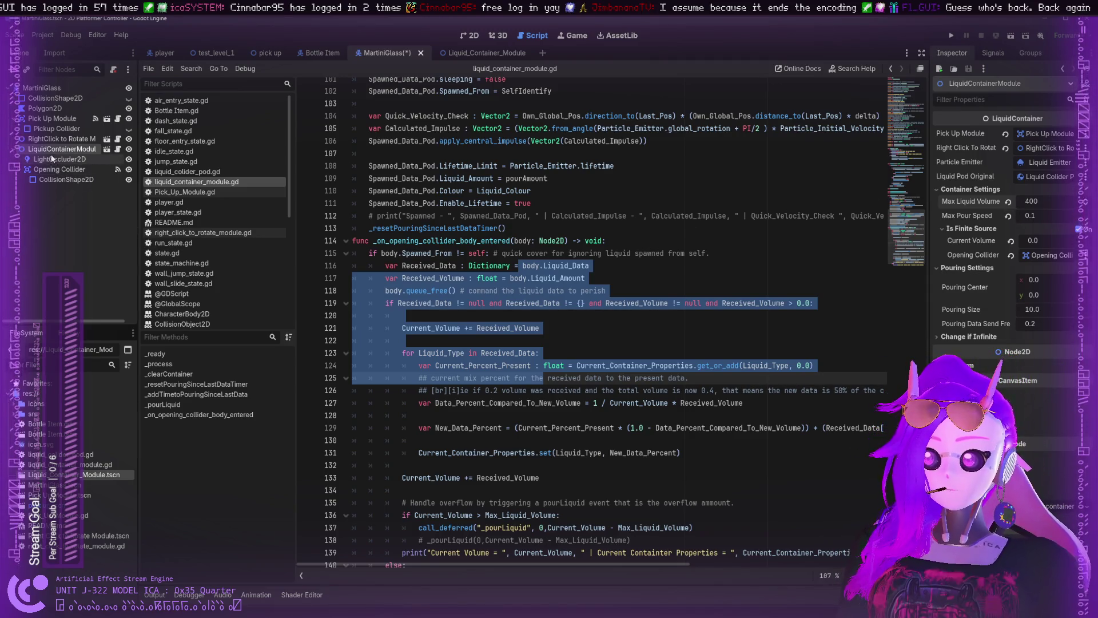
Set Max Pour Speed to 100, save the MartiniGlass scene, and move to Bottle Item
left_click(1042, 214)
type("100")
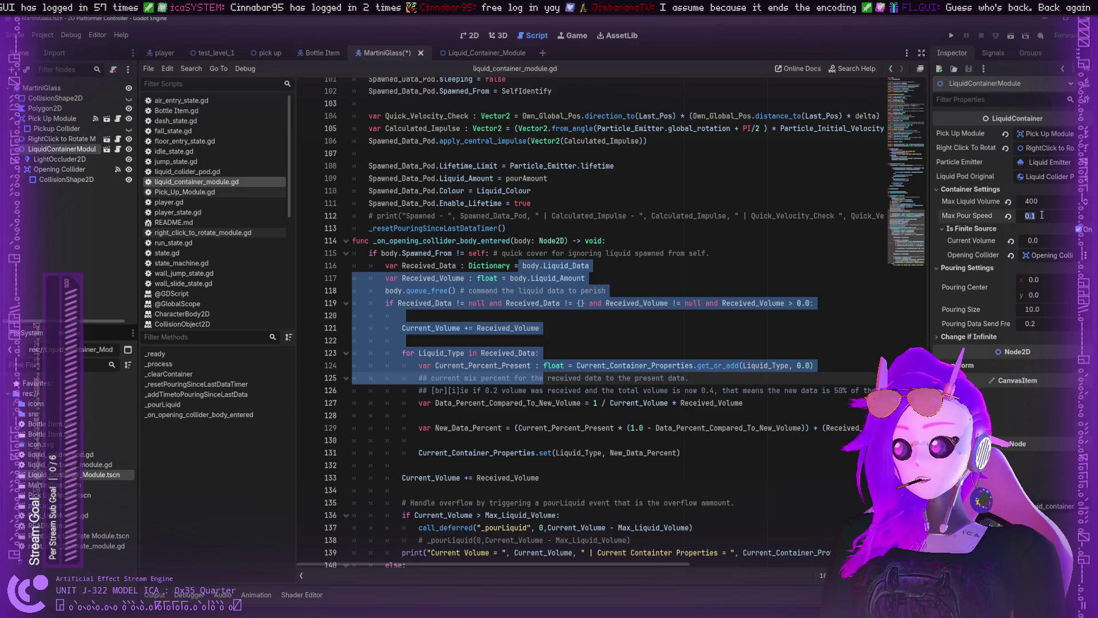
key("Return")
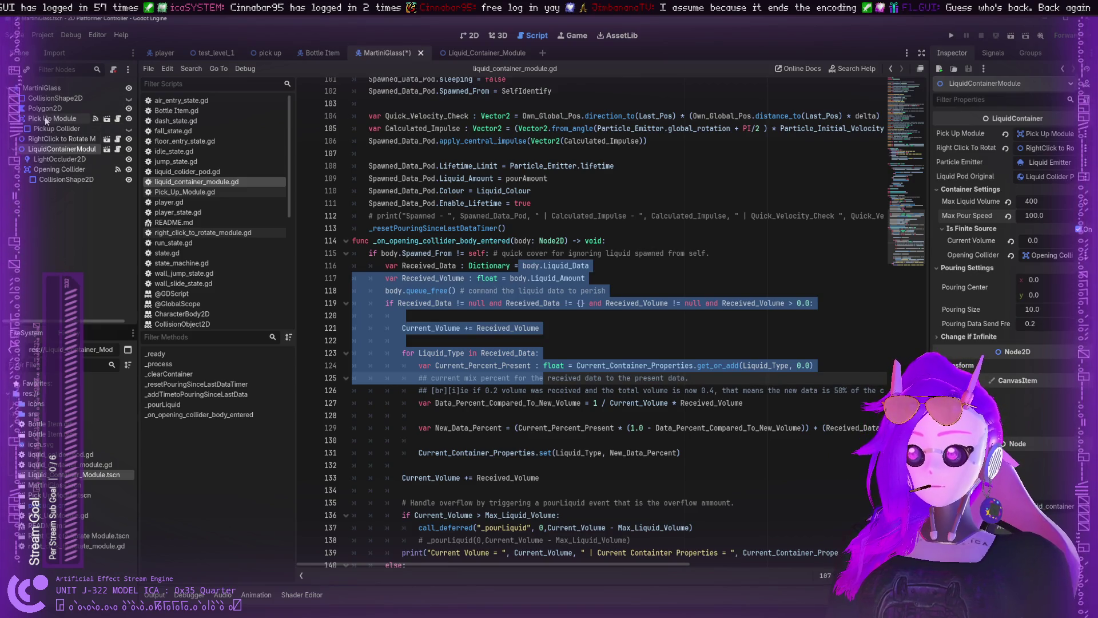
mouse_move(467, 57)
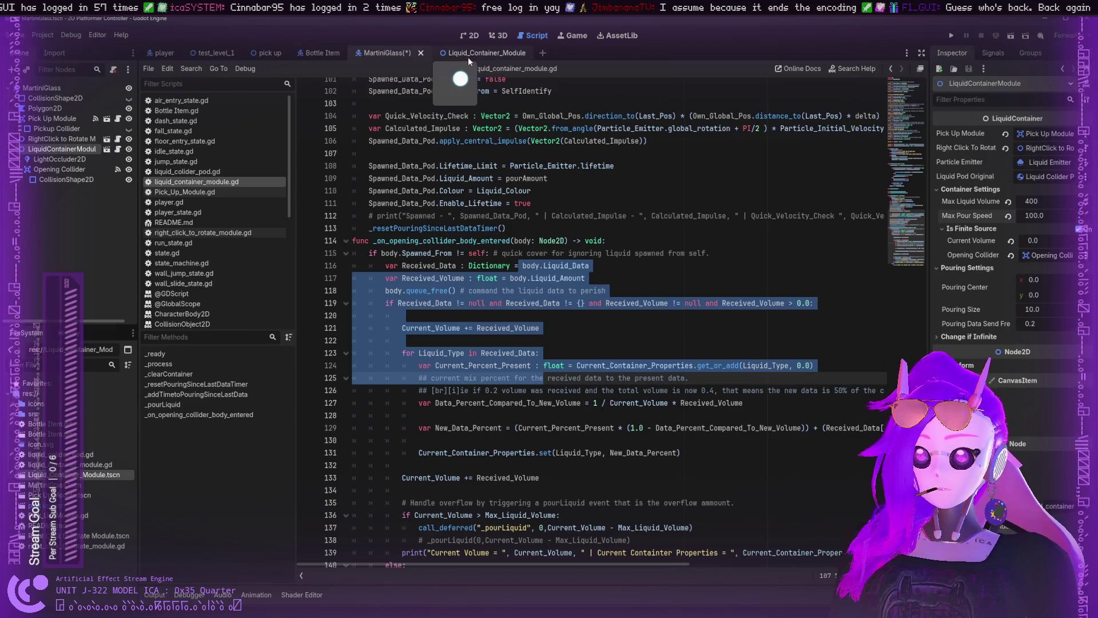
key("ctrl+s")
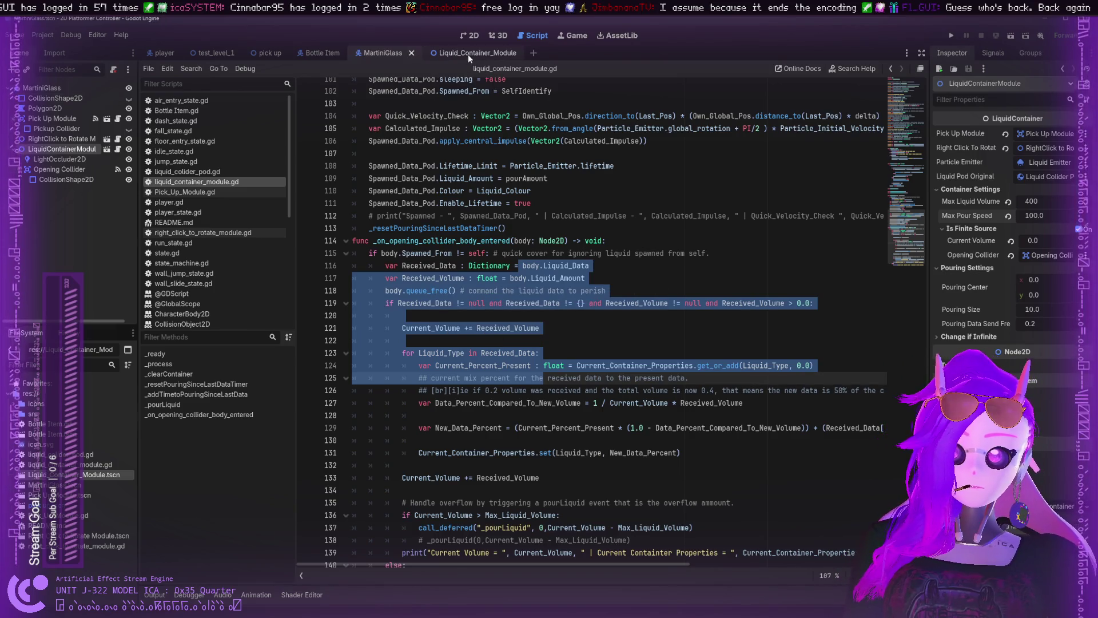
left_click(468, 55)
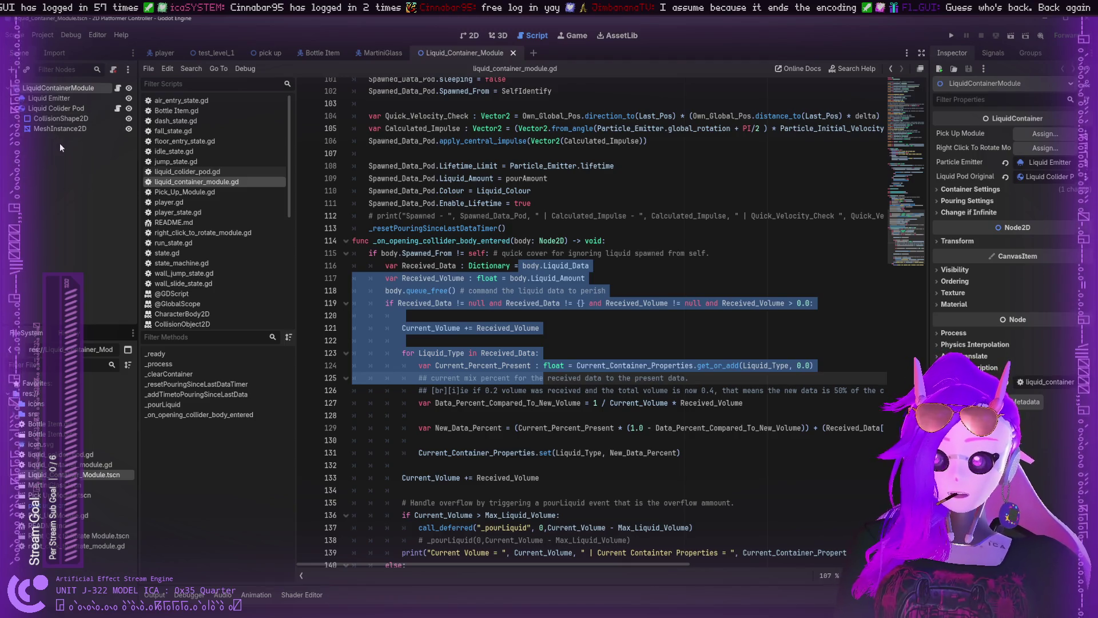
left_click(337, 53)
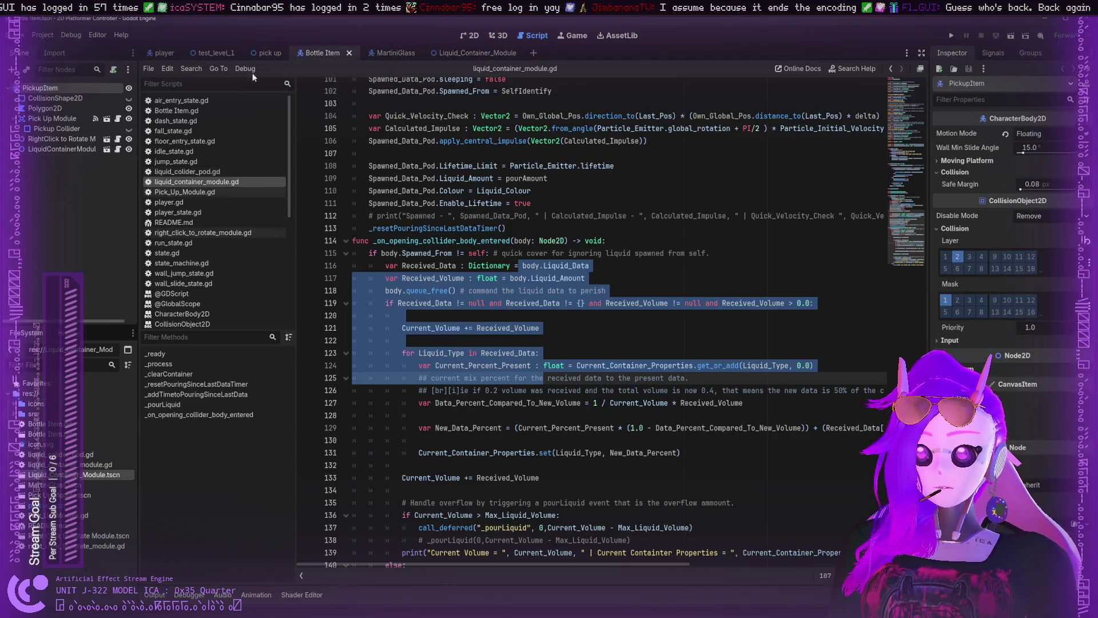
Select the Bottle Item liquid container module to show its settings (Max Pour Speed 30.0)
left_click(49, 139)
left_click(49, 149)
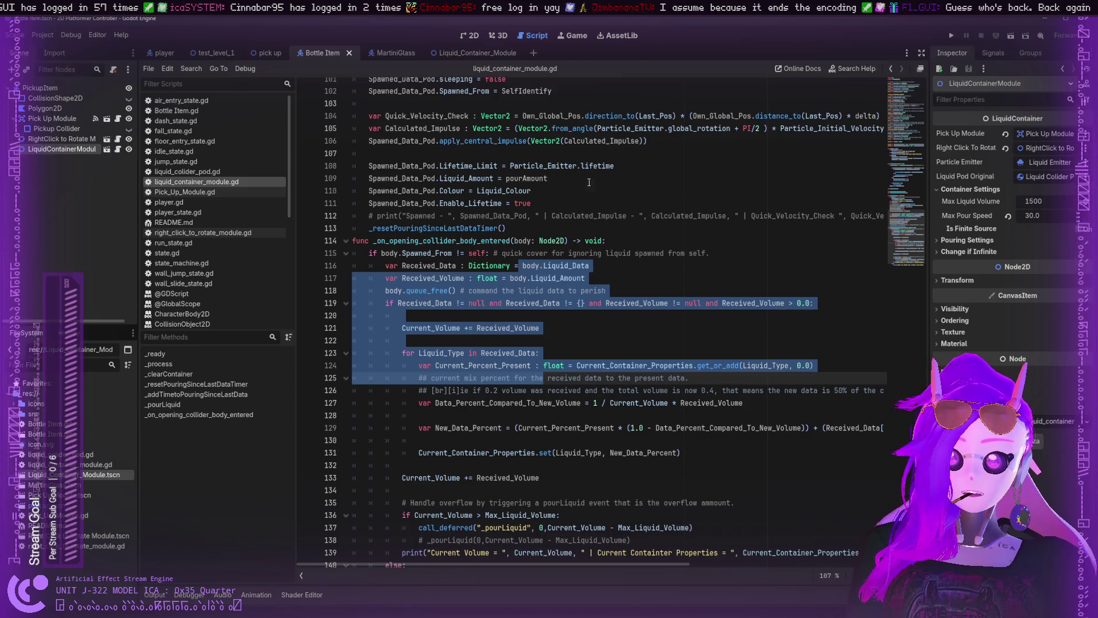
scroll(548, 188, "up", 10)
scroll(548, 188, "up", 15)
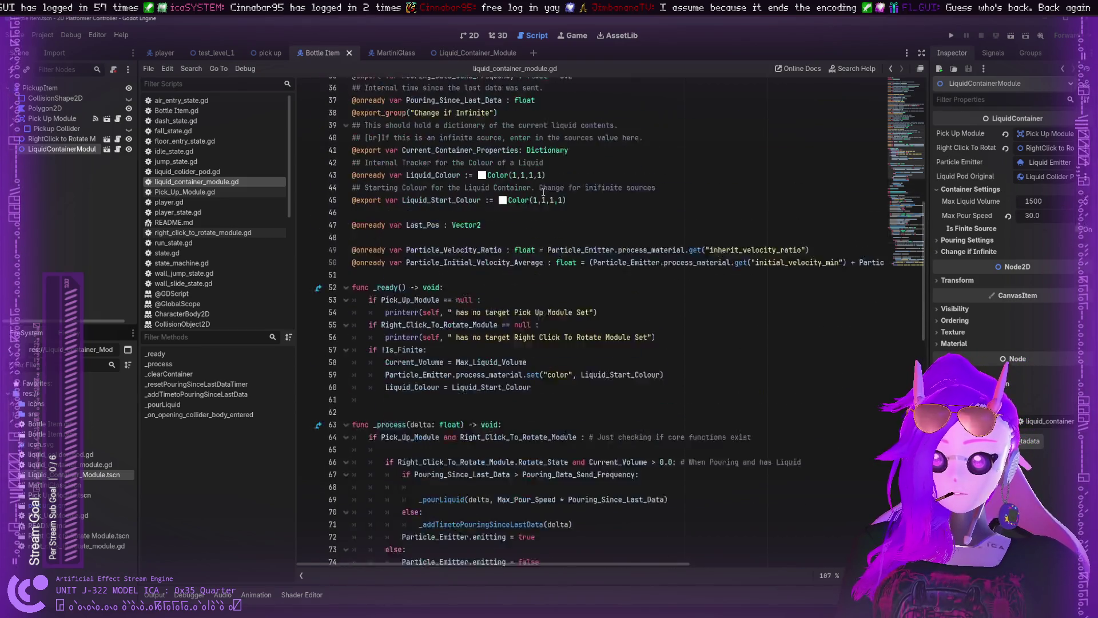
scroll(533, 226, "down", 13)
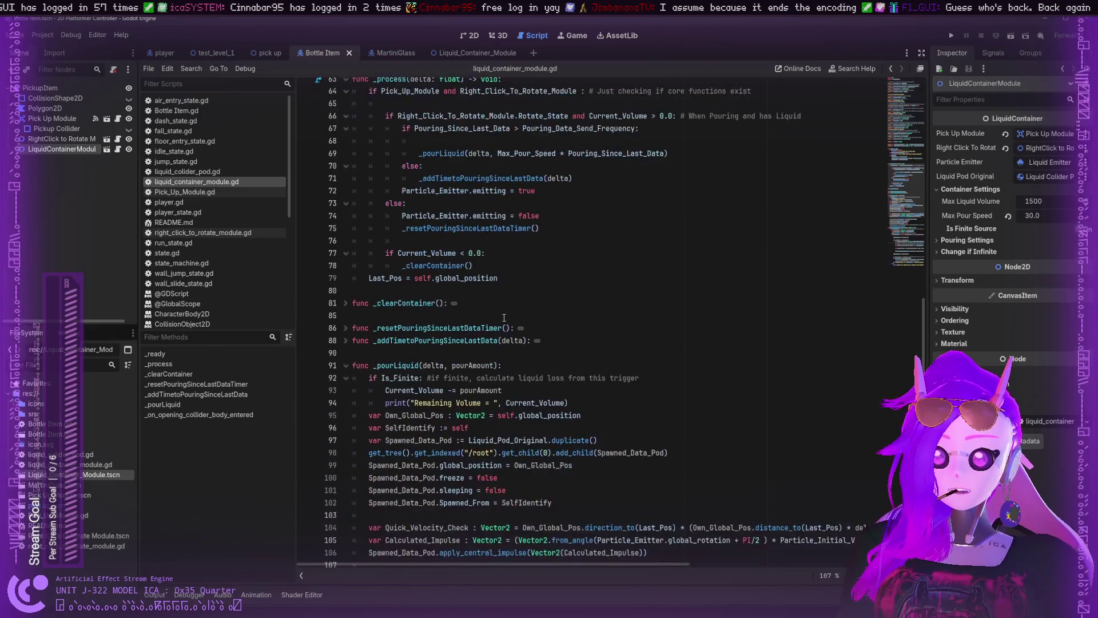
Scroll the script to the exported pouring variables and select Pouring_Size's 10.0 default
left_click_drag(544, 490, 480, 362)
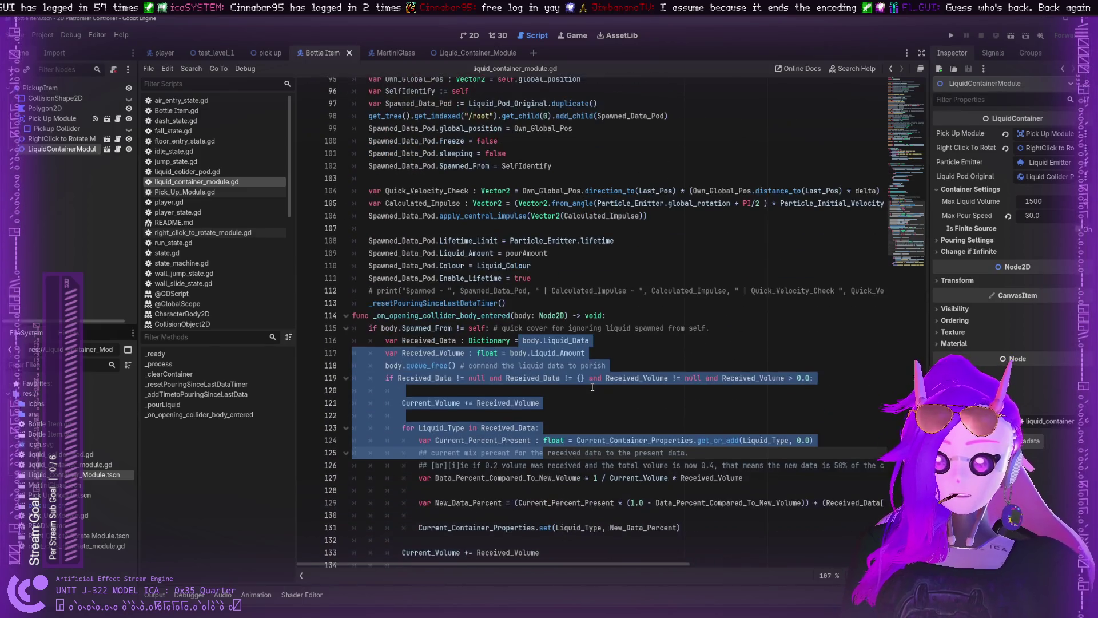
scroll(503, 361, "up", 15)
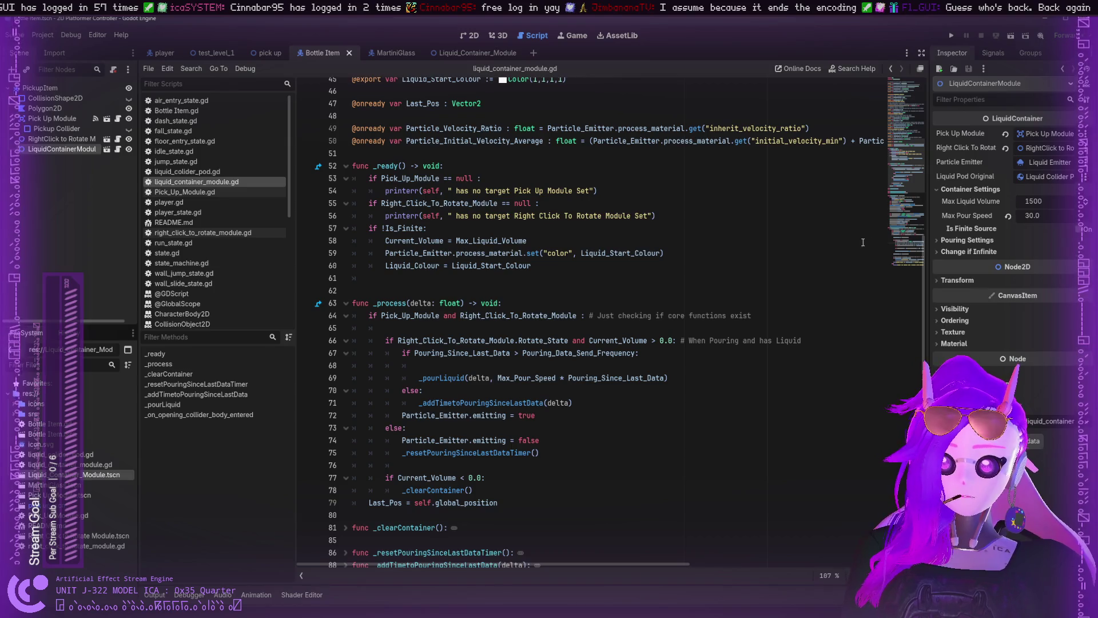
scroll(533, 360, "up", 8)
scroll(505, 320, "up", 2)
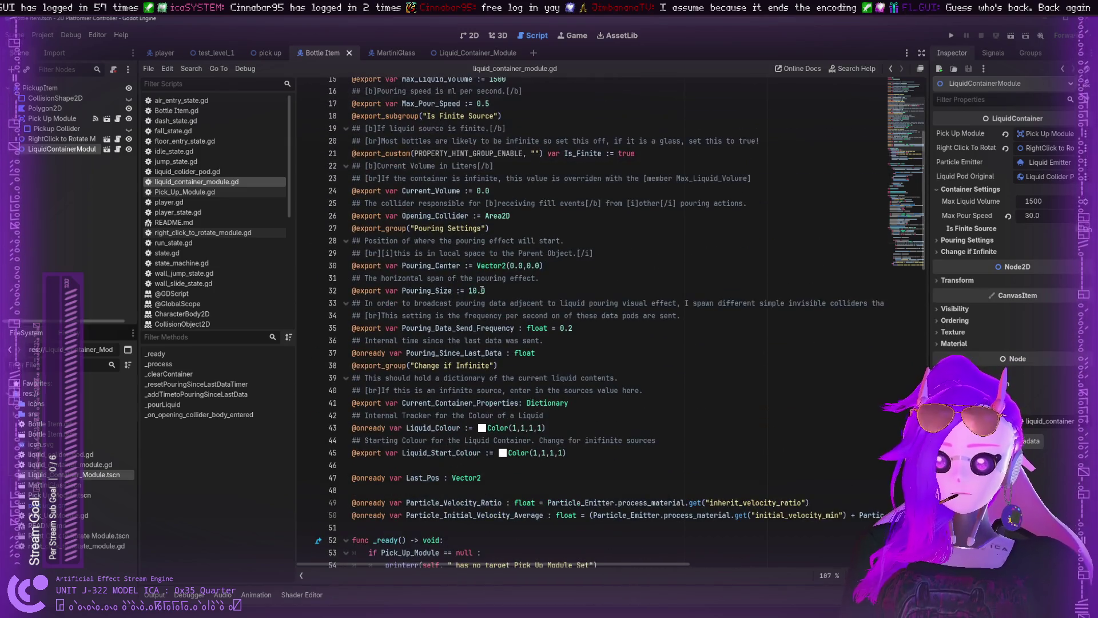
left_click(486, 291)
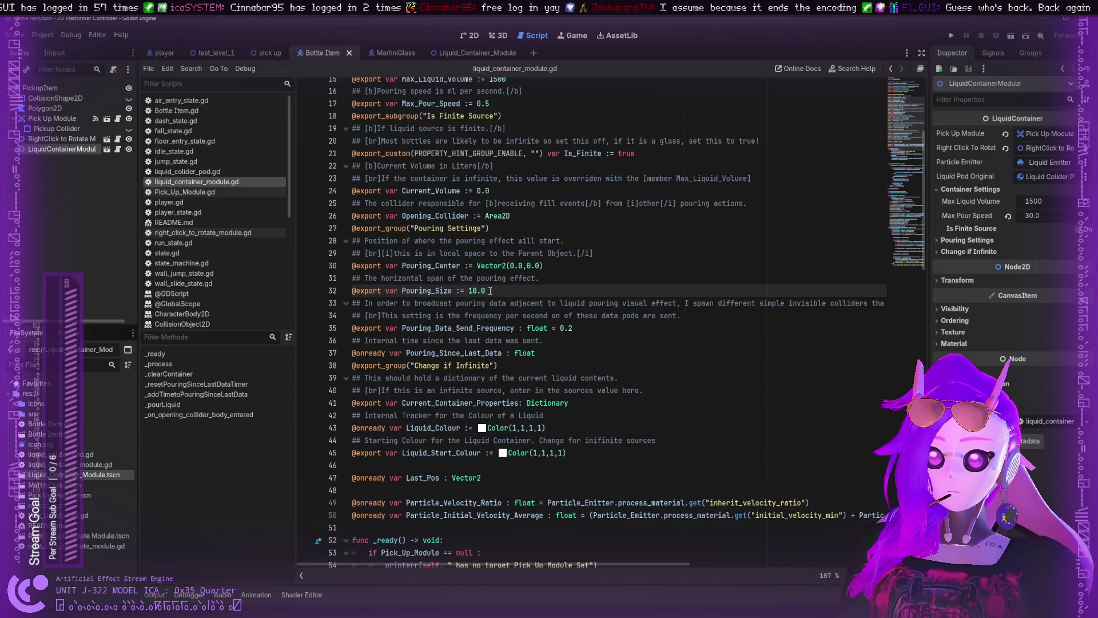
left_click_drag(491, 290, 470, 289)
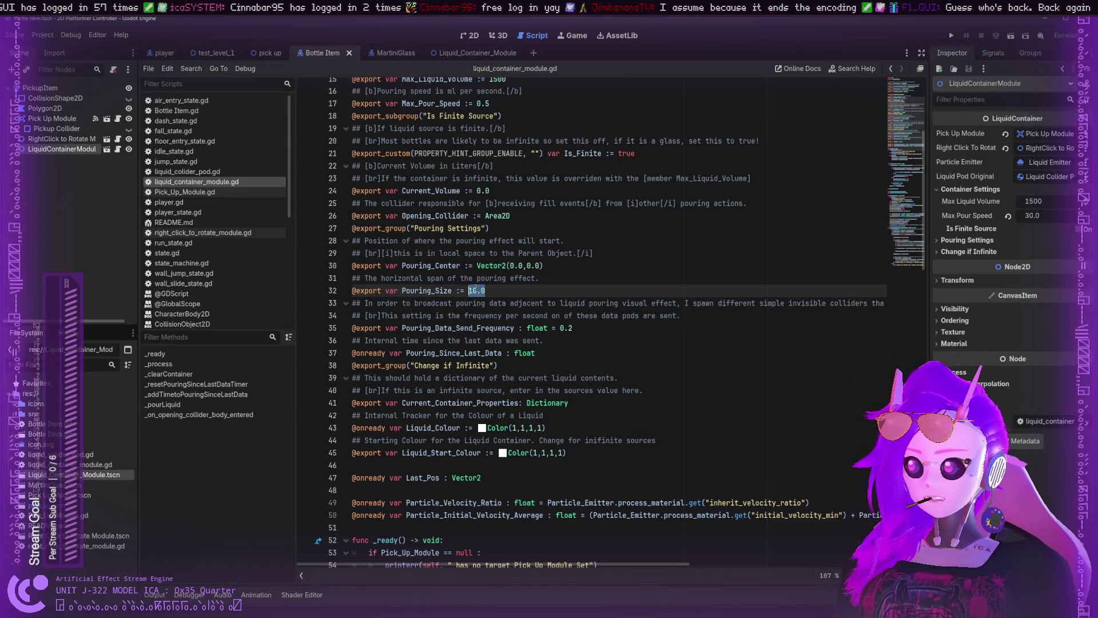
scroll(493, 292, "up", 4)
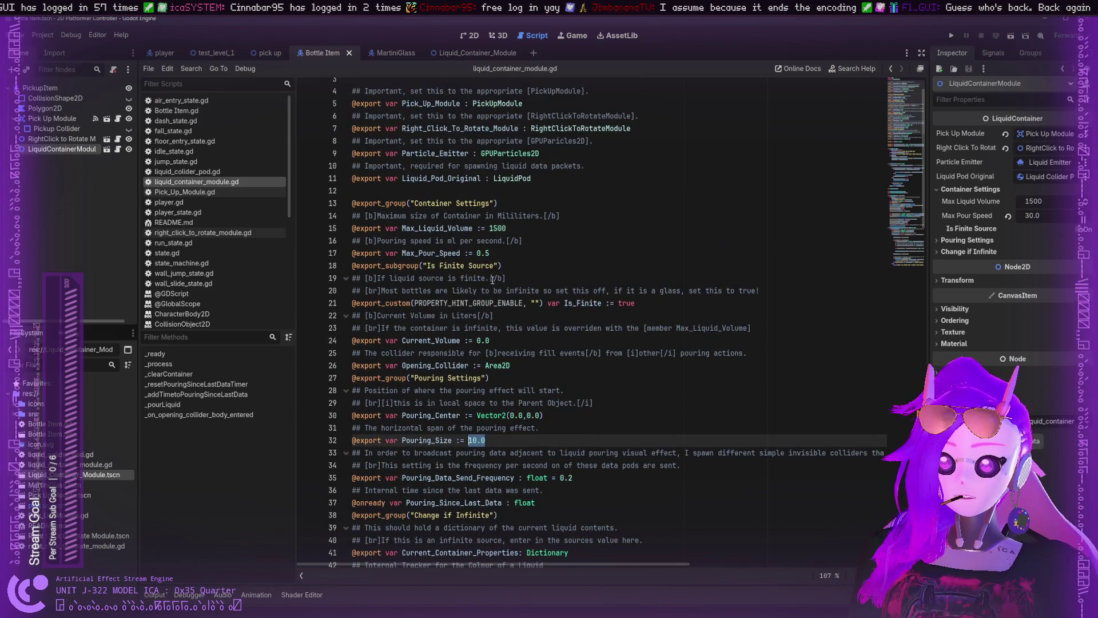
left_click(489, 252)
key("BackSpace")
key("BackSpace")
key("BackSpace")
type("10")
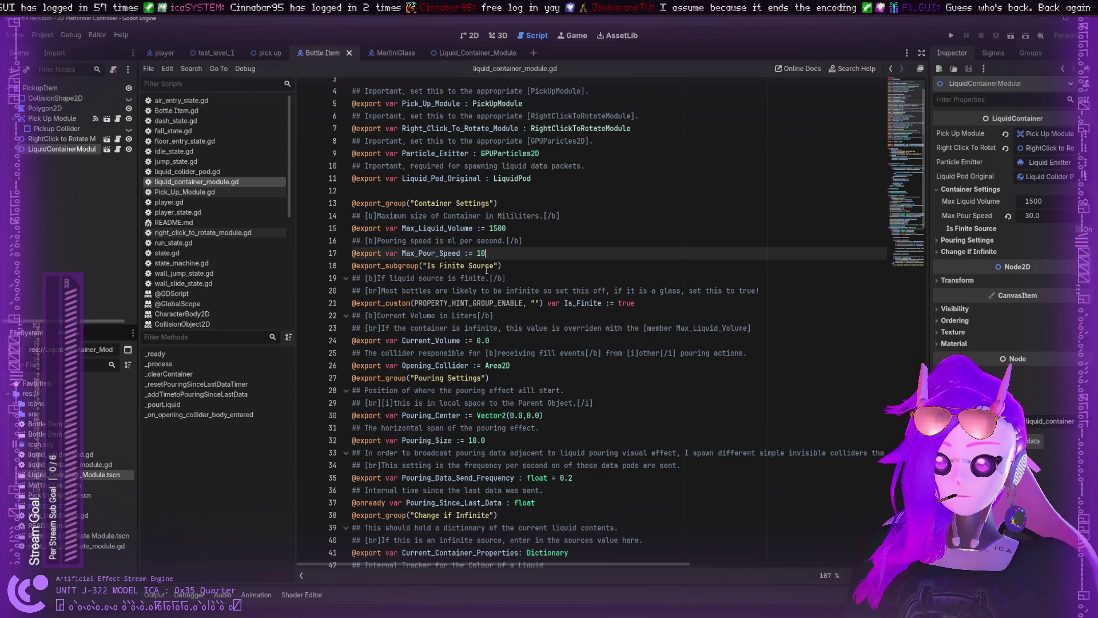
key("Return")
key("BackSpace")
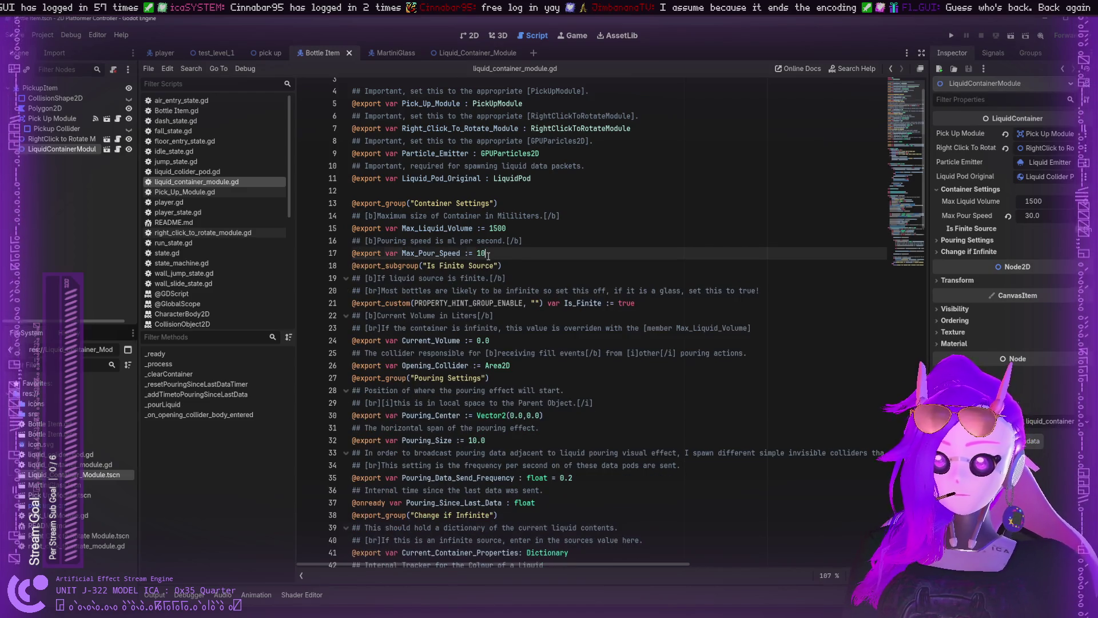
type(".0")
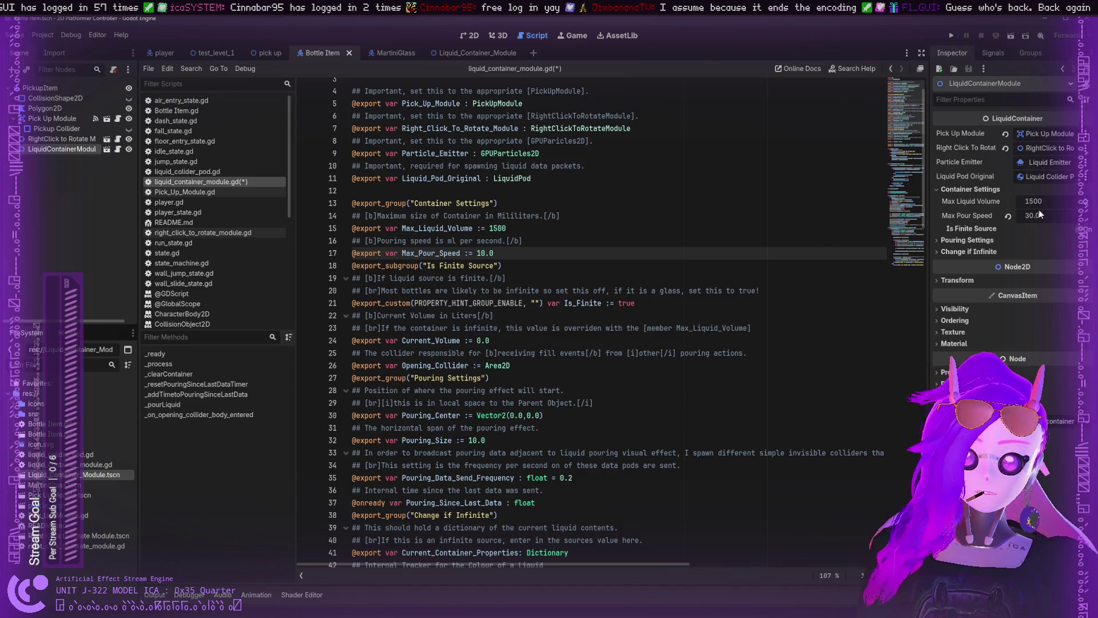
left_click(1008, 215)
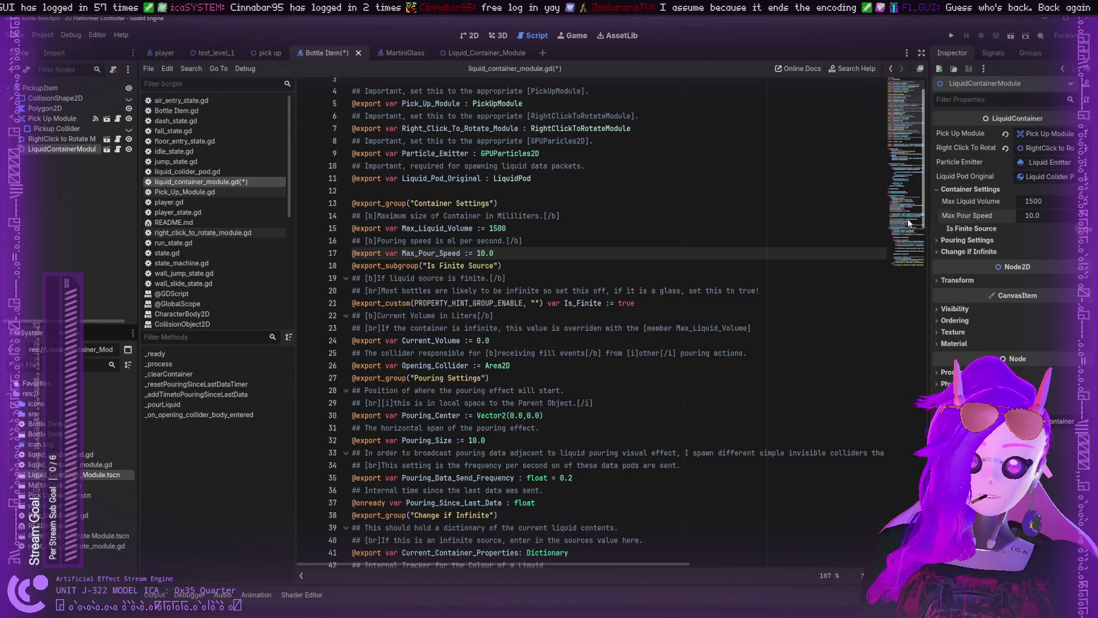
left_click(708, 276)
key("ctrl+s")
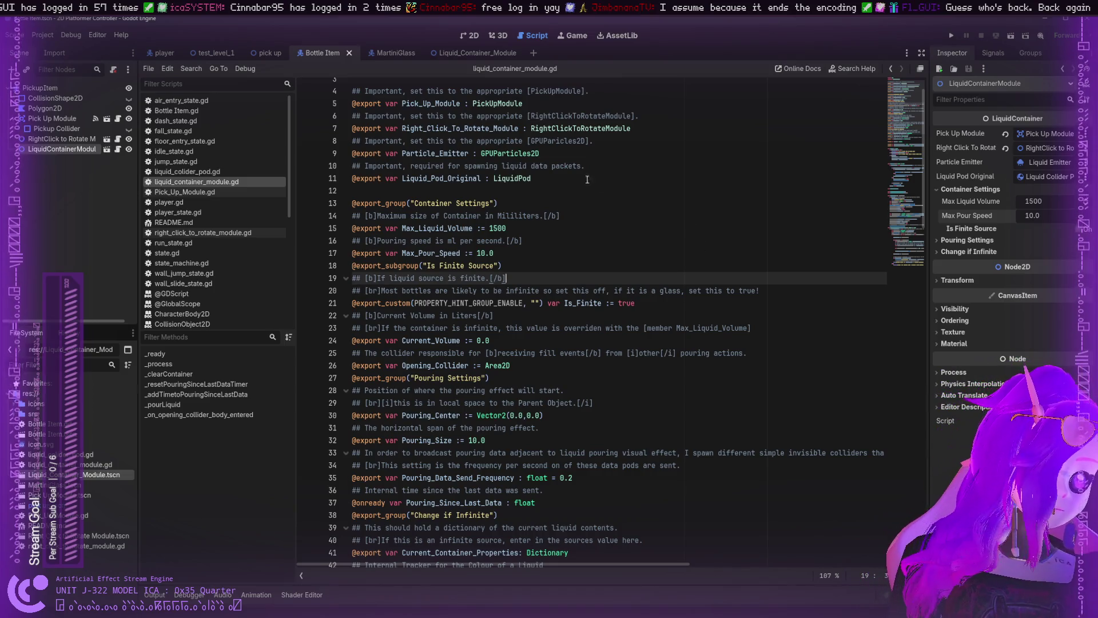
scroll(596, 181, "down", 20)
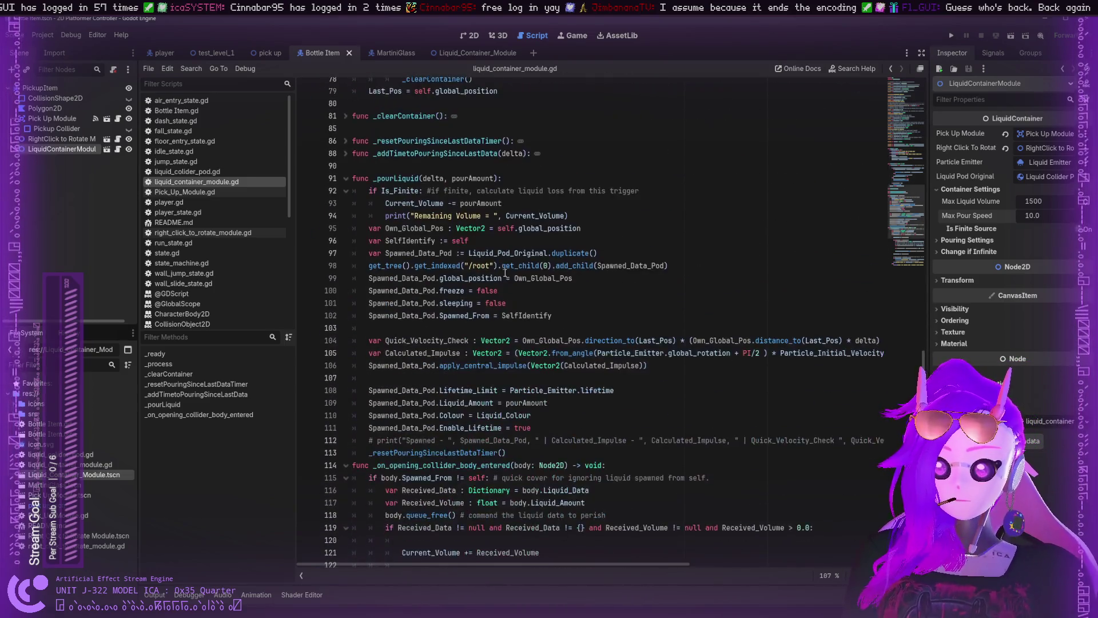
scroll(505, 273, "down", 9)
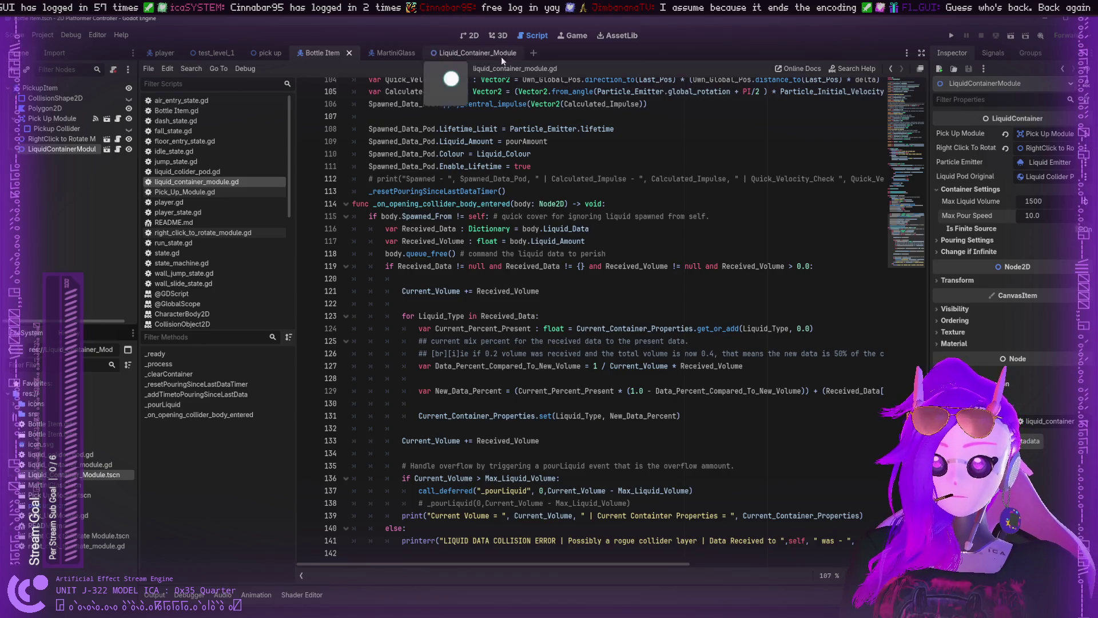
Cycle through the Liquid_Container_Module, MartiniGlass and Bottle Item scene tabs
left_click(444, 53)
left_click(389, 52)
left_click(308, 49)
left_click(259, 49)
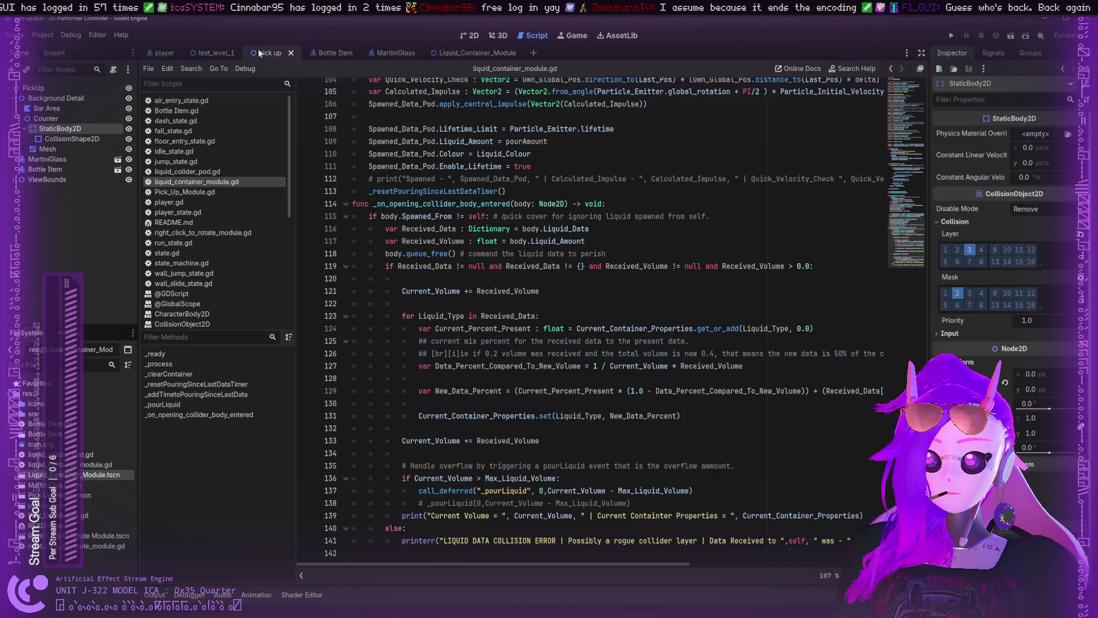
left_click(324, 50)
left_click(388, 52)
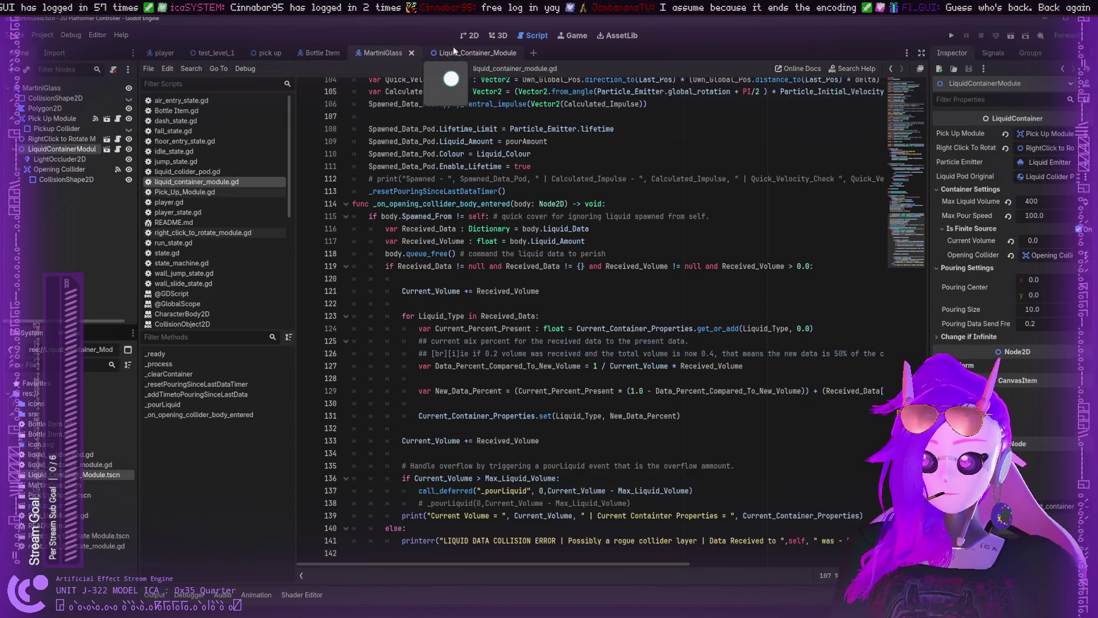
left_click(453, 48)
left_click(360, 46)
left_click(317, 48)
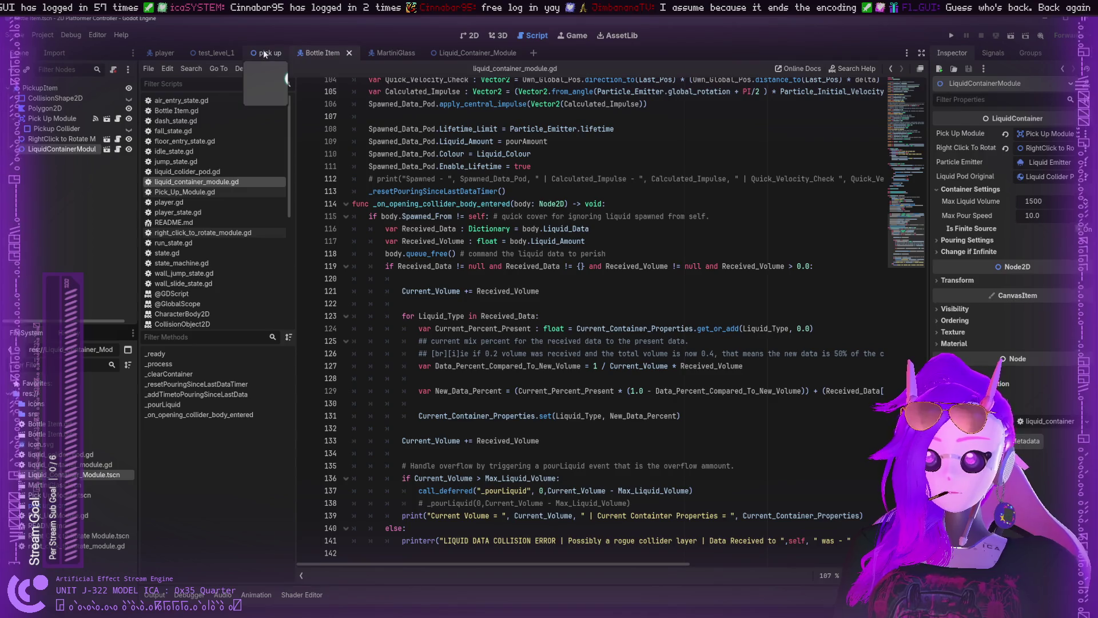
Return to the pick up scene, place the caret at line 110, and run the project
left_click(265, 53)
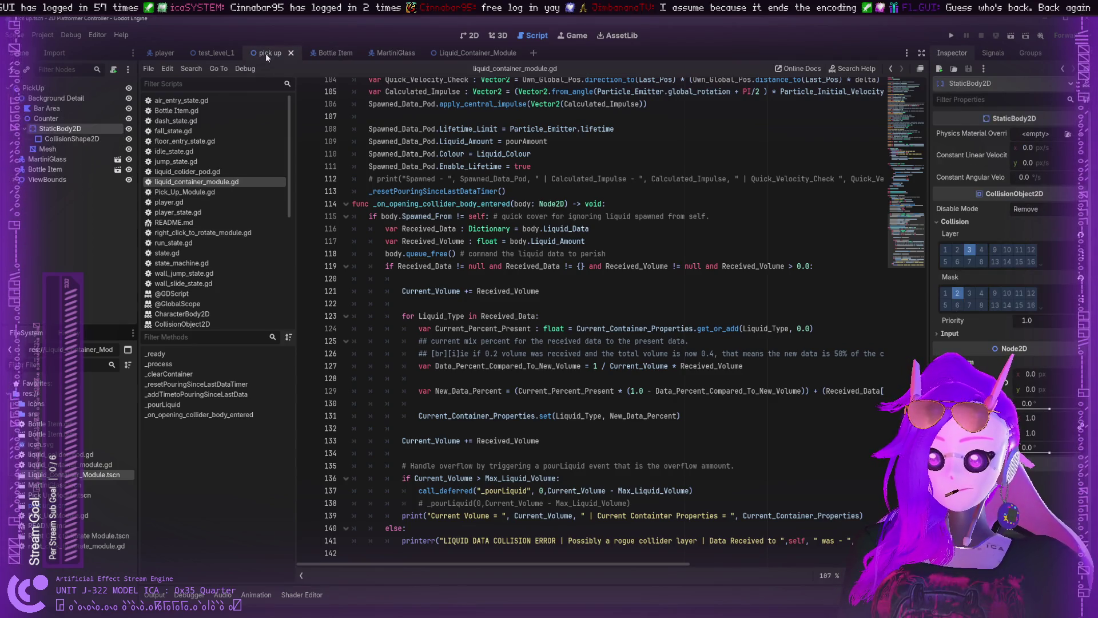
left_click(672, 153)
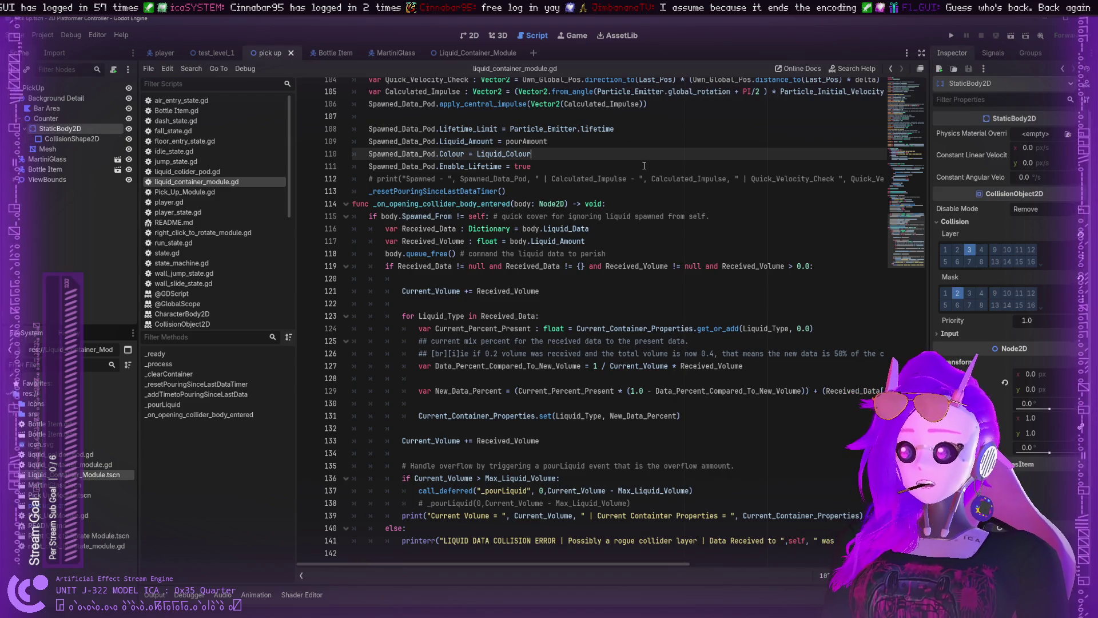
left_click(947, 36)
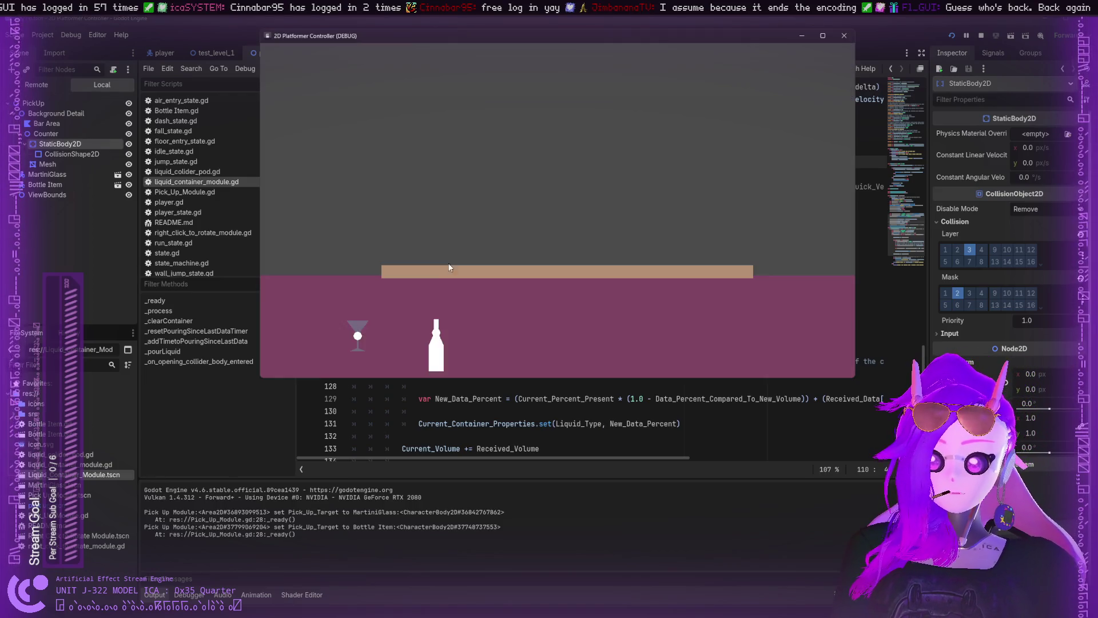
Set the martini glass on the bar and pour the bottle into it, reaching about 116.4 volume
left_click_drag(368, 334, 452, 212)
mouse_move(436, 343)
left_mouse_down()
mouse_move(460, 188)
mouse_move(490, 223)
mouse_move(491, 340)
mouse_move(480, 314)
mouse_move(516, 223)
mouse_move(553, 189)
mouse_move(446, 202)
mouse_move(457, 205)
mouse_move(445, 234)
mouse_move(437, 189)
mouse_move(439, 199)
left_mouse_up()
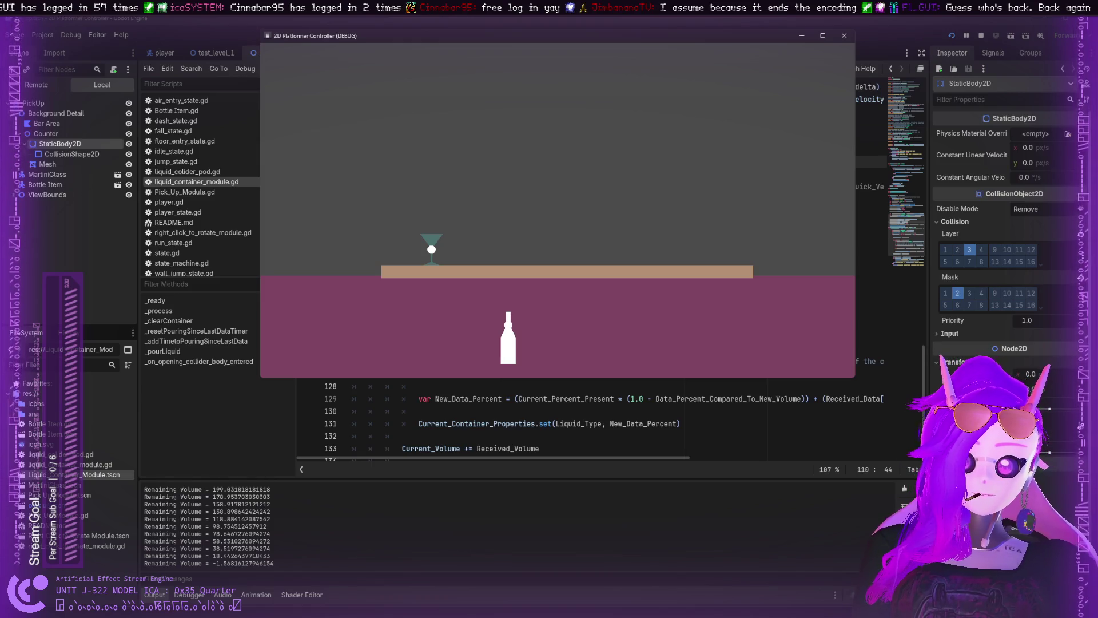
left_click_drag(444, 238, 474, 176)
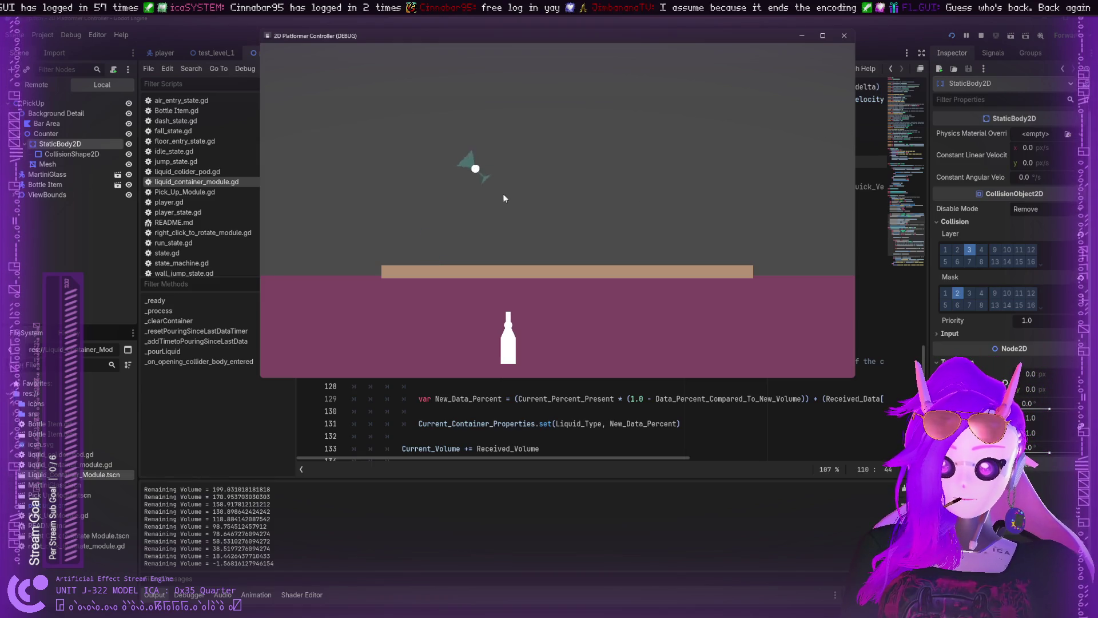
mouse_move(515, 327)
left_mouse_down()
mouse_move(521, 172)
mouse_move(506, 180)
mouse_move(510, 170)
mouse_move(542, 211)
left_mouse_up()
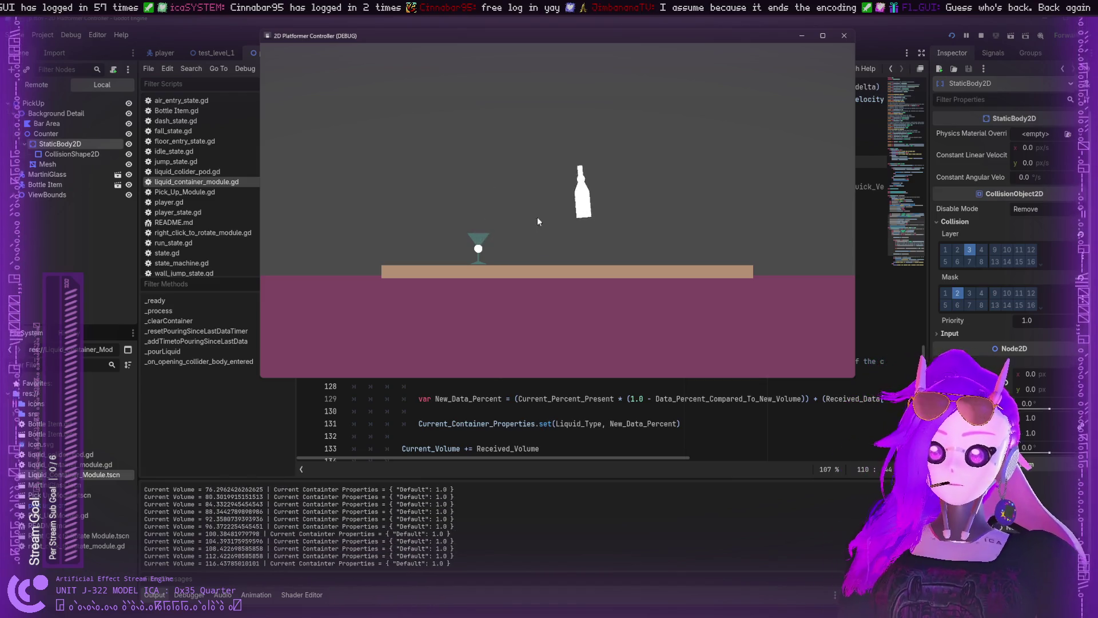
mouse_move(483, 243)
left_mouse_down()
mouse_move(459, 181)
mouse_move(441, 179)
mouse_move(446, 198)
left_mouse_up()
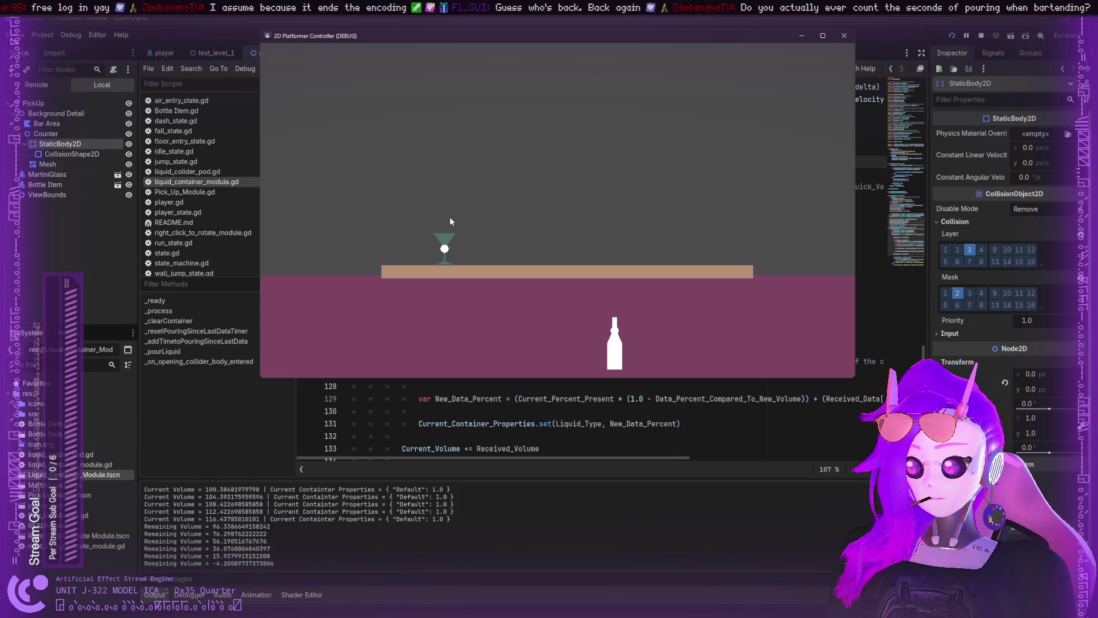
Slide the martini glass along the bar, toss it into the air, and catch it
mouse_move(447, 247)
left_mouse_down()
mouse_move(465, 186)
mouse_move(475, 188)
left_mouse_up()
left_click_drag(478, 254, 524, 203)
left_click_drag(523, 251, 497, 214)
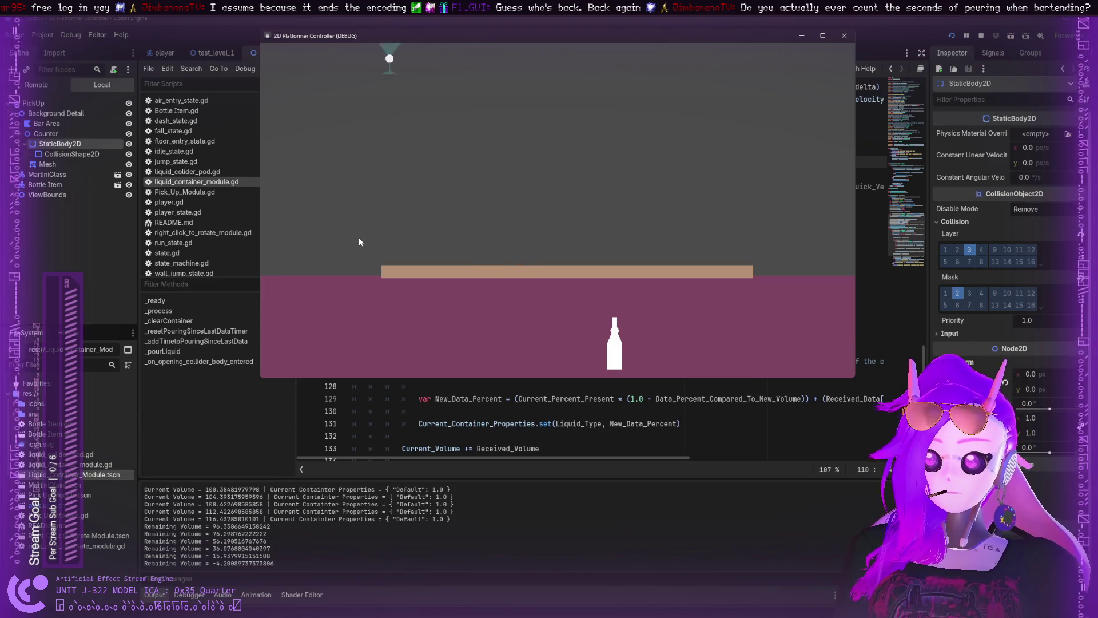
mouse_move(368, 318)
left_mouse_down()
mouse_move(382, 320)
mouse_move(400, 261)
left_mouse_up()
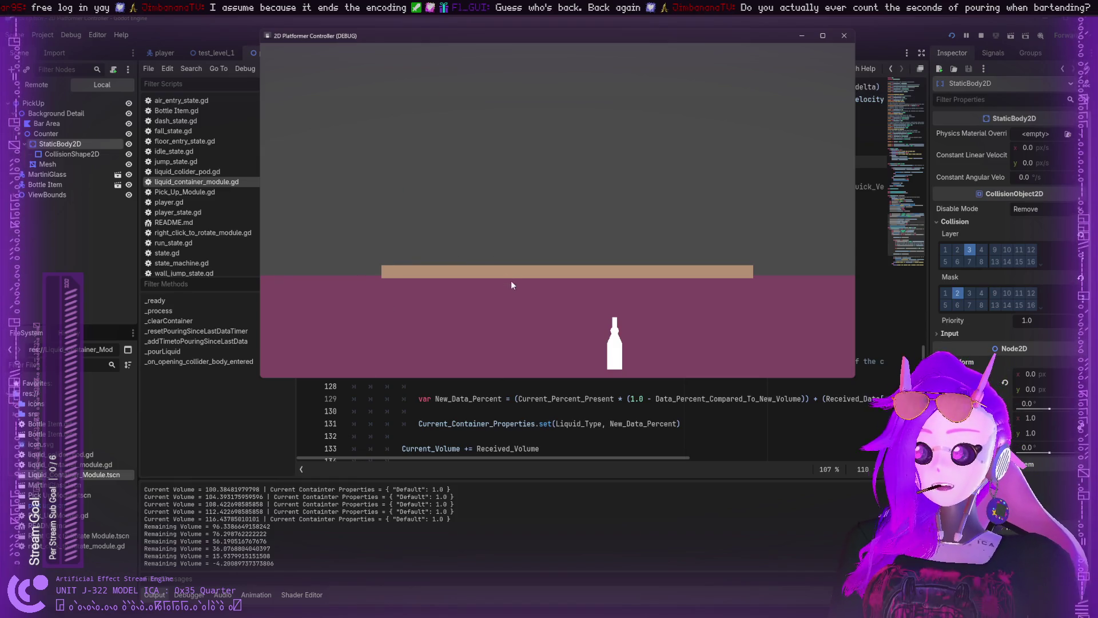
mouse_move(599, 255)
left_mouse_down()
mouse_move(595, 189)
mouse_move(576, 249)
mouse_move(476, 207)
mouse_move(440, 228)
mouse_move(386, 236)
mouse_move(379, 134)
left_mouse_up()
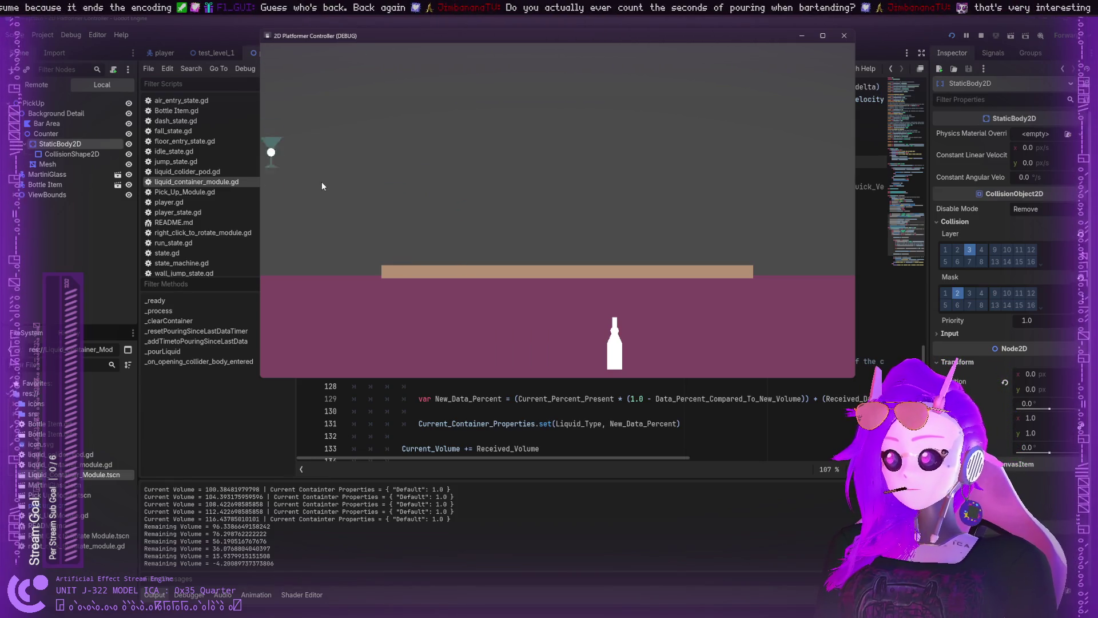
left_click_drag(275, 358, 315, 237)
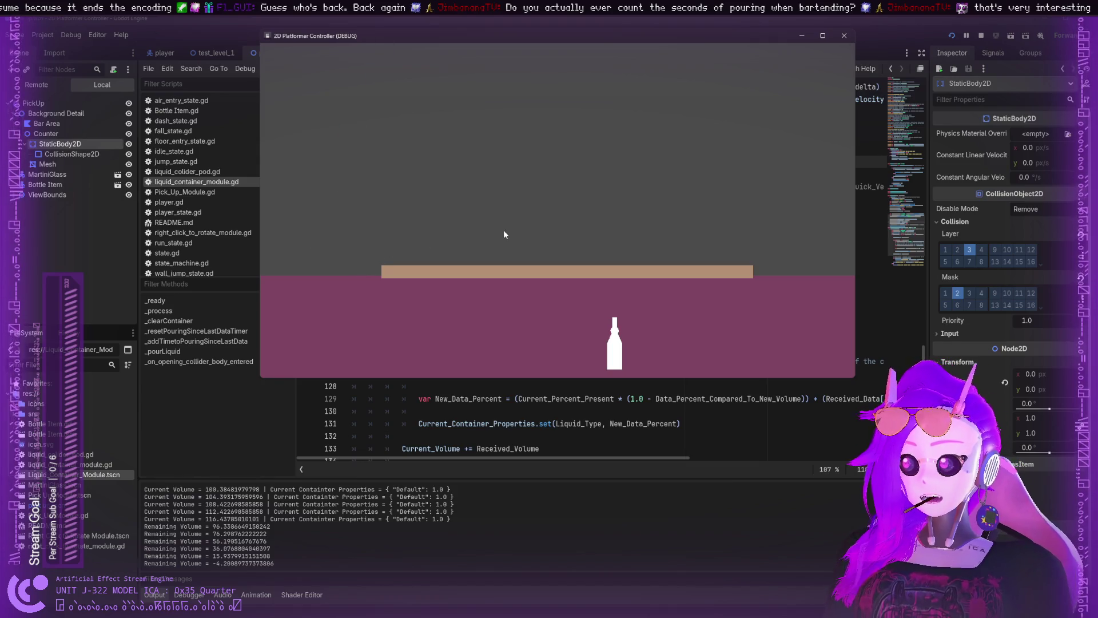
Fling the glass back onto the bar, pour the bottle toward it, then stop the game
left_click_drag(715, 279, 800, 163)
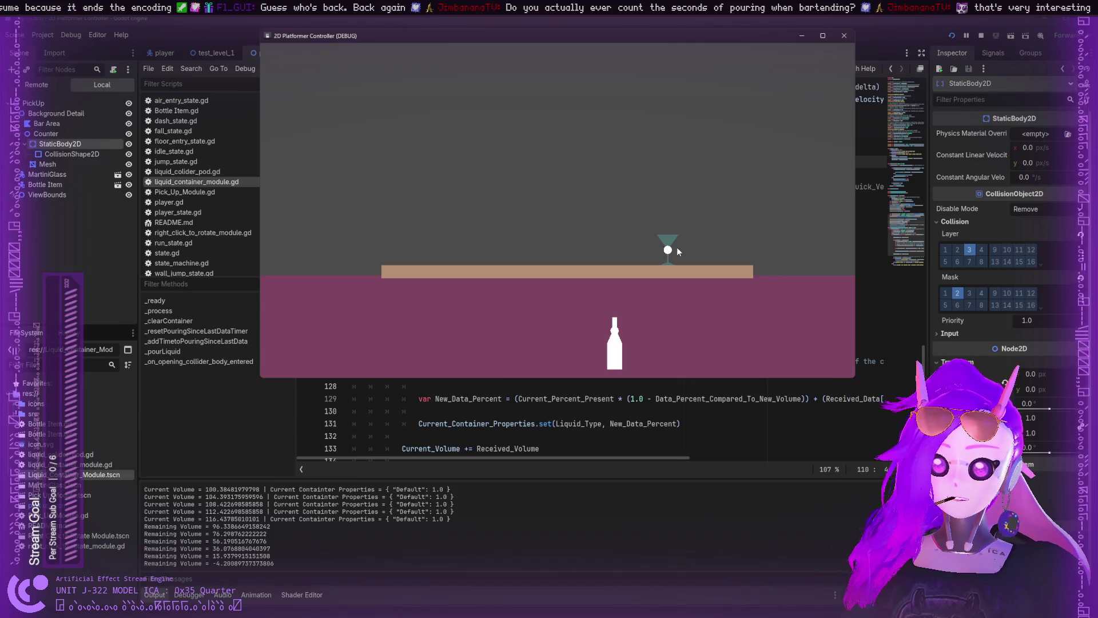
left_click_drag(671, 247, 838, 243)
left_click_drag(773, 297, 765, 269)
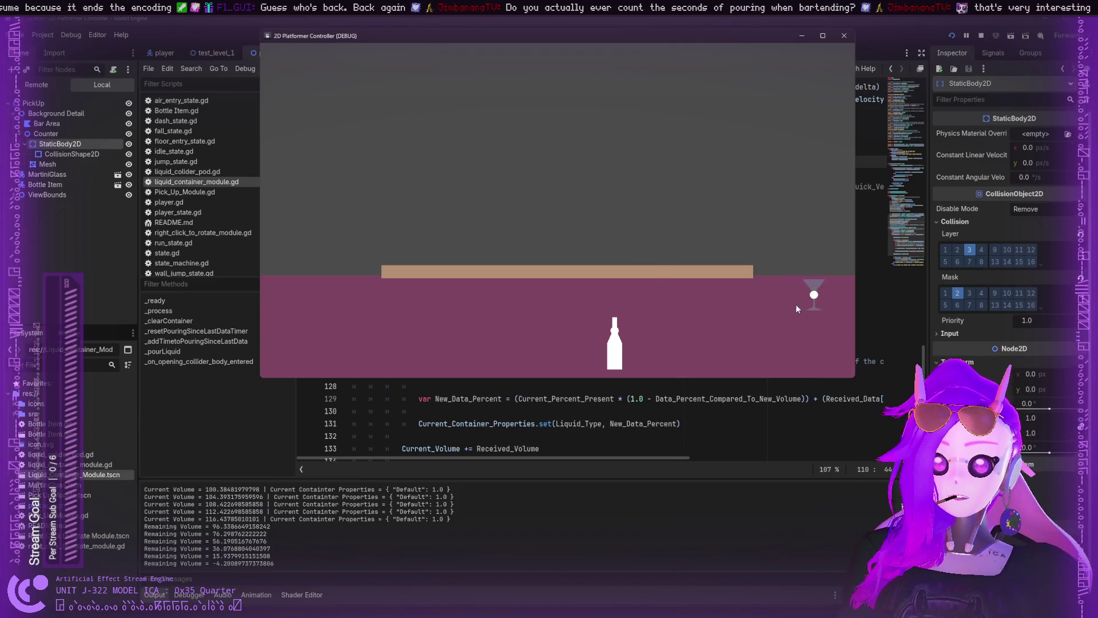
mouse_move(760, 330)
left_mouse_down()
mouse_move(826, 166)
mouse_move(797, 192)
left_mouse_up()
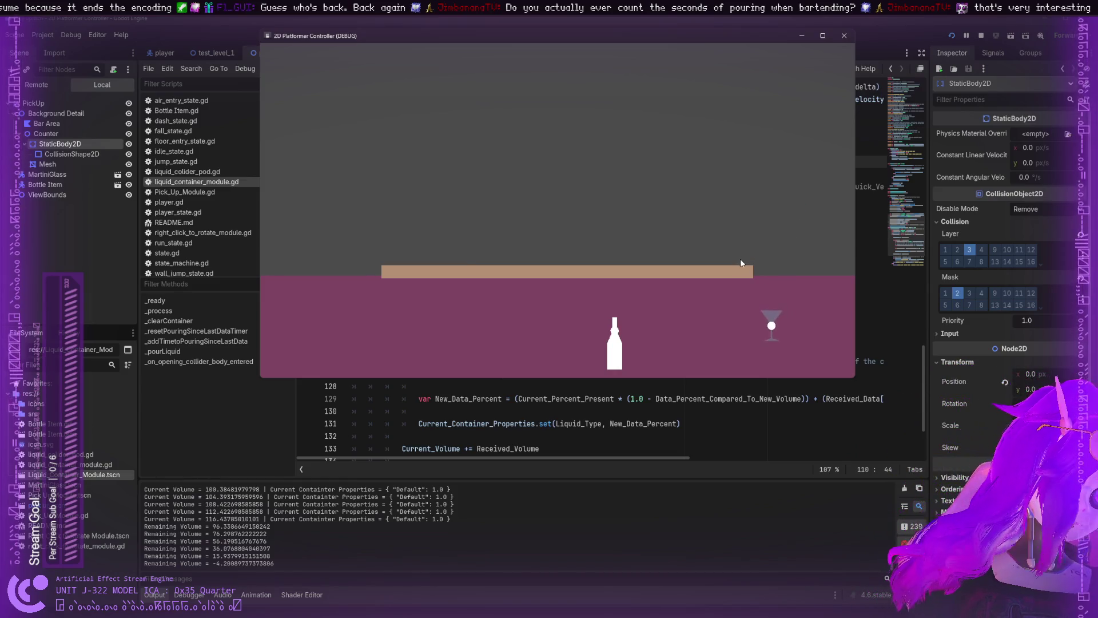
left_click_drag(764, 324, 807, 186)
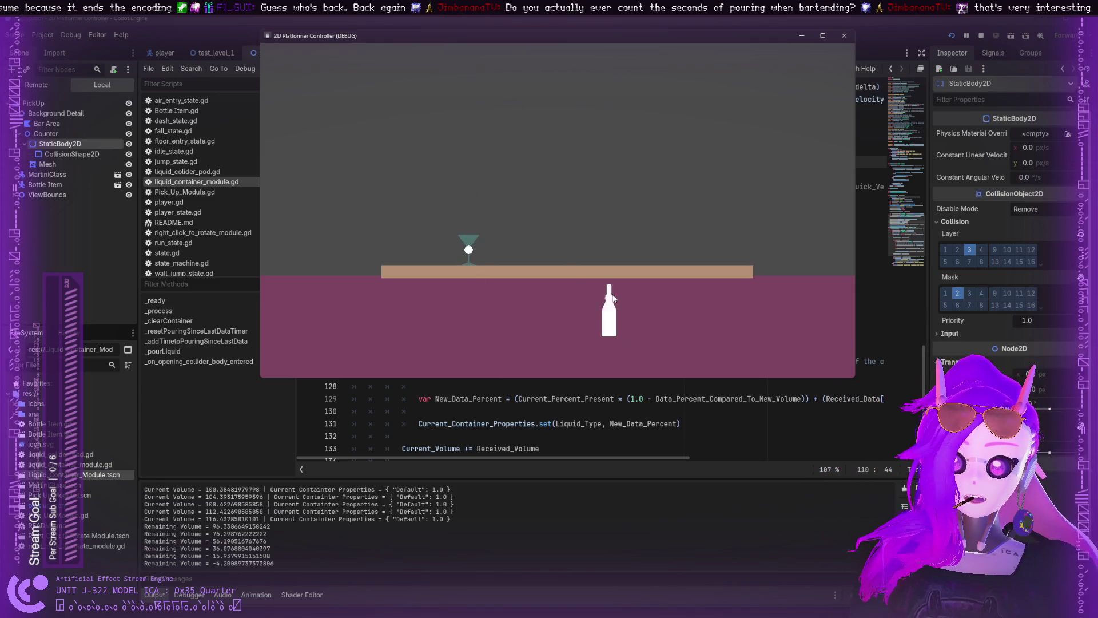
mouse_move(568, 190)
left_mouse_down()
mouse_move(577, 174)
mouse_move(556, 190)
left_mouse_up()
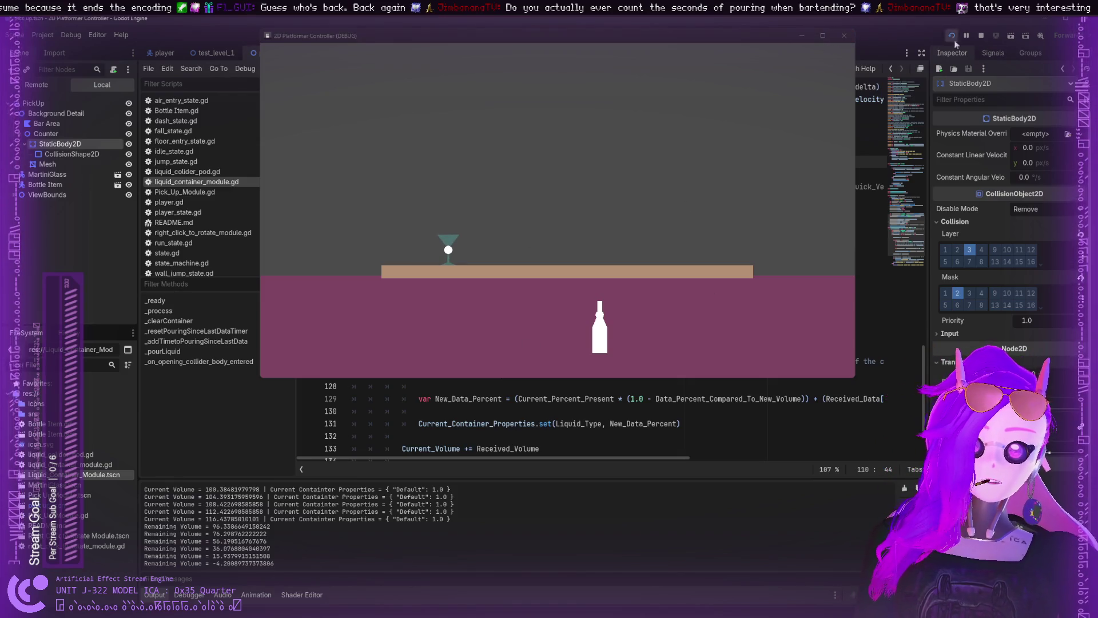
left_click(979, 36)
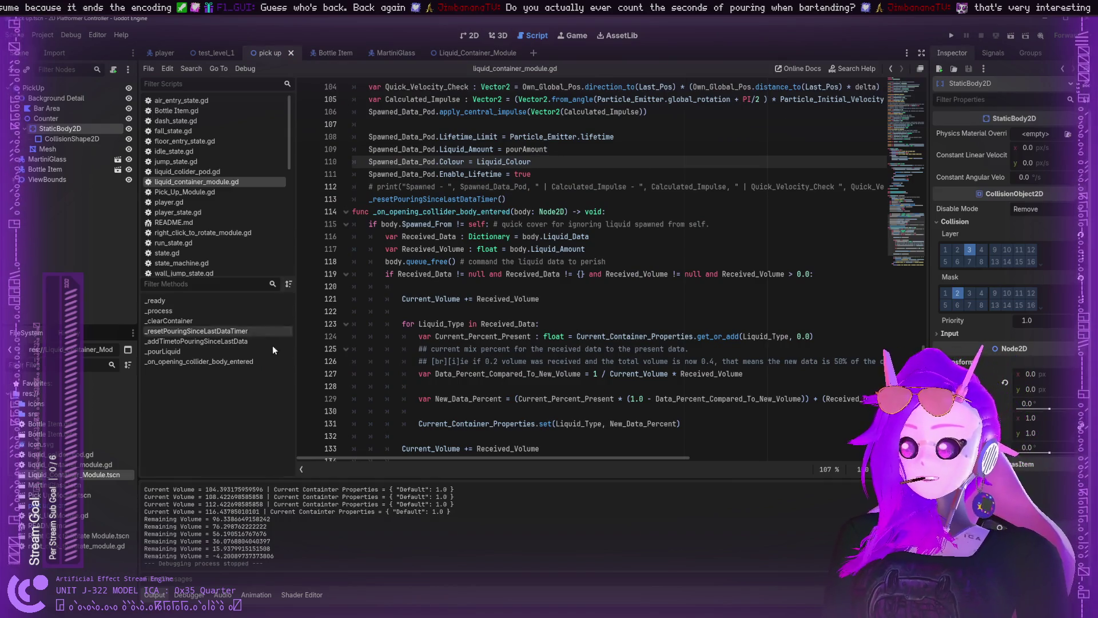
Delete the commented-out _pourLiquid call on line 138
scroll(409, 452, "down", 3)
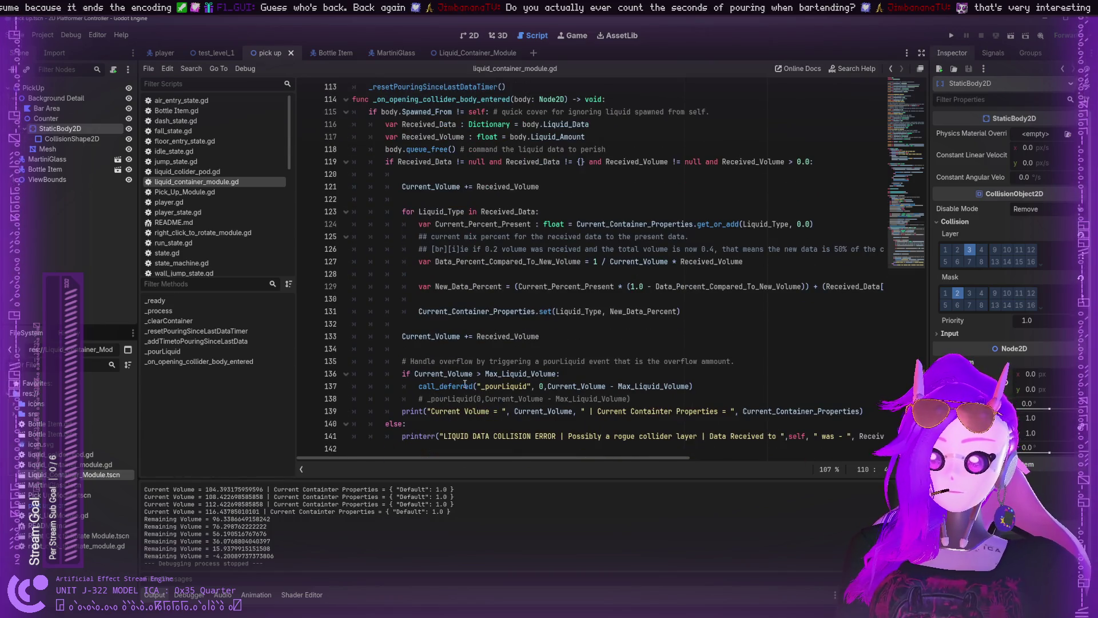
left_click(477, 336)
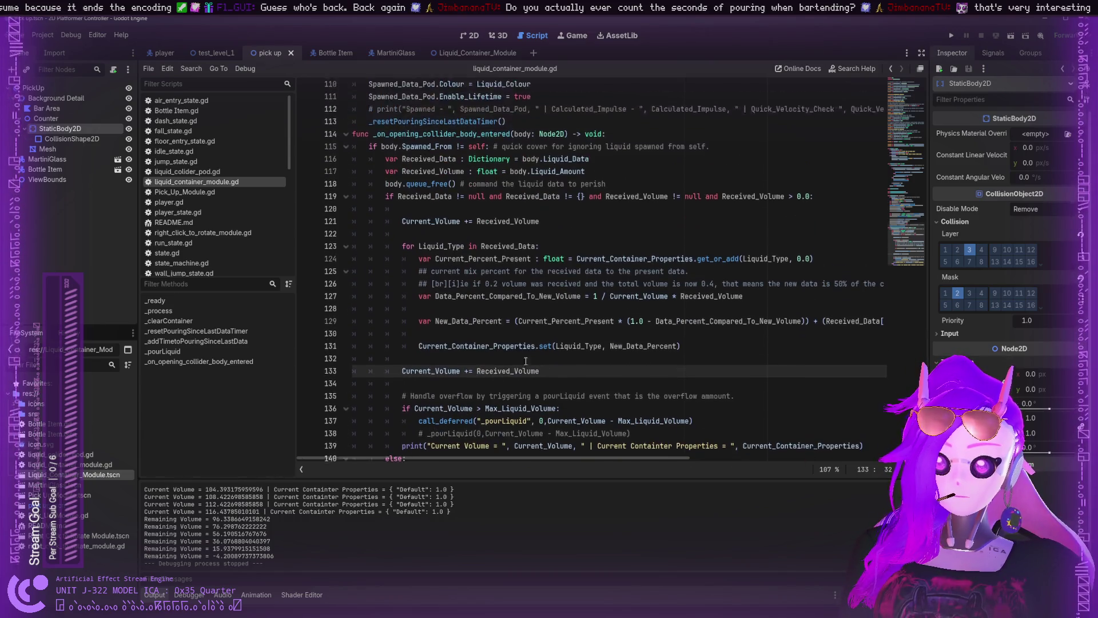
left_click(463, 388)
left_click_drag(630, 399, 409, 395)
key("BackSpace")
key("BackSpace")
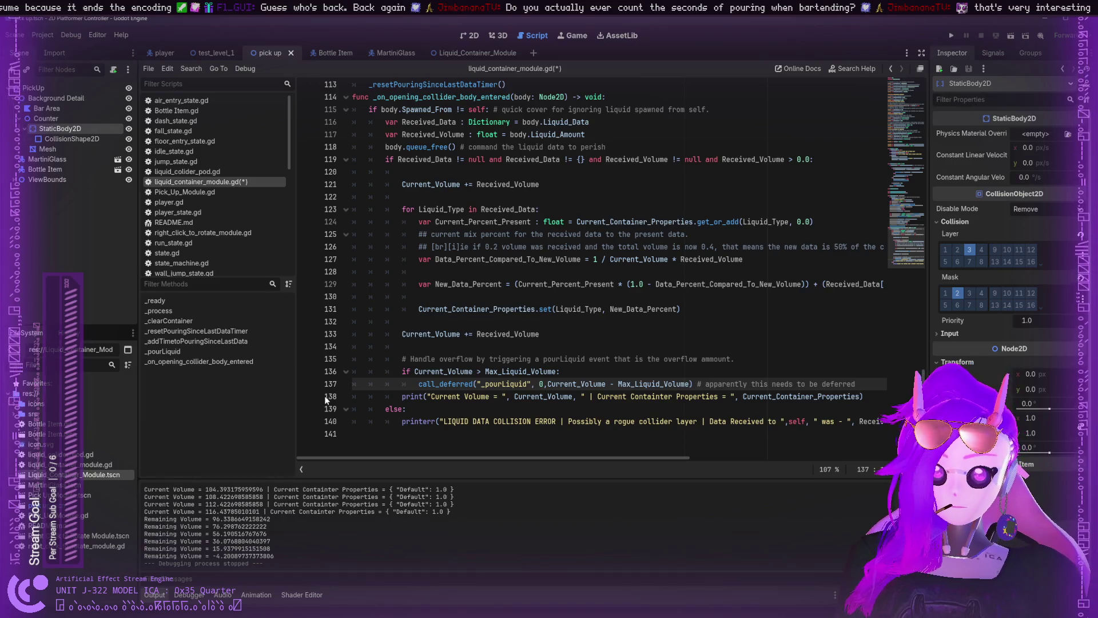
Trace Data_Percent_Compared_To_New_Volume, Current_Container_Properties and Liquid_Type through the mixing code
left_click(454, 320)
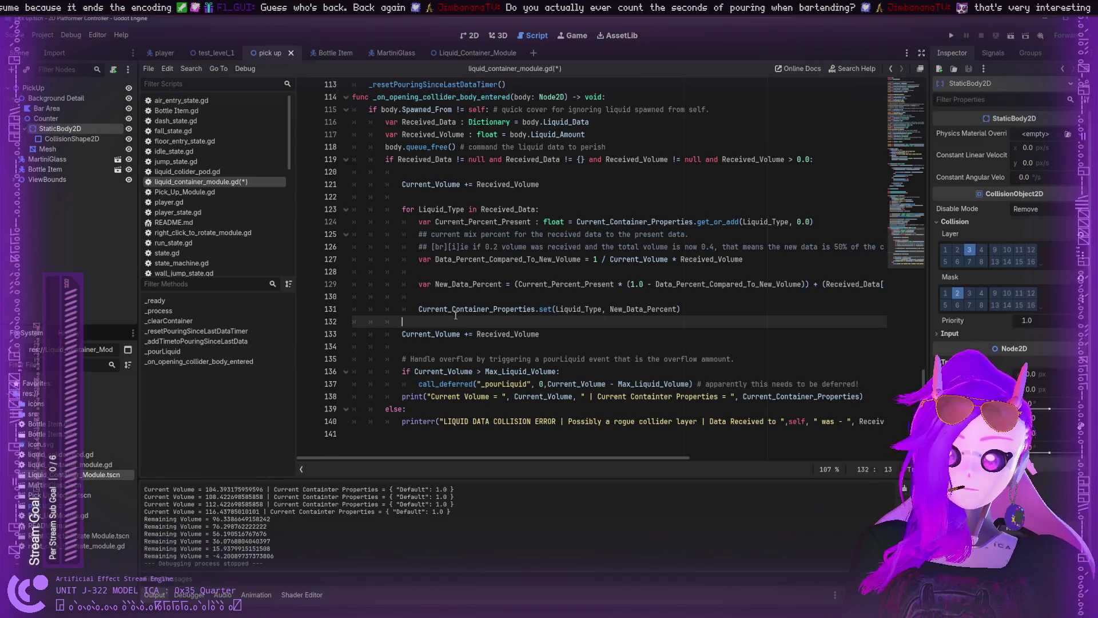
scroll(458, 312, "up", 4)
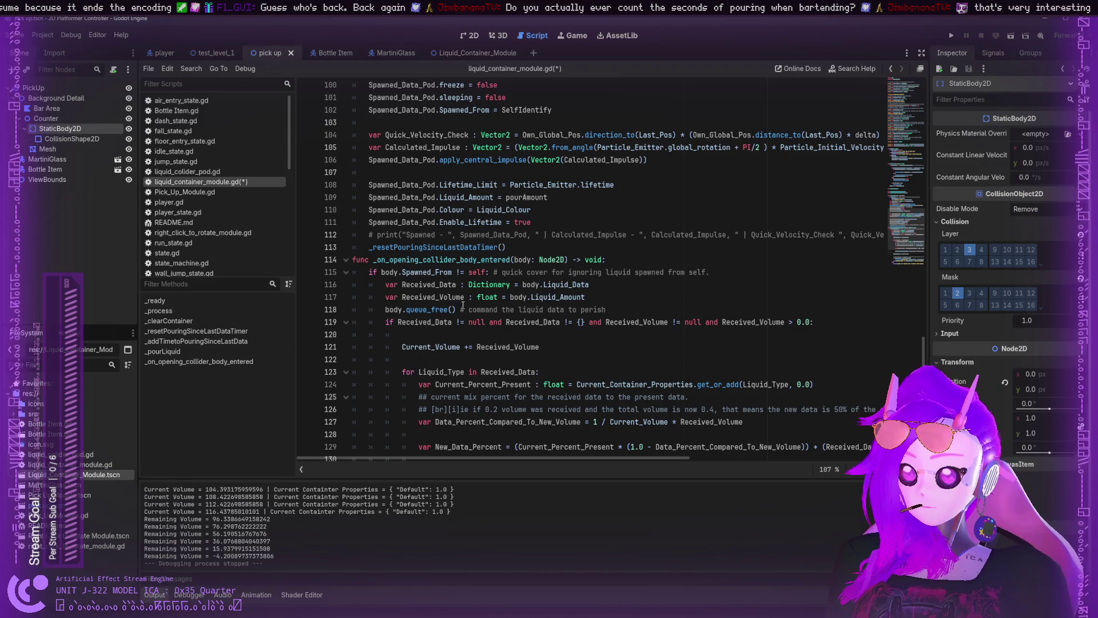
scroll(463, 305, "down", 3)
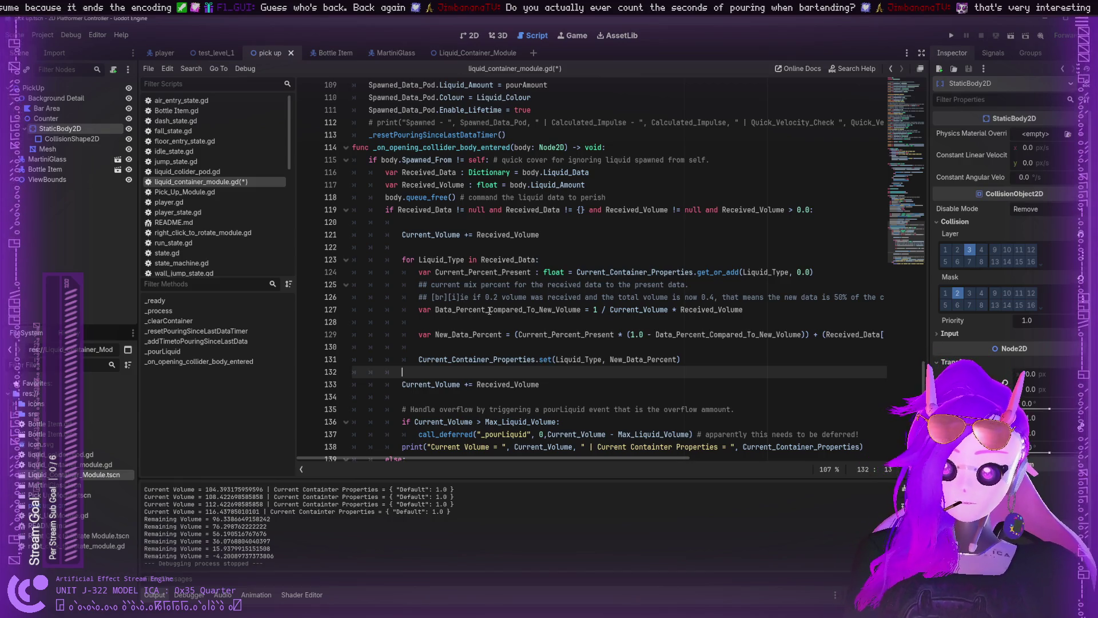
double_click(489, 311)
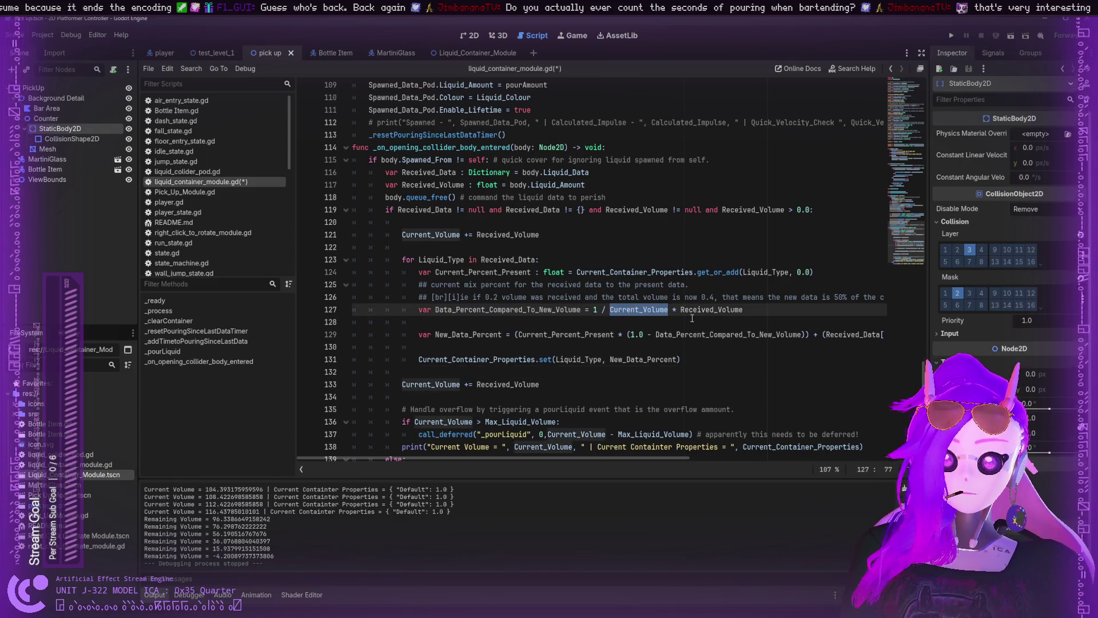
left_click(581, 335)
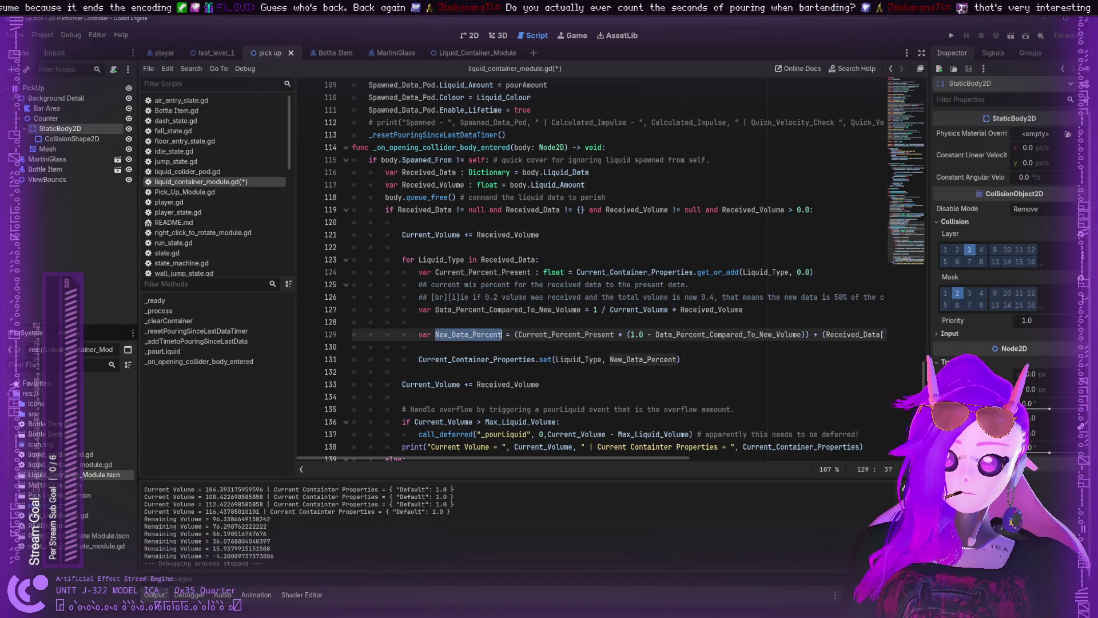
left_click(581, 335, "ctrl")
double_click(581, 271)
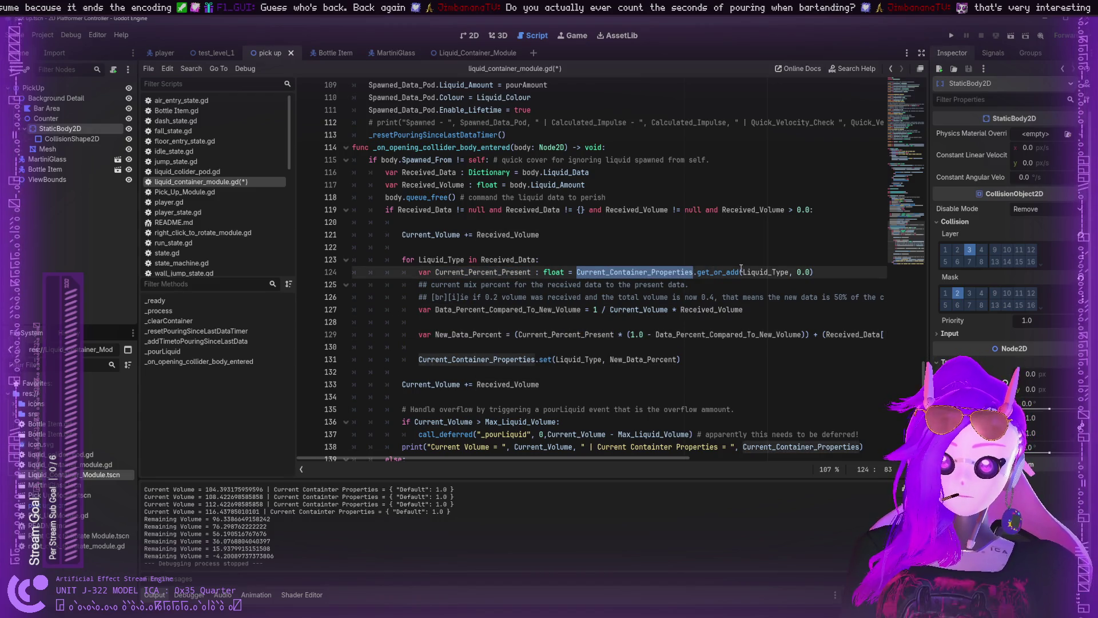
scroll(556, 330, "down", 1)
double_click(573, 324)
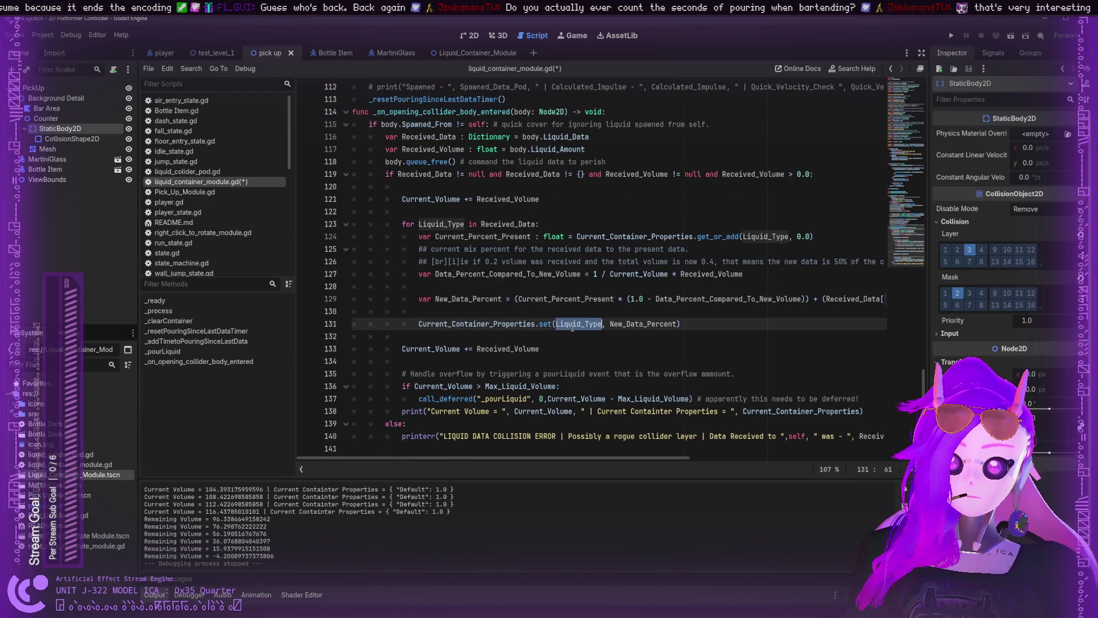
Review the Liquid_Type loop, line 124's percent declaration and Liquid_Amount, then save the script
scroll(573, 327, "up", 3)
double_click(457, 333)
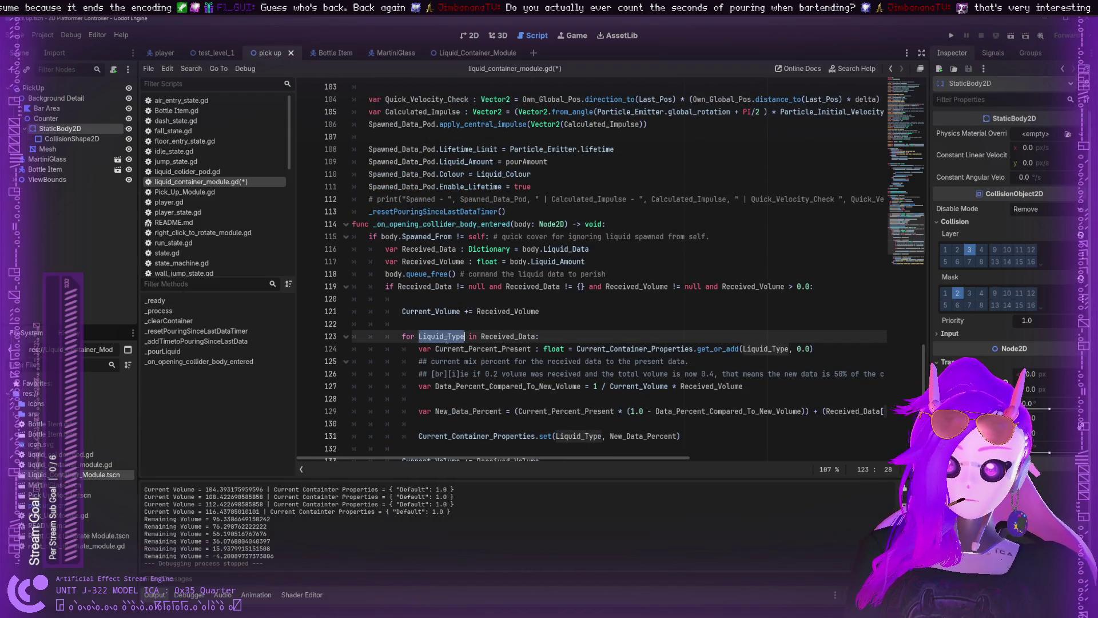
double_click(523, 348)
left_click(547, 349)
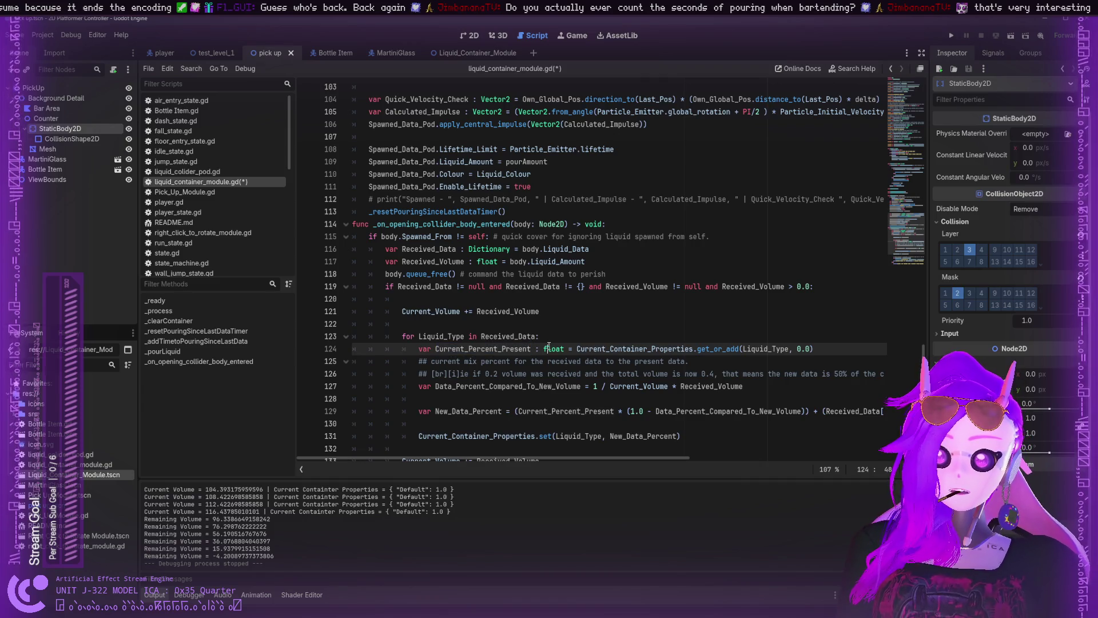
double_click(628, 348)
scroll(564, 336, "up", 4)
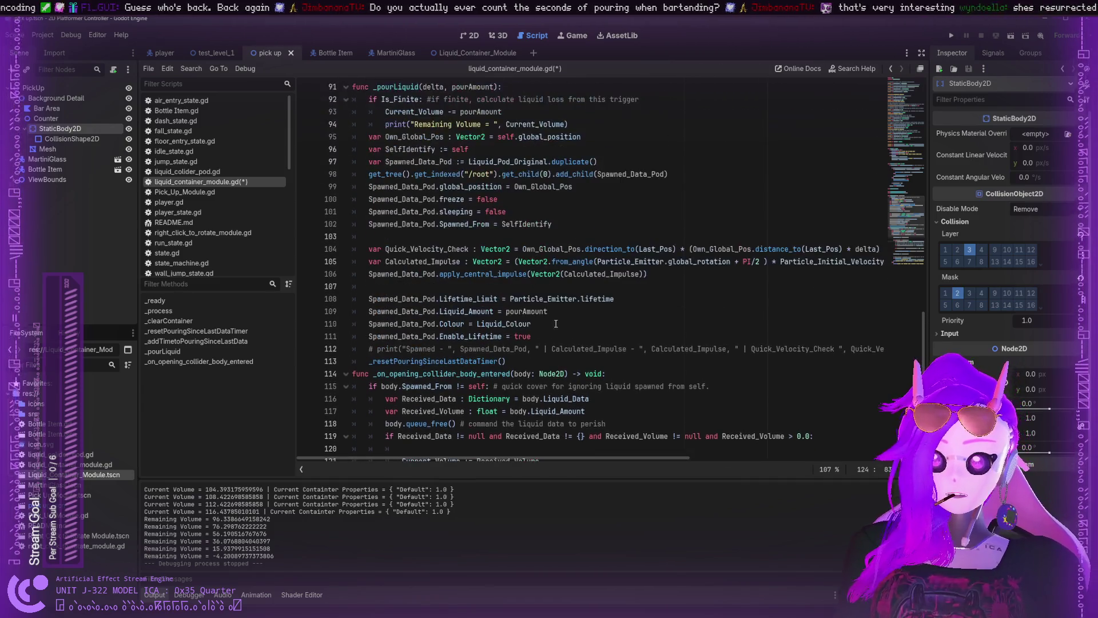
double_click(466, 312)
scroll(486, 314, "up", 2)
scroll(486, 314, "up", 3)
scroll(490, 298, "down", 5)
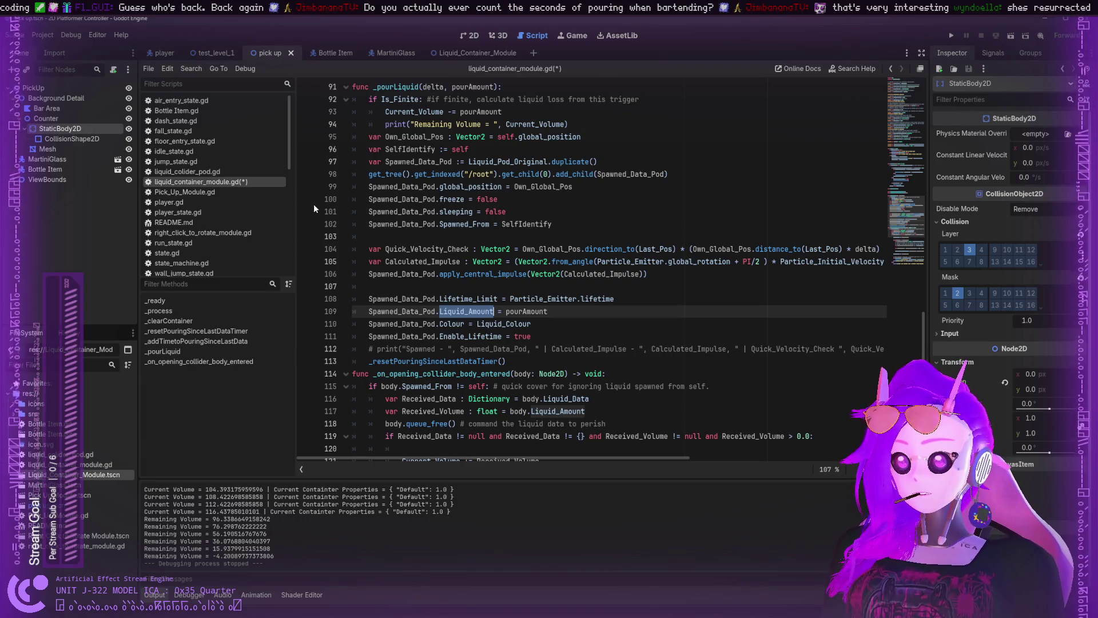
key("ctrl+s")
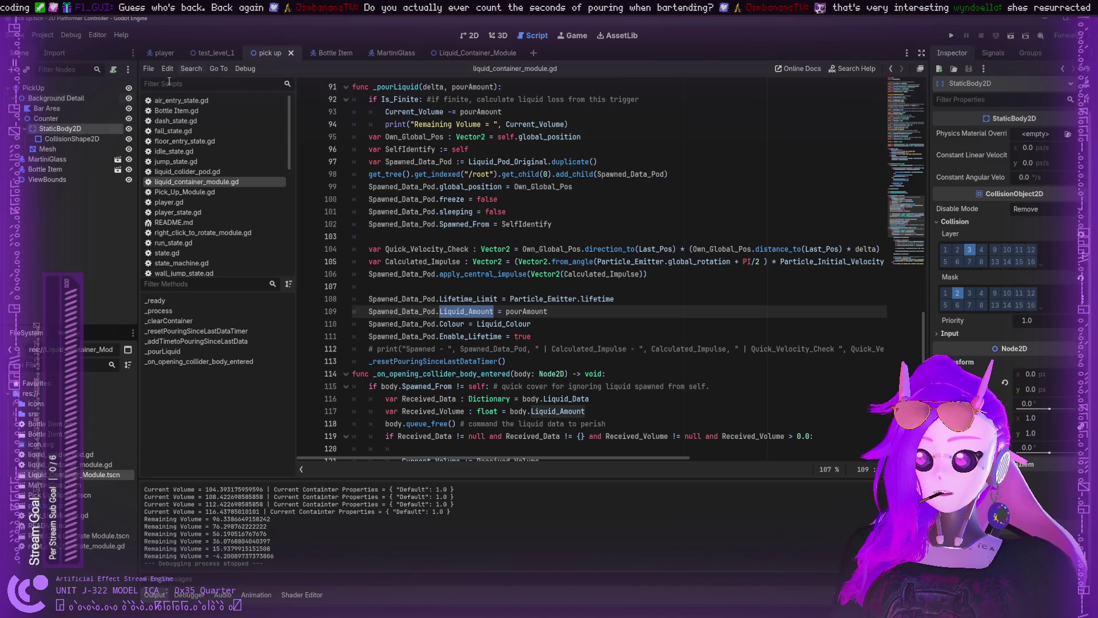
left_click(326, 53)
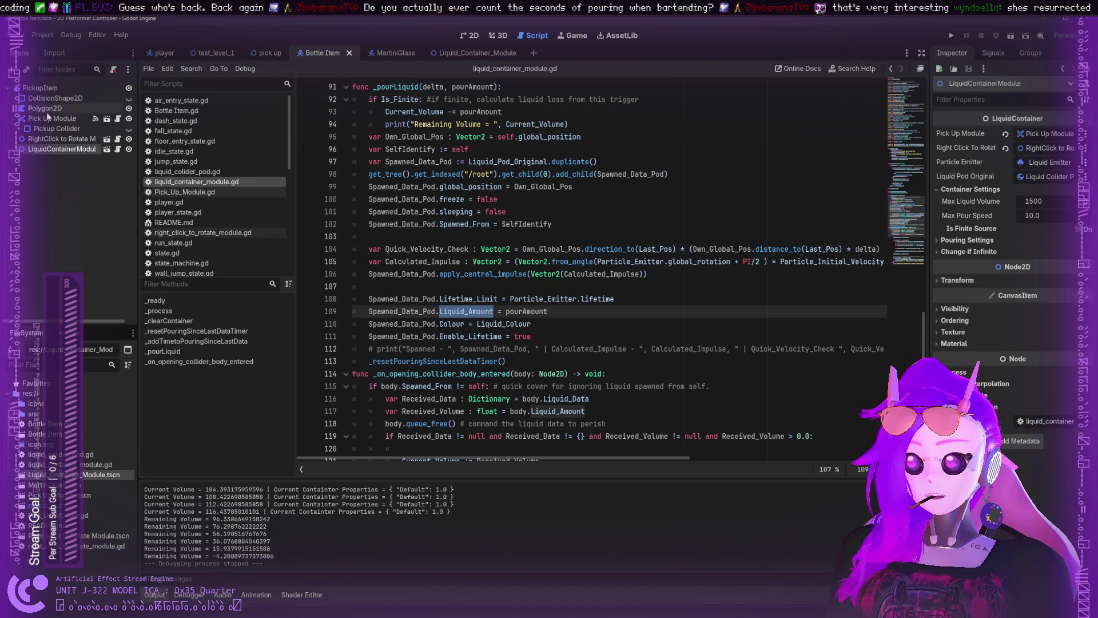
Raise Bottle Item's LiquidContainerModule to (0, -28) at the bottle neck, then open Liquid_Container_Module
left_click(40, 87)
left_click(468, 35)
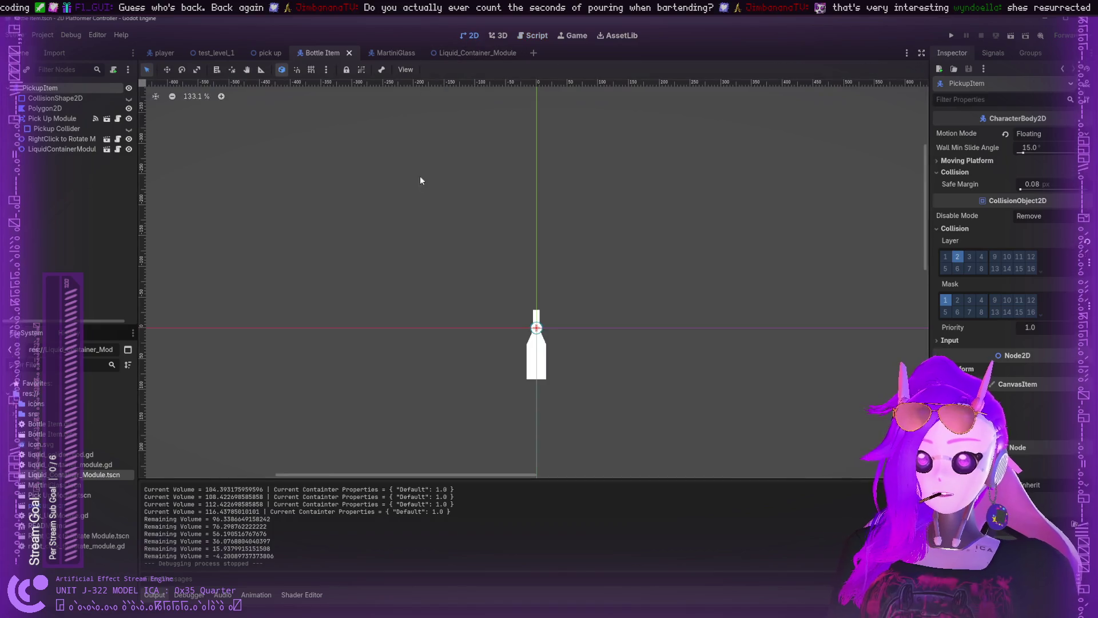
left_click(68, 149)
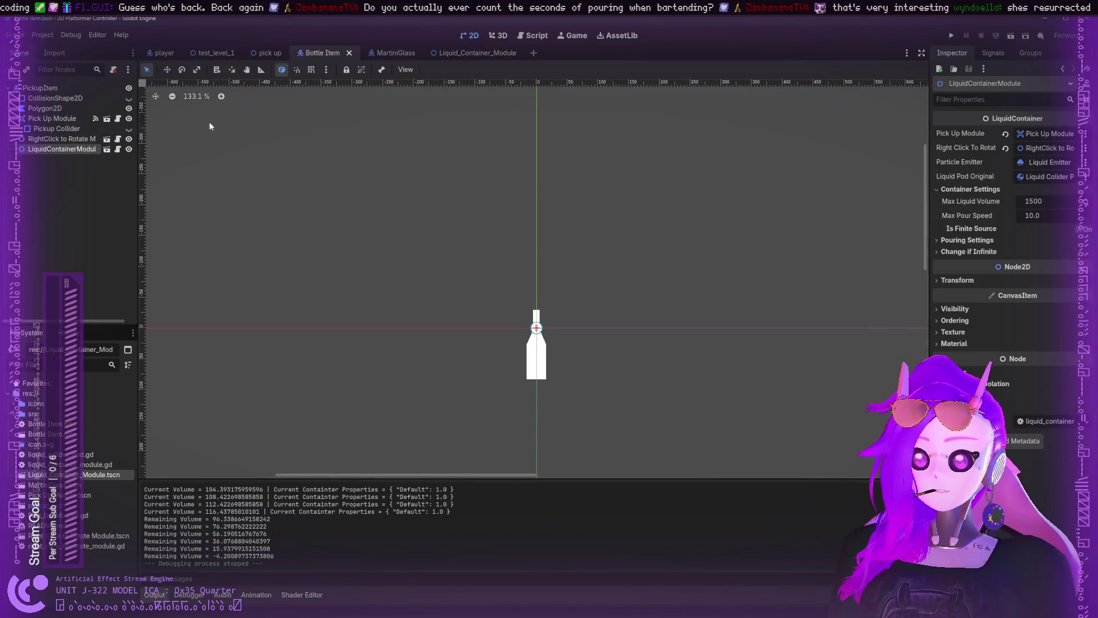
key("w")
left_click_drag(536, 345, 539, 325)
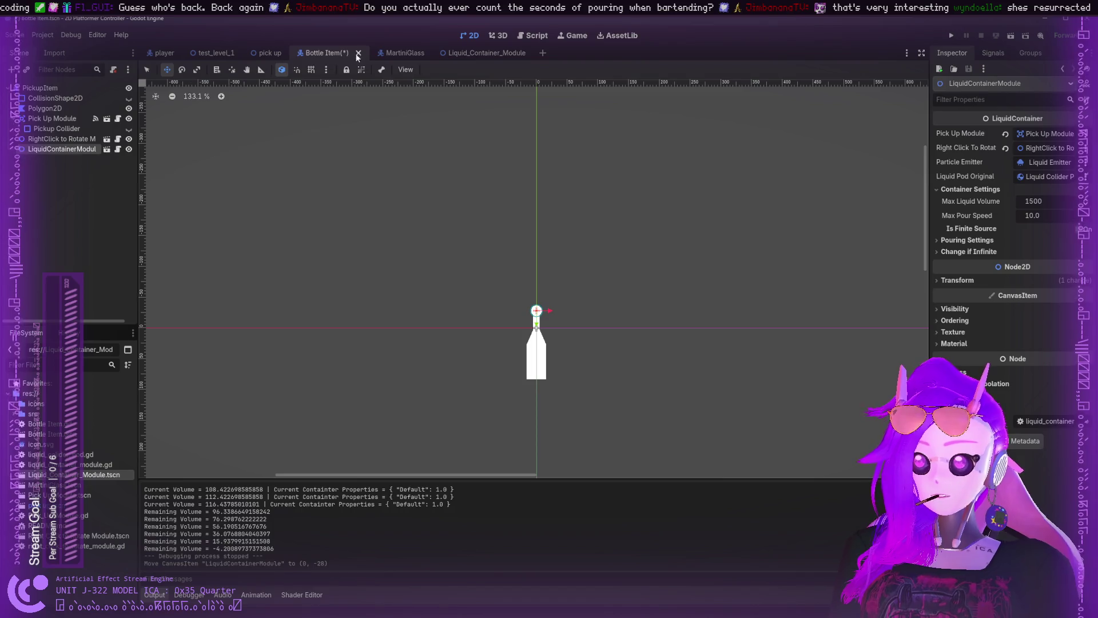
left_click(470, 53)
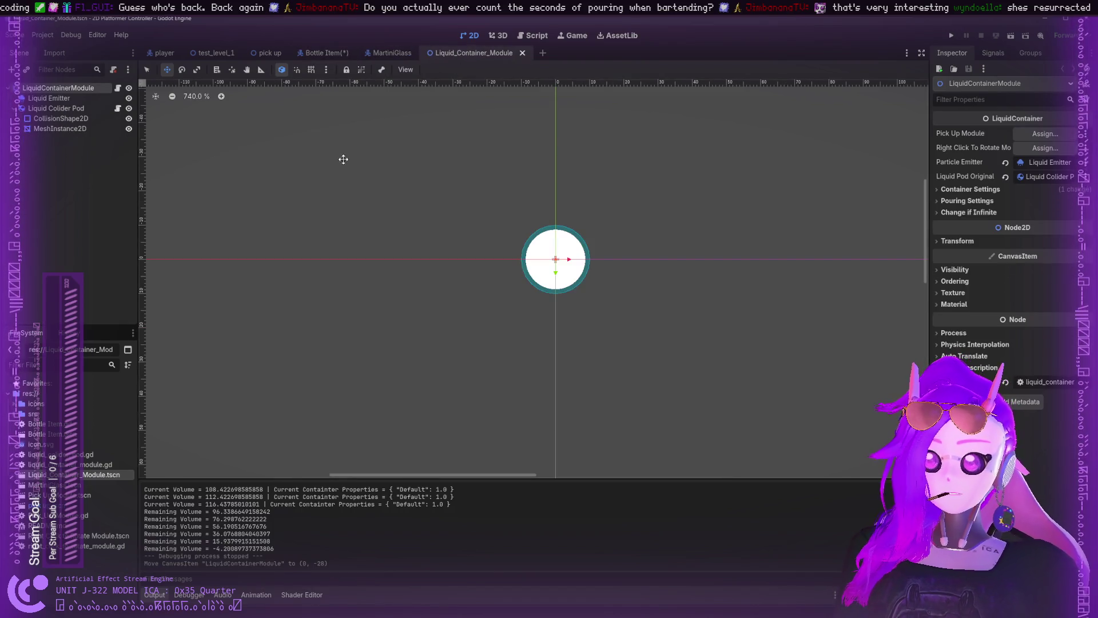
Tint the MeshInstance2D circle translucent red via its Self Modulate colour
left_click(50, 127)
left_click(51, 118)
left_click(54, 129)
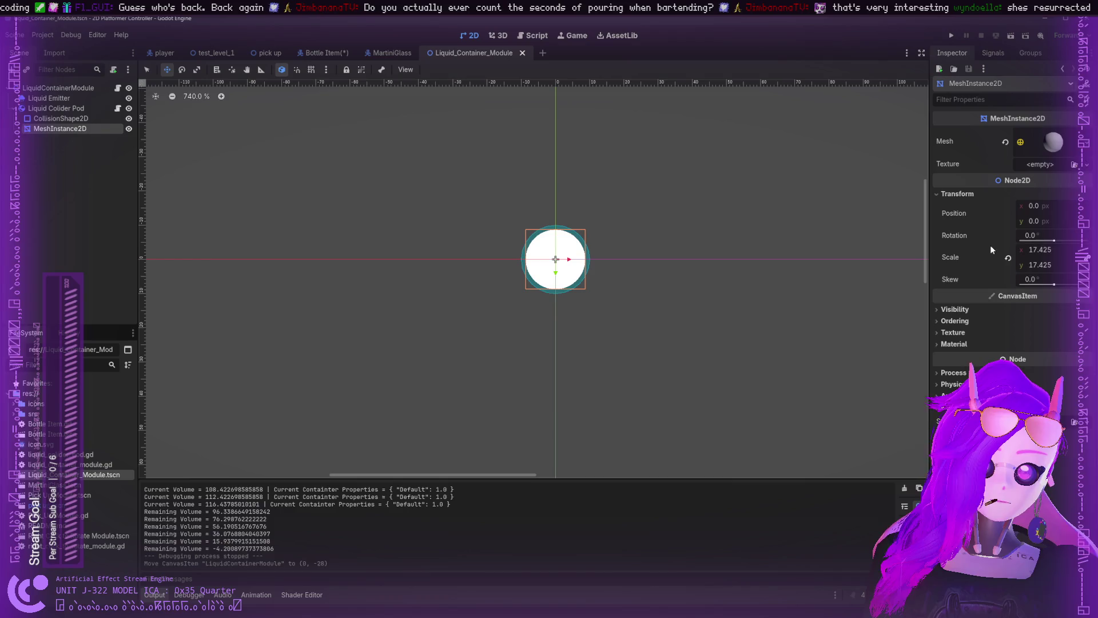
left_click(948, 309)
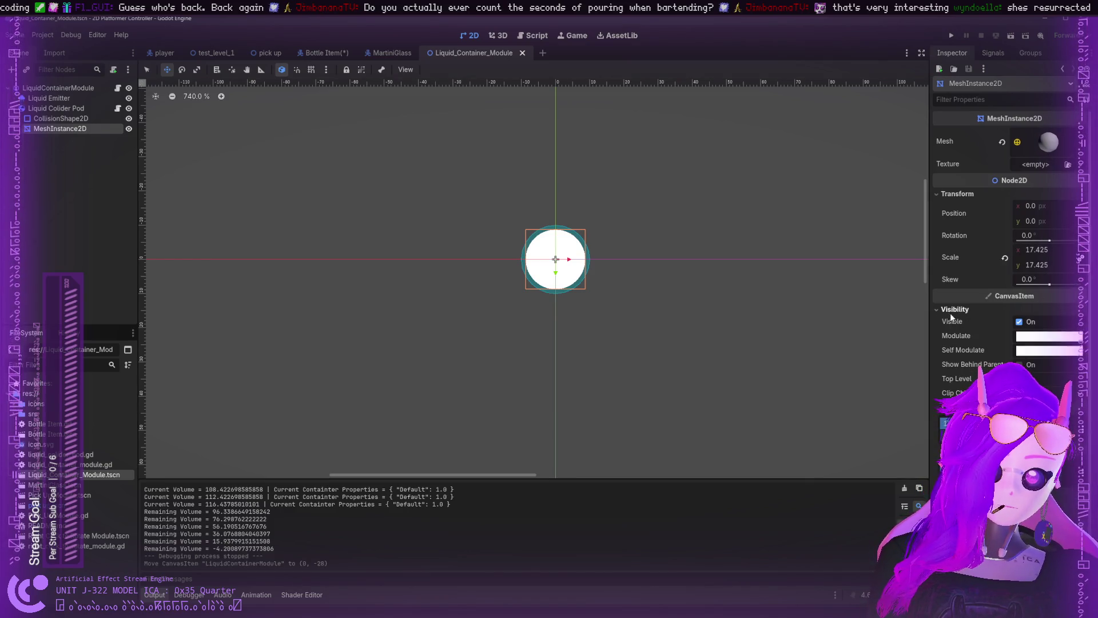
left_click(1035, 350)
left_click_drag(1064, 280, 1009, 281)
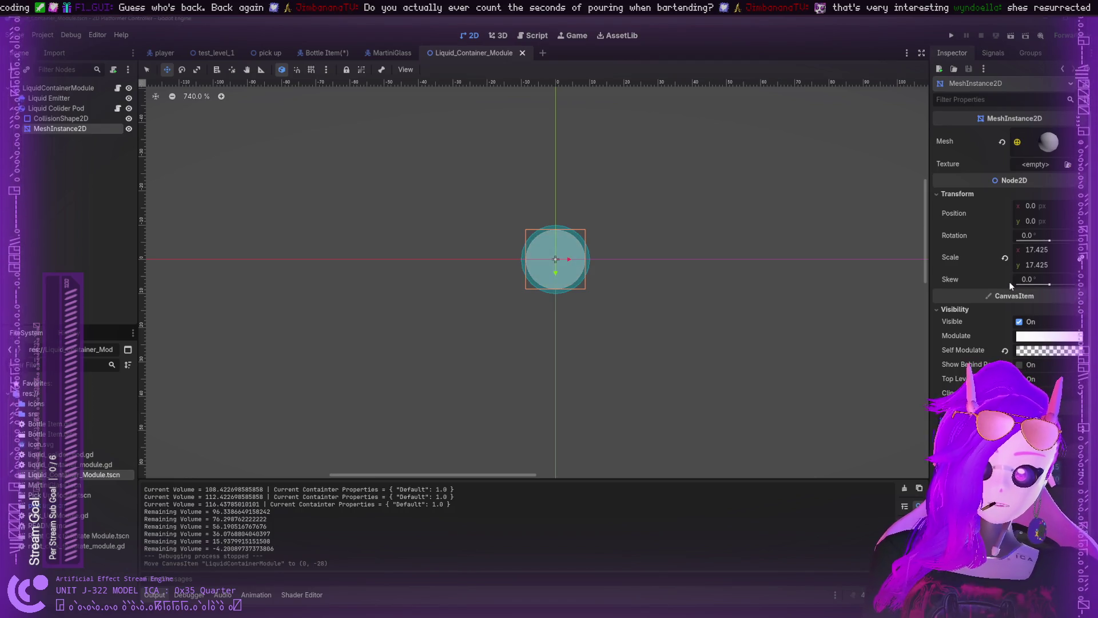
left_click(1024, 225)
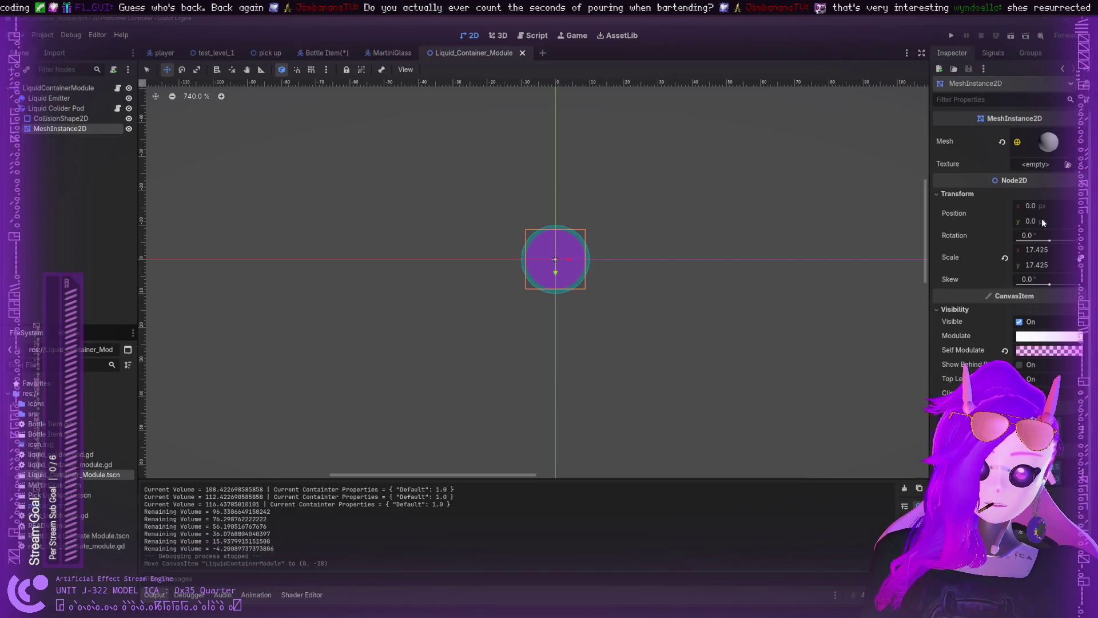
left_click(1050, 249)
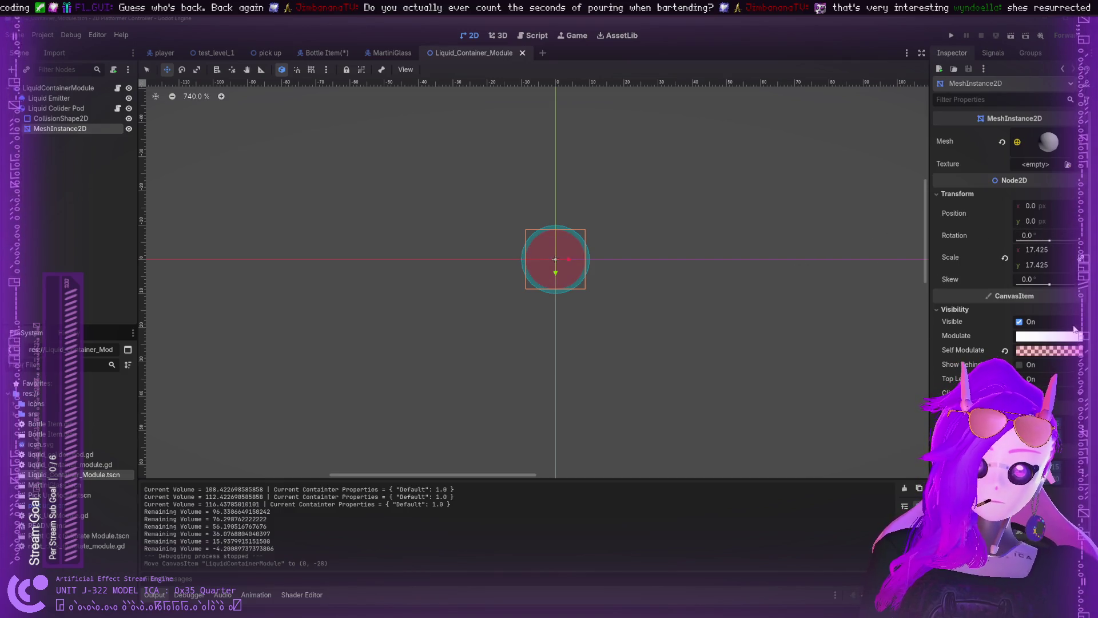
left_click(918, 333)
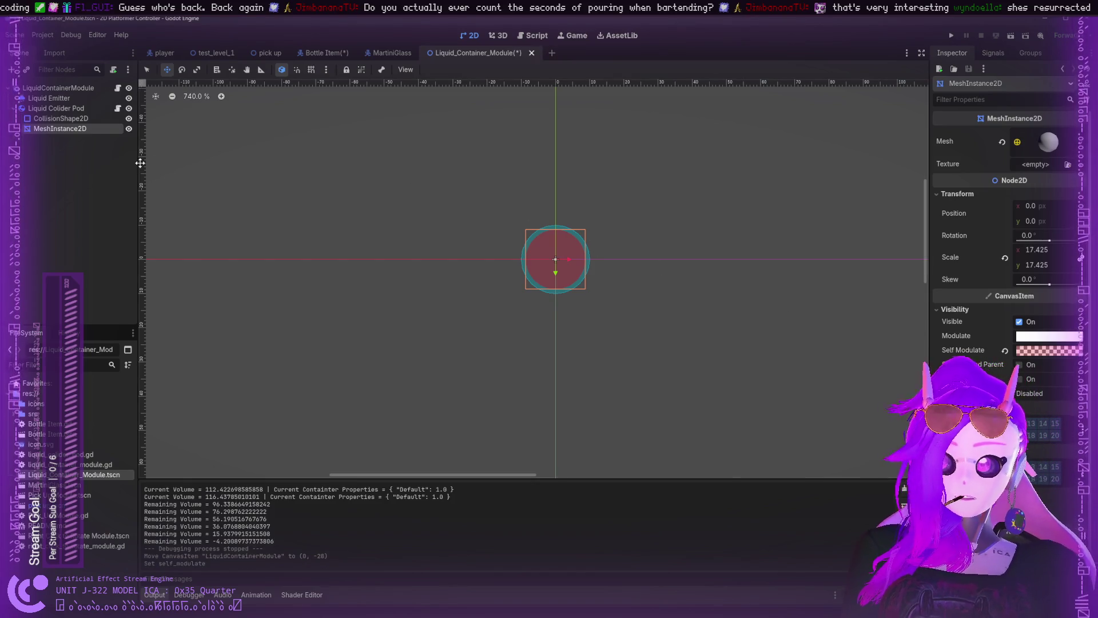
Resize the CollisionShape2D circle's radius, shrinking it to about half
left_click(63, 121)
left_click(63, 149)
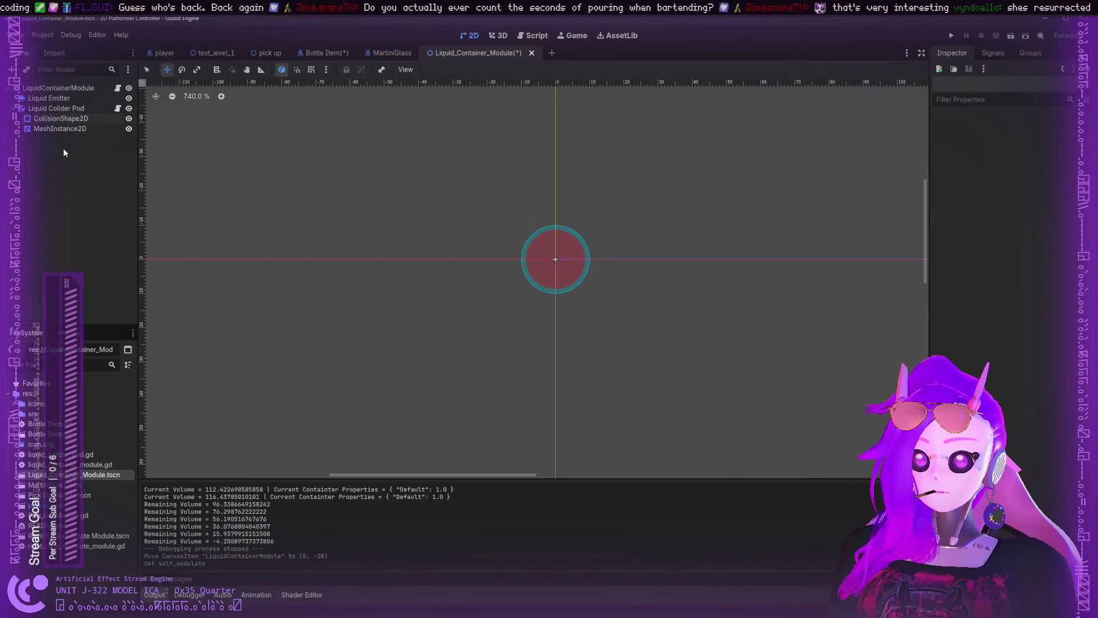
left_click(60, 118)
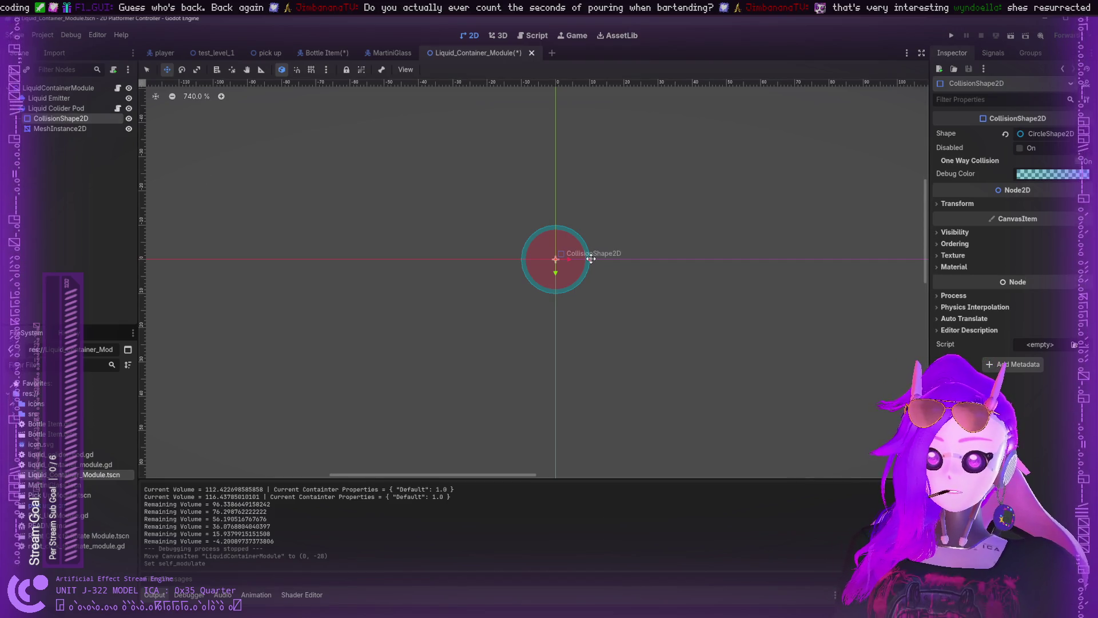
left_click_drag(590, 258, 587, 258)
left_click(52, 128)
left_click(61, 120)
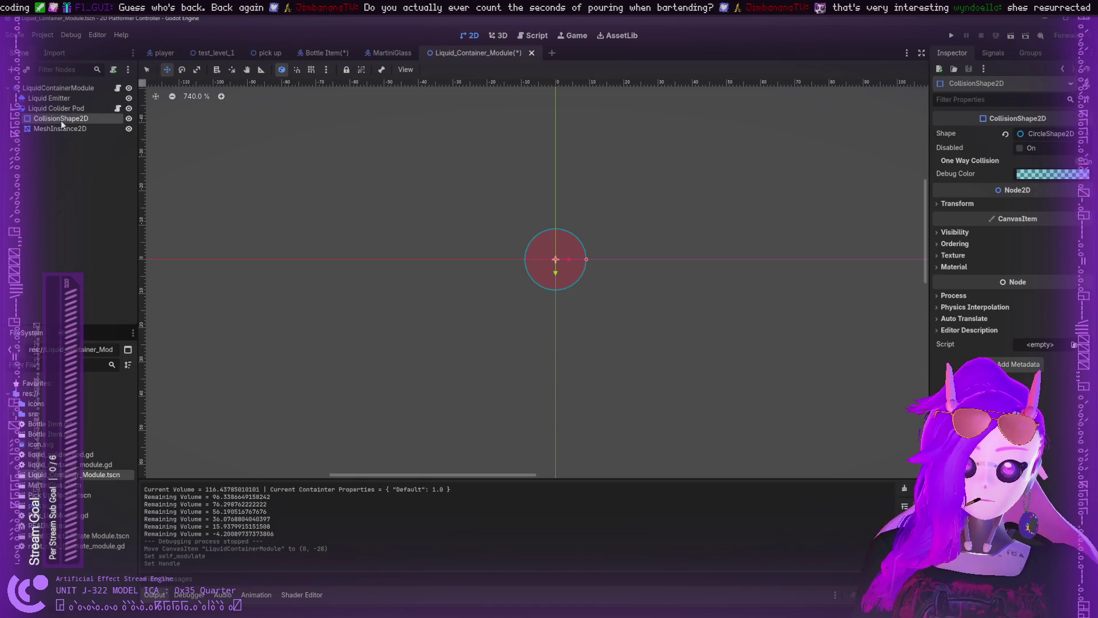
left_click_drag(587, 260, 569, 259)
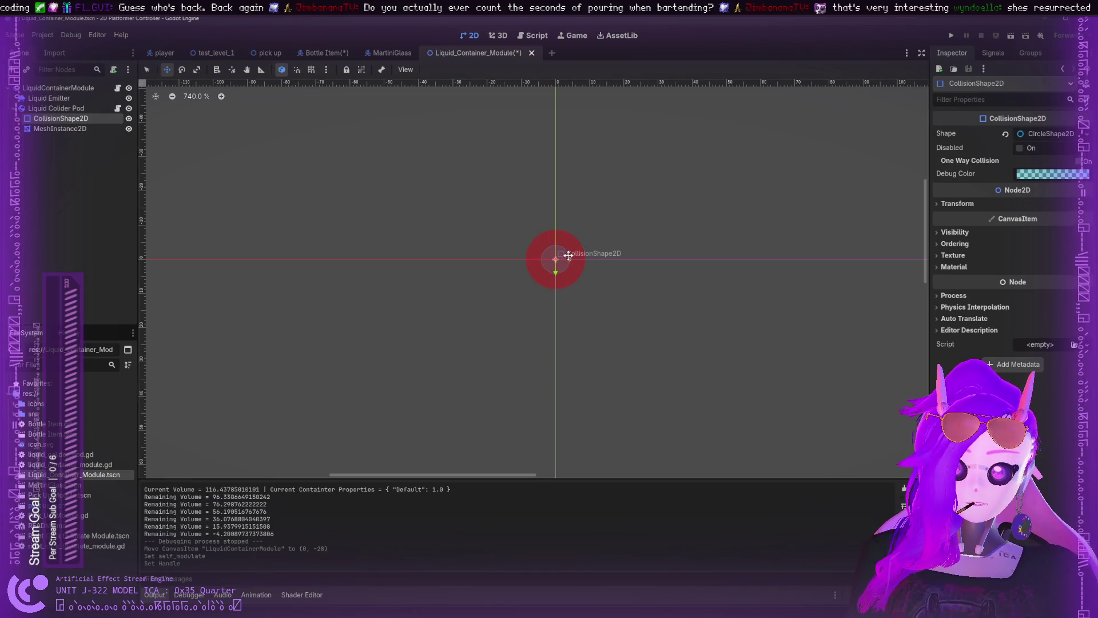
Lower the MeshInstance2D scale to 8.39 and save the Liquid_Container_Module scene
left_click(38, 128)
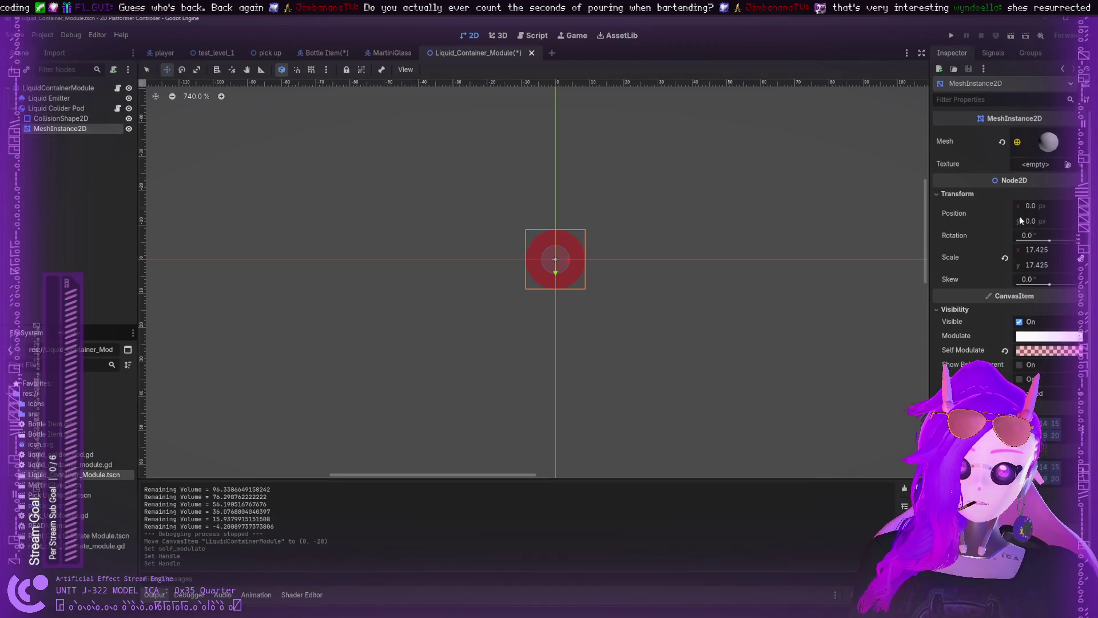
left_click_drag(1056, 252, 967, 252)
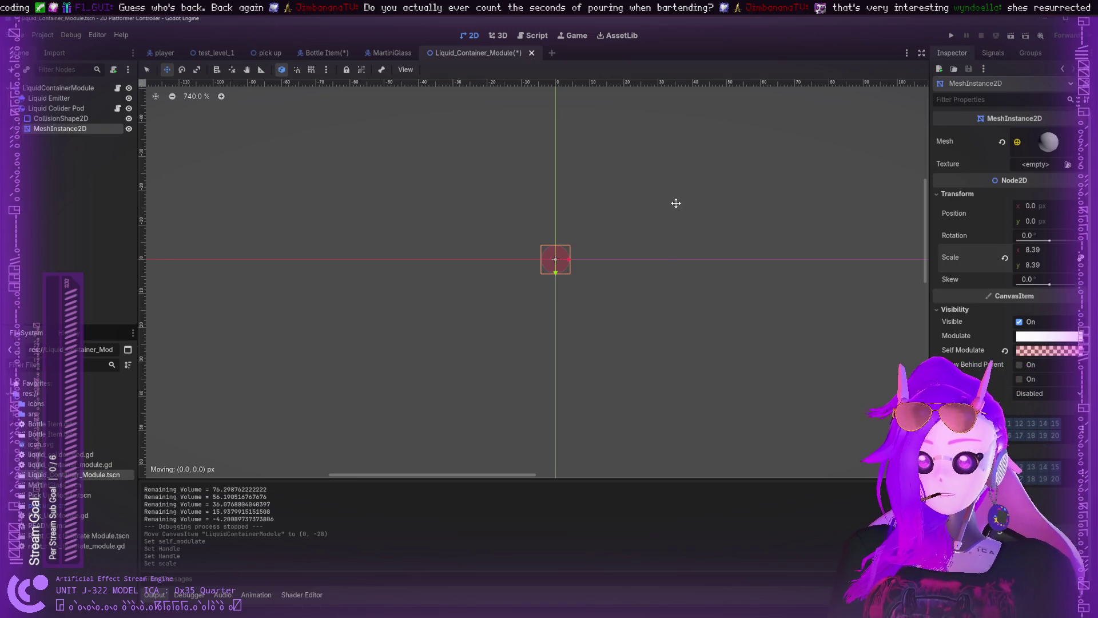
left_click(39, 109)
left_click(51, 98)
left_click(57, 87)
key("ctrl+s")
left_click(322, 52)
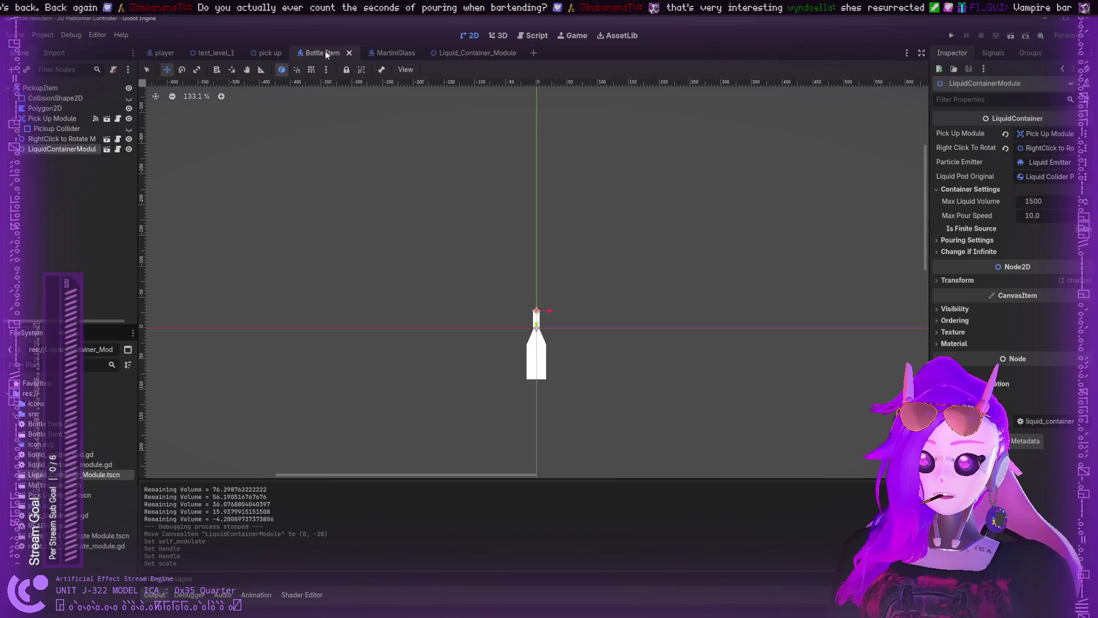
In MartiniGlass, inspect the module nodes and undo a trial raise of the liquid container module
left_click(56, 139)
left_click(56, 148)
left_click(54, 139)
left_click(53, 149)
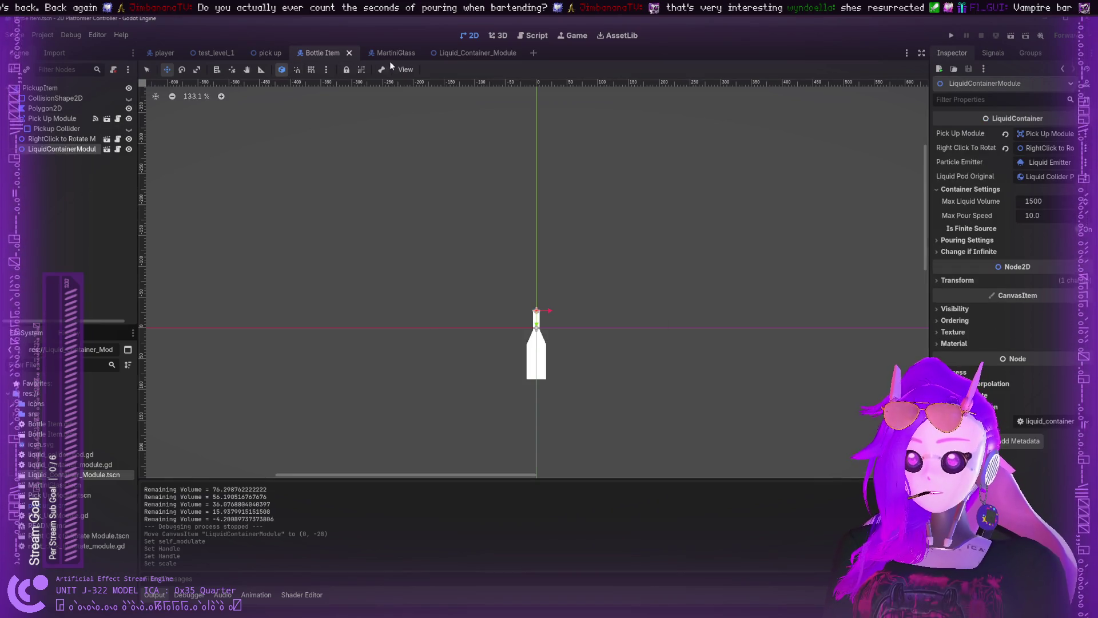
left_click(392, 52)
left_click(71, 169)
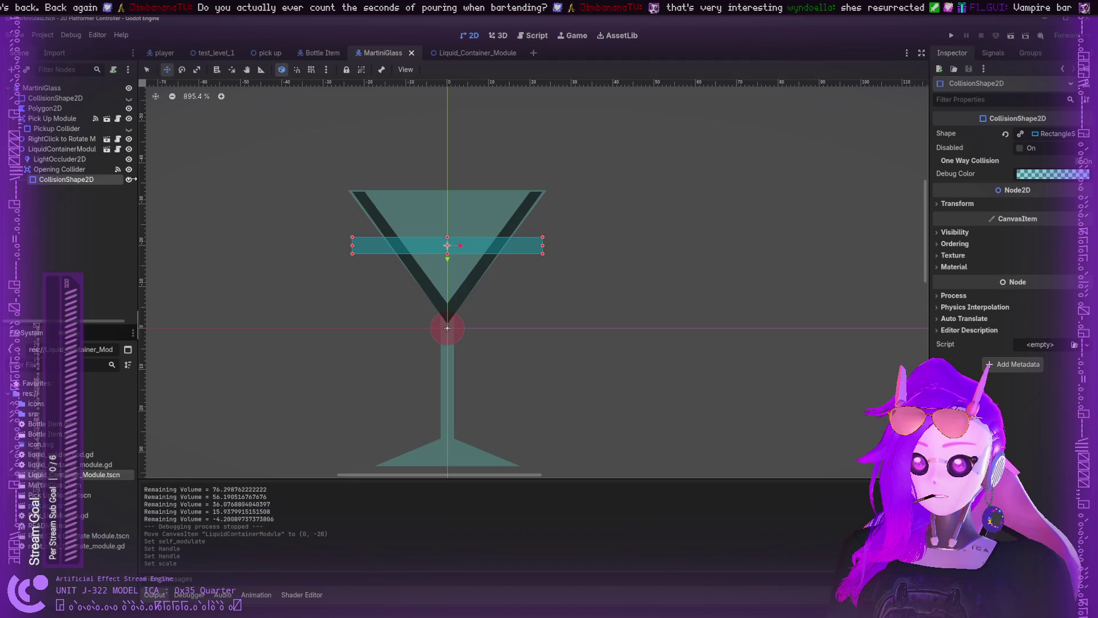
left_click(58, 149)
mouse_move(447, 334)
left_mouse_down()
mouse_move(446, 290)
mouse_move(446, 314)
left_mouse_up()
key("ctrl+z")
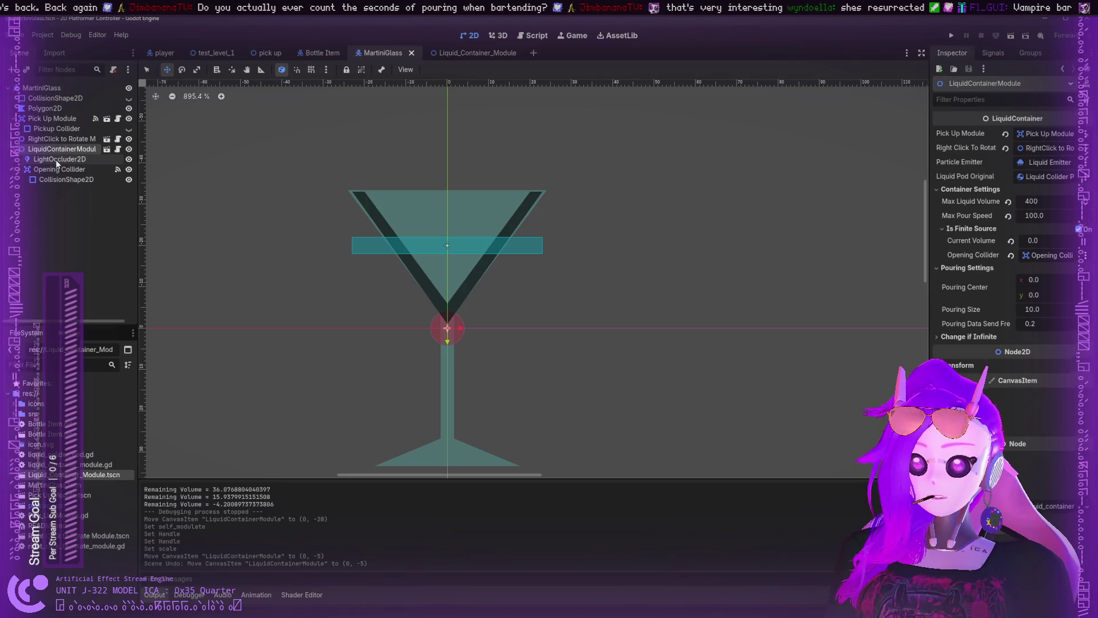
Move LightOccluder2D above the liquid container module in the scene tree
left_click(56, 160)
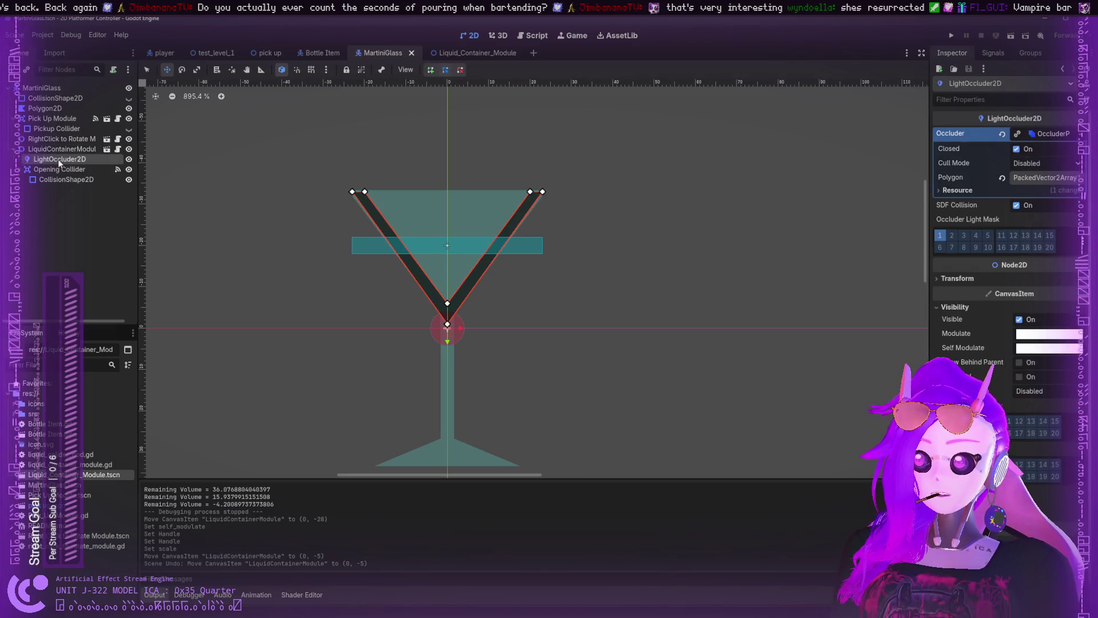
left_click_drag(57, 159, 54, 145)
left_click(54, 159)
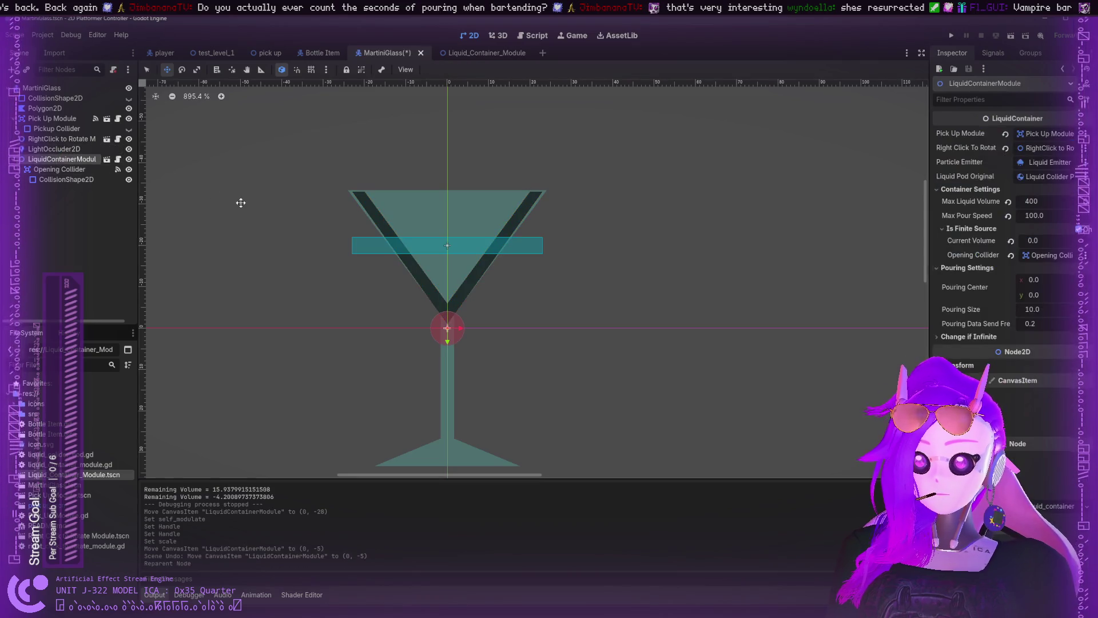
Try raising the module to the glass rim three times, undo each, and open Liquid_Container_Module
left_click_drag(456, 320, 449, 200)
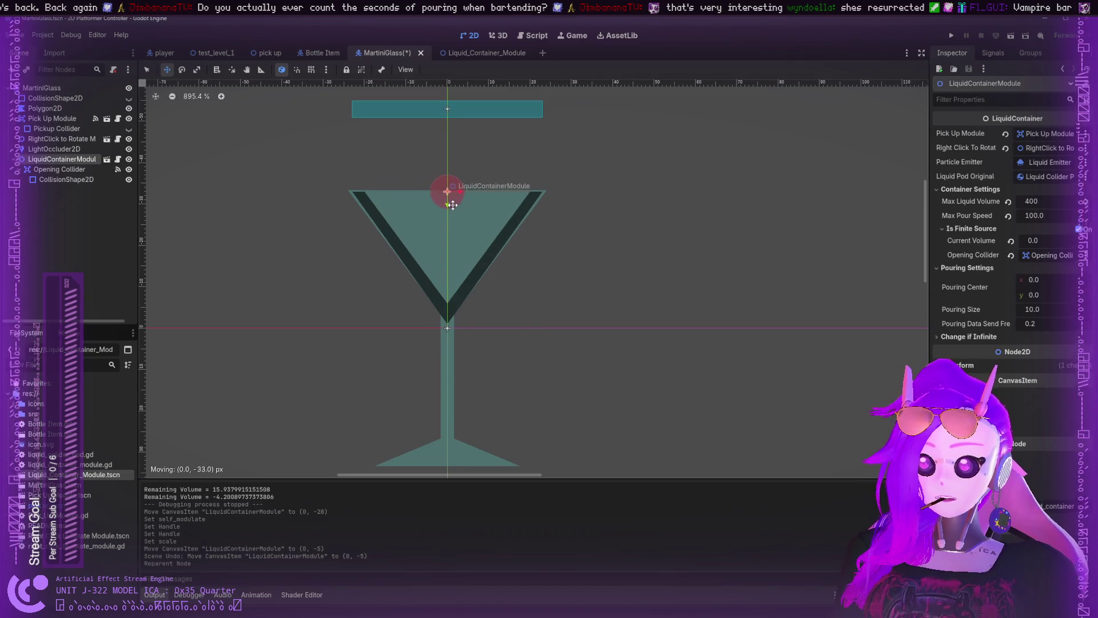
key("ctrl+z")
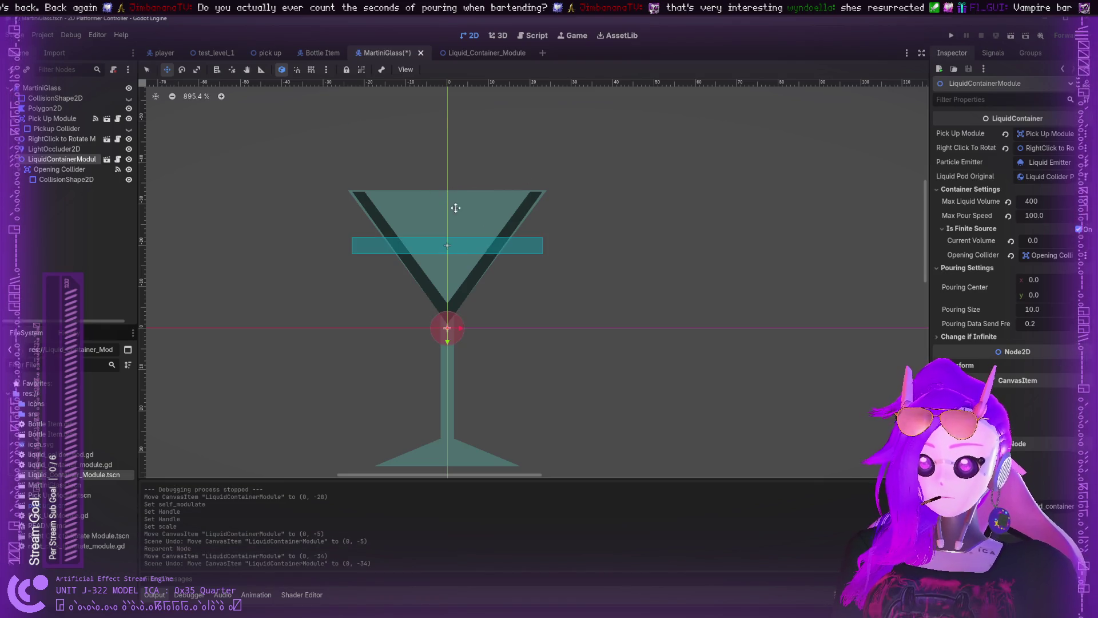
left_click_drag(448, 326, 448, 197)
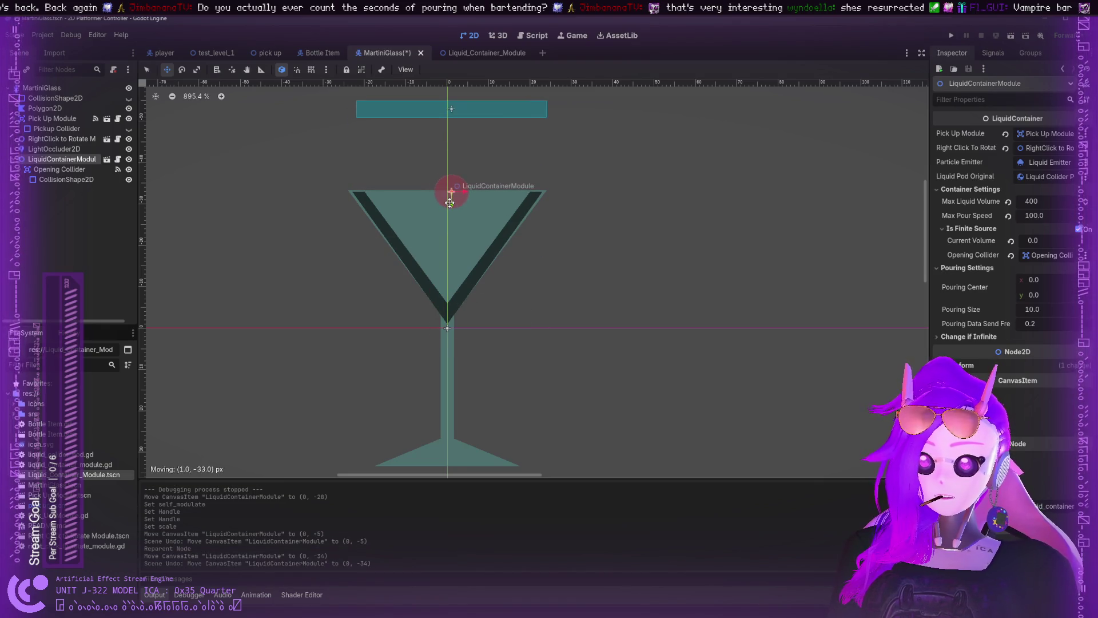
key("ctrl+z")
left_click_drag(448, 325, 447, 205)
key("ctrl+z")
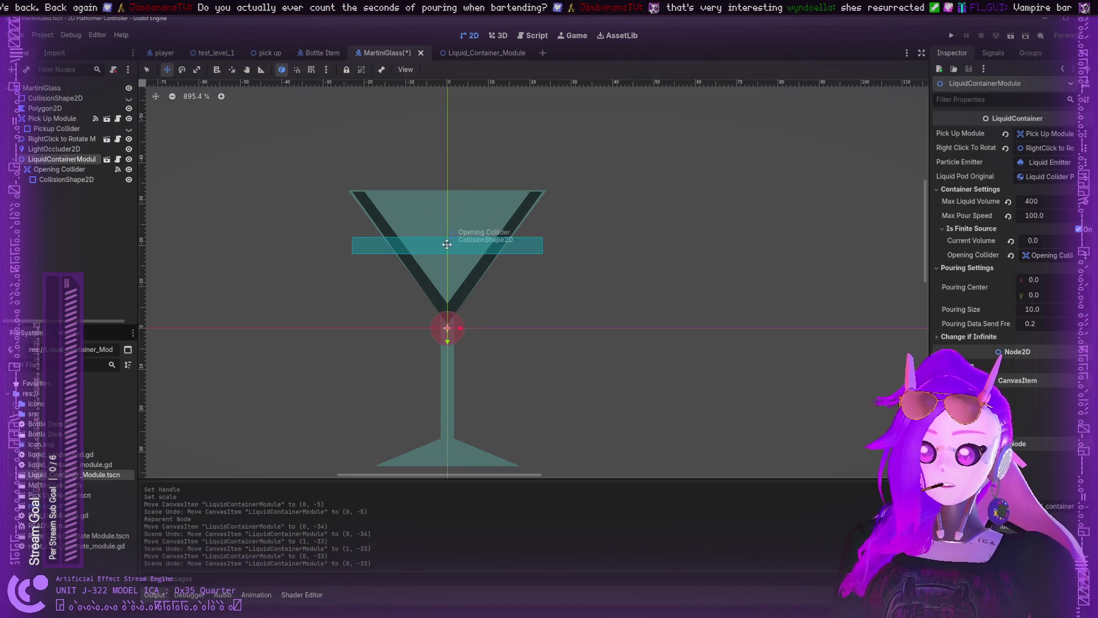
left_click(463, 53)
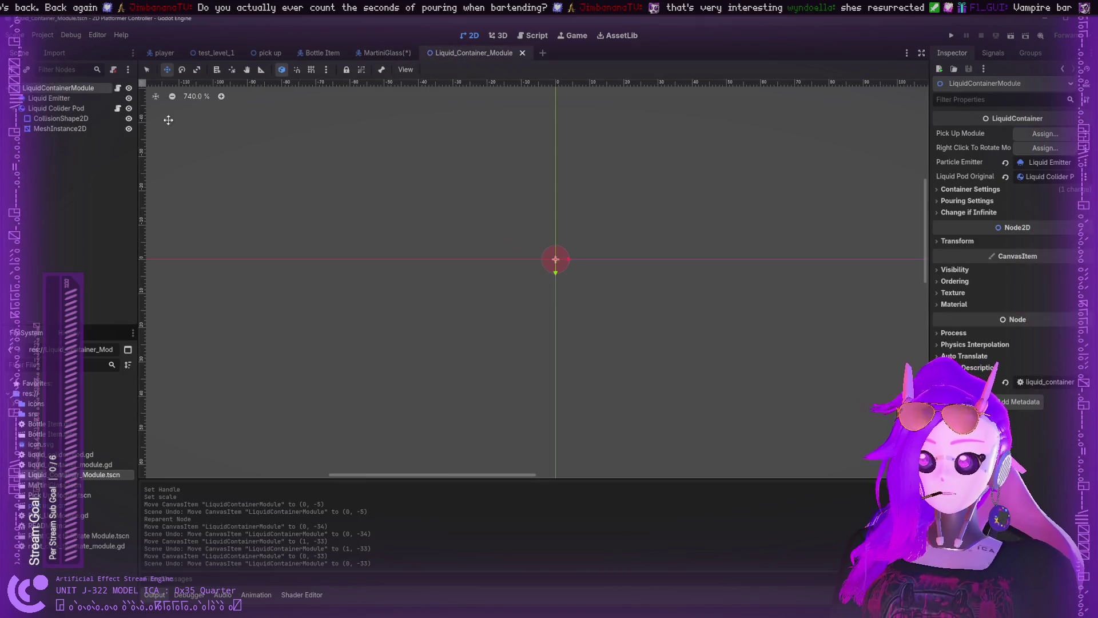
Reset the Bottle Item module's Position y from -28 to 0 and save the scene
left_click(56, 108)
left_click(388, 53)
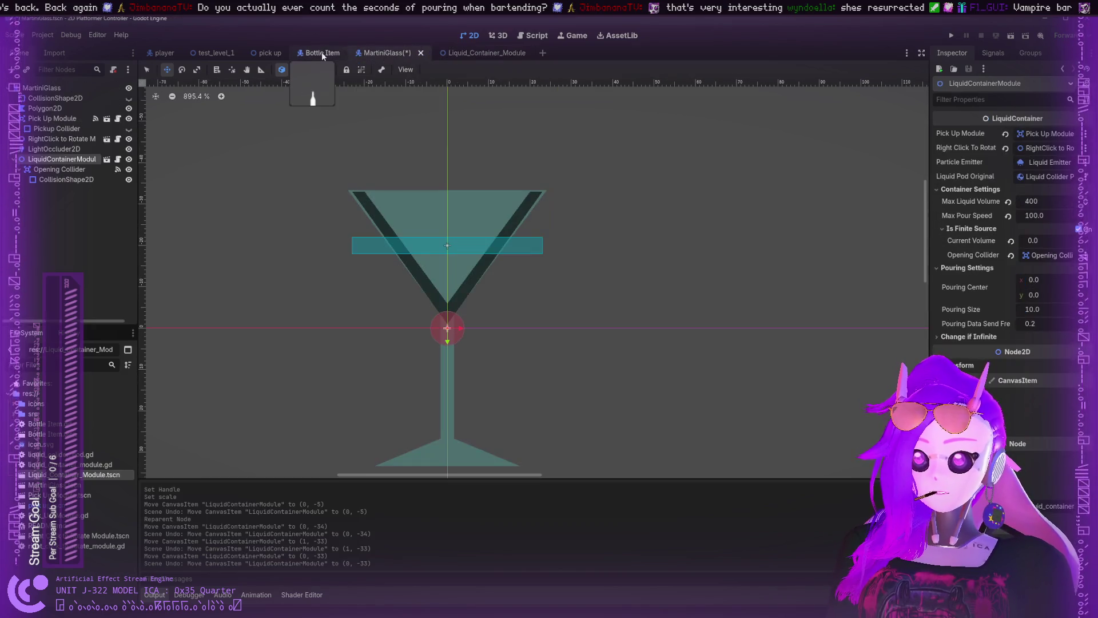
left_click(323, 53)
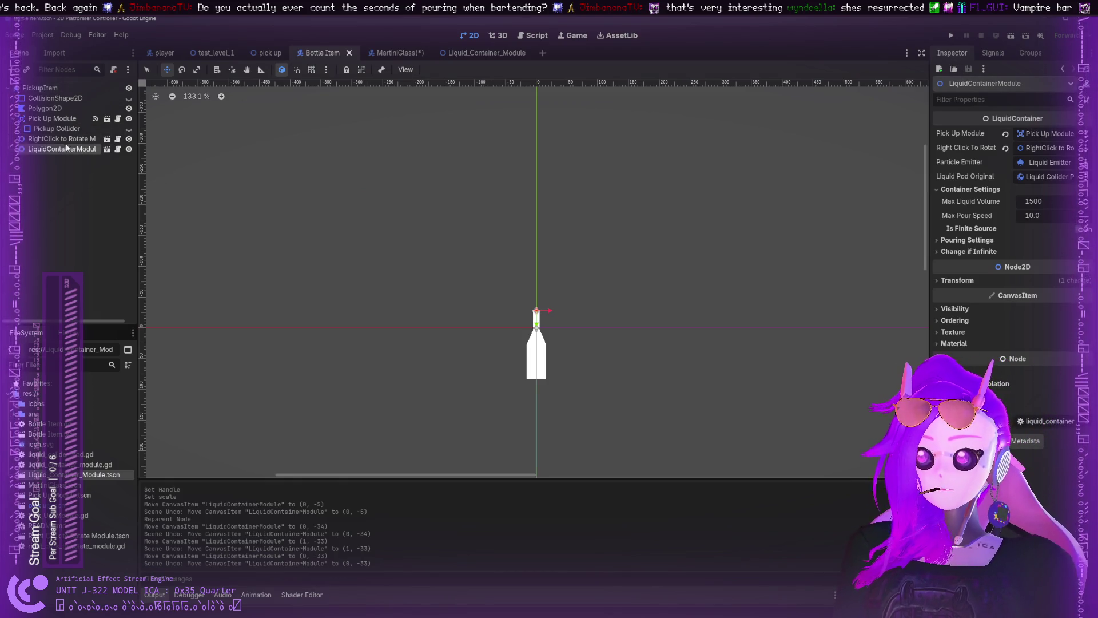
left_click(1015, 280)
left_click(1007, 300)
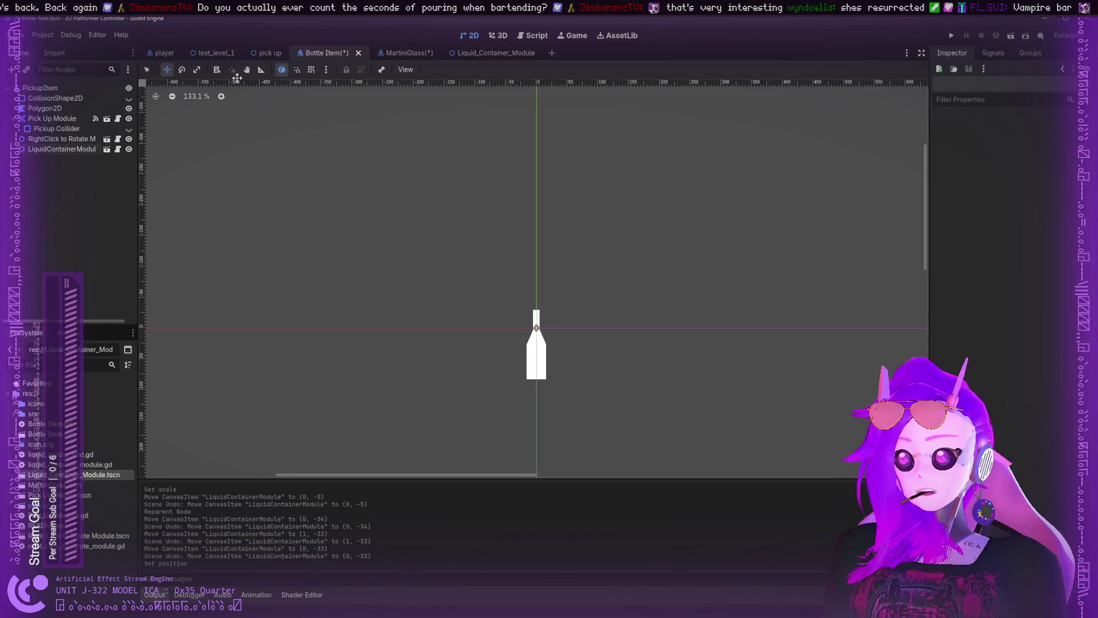
key("ctrl+s")
Cycle through the Liquid_Container_Module, MartiniGlass, Bottle Item and pick up scene tabs
left_click(464, 56)
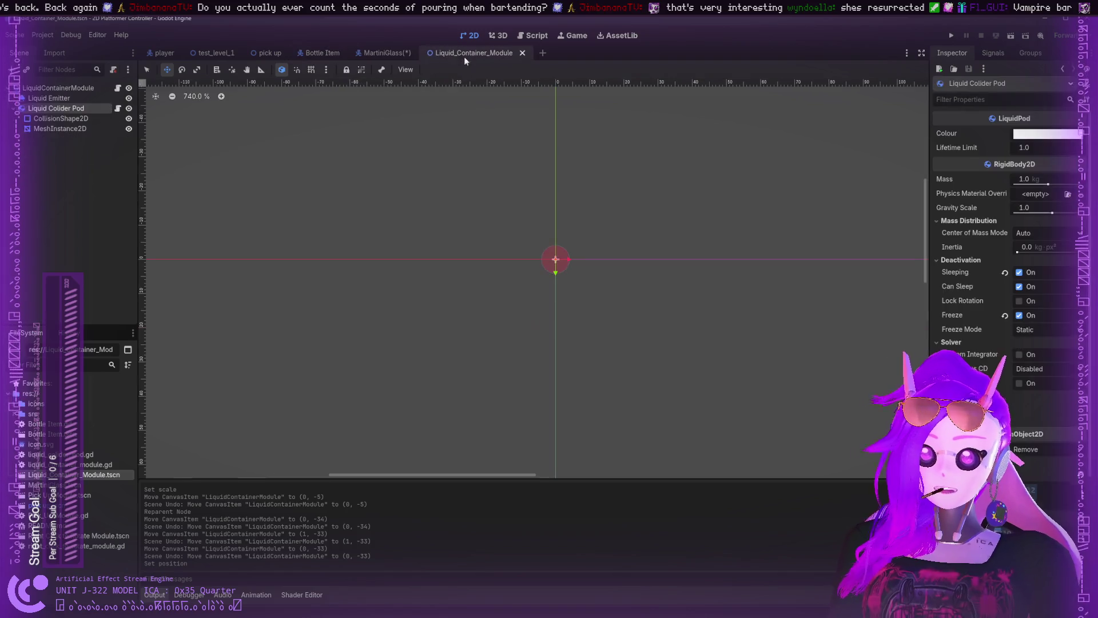
left_click(384, 53)
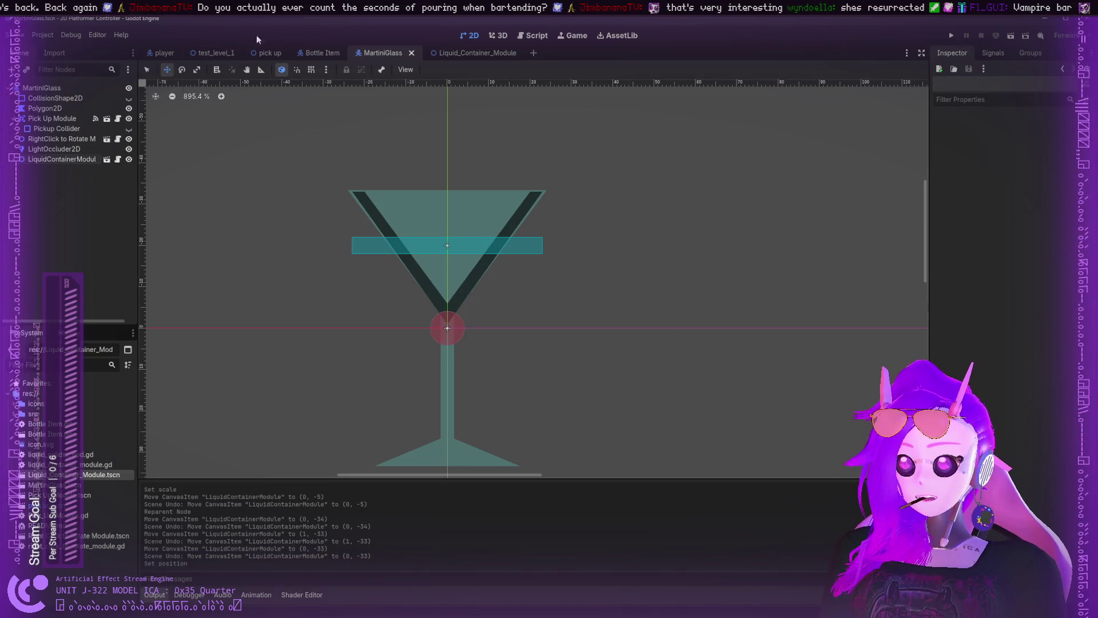
left_click(321, 53)
left_click(396, 52)
left_click(318, 52)
left_click(266, 53)
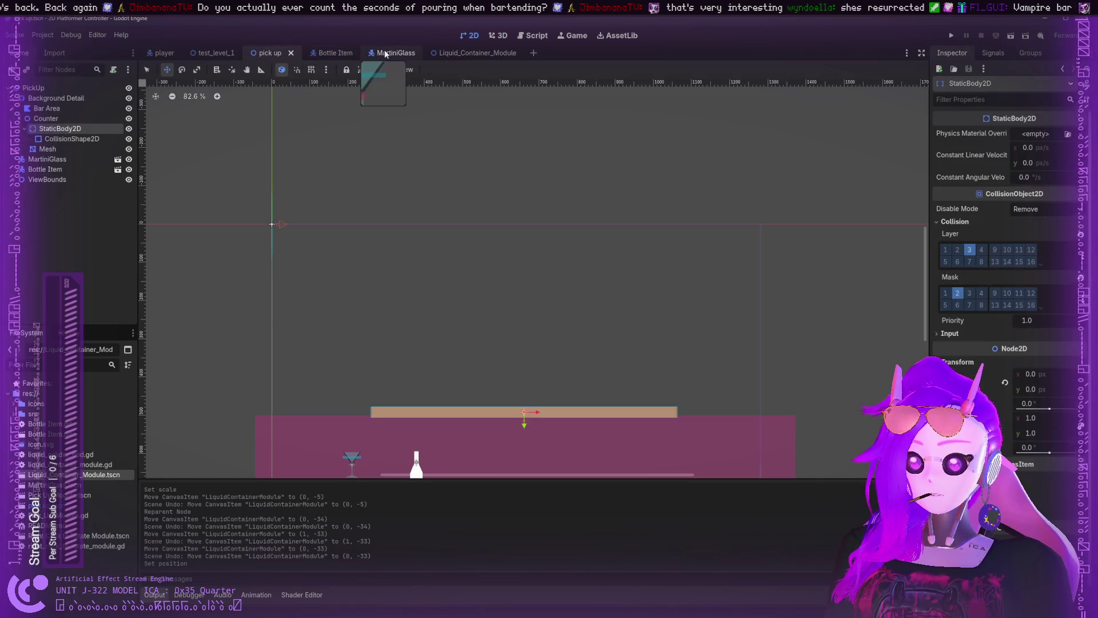
left_click(377, 52)
In the pick up scene, inspect the Counter nodes, select MartiniGlass and switch to the Script workspace
left_click(267, 54)
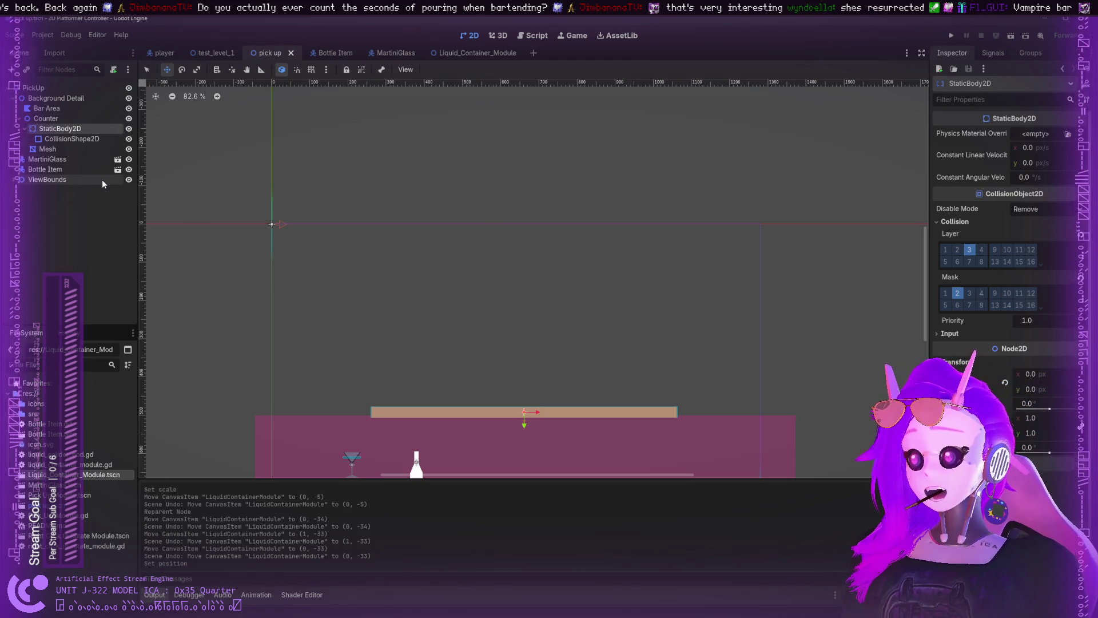
left_click(60, 140)
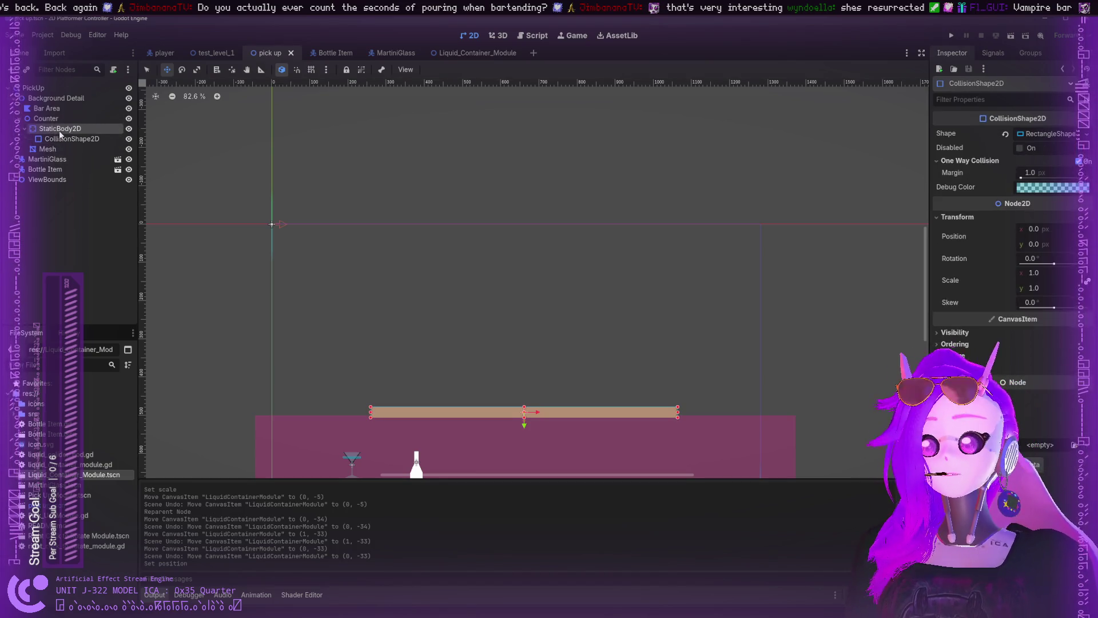
left_click(56, 130)
left_click(50, 150)
left_click(52, 159)
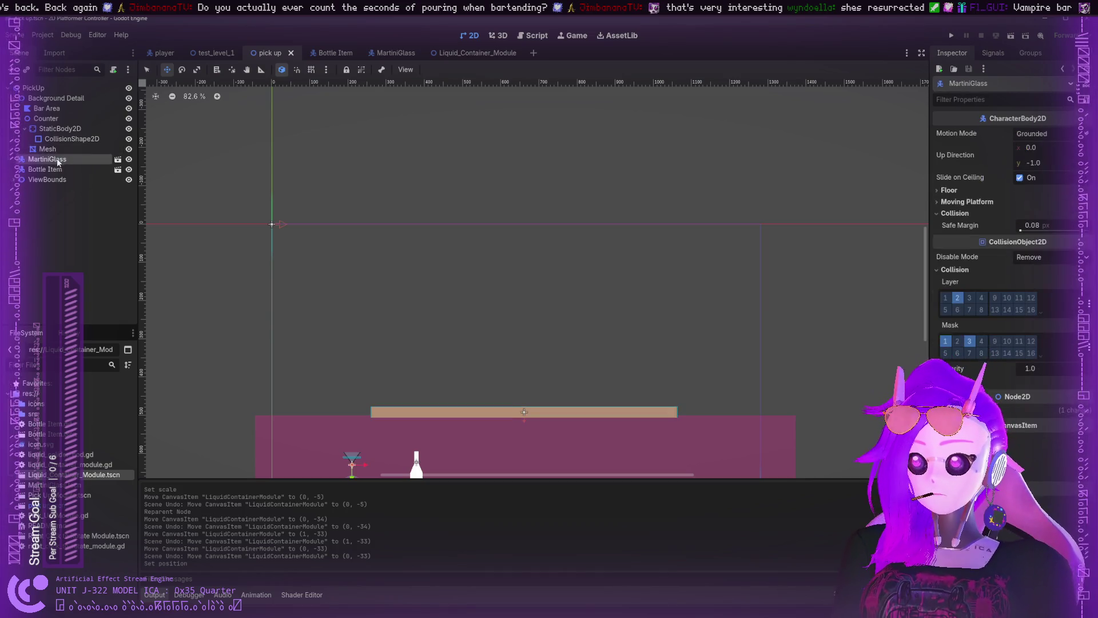
left_click(524, 36)
scroll(549, 327, "down", 1)
scroll(549, 327, "up", 20)
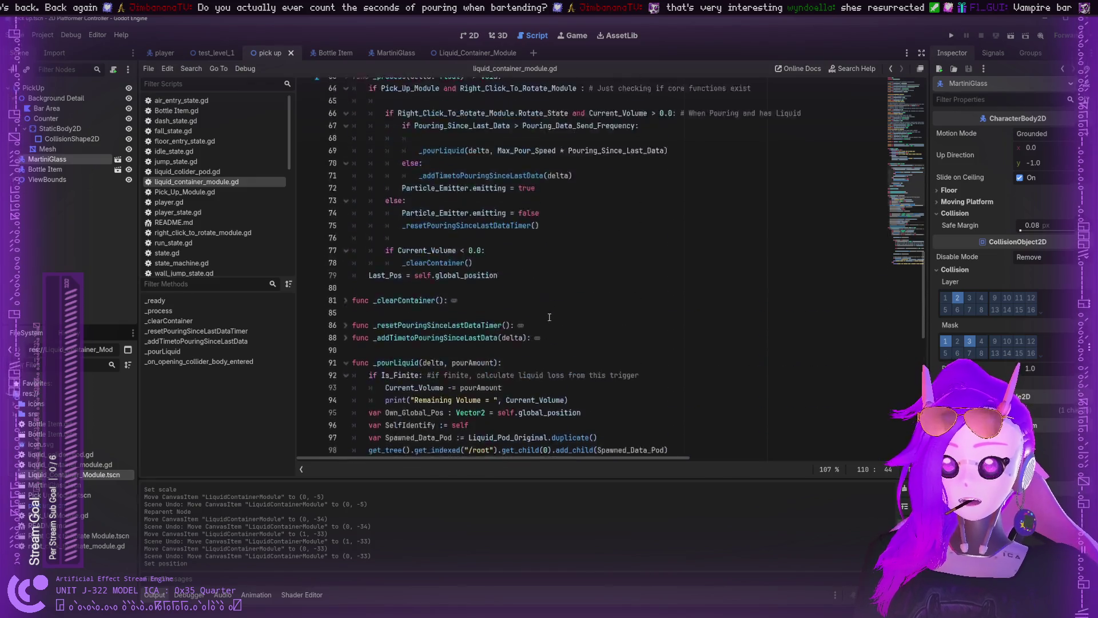
left_click(452, 225)
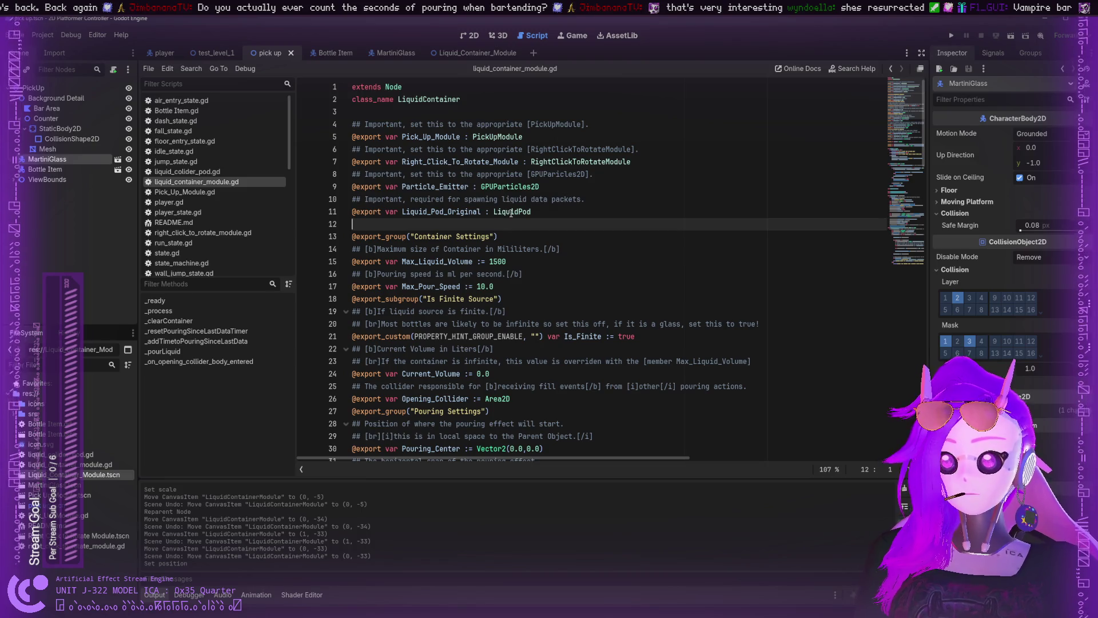
key("Return")
key("Up")
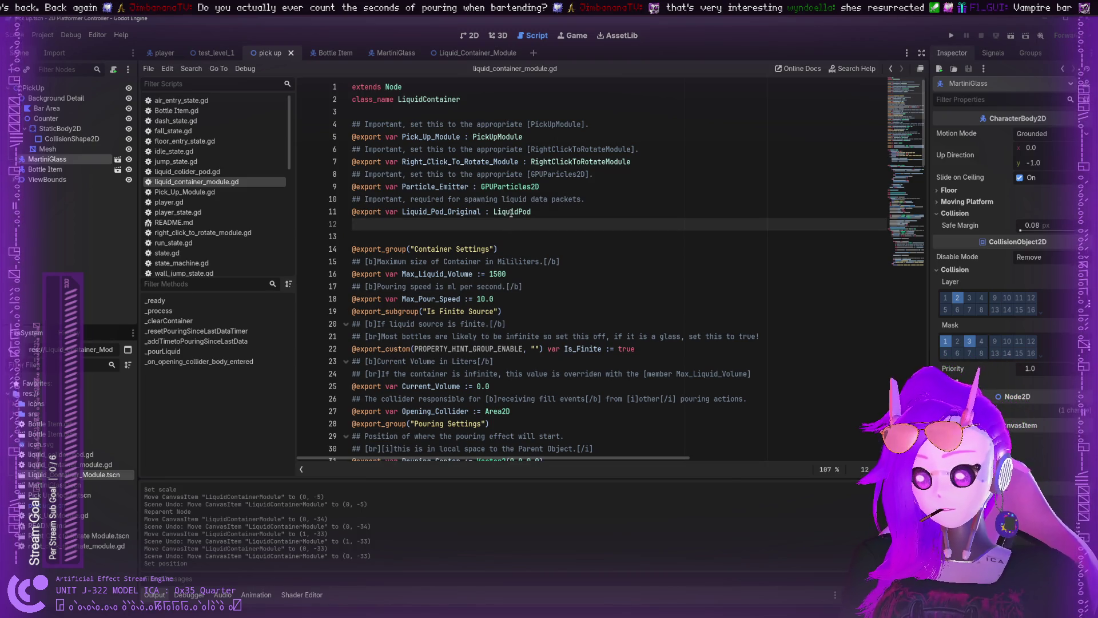
key("Return")
type("@expoi")
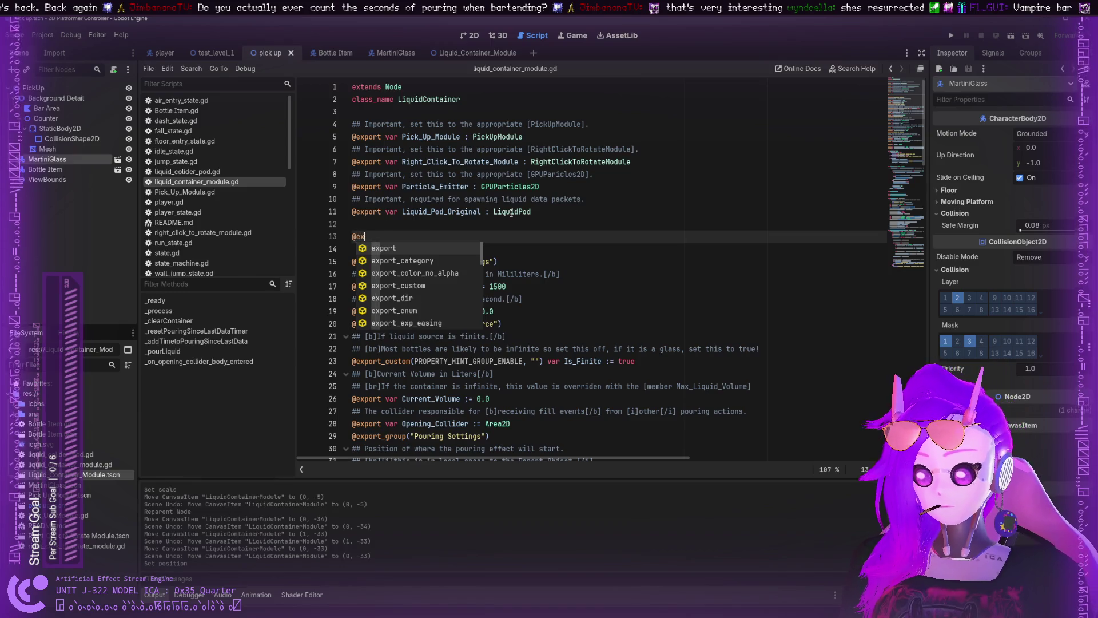
key("BackSpace")
key("BackSpace")
key("BackSpace")
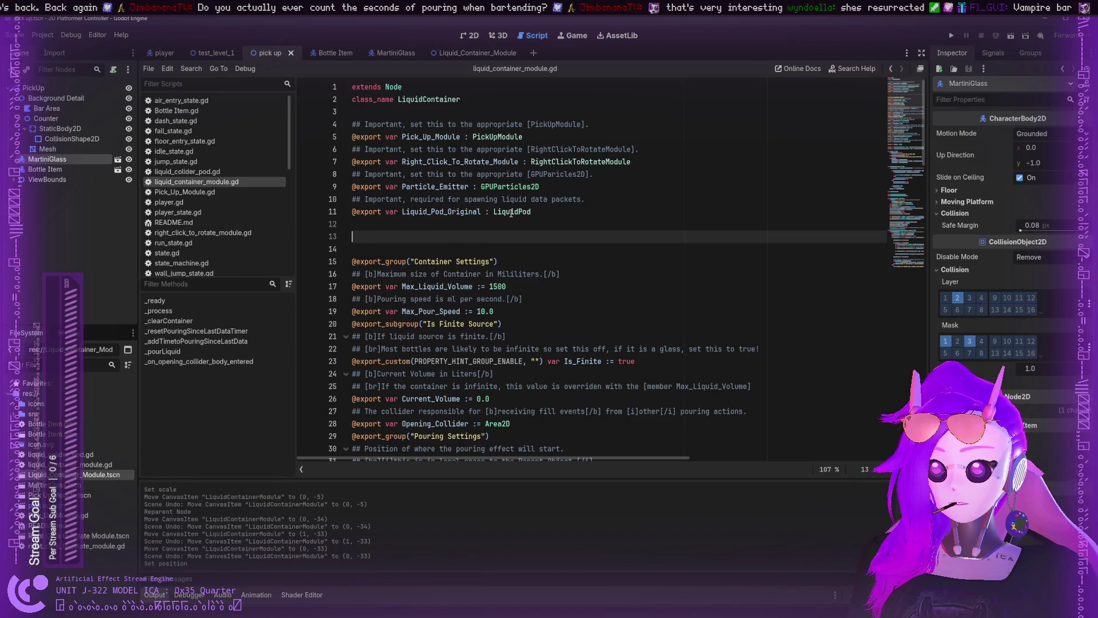
scroll(514, 267, "down", 3)
scroll(514, 268, "down", 8)
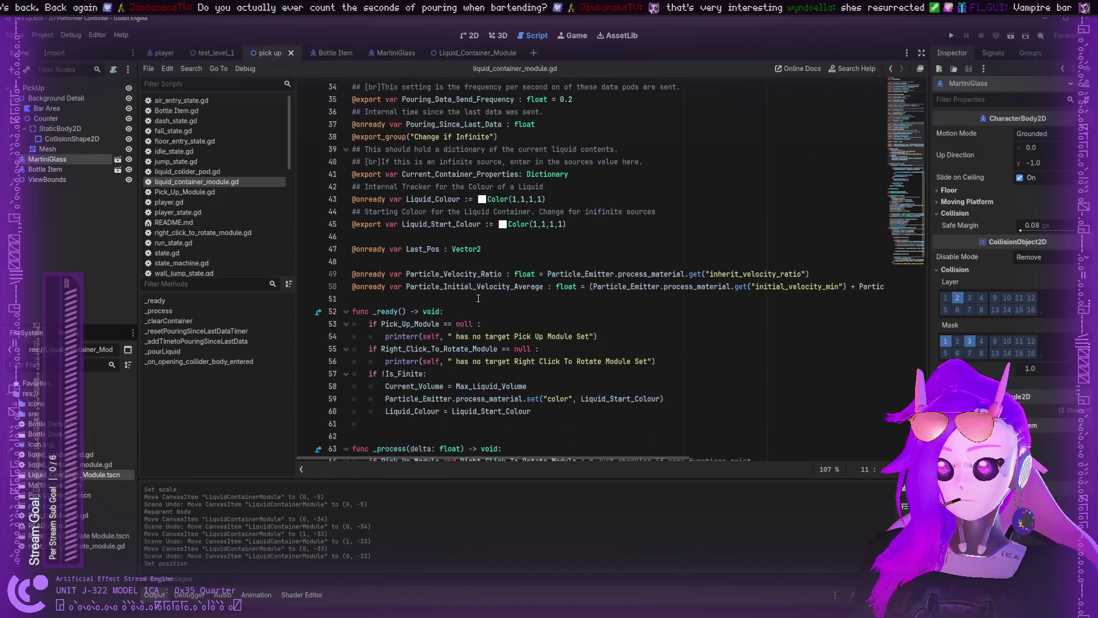
scroll(483, 232, "up", 2)
scroll(482, 231, "up", 3)
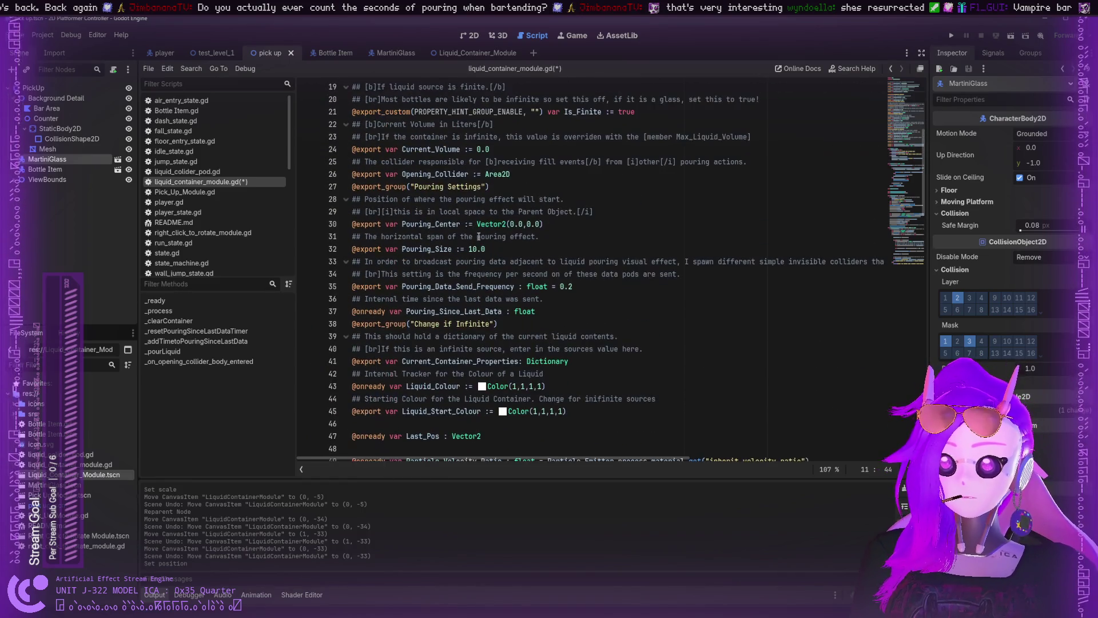
left_click(572, 311)
key("Return")
key("Return")
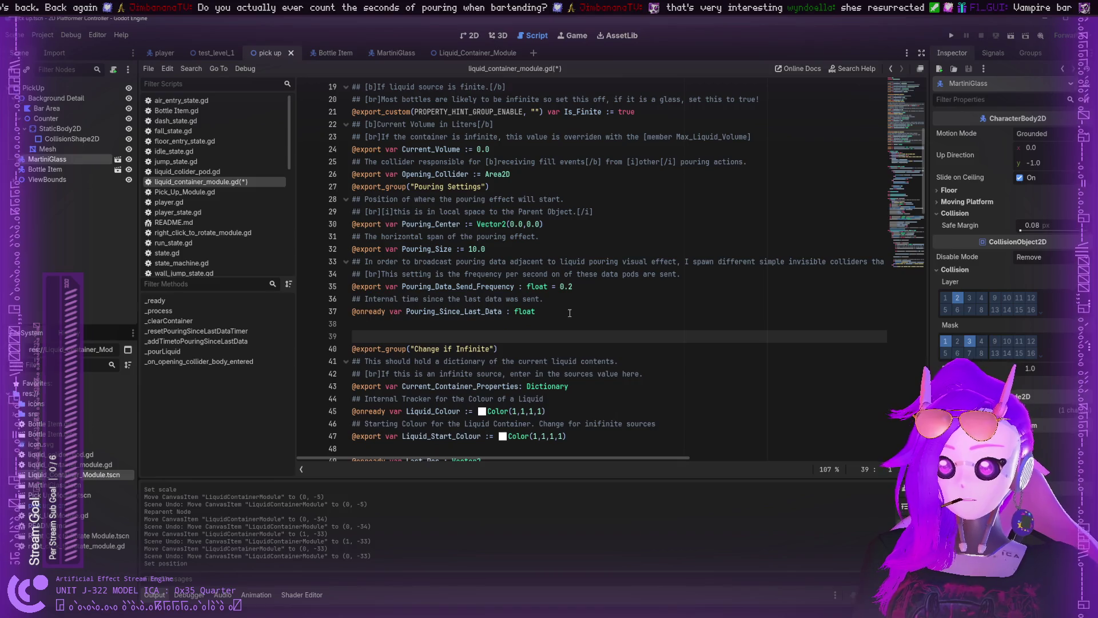
type("@export ")
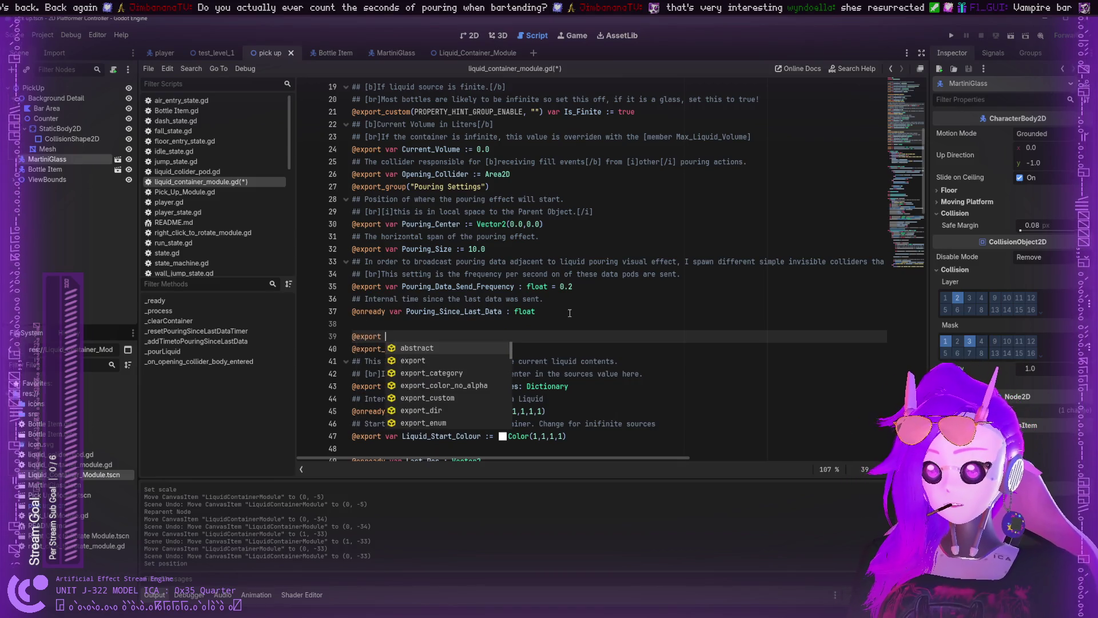
type("var Node2D :")
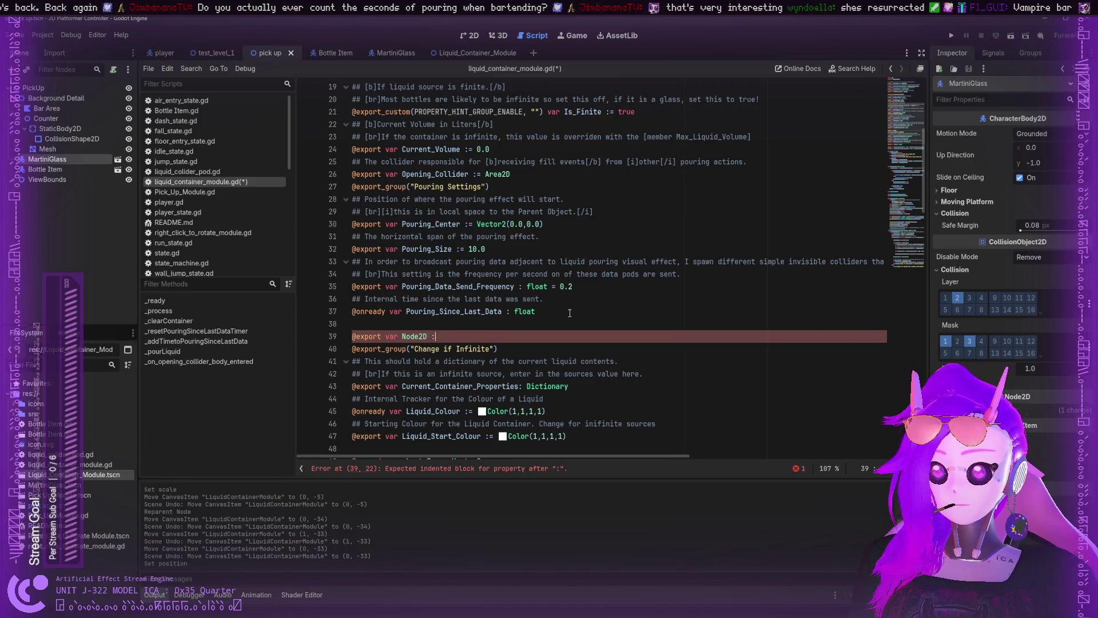
key("BackSpace")
key("BackSpace")
key("BackSpace")
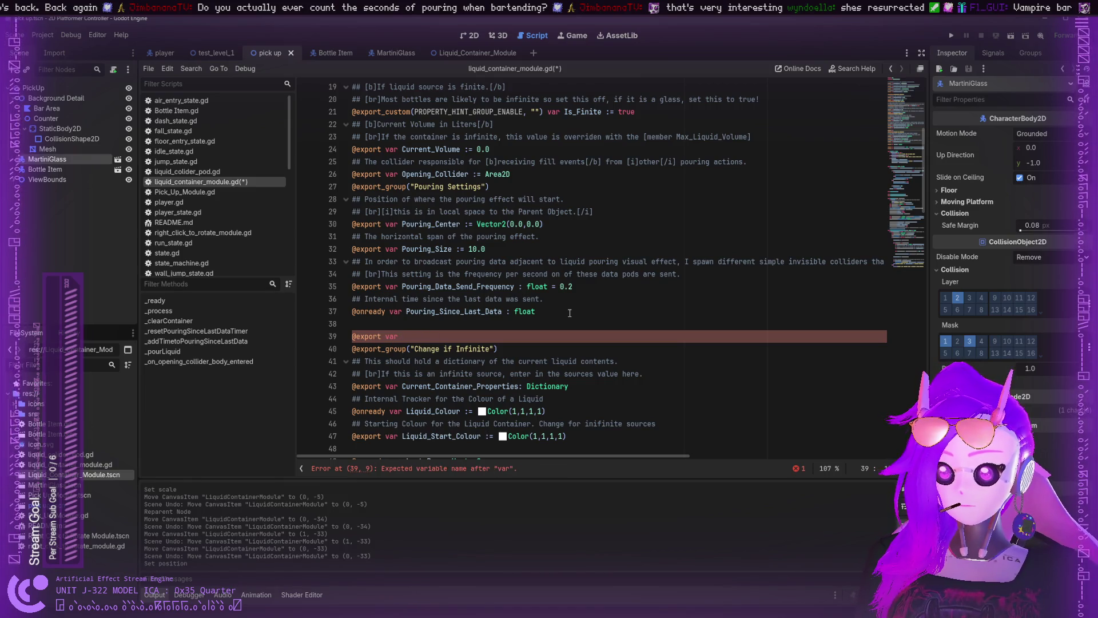
key("Return")
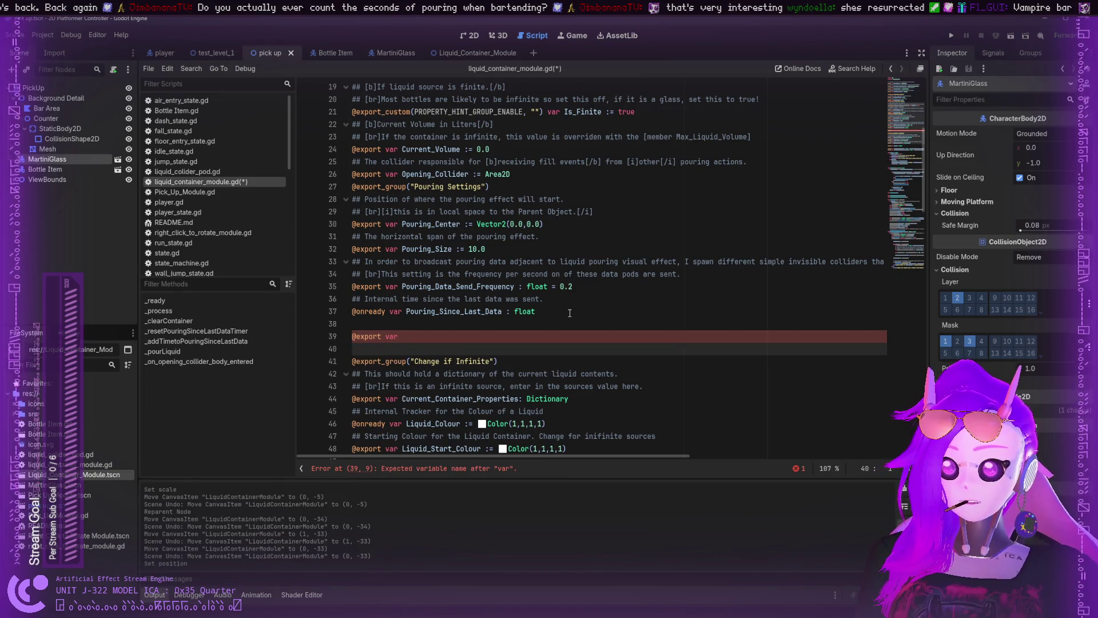
key("Up")
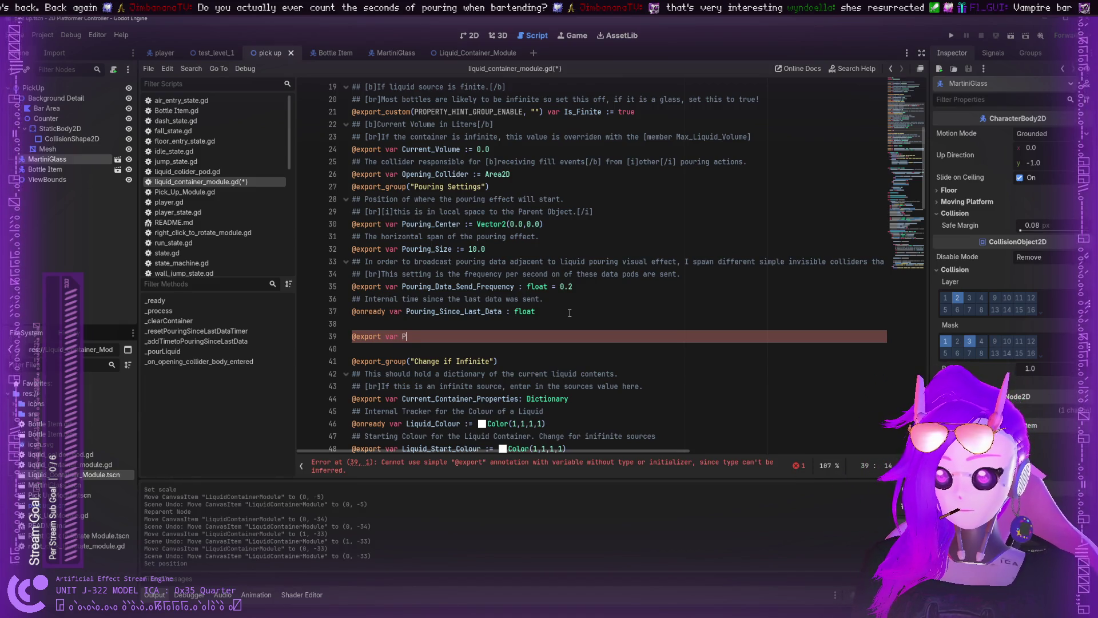
type("ouring")
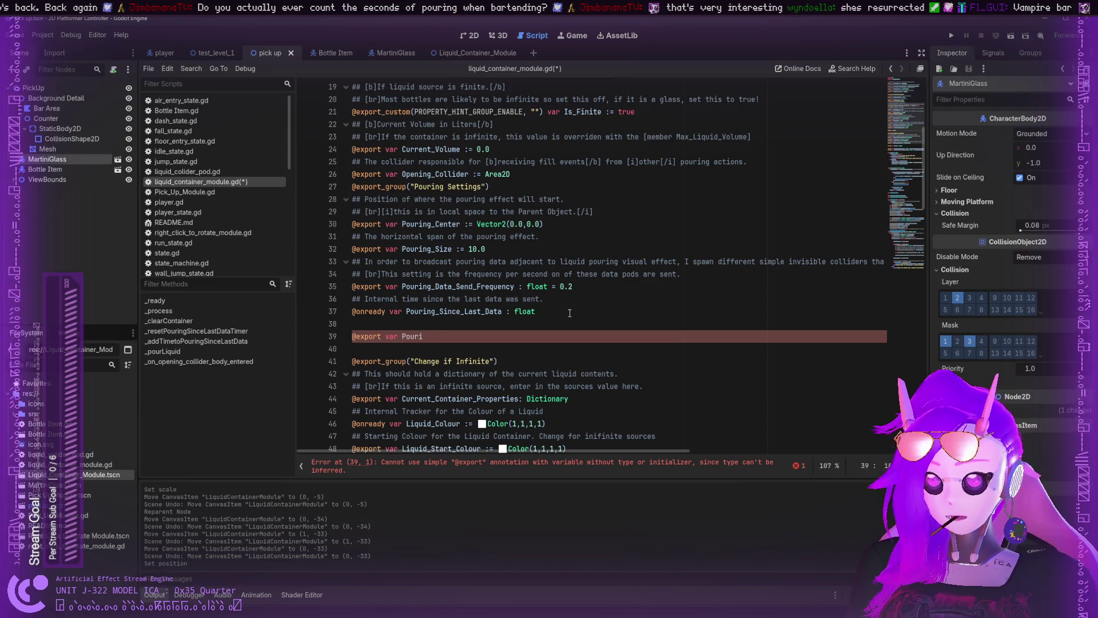
type("ng")
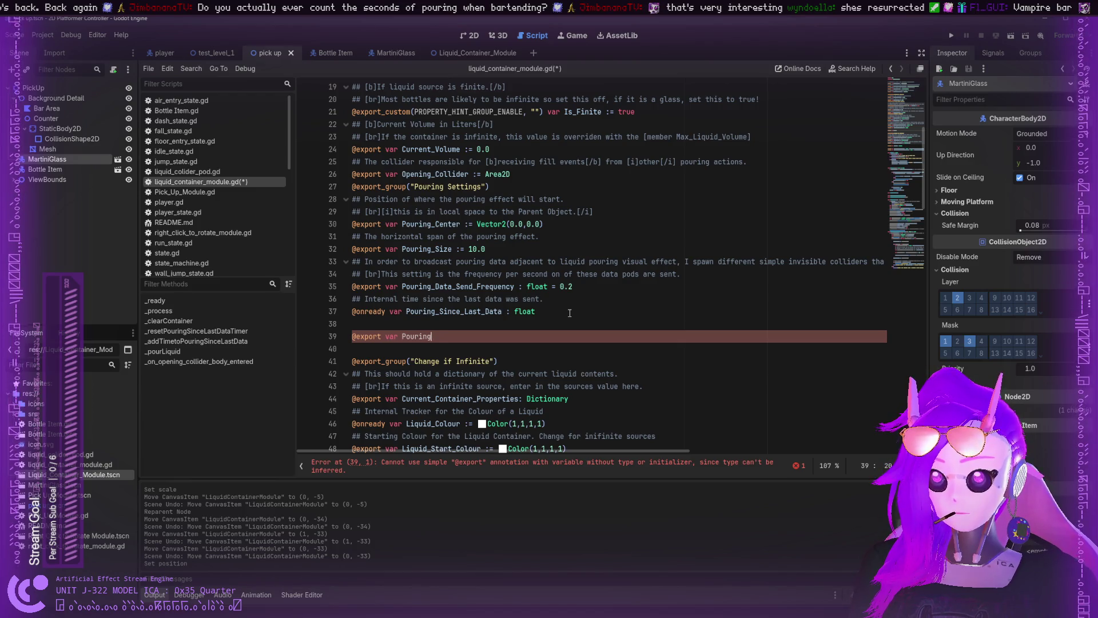
left_click(497, 200)
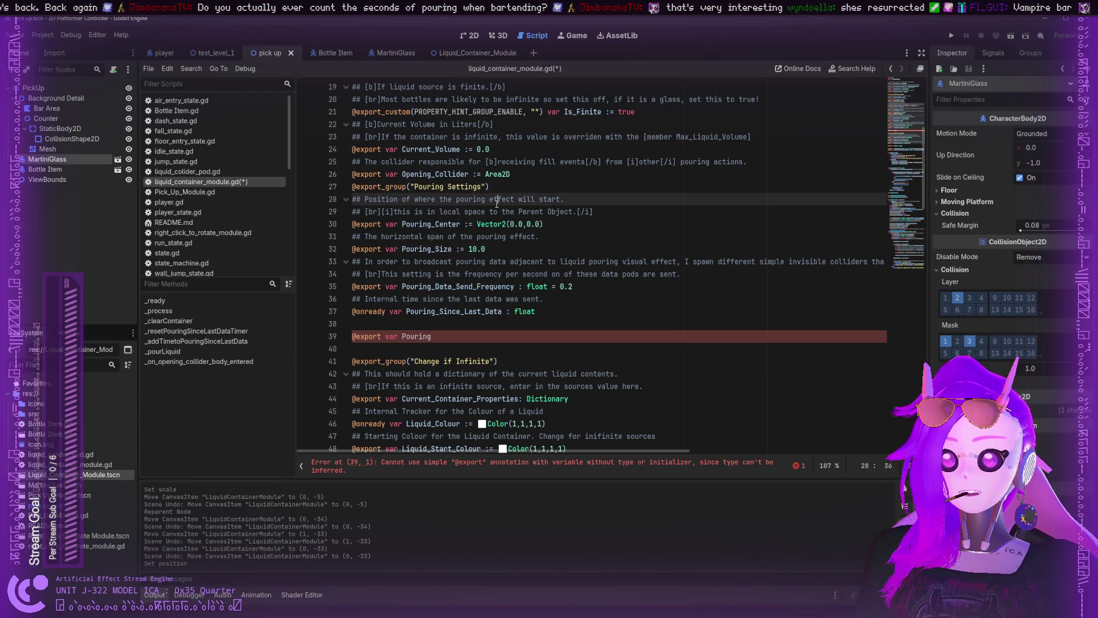
double_click(438, 223)
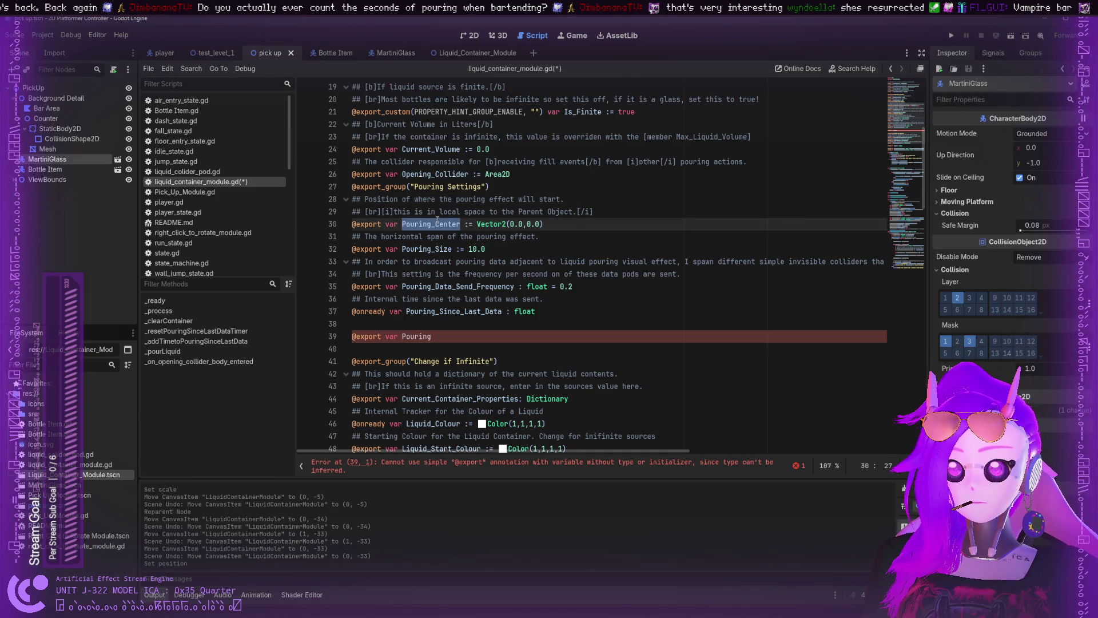
left_click_drag(433, 336, 345, 341)
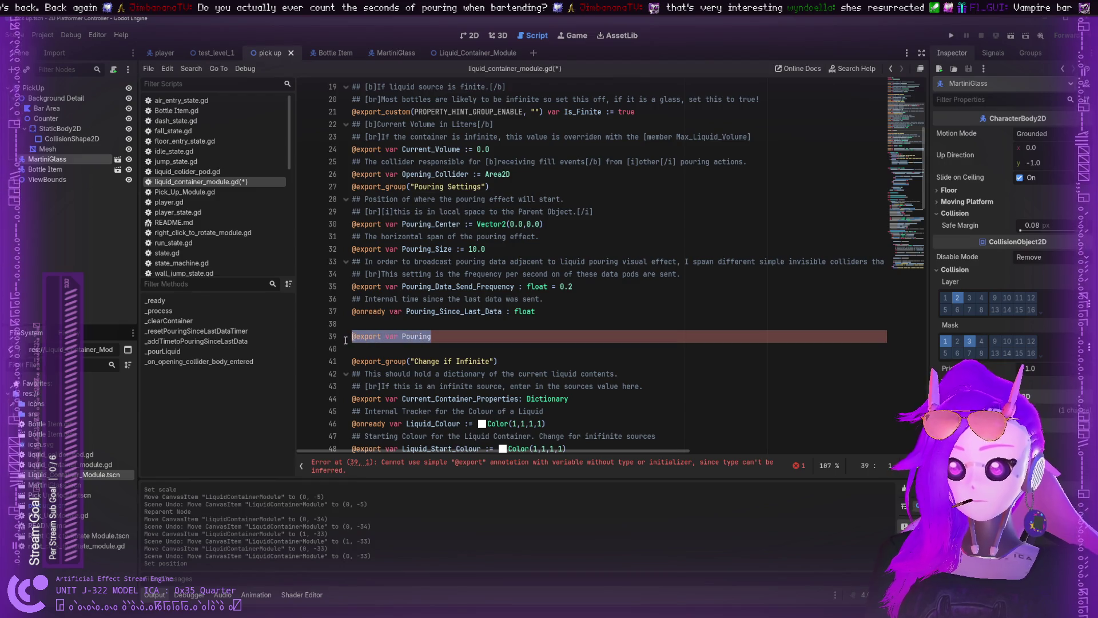
key("BackSpace")
key("BackSpace")
key("BackSpace")
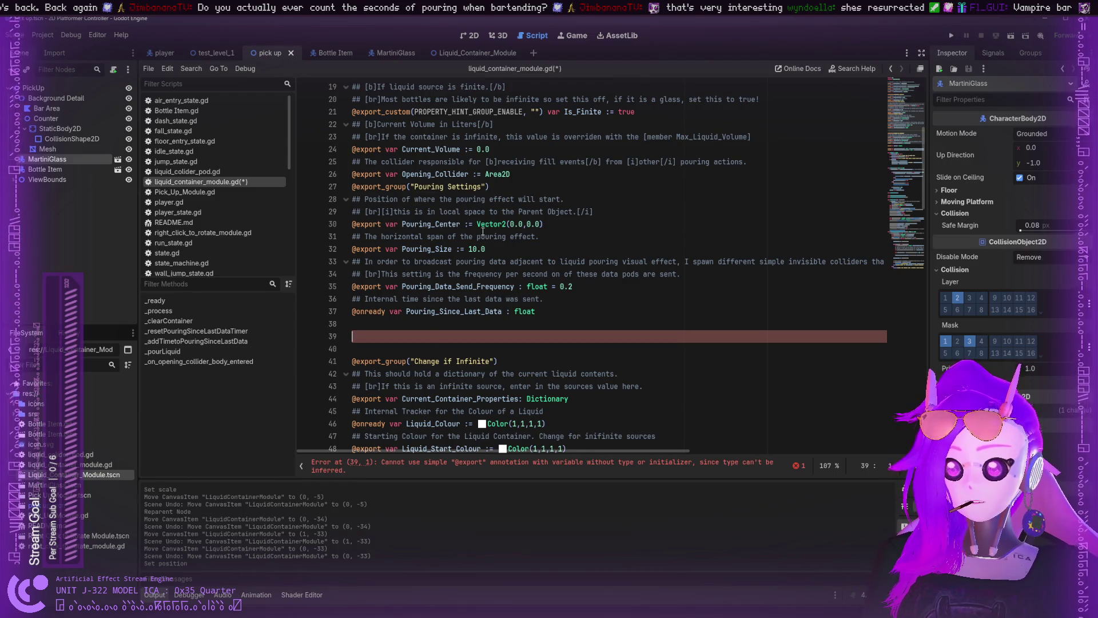
Replace Pouring_Center's Vector2(0.0,0.0) default on line 30 with Node2D
left_click_drag(476, 224, 552, 220)
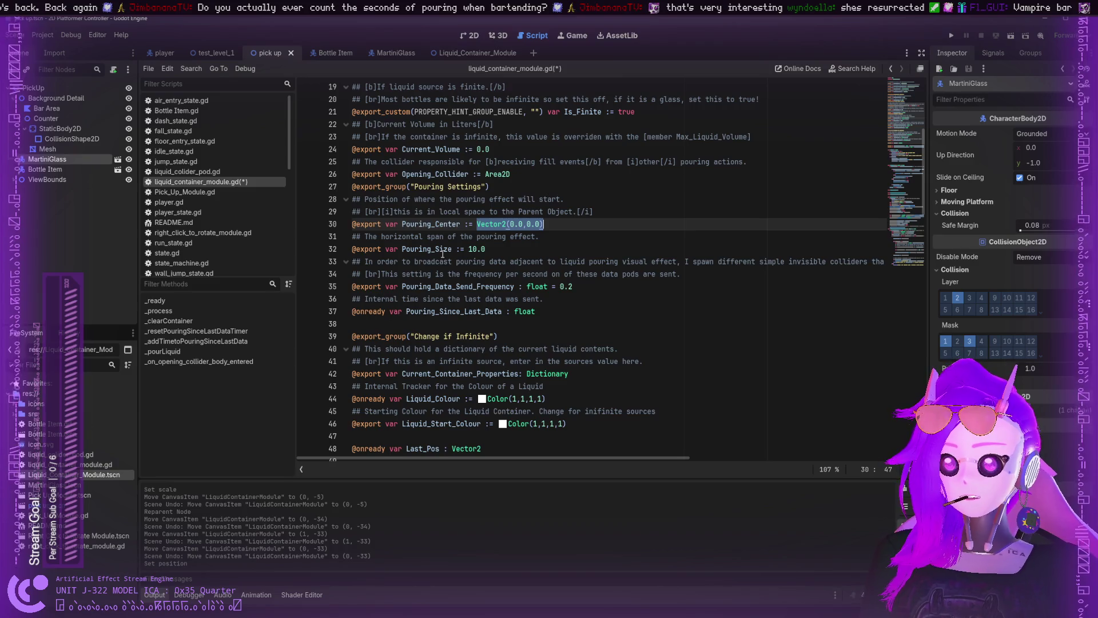
left_click(553, 221)
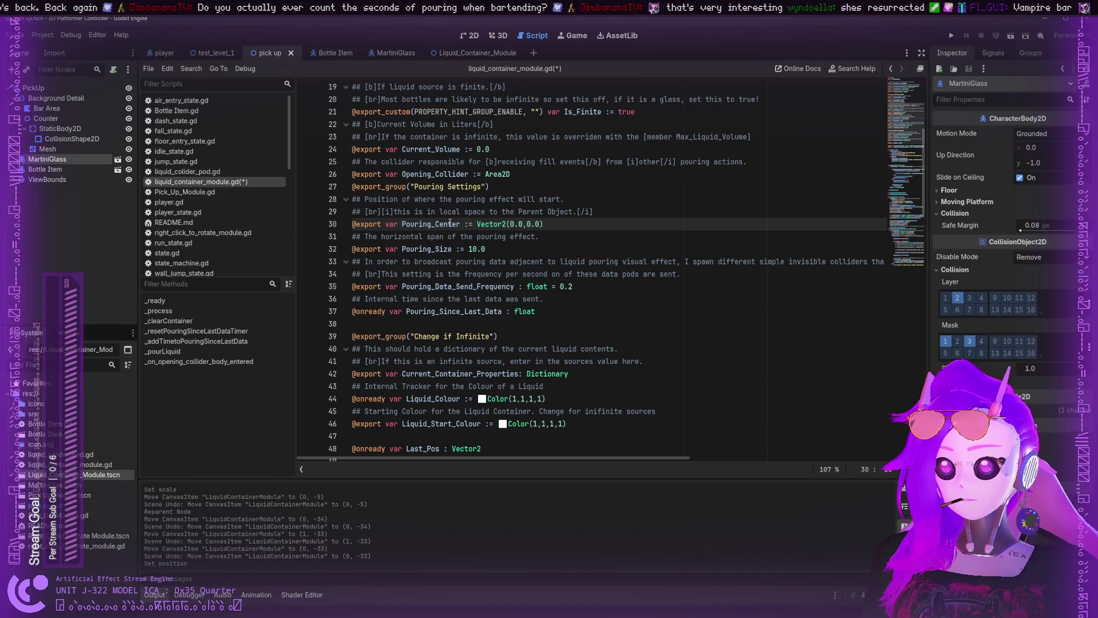
double_click(453, 224)
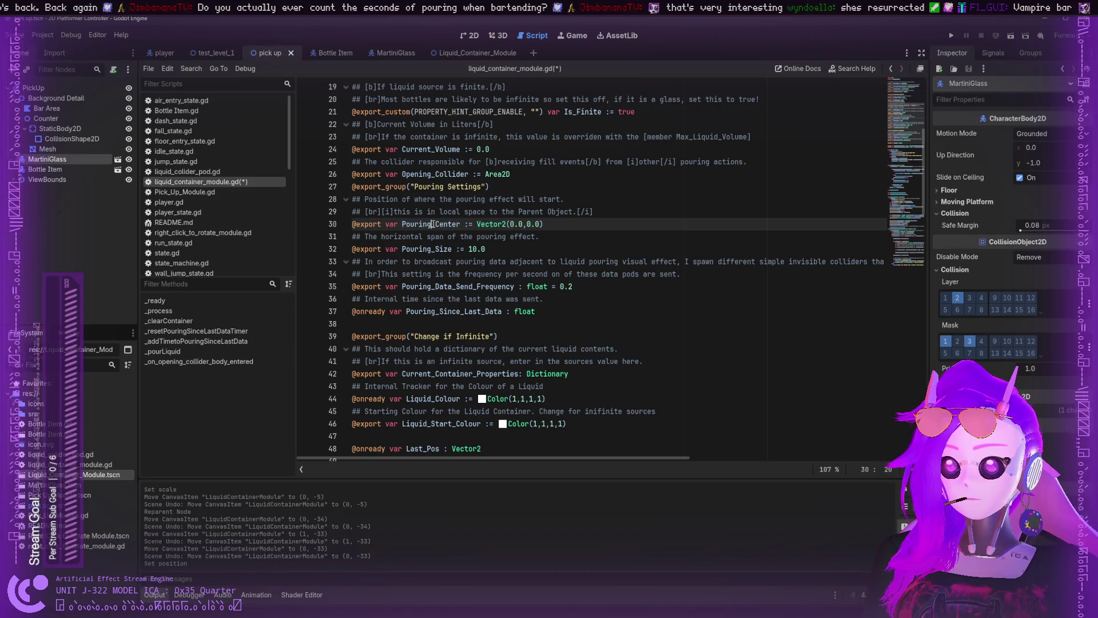
left_click_drag(544, 224, 479, 222)
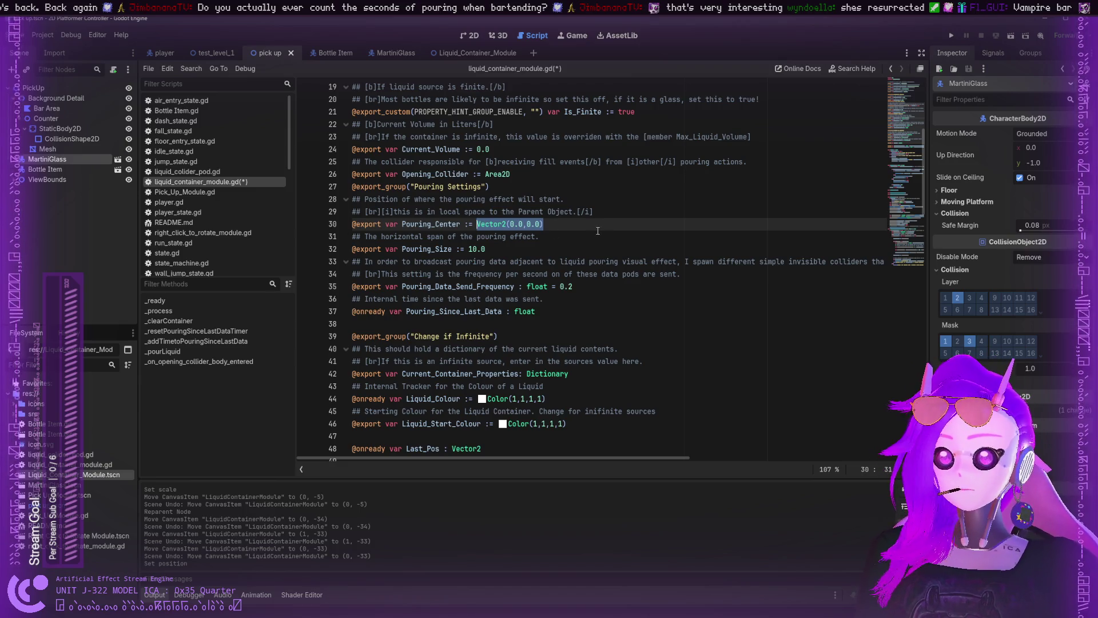
type("Node2D")
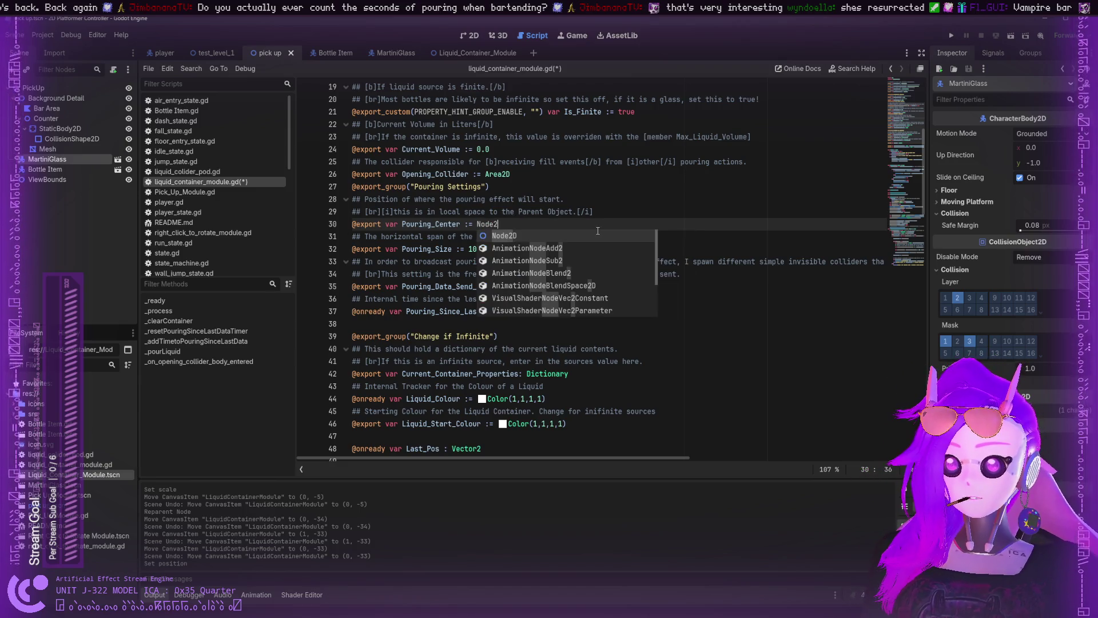
key("Escape")
mouse_move(485, 249)
left_mouse_down()
mouse_move(435, 250)
mouse_move(437, 237)
mouse_move(449, 276)
mouse_move(468, 250)
left_mouse_up()
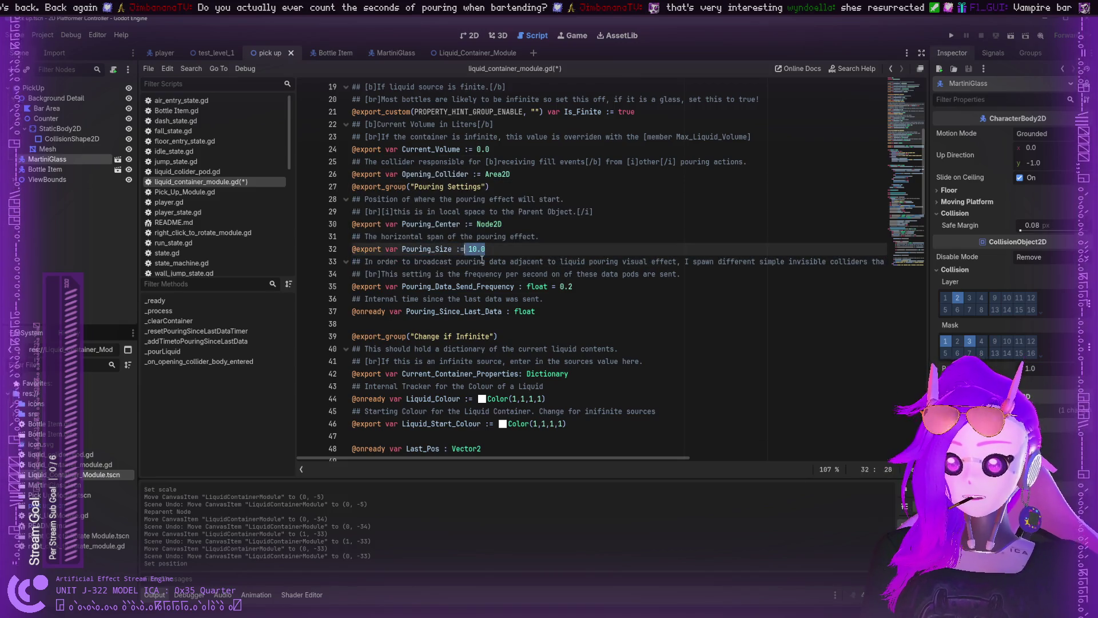
left_click(535, 312)
scroll(503, 274, "down", 4)
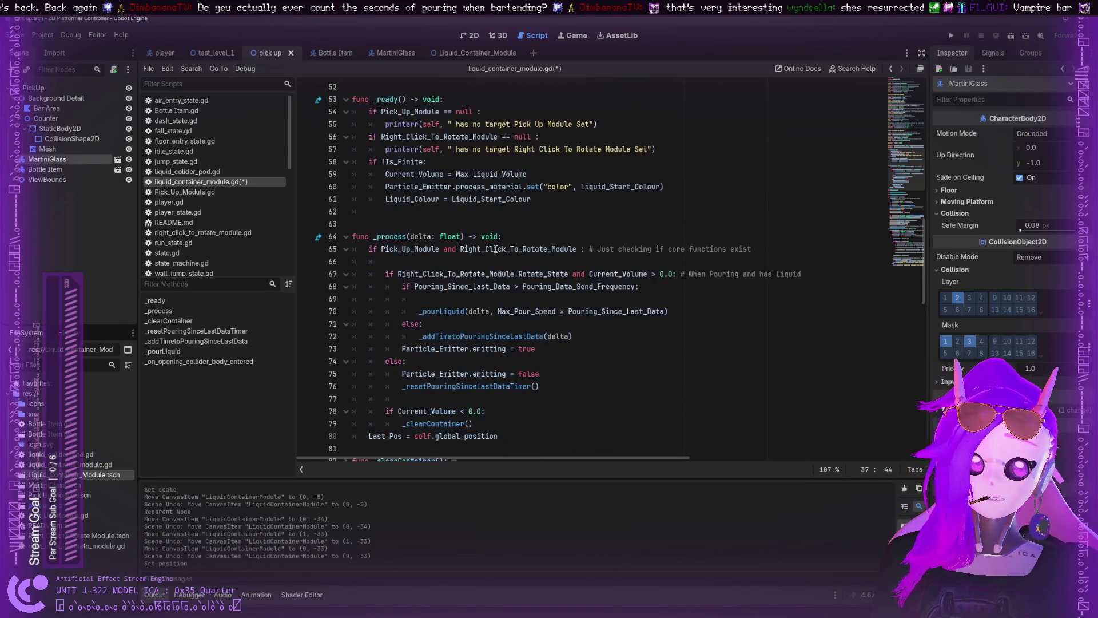
scroll(498, 245, "up", 4)
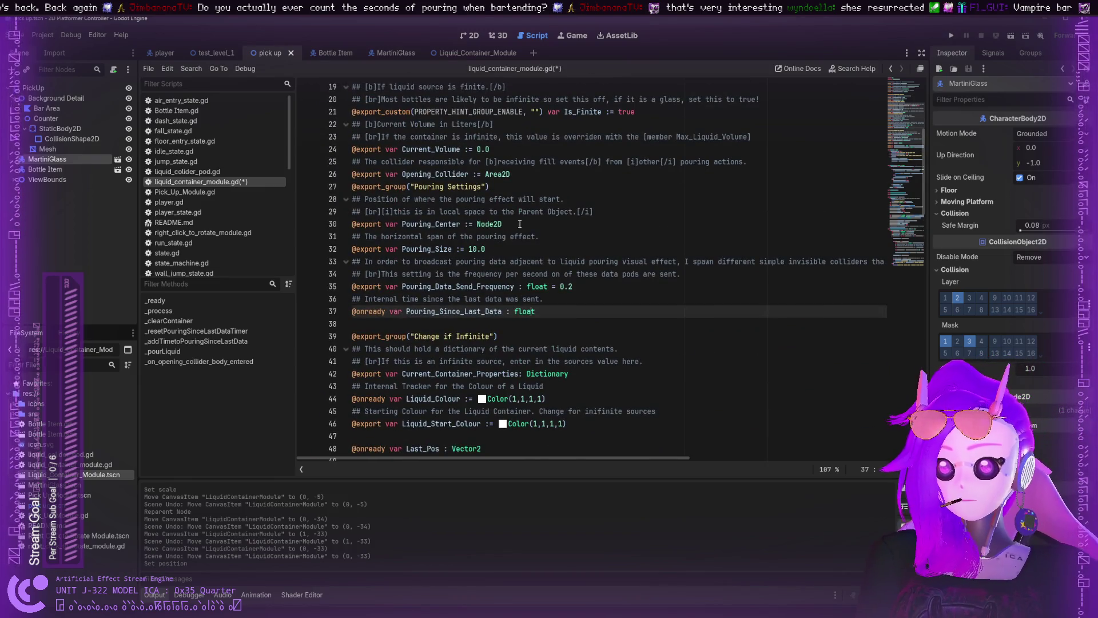
scroll(520, 223, "down", 14)
left_click(536, 261)
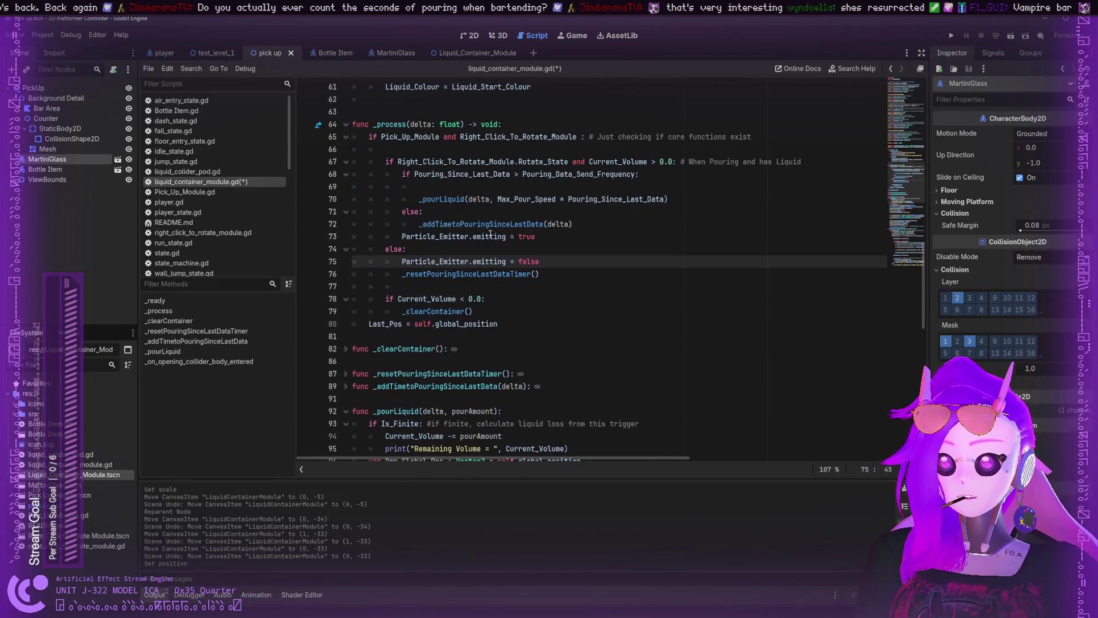
scroll(490, 234, "down", 5)
left_click(440, 223)
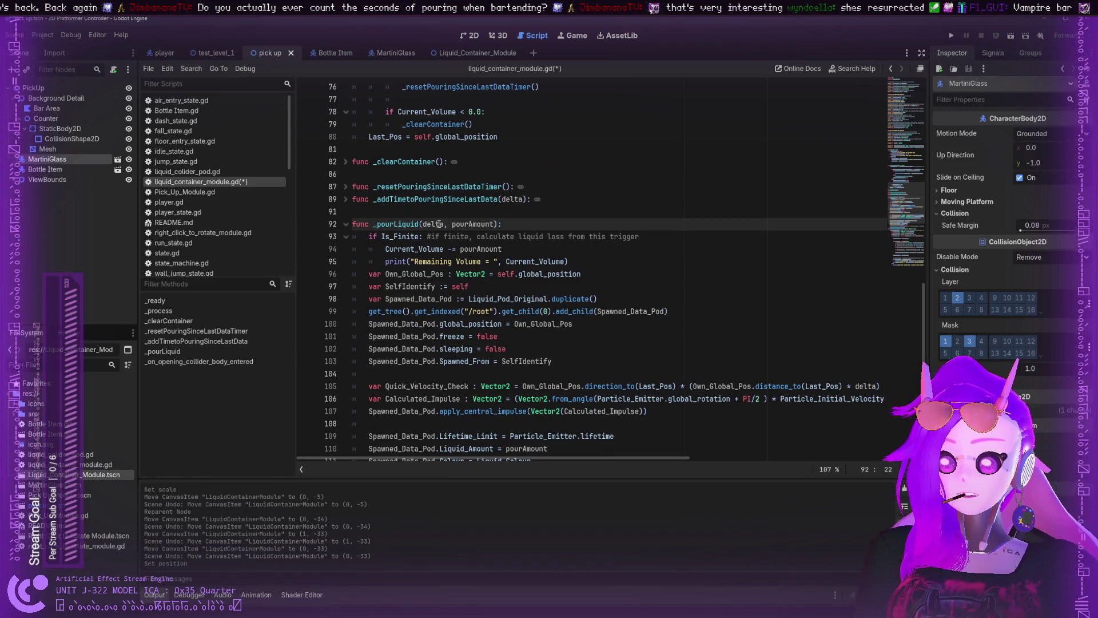
scroll(439, 224, "up", 1)
scroll(439, 224, "down", 2)
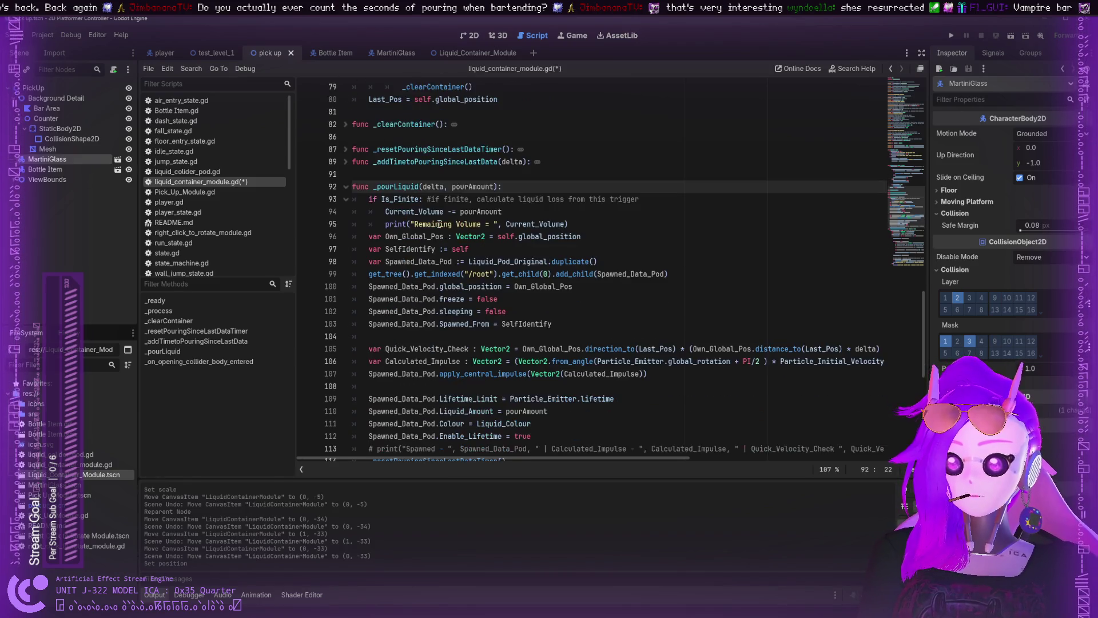
left_click(521, 273)
double_click(526, 287)
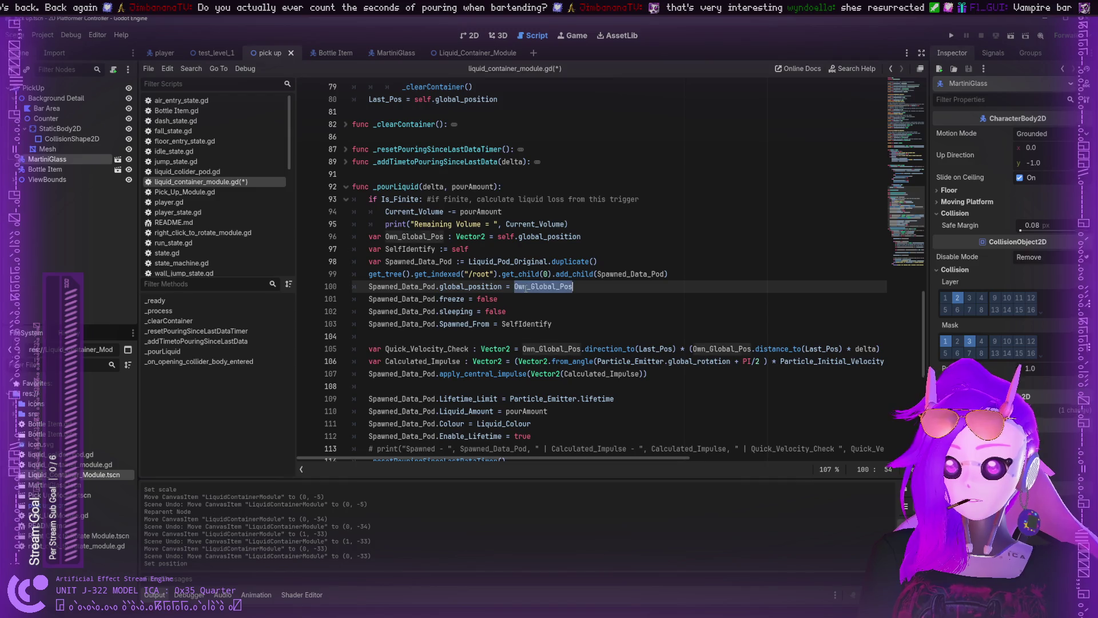
double_click(542, 236)
double_click(506, 236)
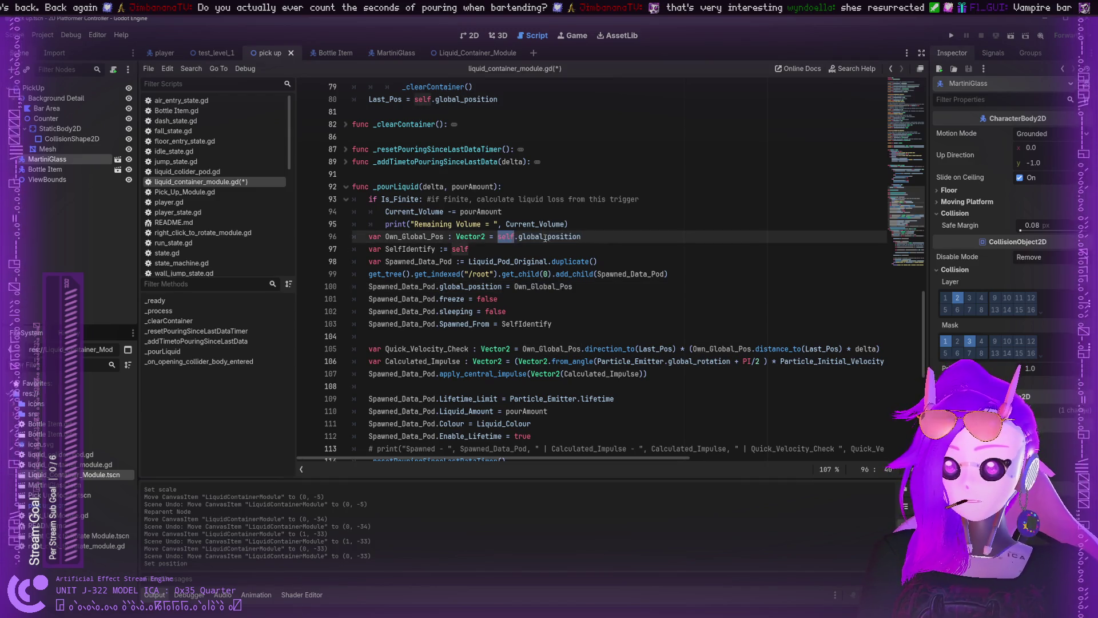
double_click(543, 236)
double_click(432, 236)
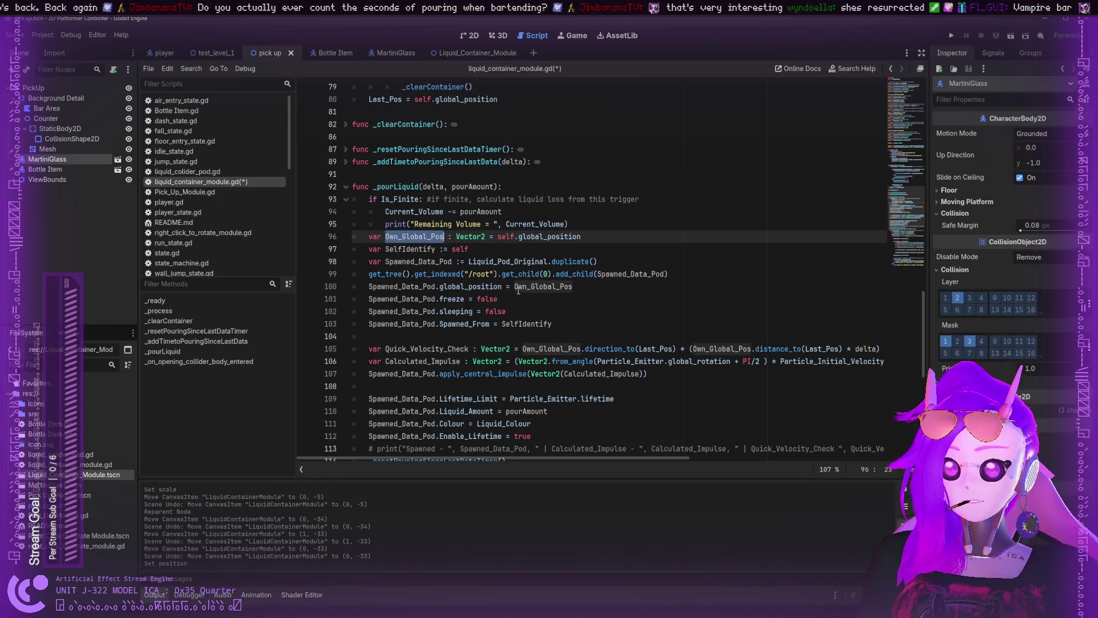
scroll(517, 281, "up", 5)
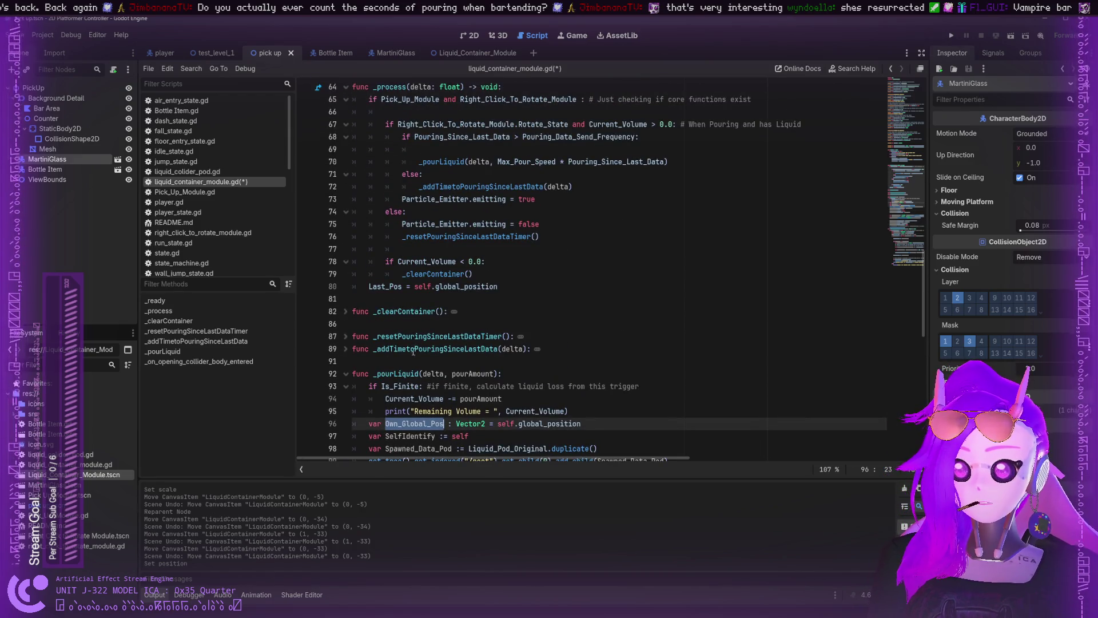
left_click(414, 361)
scroll(417, 359, "down", 2)
scroll(420, 353, "down", 3)
Add blank lines above _pourLiquid and type the func _setPouringLocationAndAngle( declaration on line 92
key("Return")
key("Return")
key("Up")
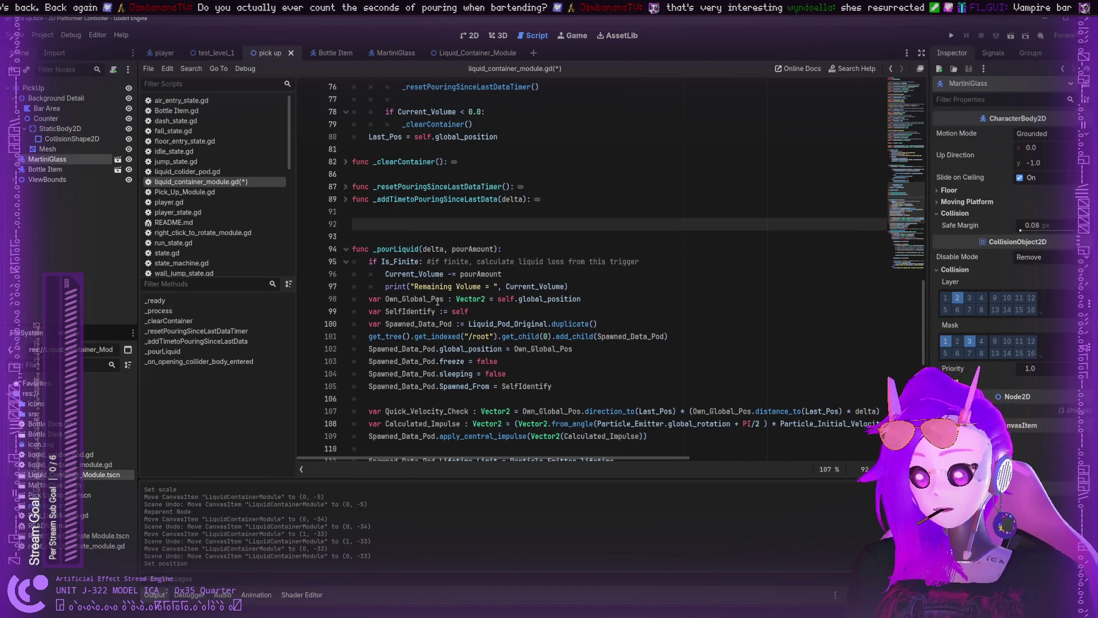
type("_")
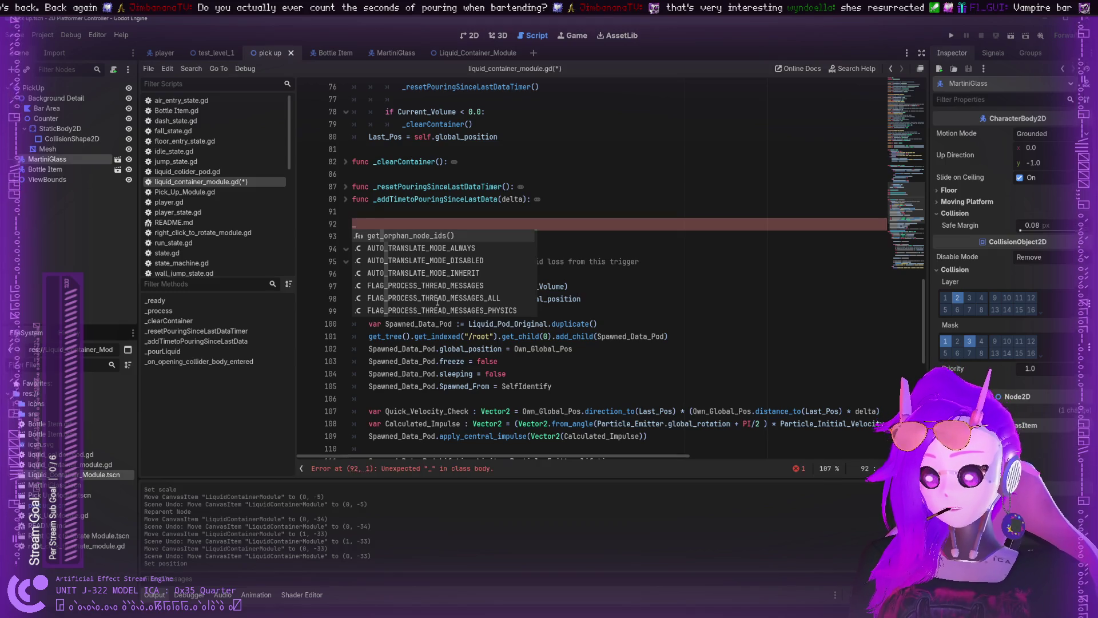
type("setS")
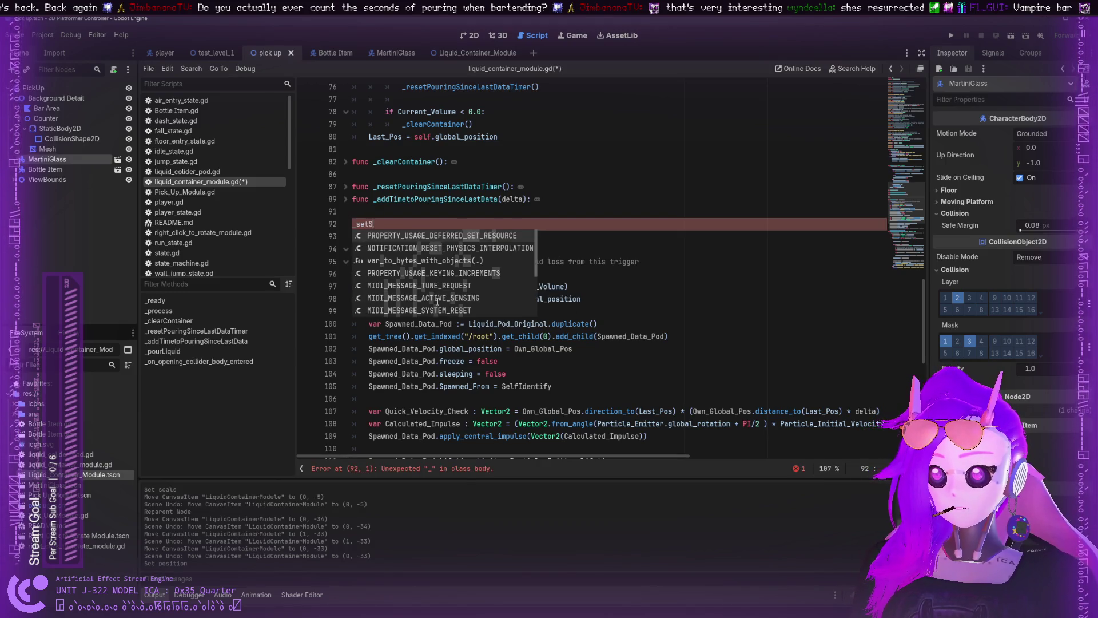
key("BackSpace")
key("BackSpace")
key("BackSpace")
type("func_")
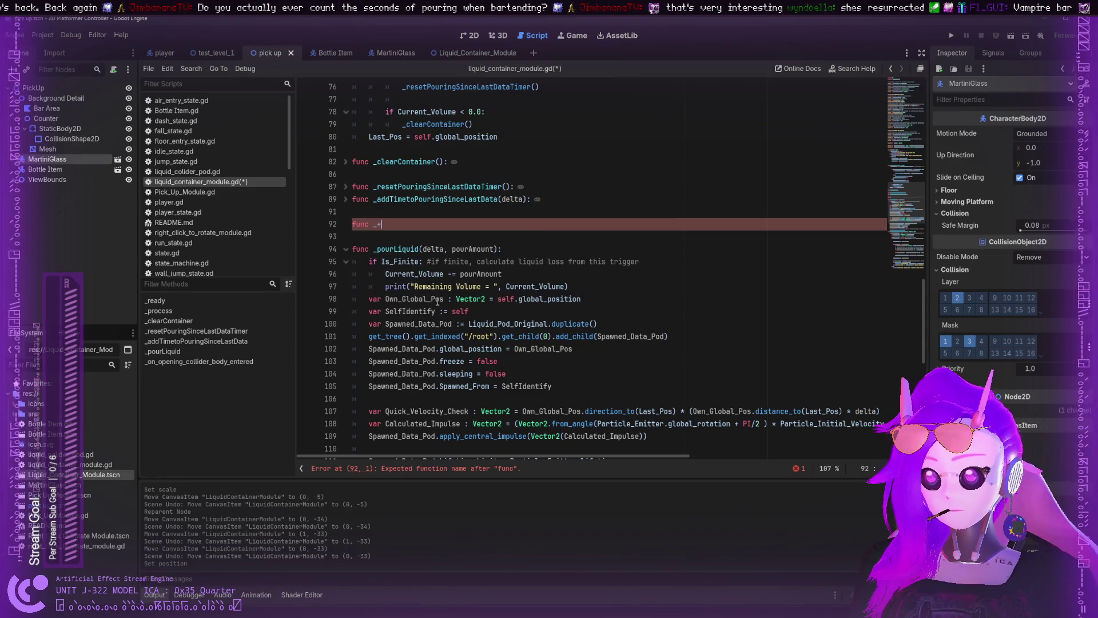
type("set")
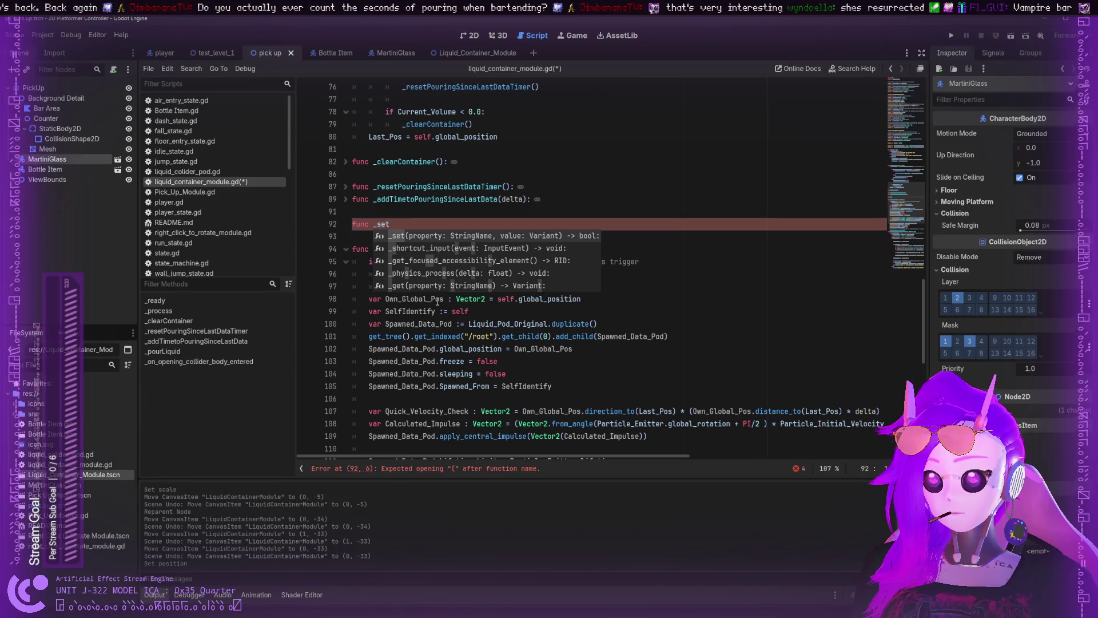
type("Pouring")
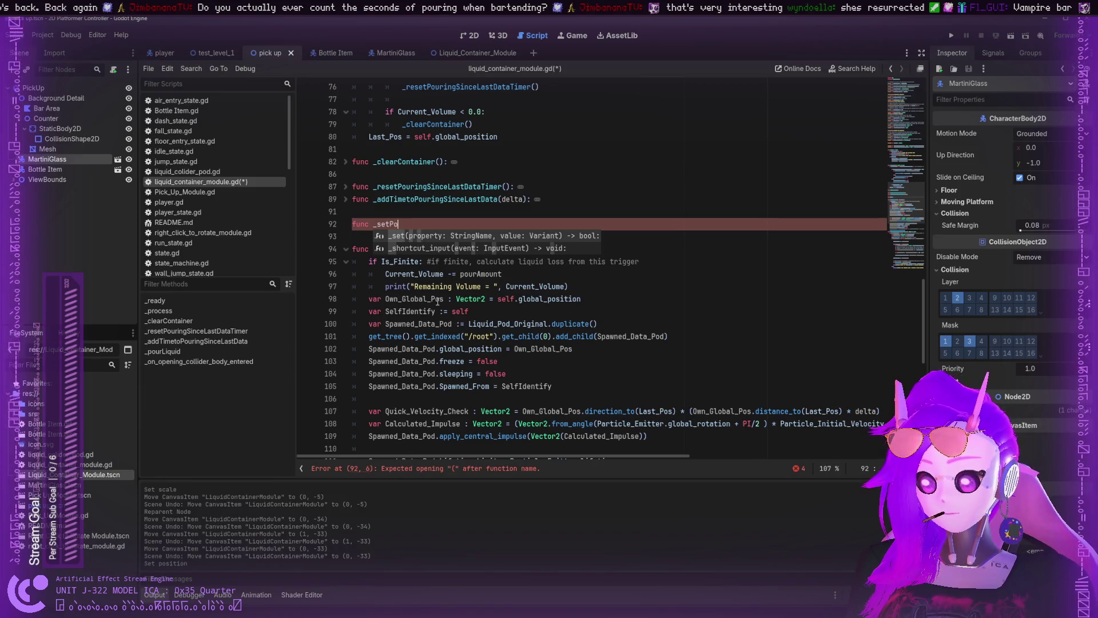
type("ocation")
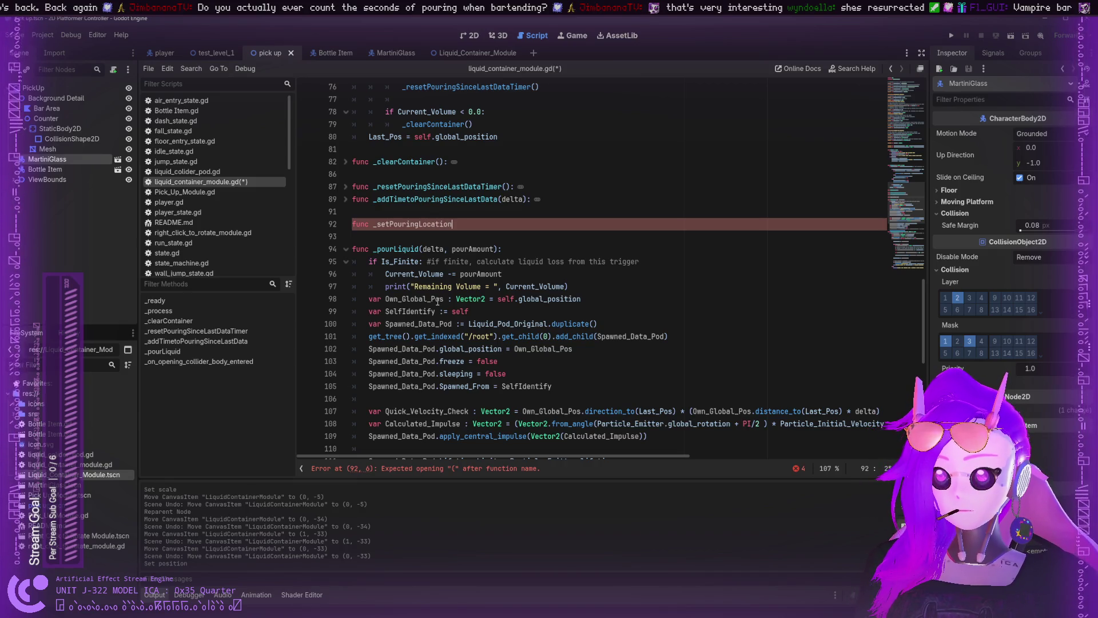
type("&")
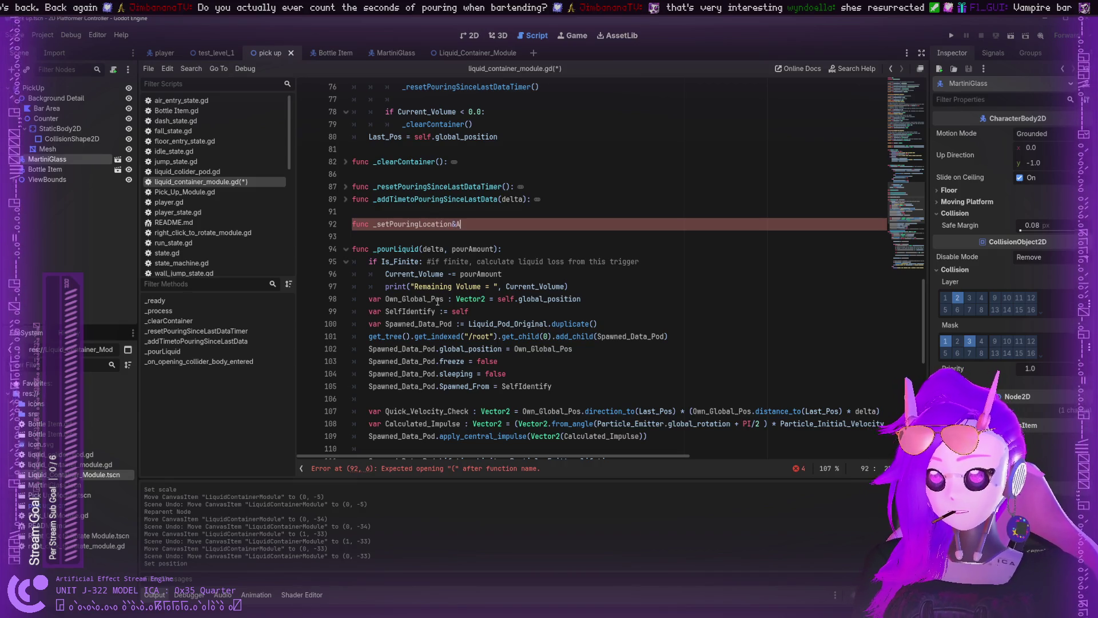
type("AndAngle")
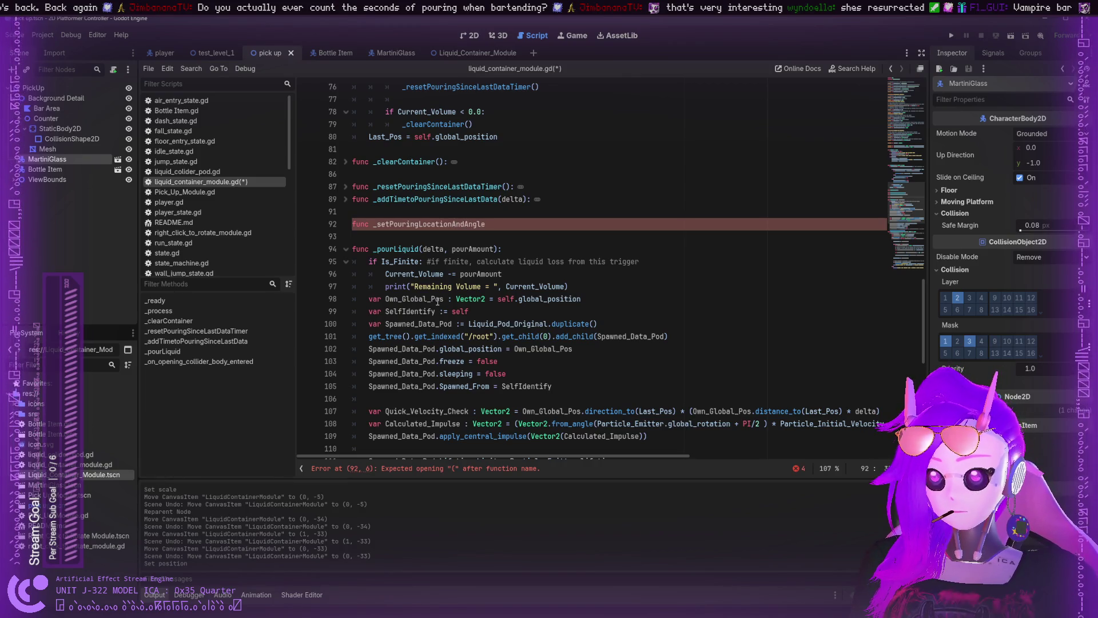
type("(")
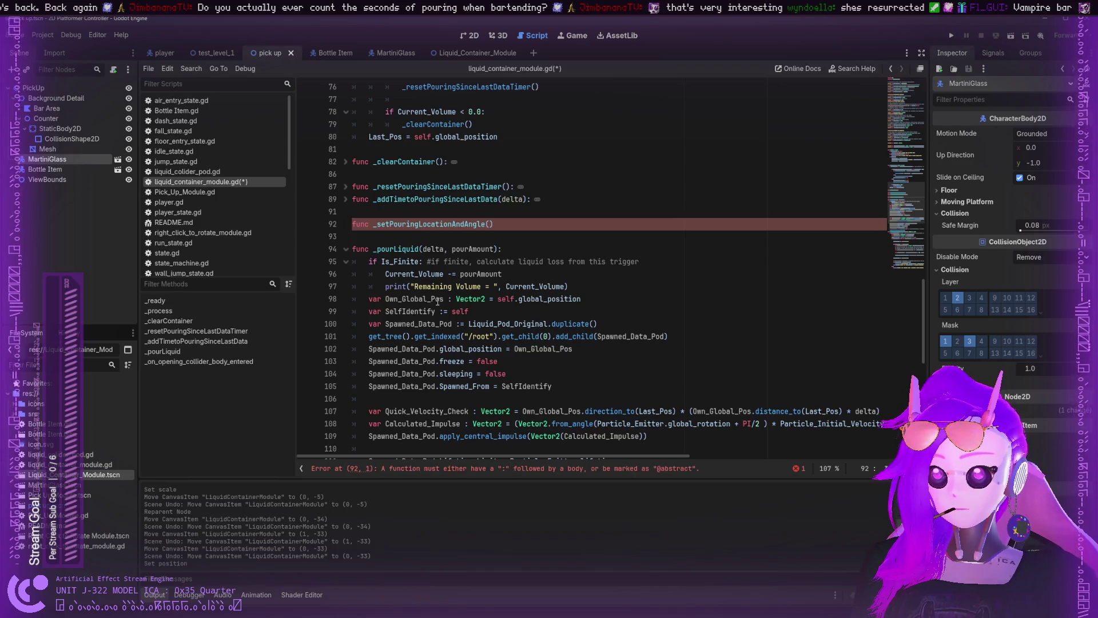
type("Vector2")
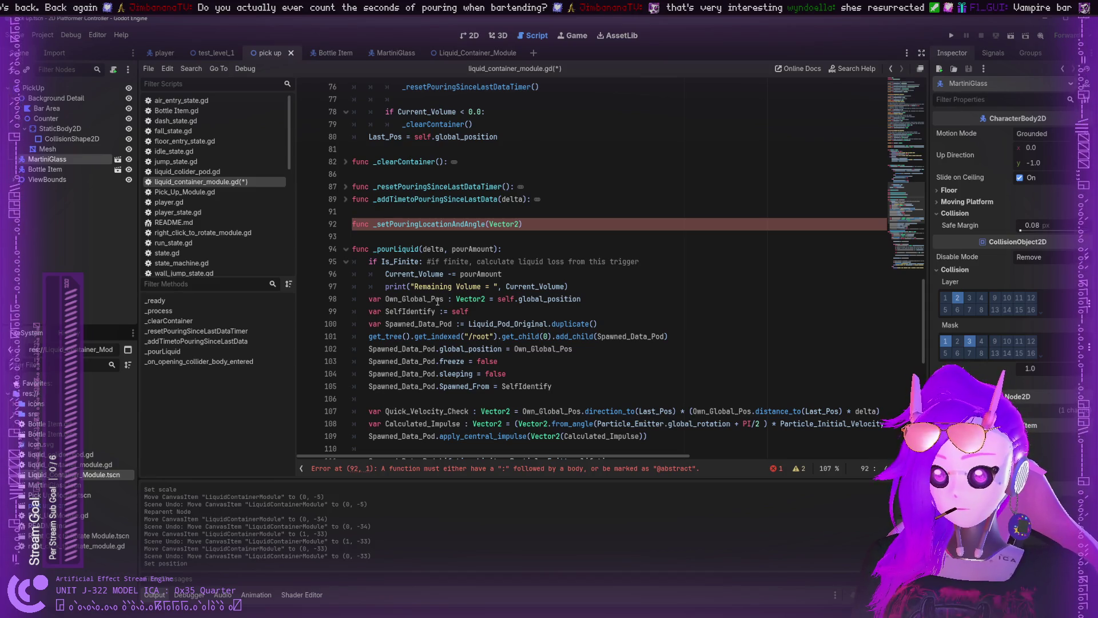
key("BackSpace")
key("BackSpace")
key("BackSpace")
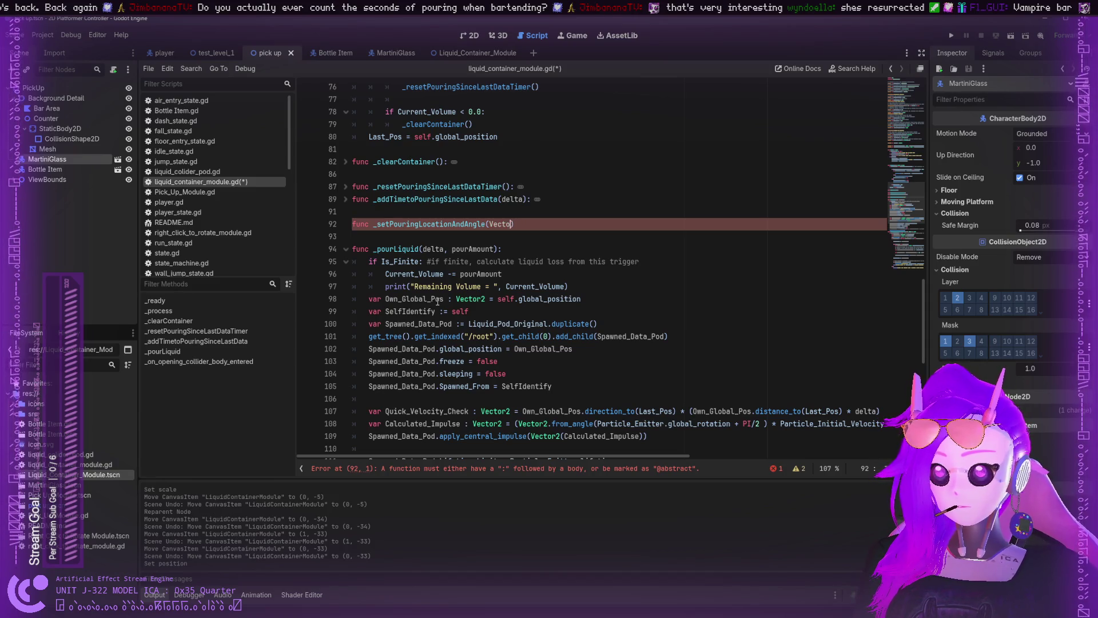
Give the function Position : Vector2 and Angle : Float parameters, a closing colon and a pass body
type("Position, ")
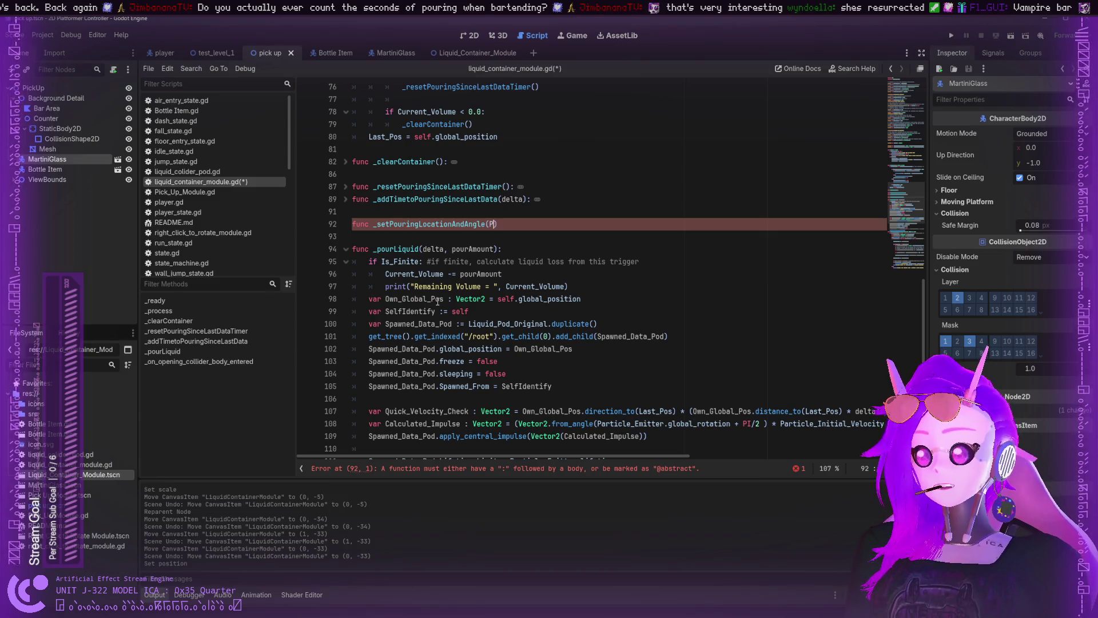
type("Angle")
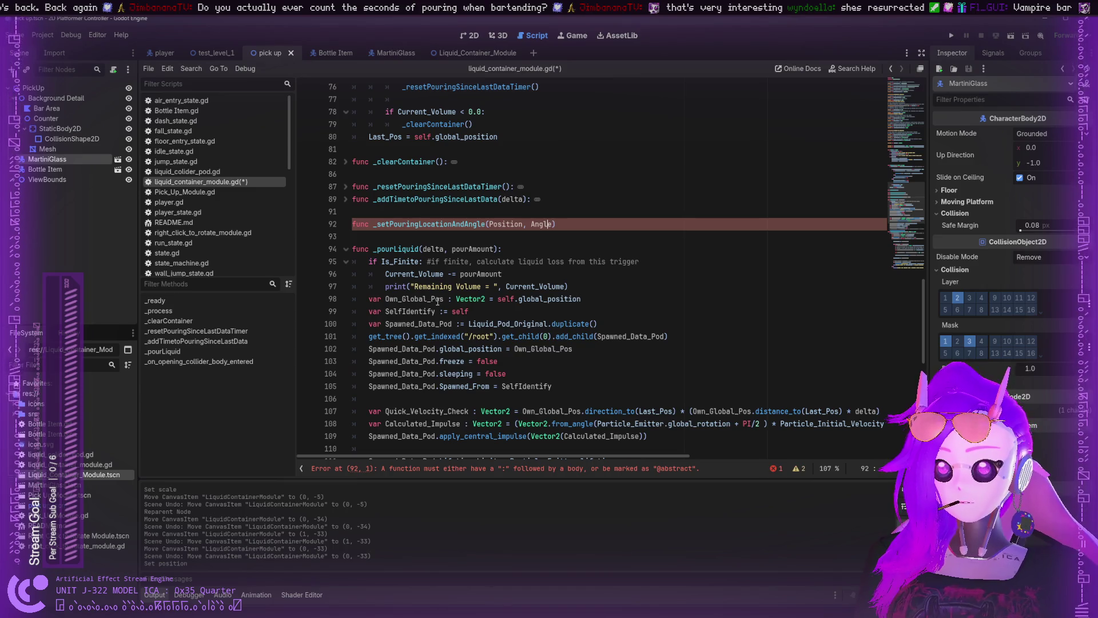
type(" : ")
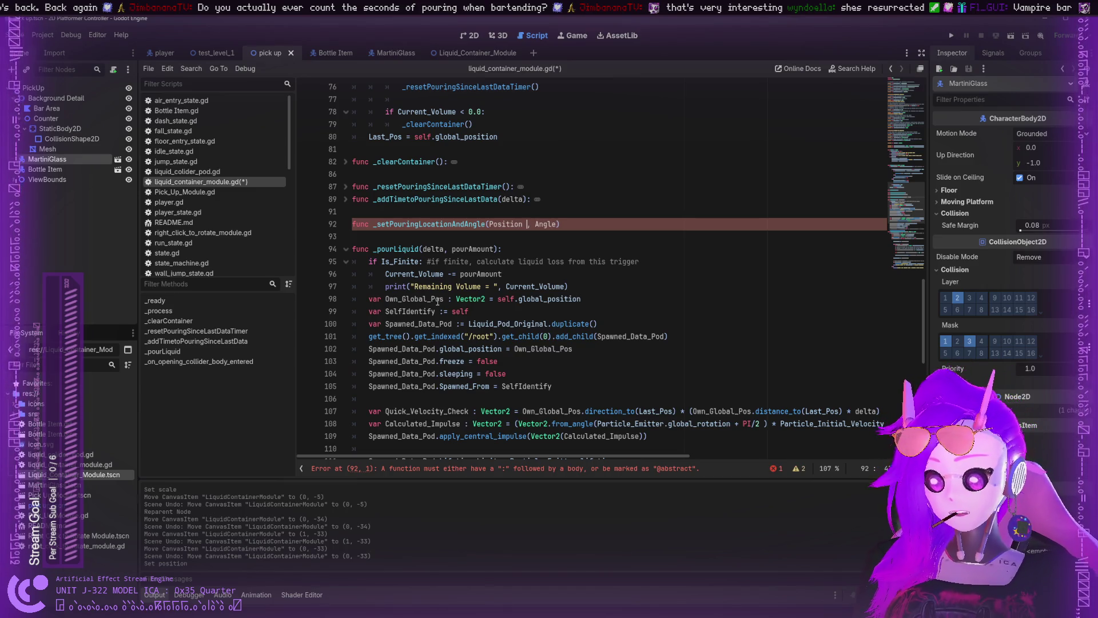
type("Vector2")
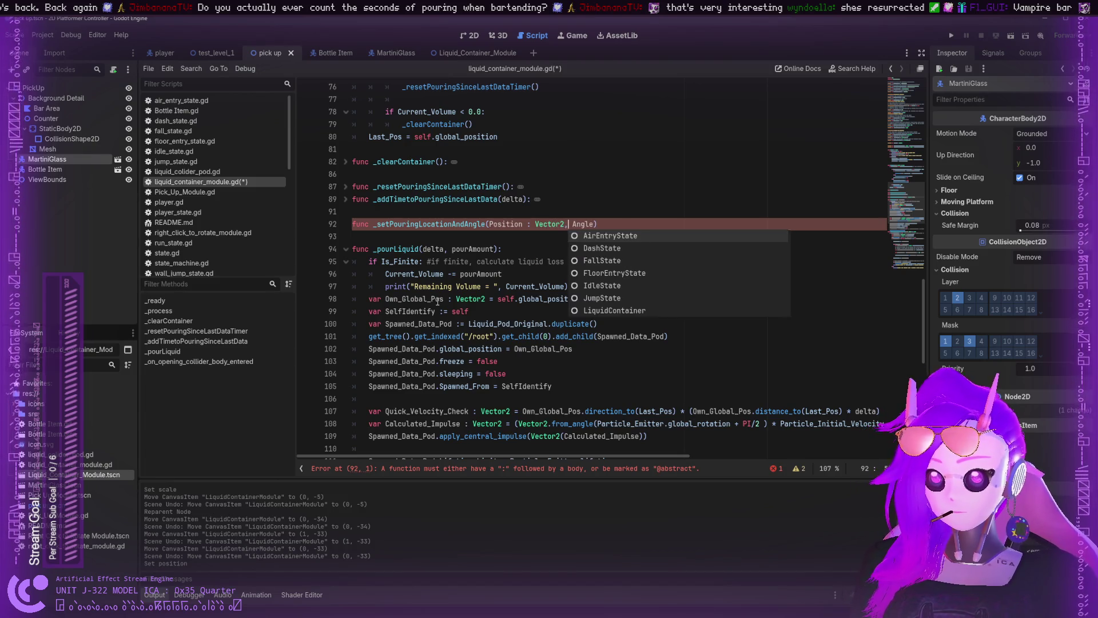
key("Right")
key("Right")
key("Right")
type(": ")
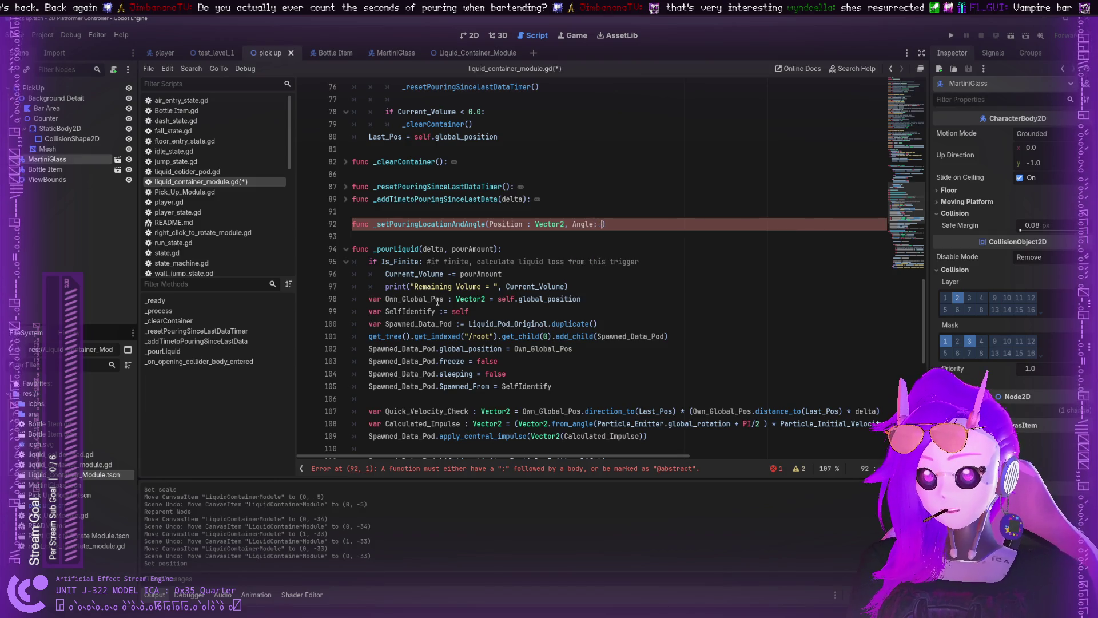
type("Flao")
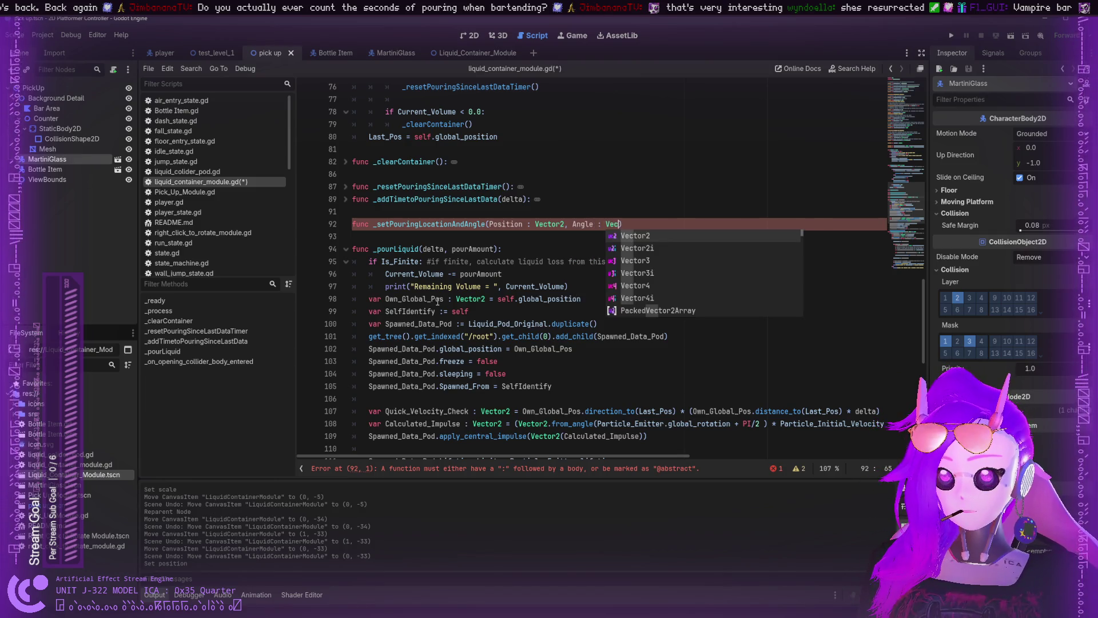
key("BackSpace")
key("BackSpace")
key("BackSpace")
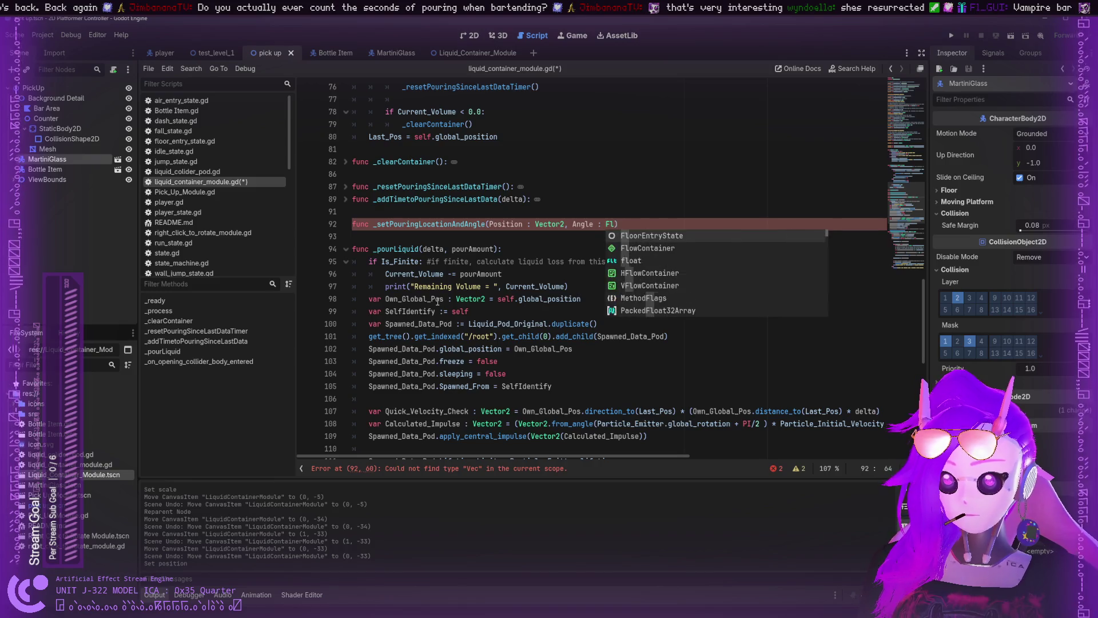
type("oat")
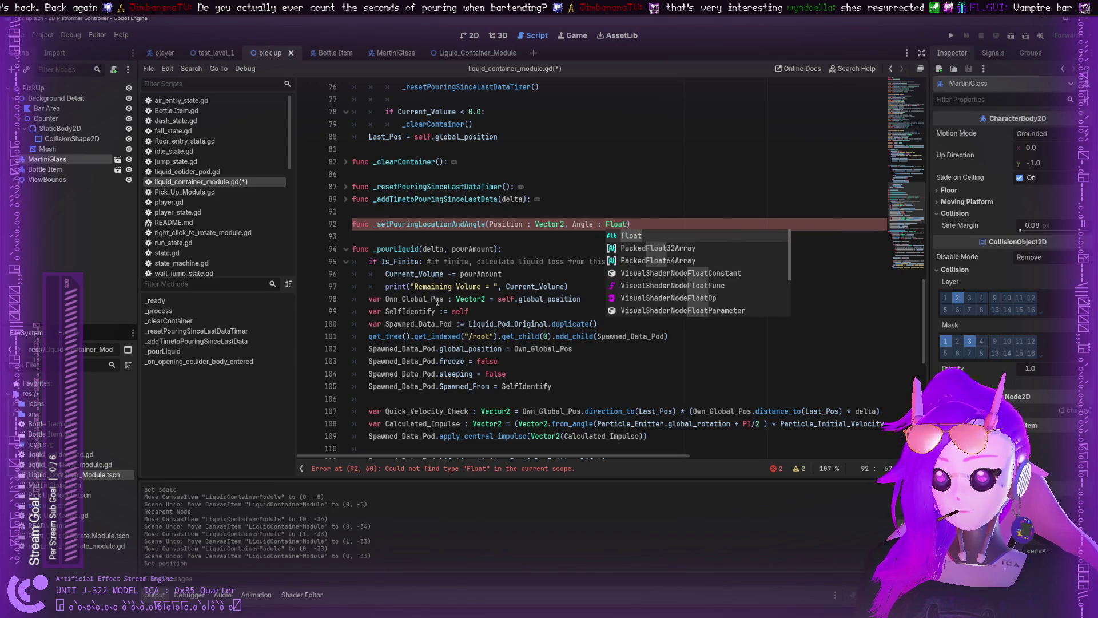
key("End")
type(":")
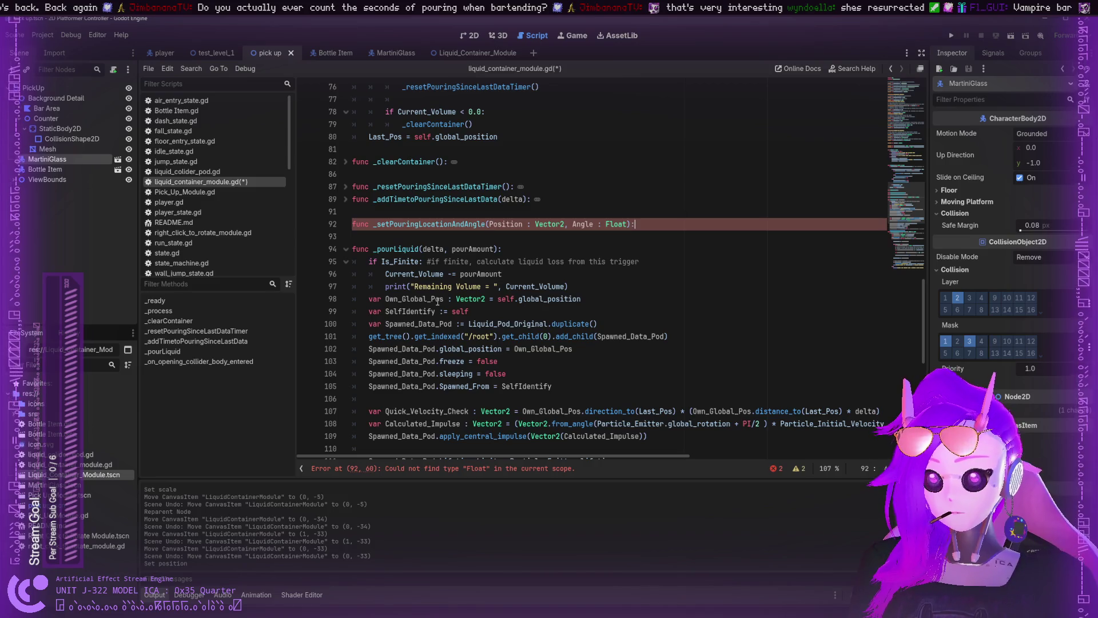
key("Return")
type("pass")
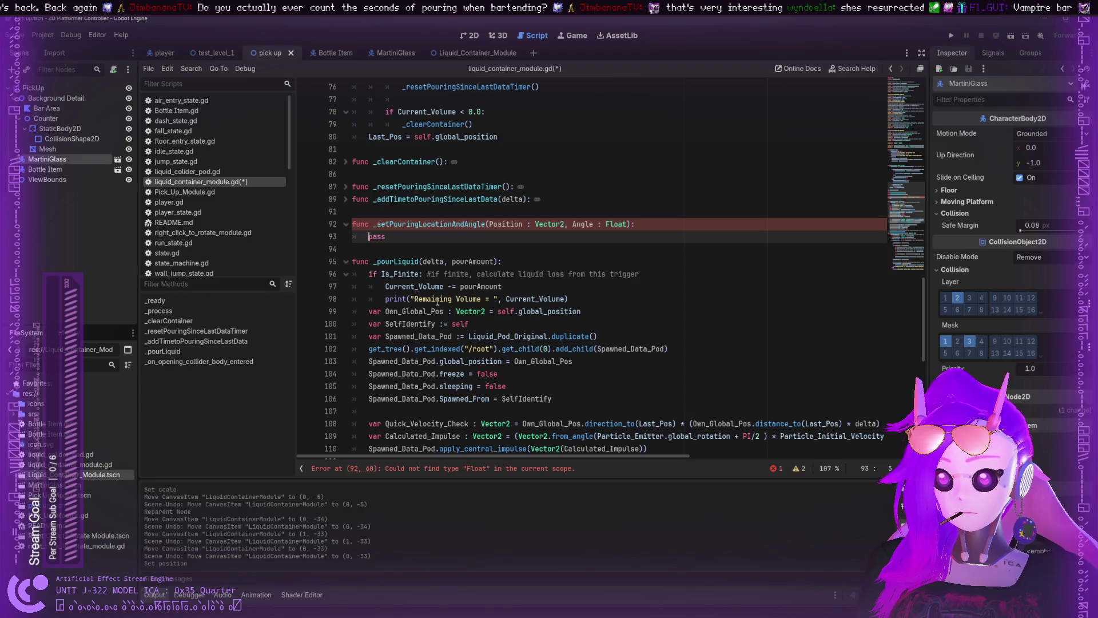
Change the Float type to float and insert an empty line above pass
key("Up")
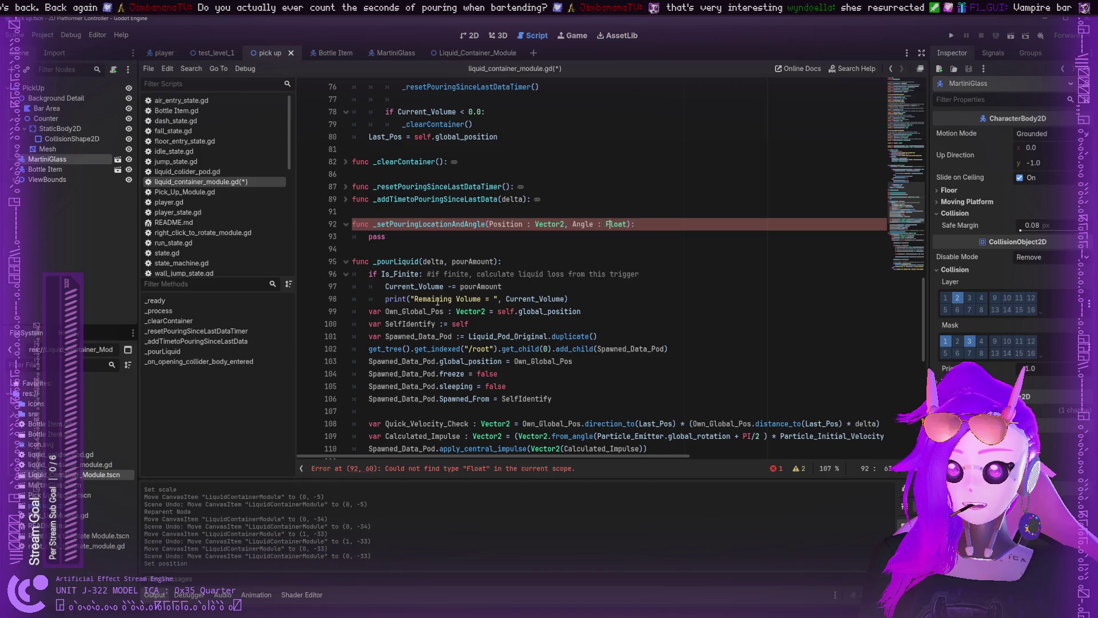
key("BackSpace")
type("f")
key("Down")
key("Home")
key("Return")
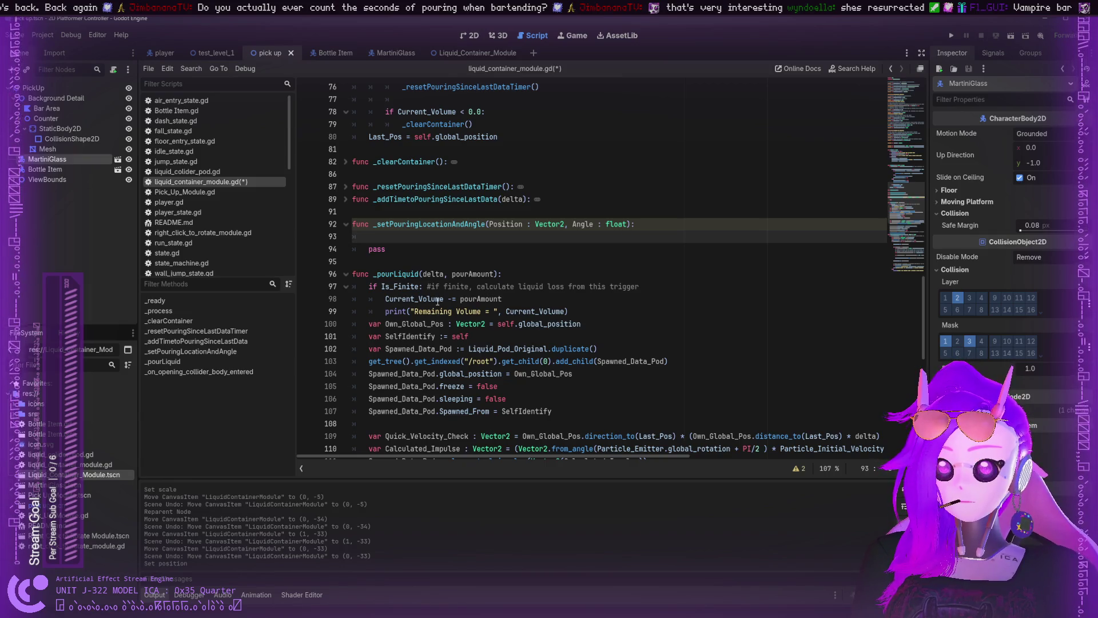
type("Position")
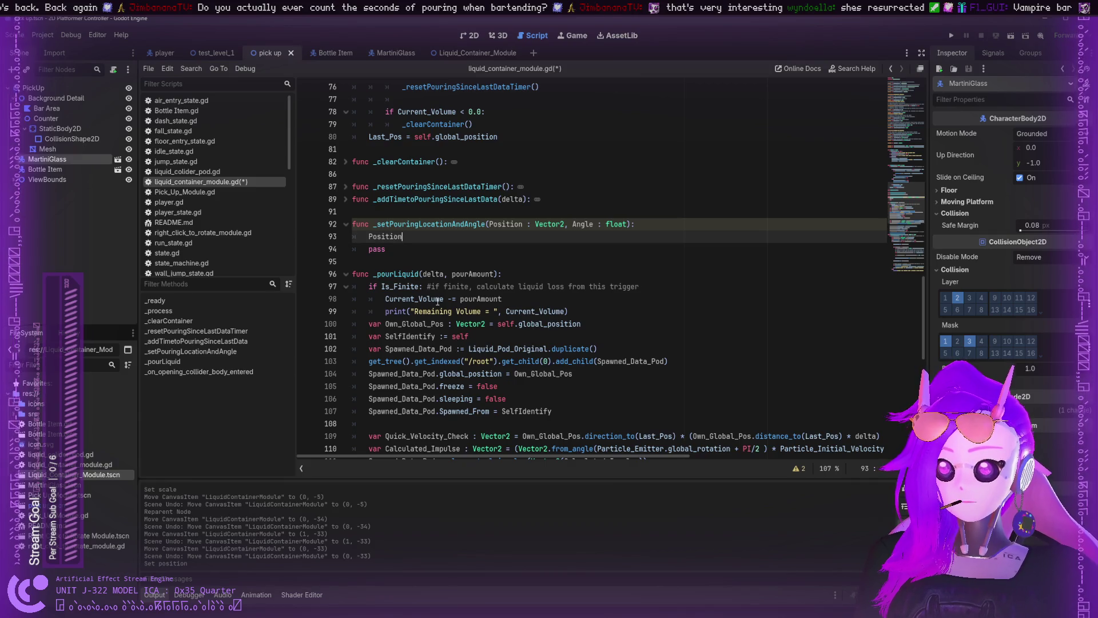
key("BackSpace")
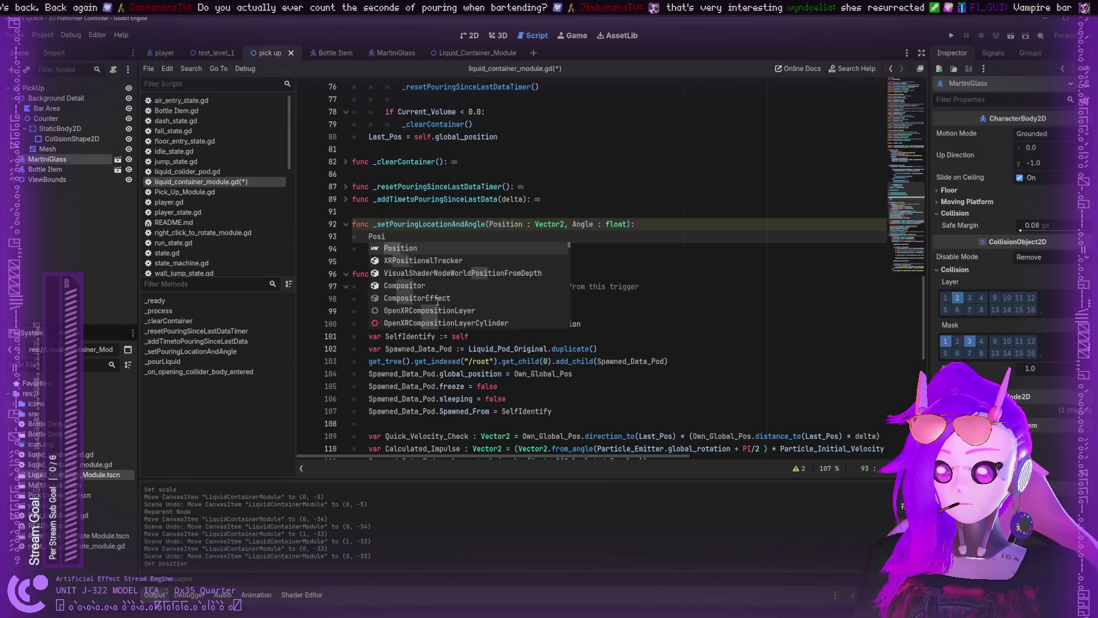
key("BackSpace")
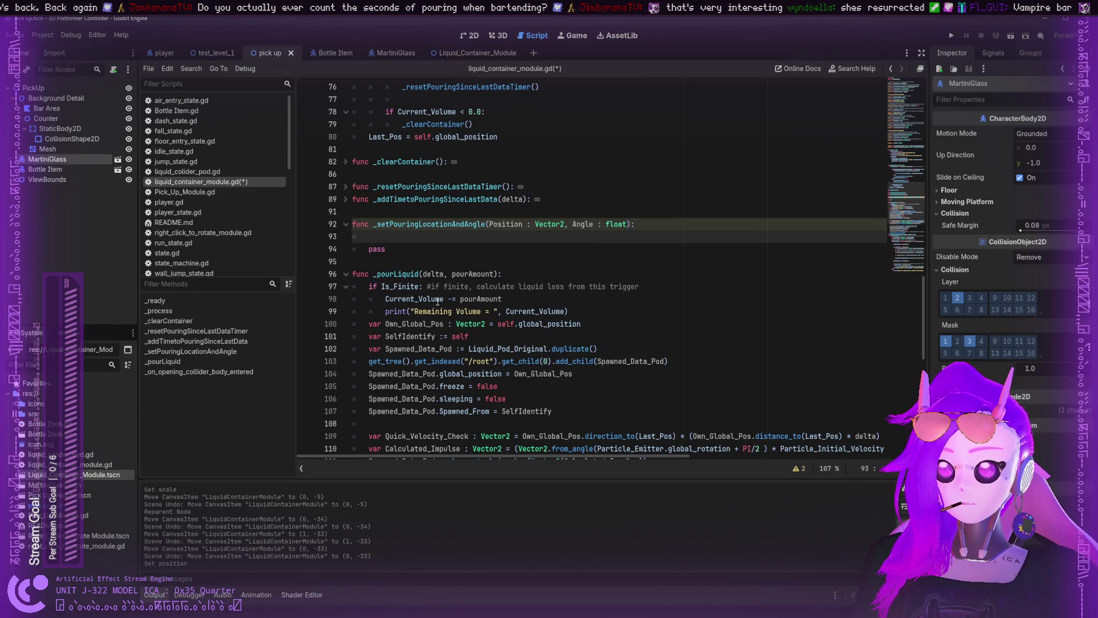
Lowercase the parameters to position and angle
left_click(490, 223)
type("[p")
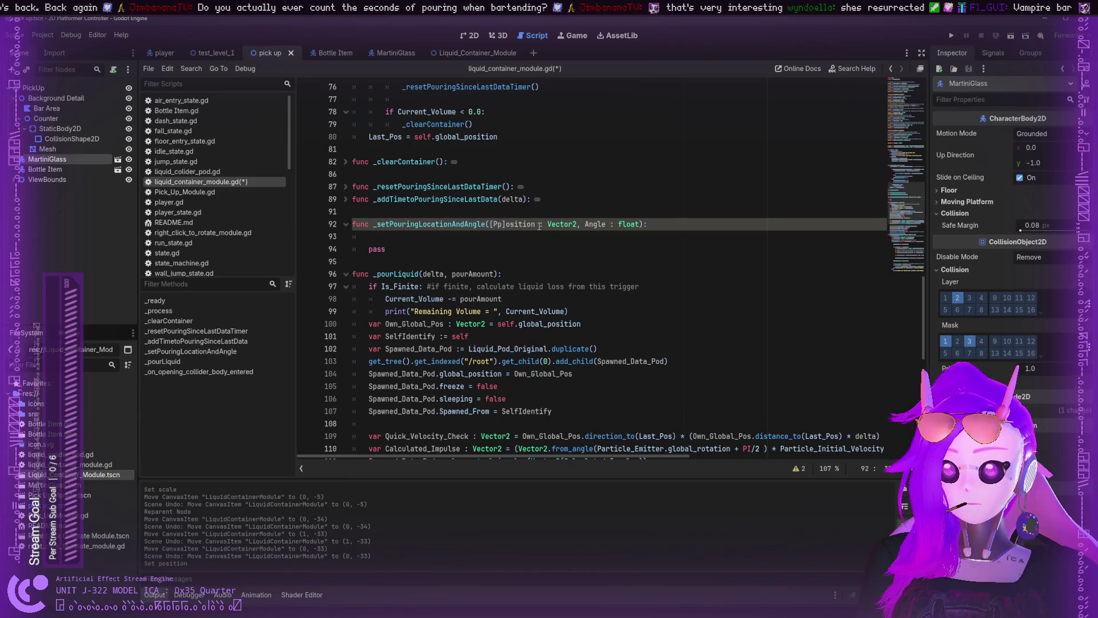
key("ctrl+z")
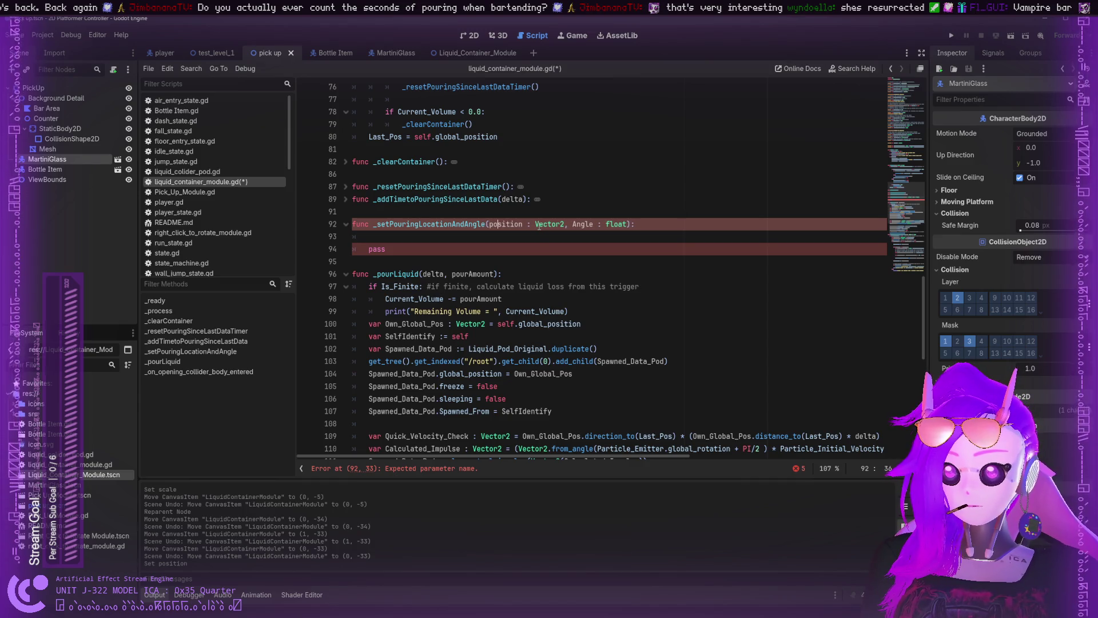
key("Delete")
type("a")
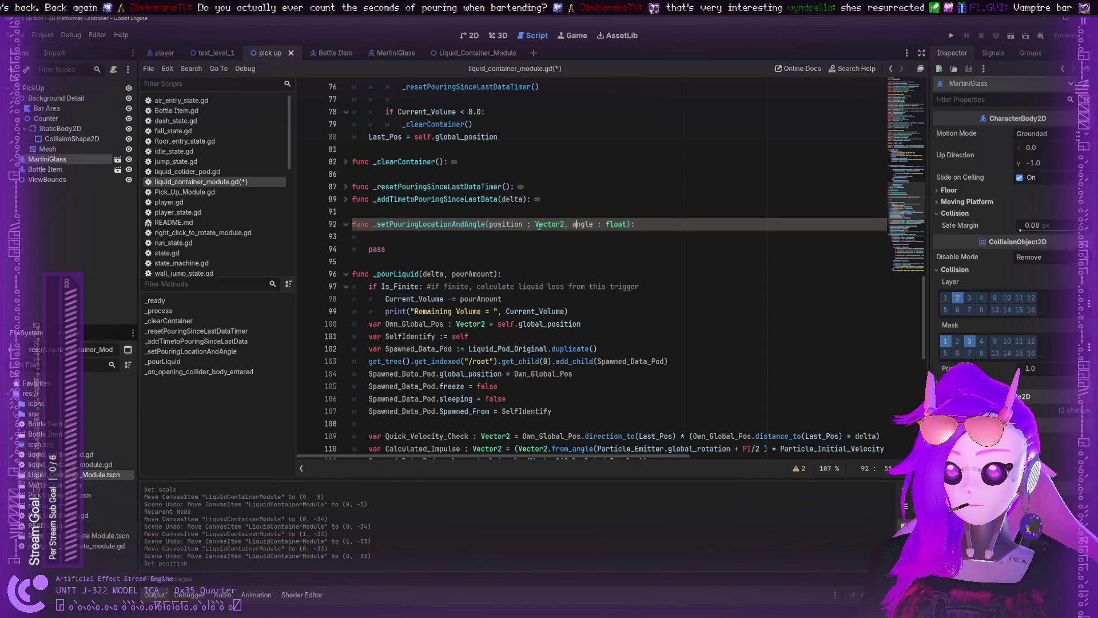
left_click(463, 237)
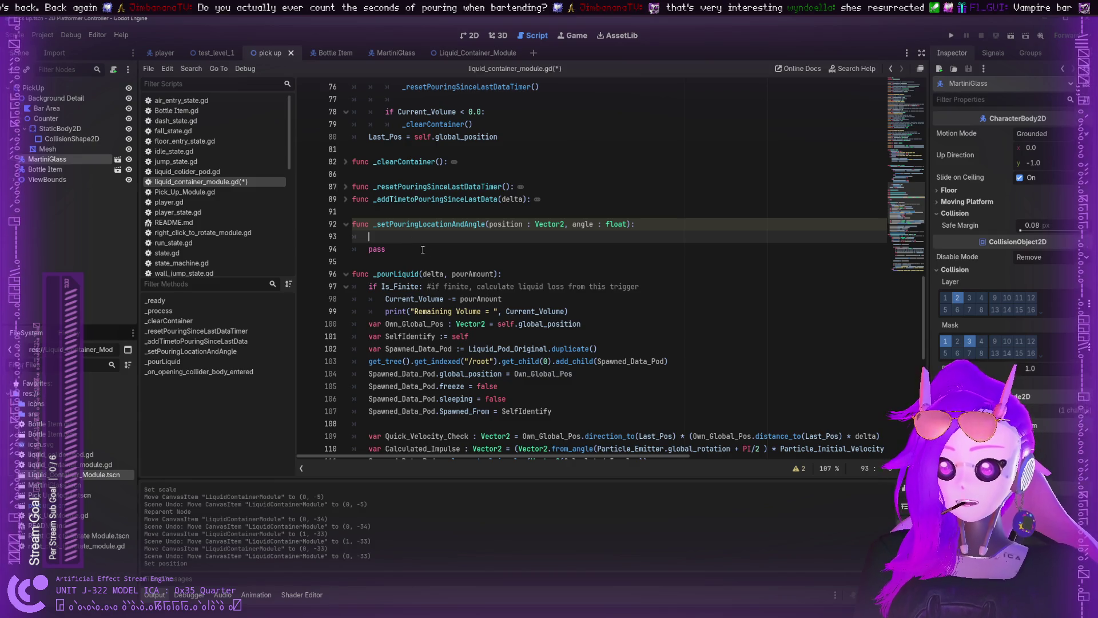
key("ctrl+z")
key("ctrl+z")
key("ctrl+z")
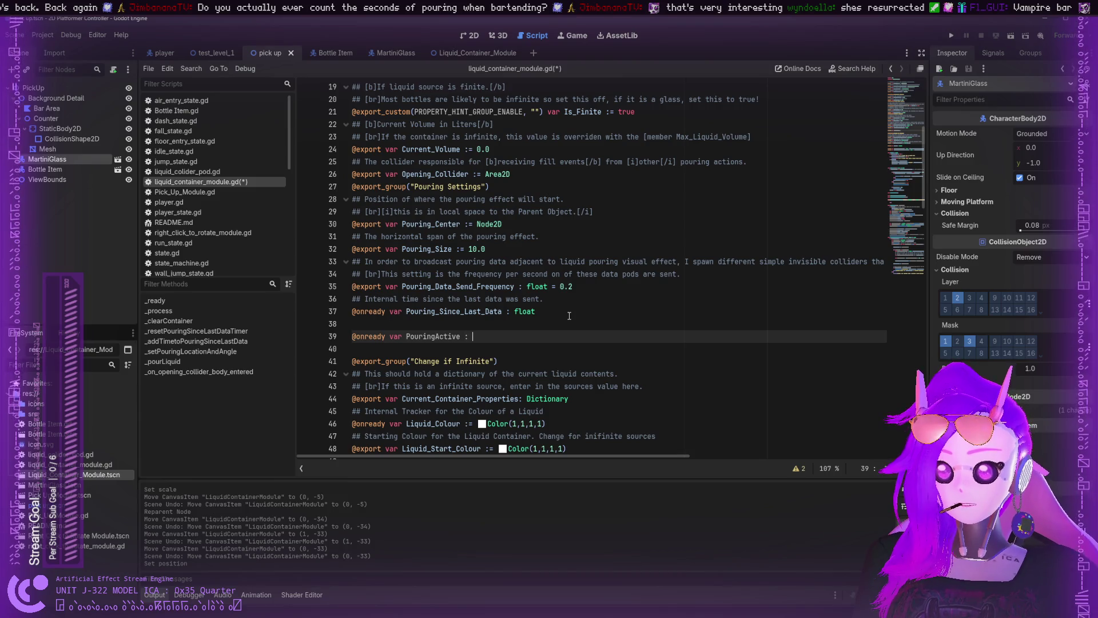
key("ctrl+z")
type("Vector3")
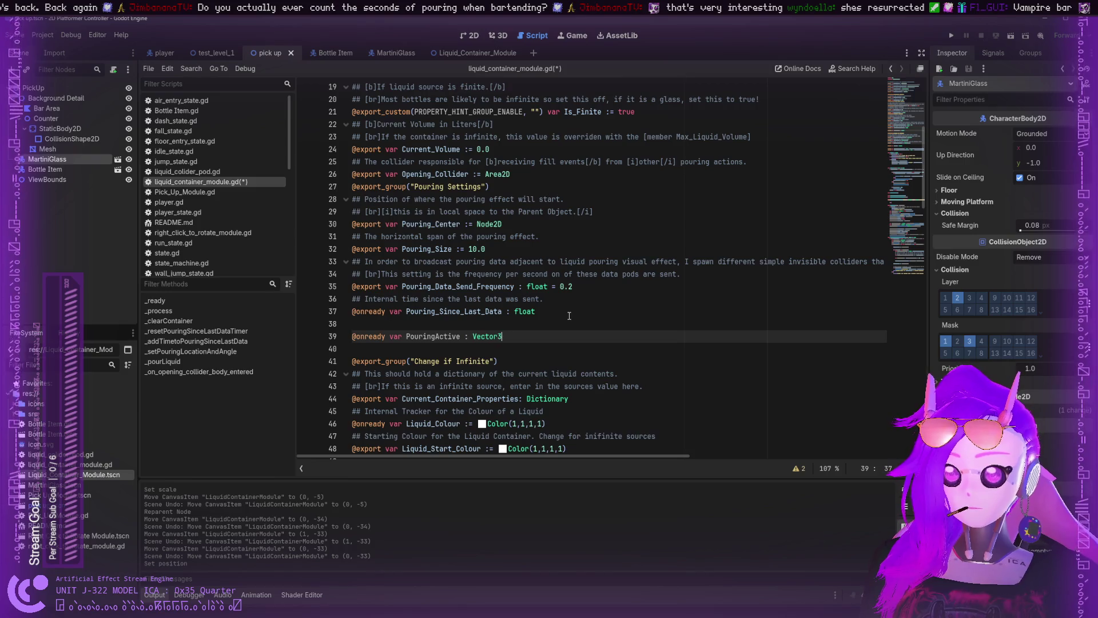
key("BackSpace")
key("BackSpace")
key("BackSpace")
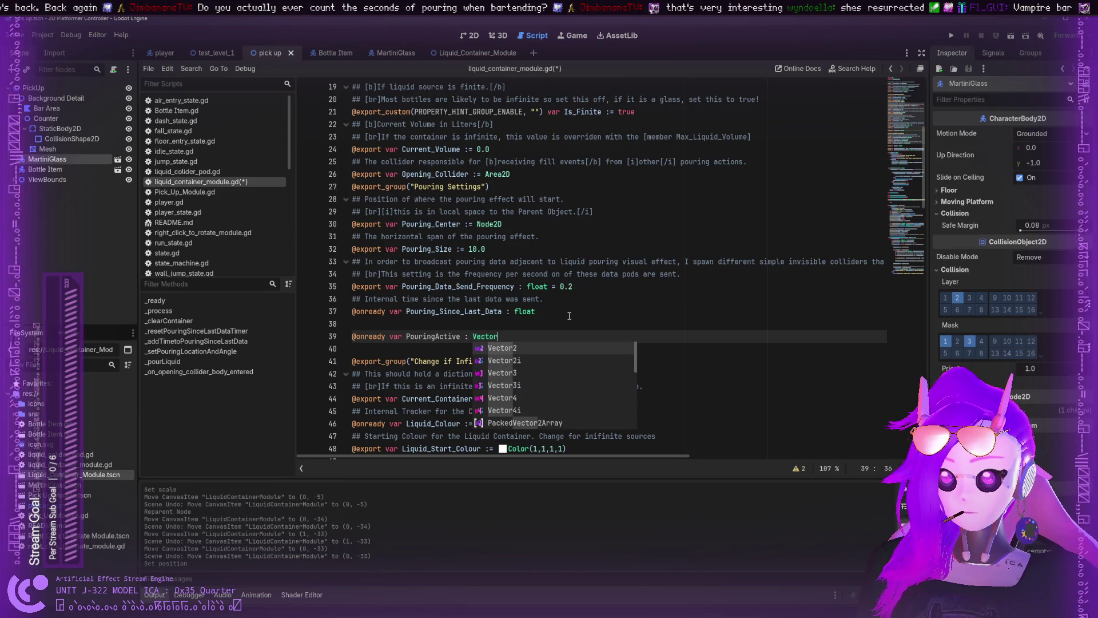
key("BackSpace")
key("BackSpace")
key("BackSpace")
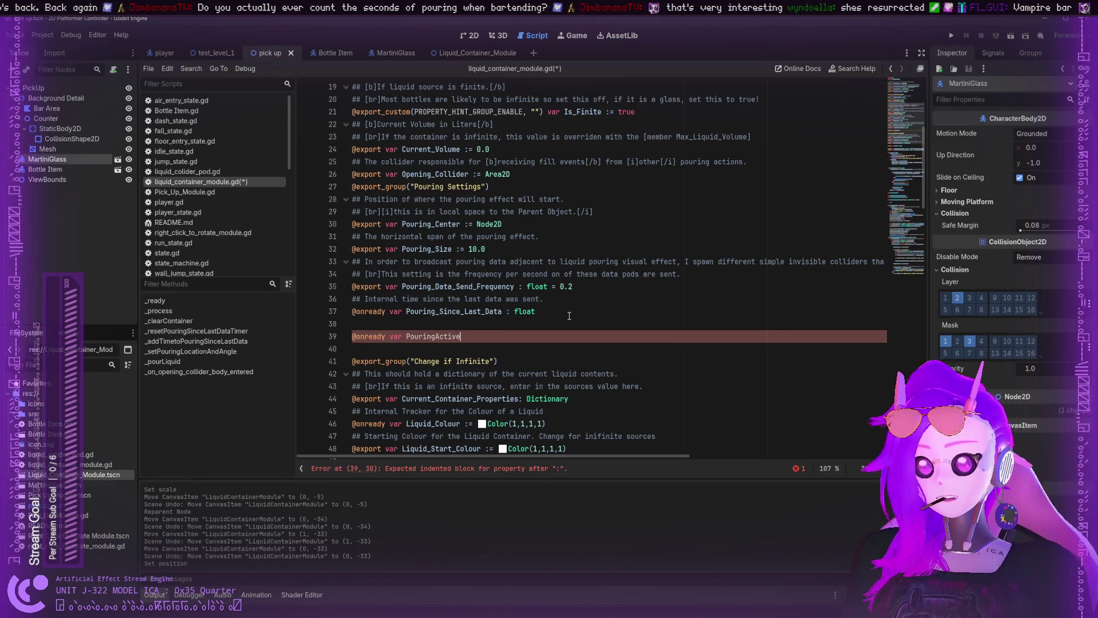
type("Position")
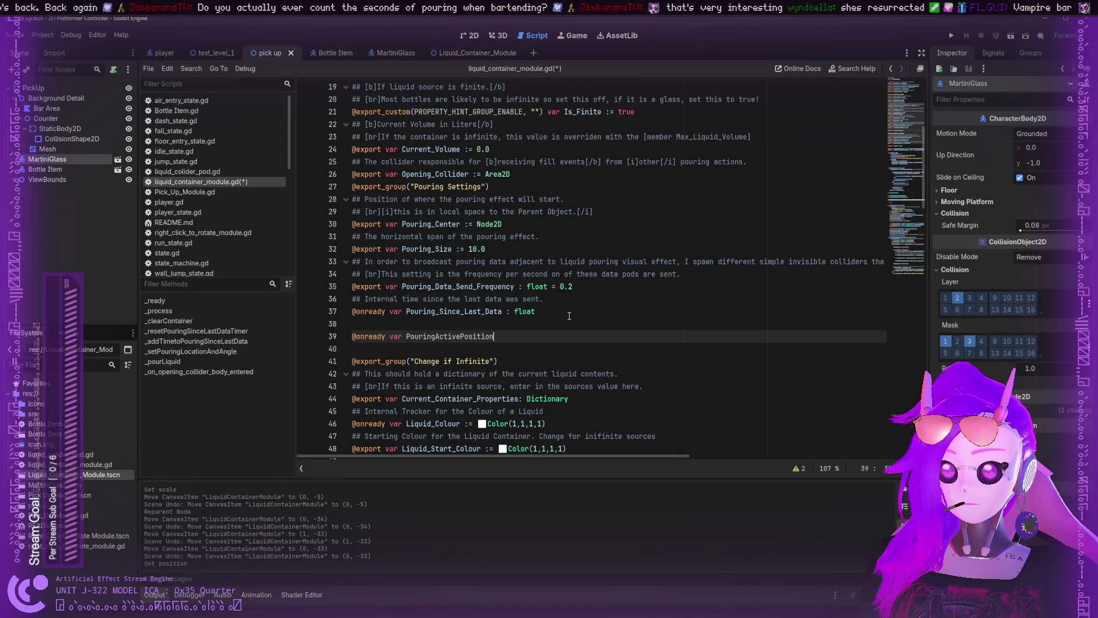
key("BackSpace")
key("BackSpace")
key("BackSpace")
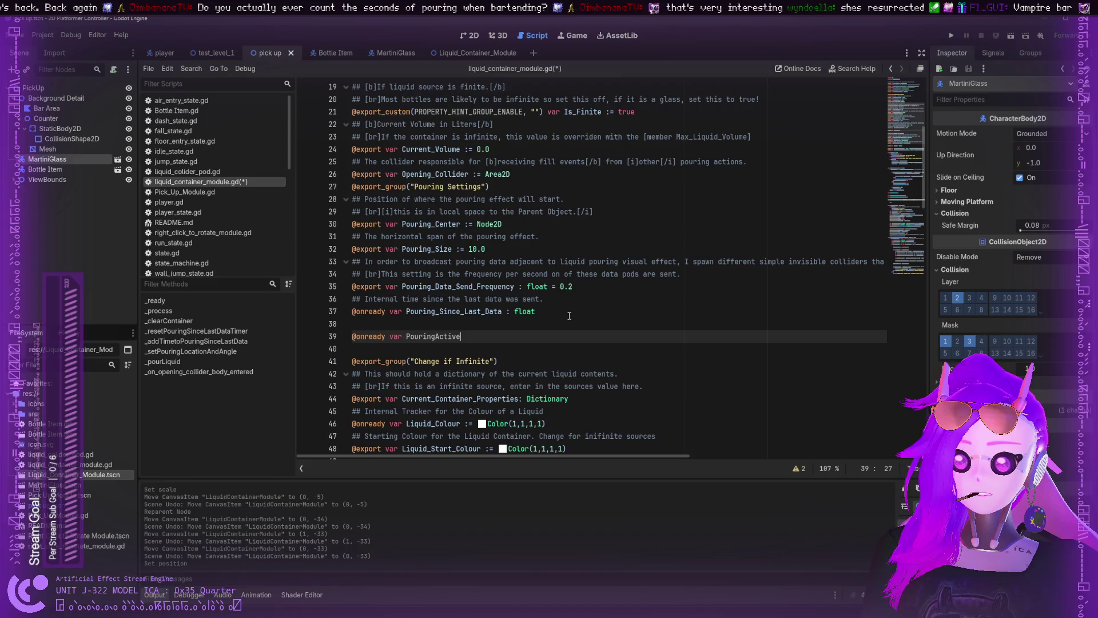
type("Vector3")
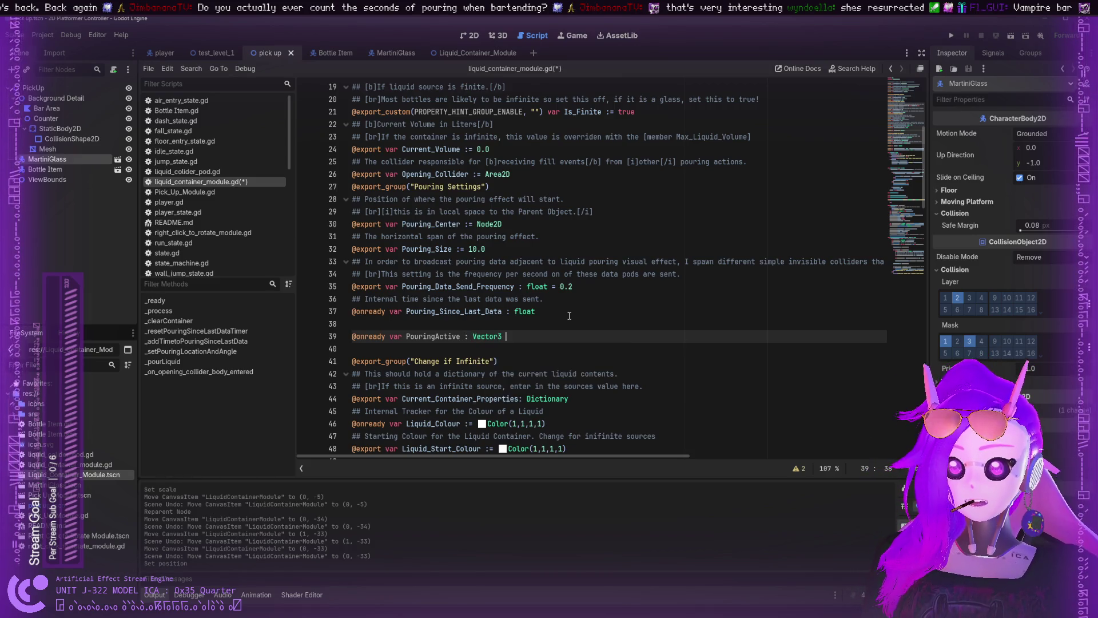
left_click(457, 324)
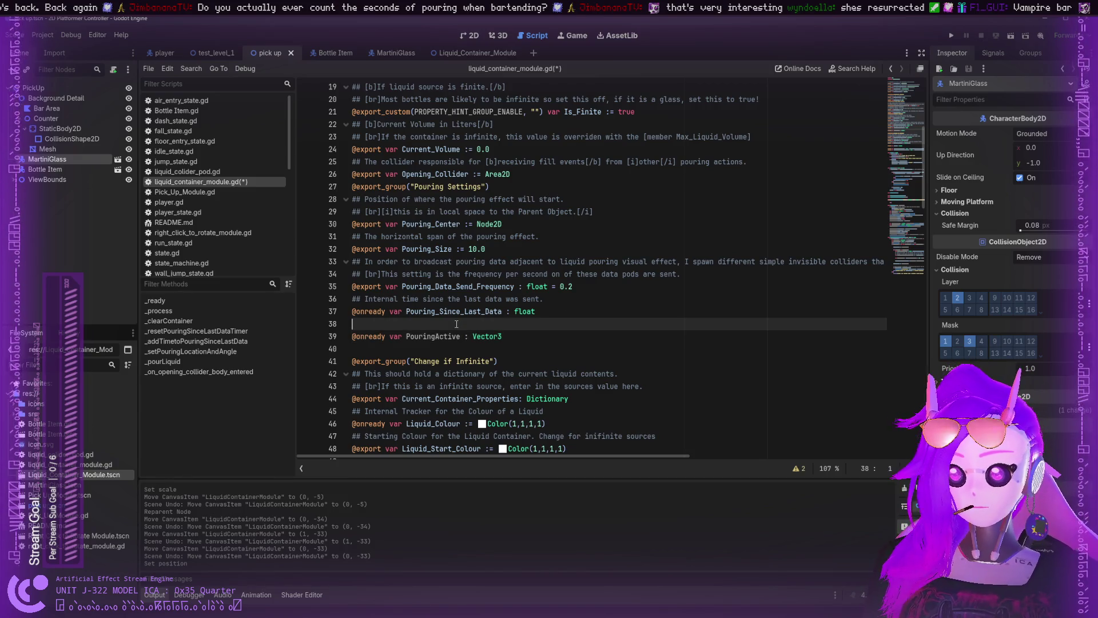
Rename PouringActive to Pouring_Active and document it as pouring position (x, y) and angle (z)
type("##")
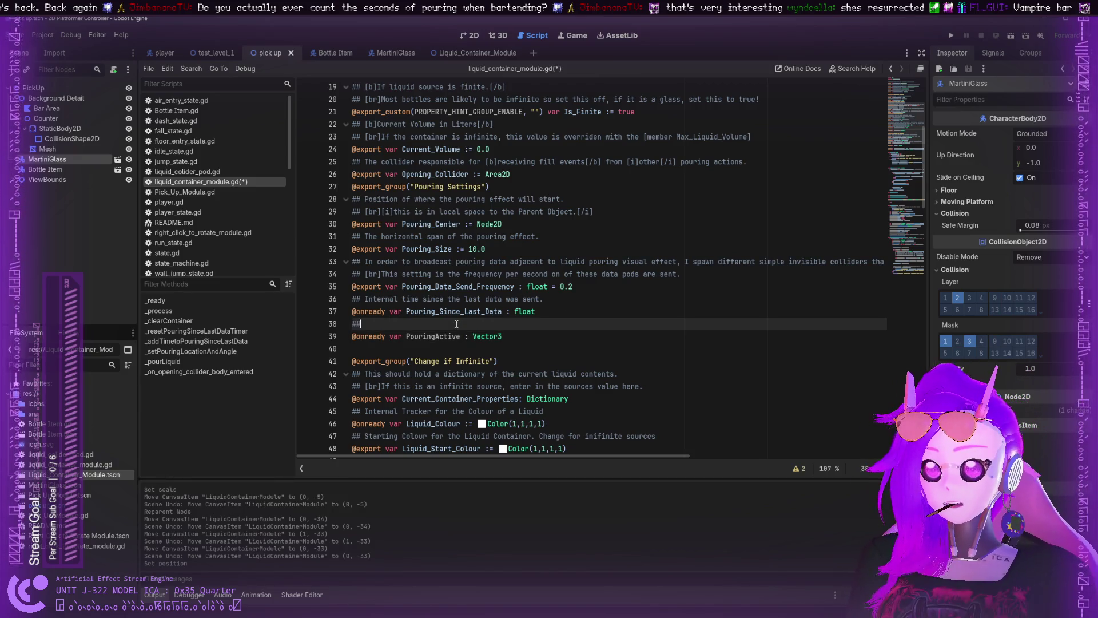
left_click(437, 337)
type("_")
left_click(440, 324)
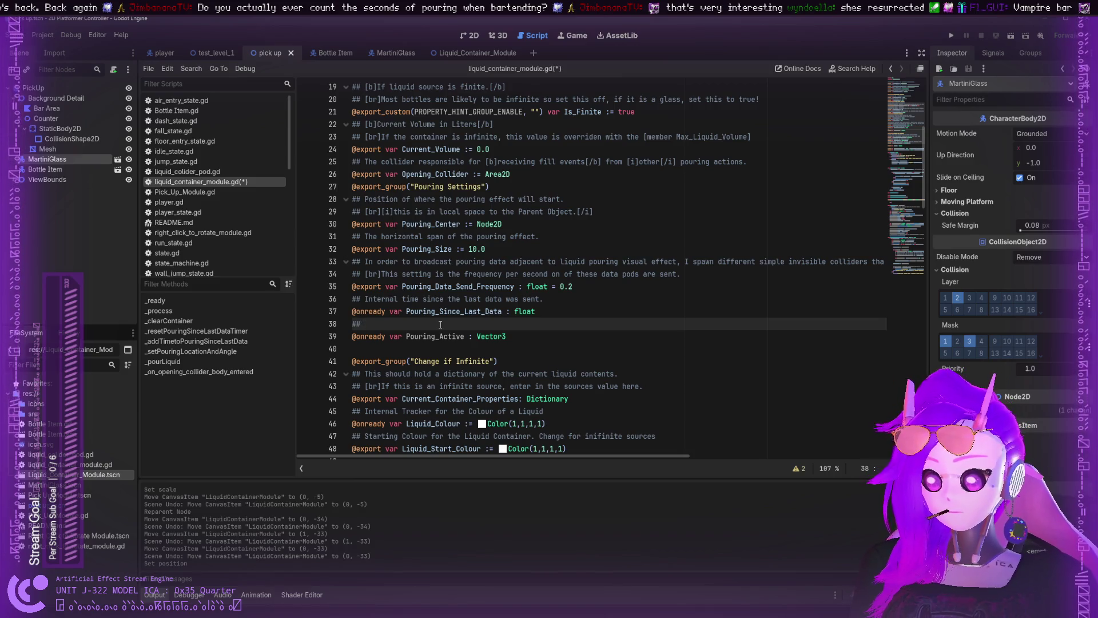
type("the local positi")
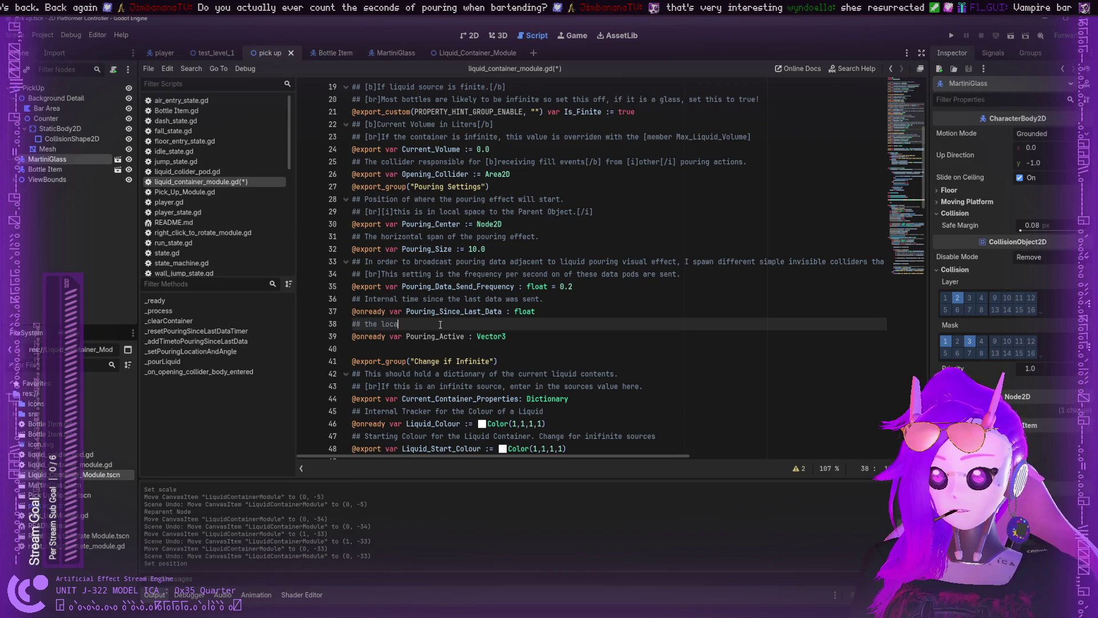
type("on and angle of")
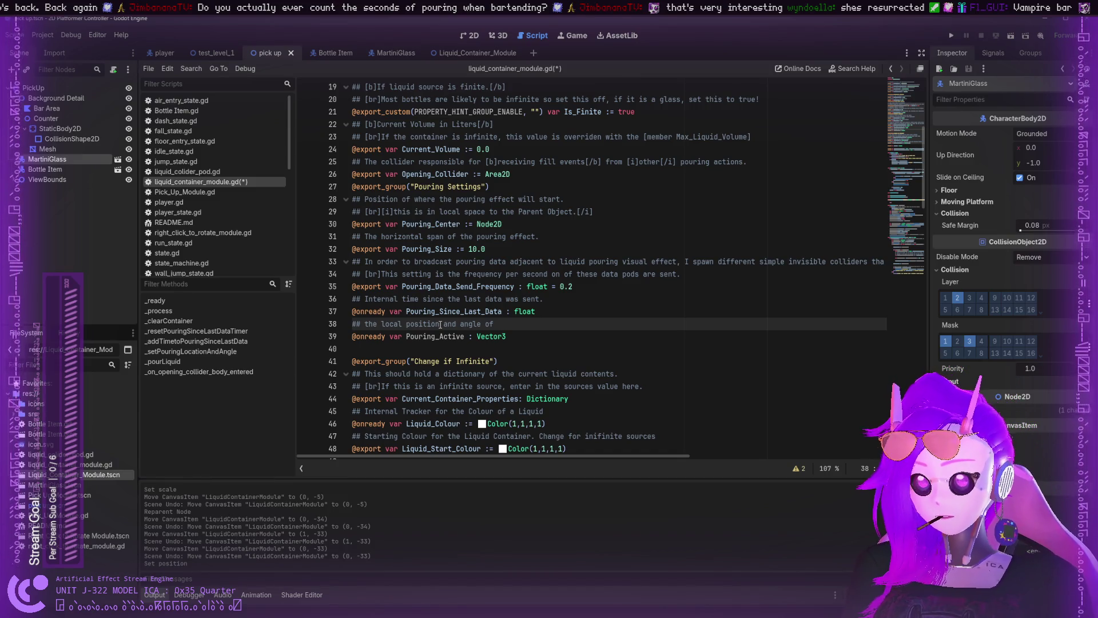
type("where the pouring effect is ")
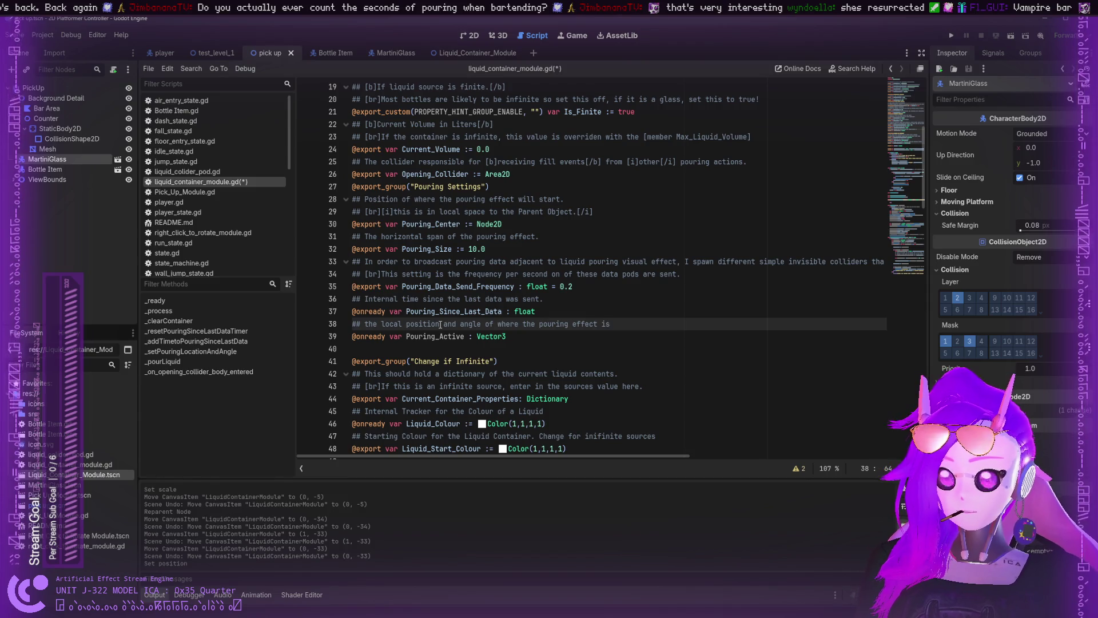
type("currently ")
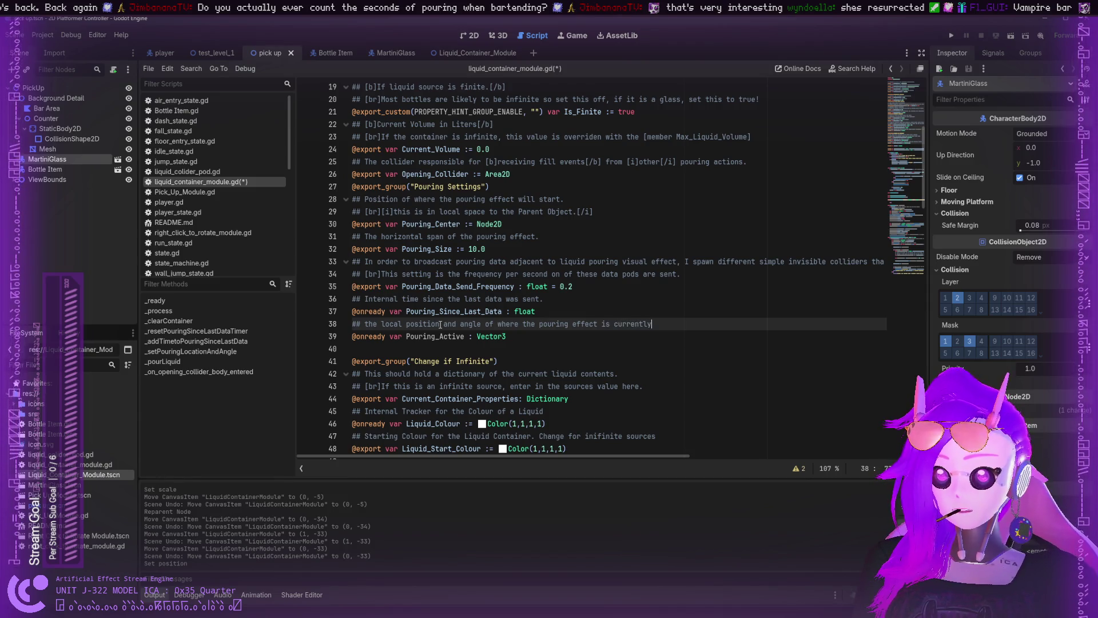
type("at.")
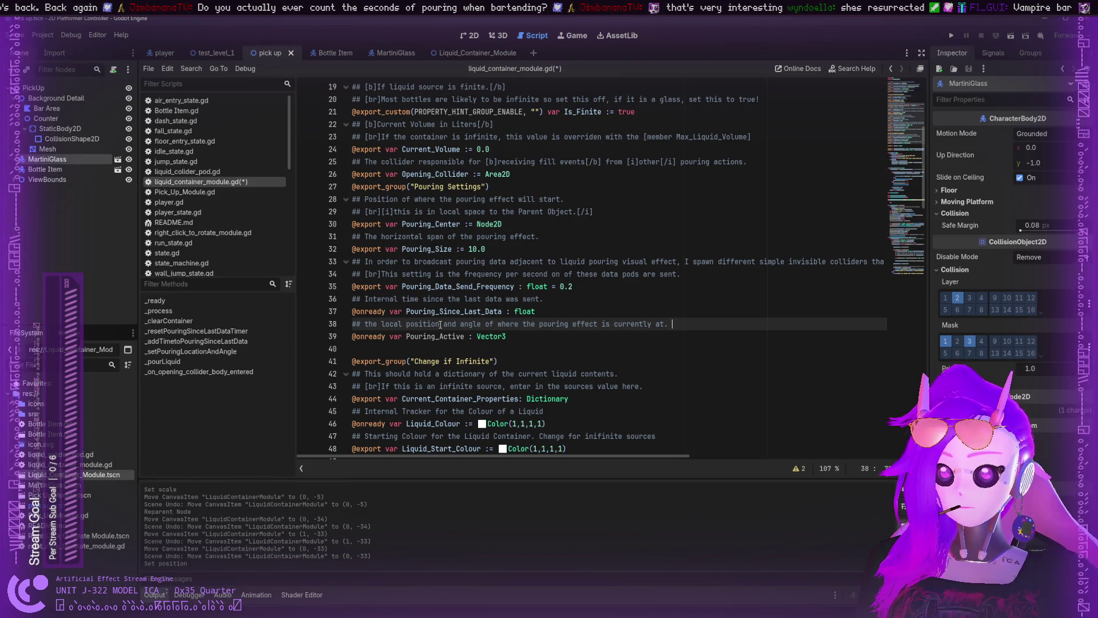
key("Return")
type("[br] ")
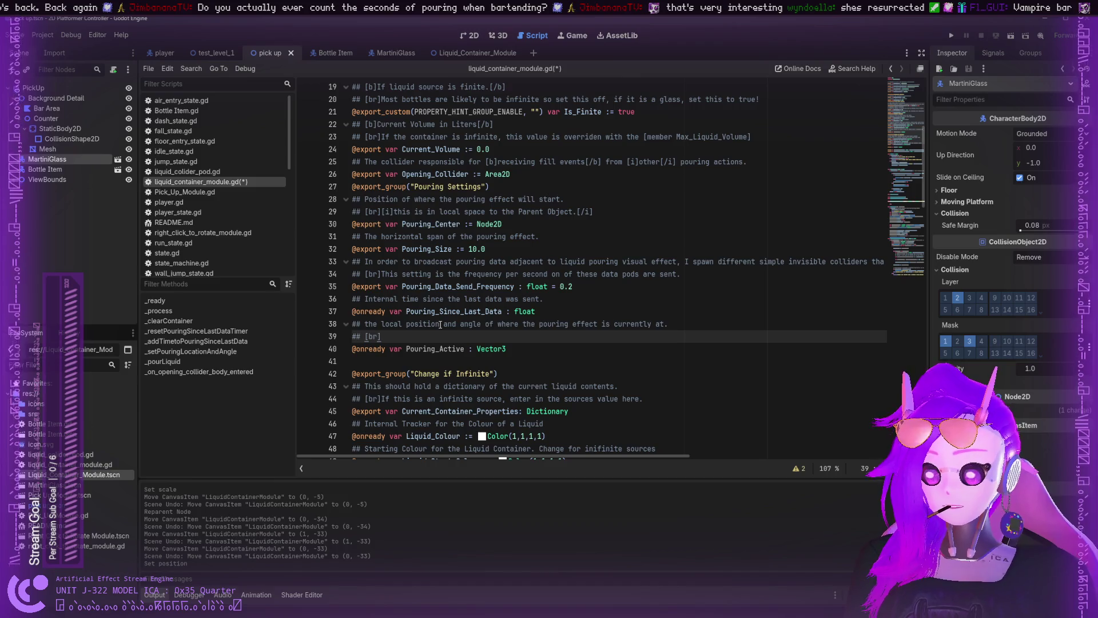
type("[i")
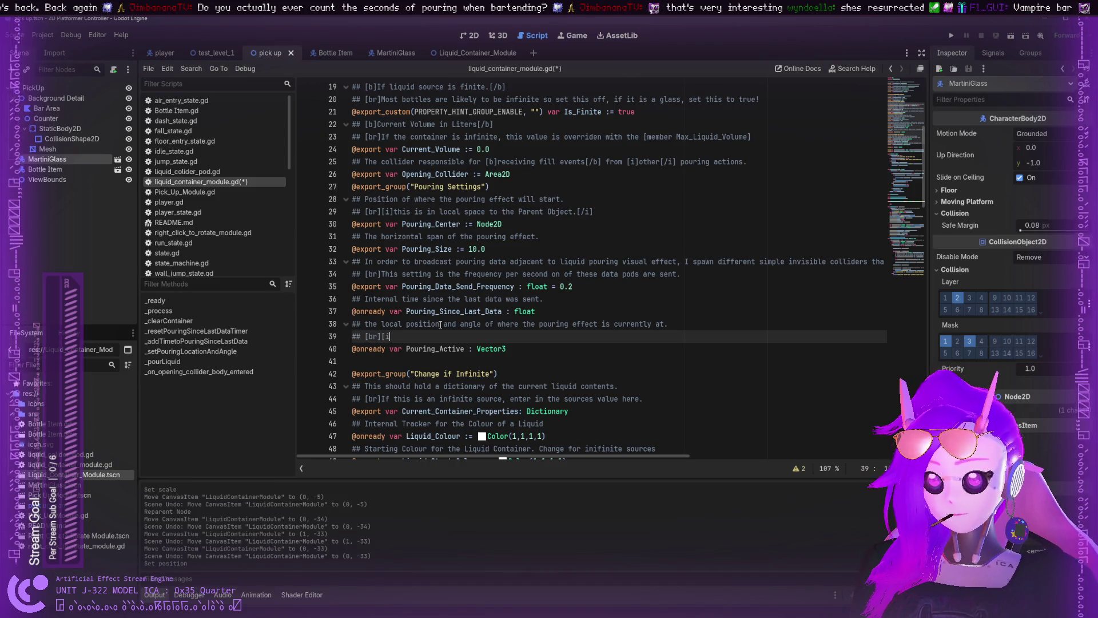
type("] x")
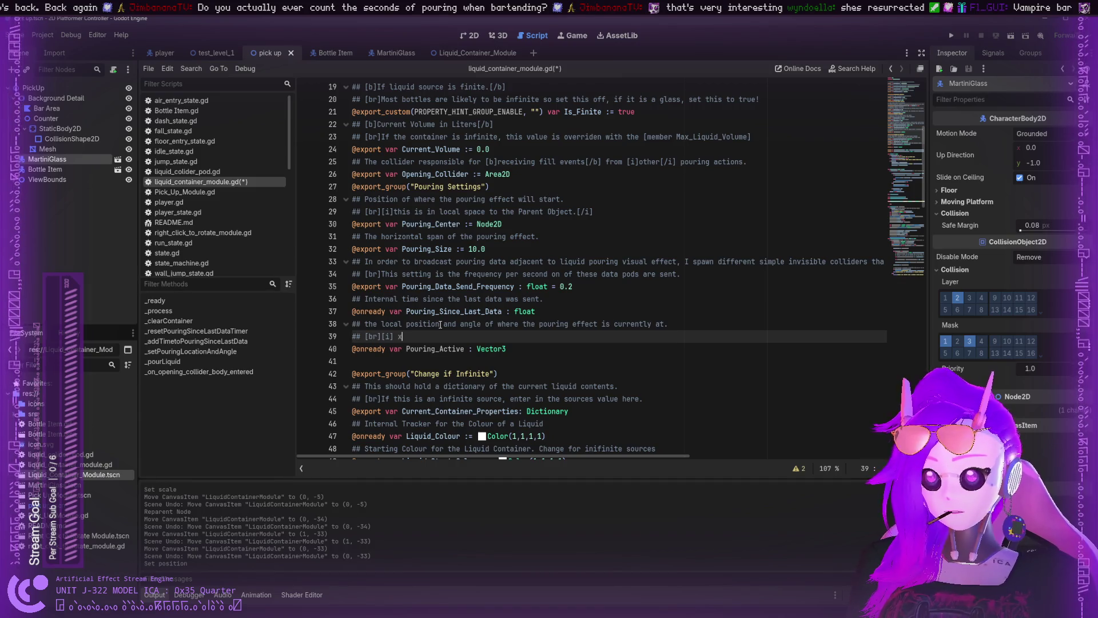
type("& y")
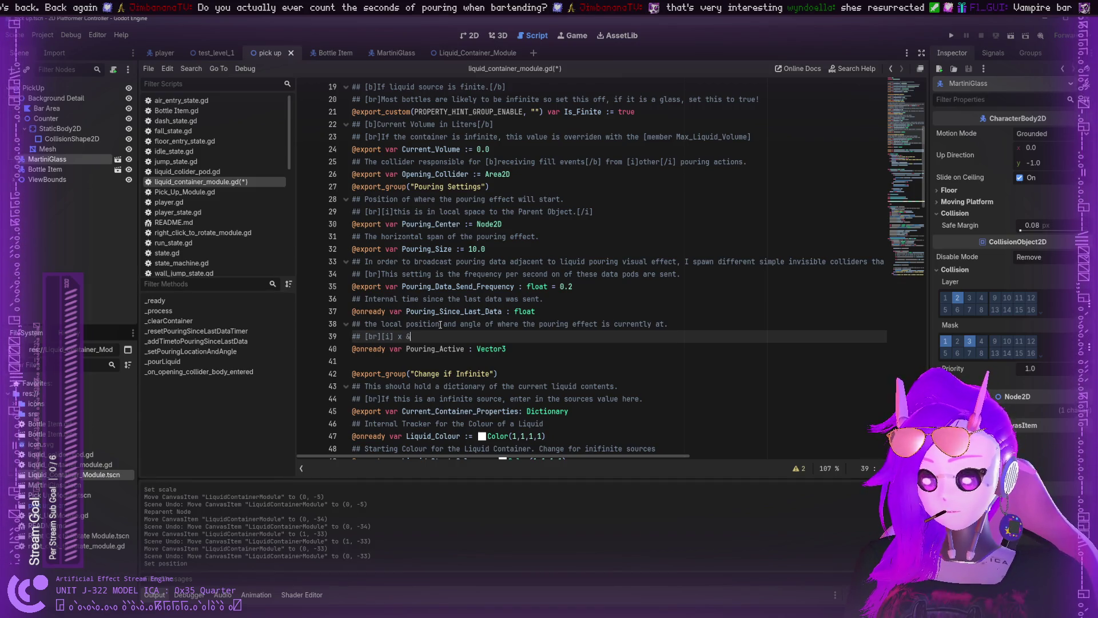
type("is position,")
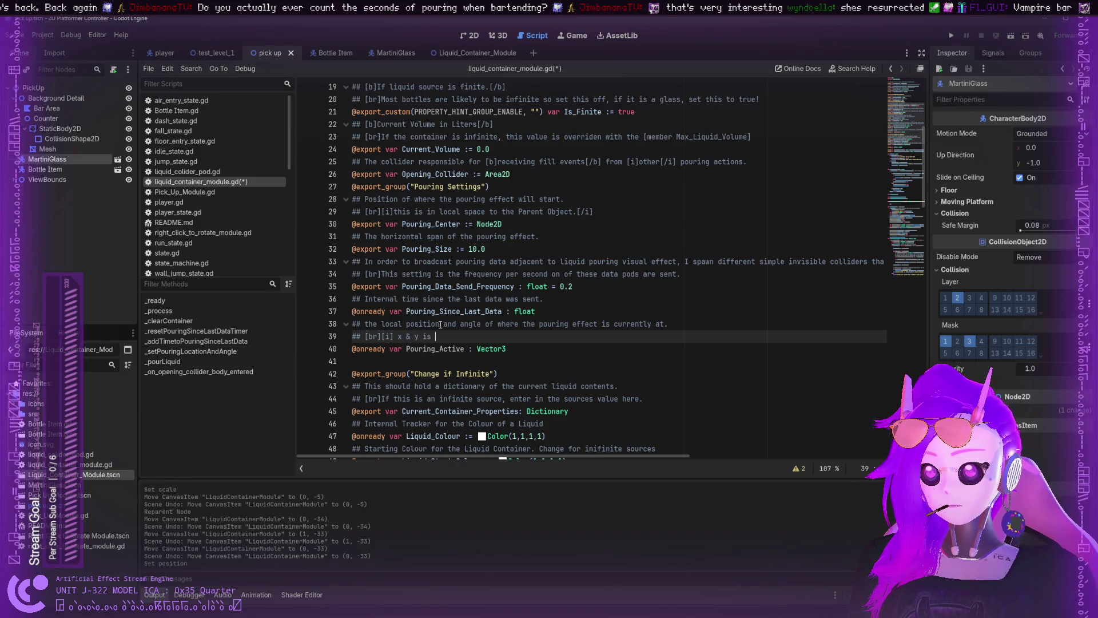
type("z is angle")
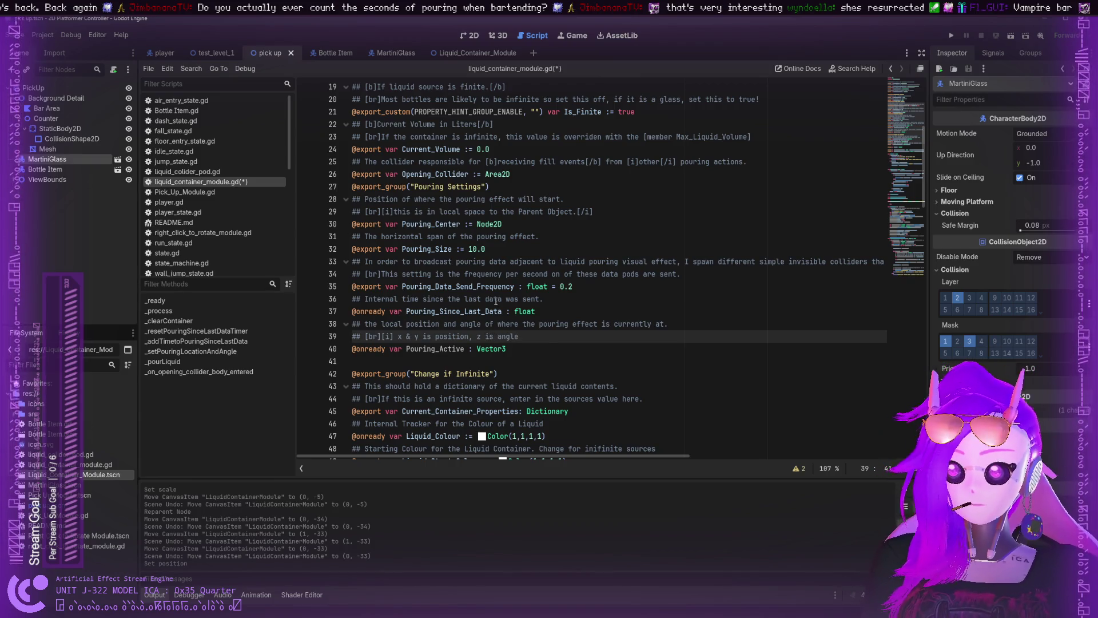
Save the script and select the Pouring_Active name on line 40
key("Down")
key("ctrl+s")
double_click(435, 348)
key("ctrl+c")
scroll(497, 330, "down", 5)
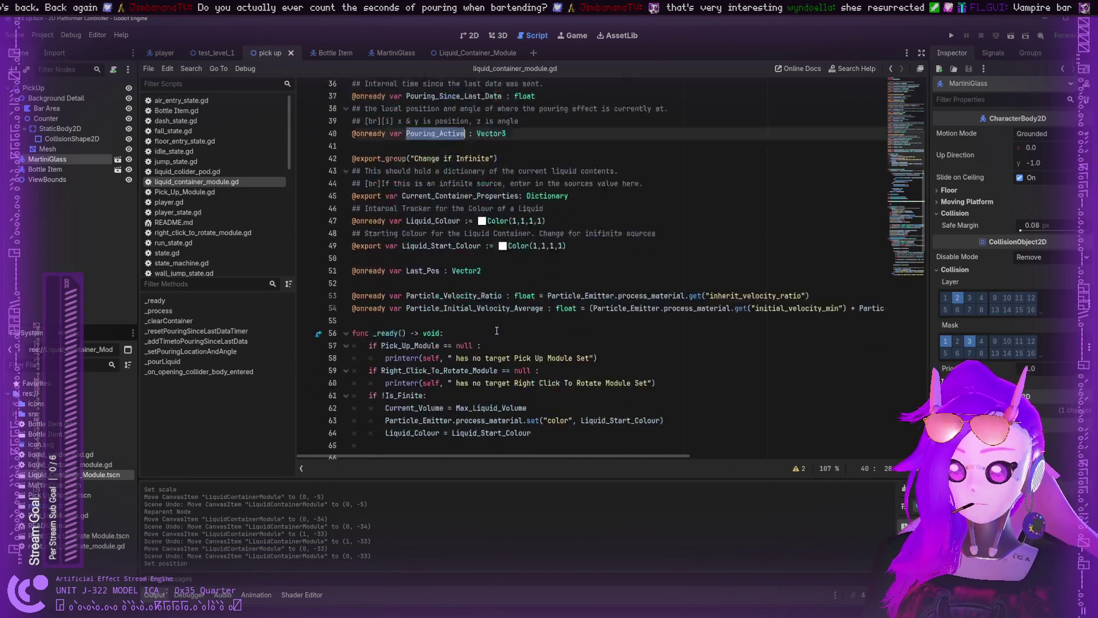
Paste Pouring_Active into the function body and assign it Vector3(position, angle)
scroll(496, 331, "down", 14)
left_click(490, 274)
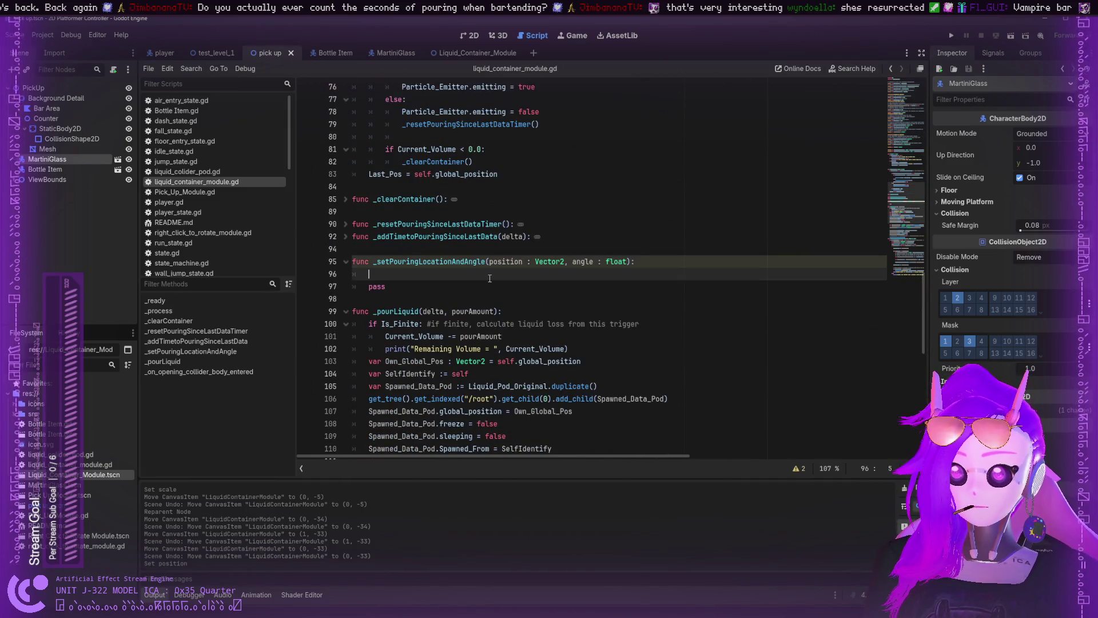
key("ctrl+v")
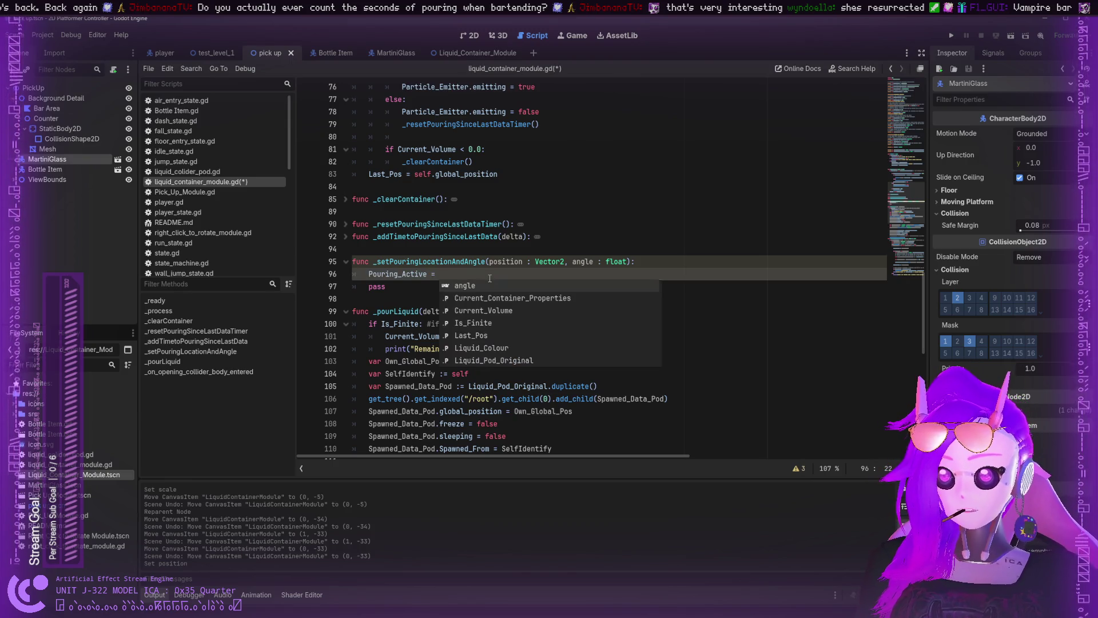
type("[")
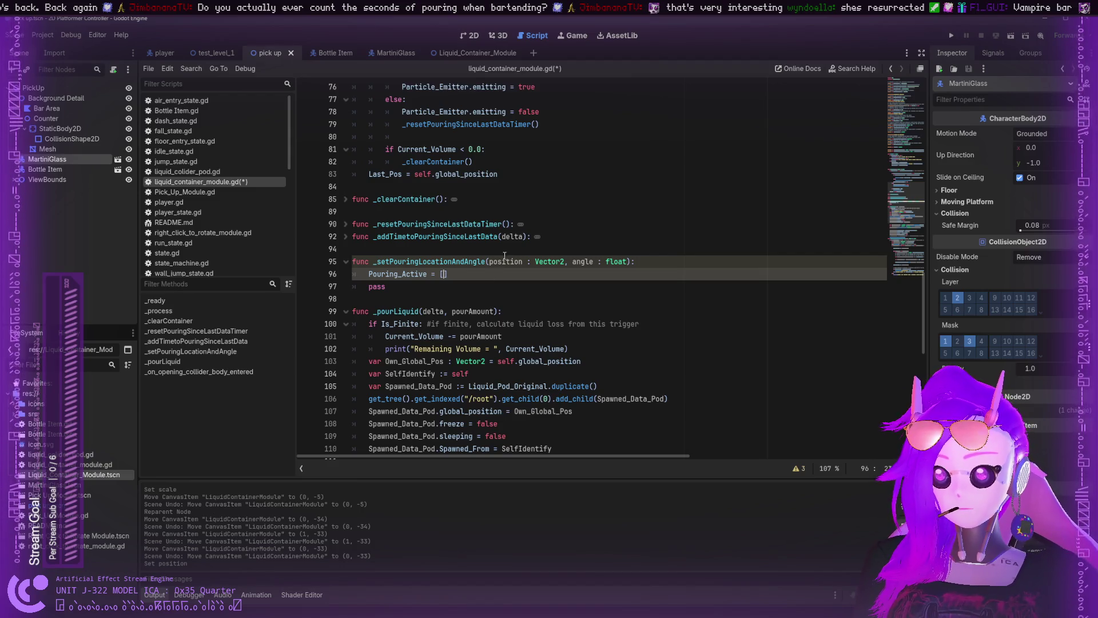
double_click(515, 262)
left_click(443, 274)
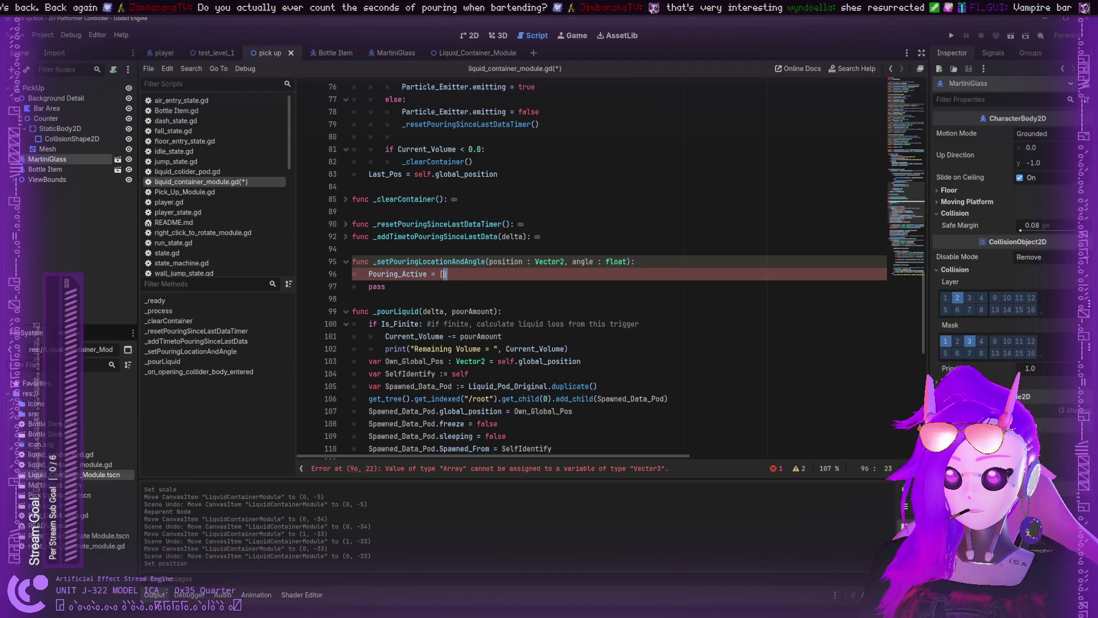
key("BackSpace")
type("Vectr")
key("BackSpace")
type("or3")
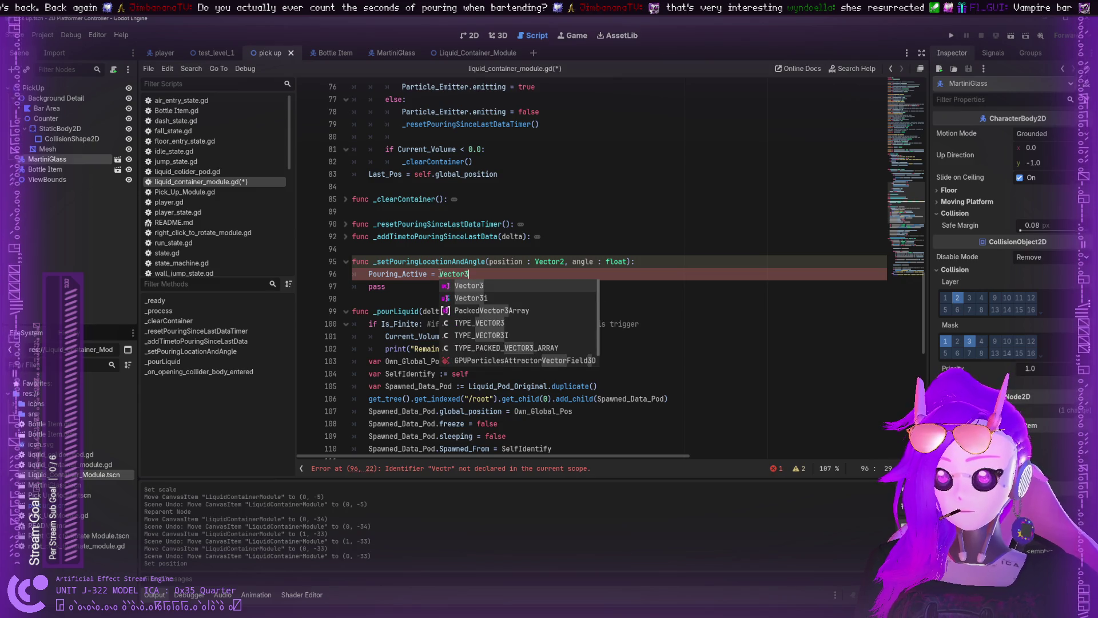
type("(position,")
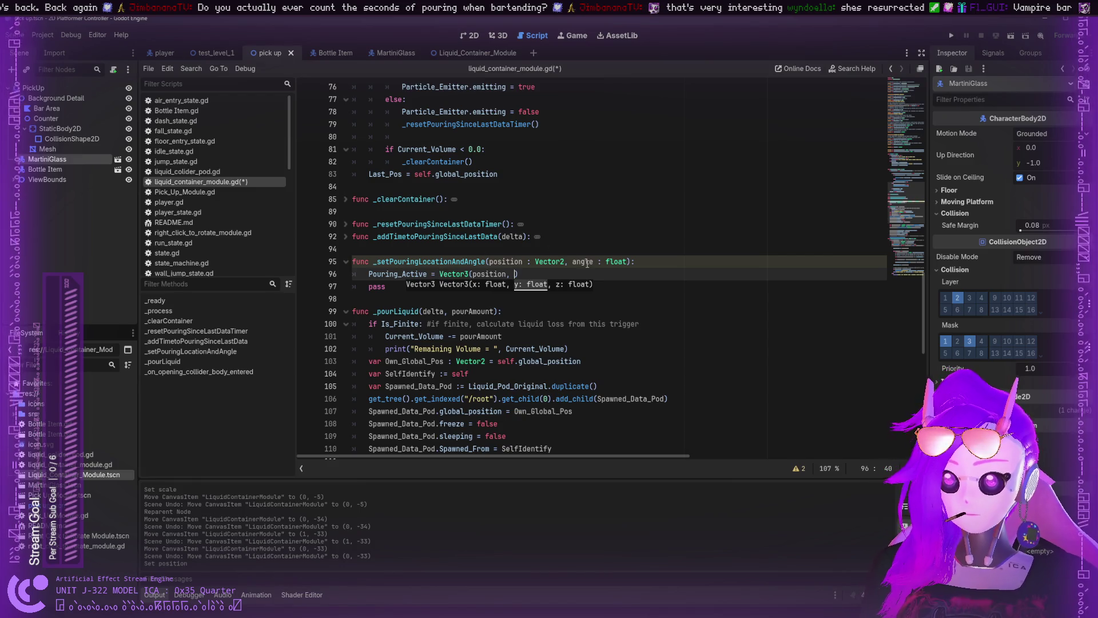
double_click(585, 261)
left_click(515, 275)
type("angle)")
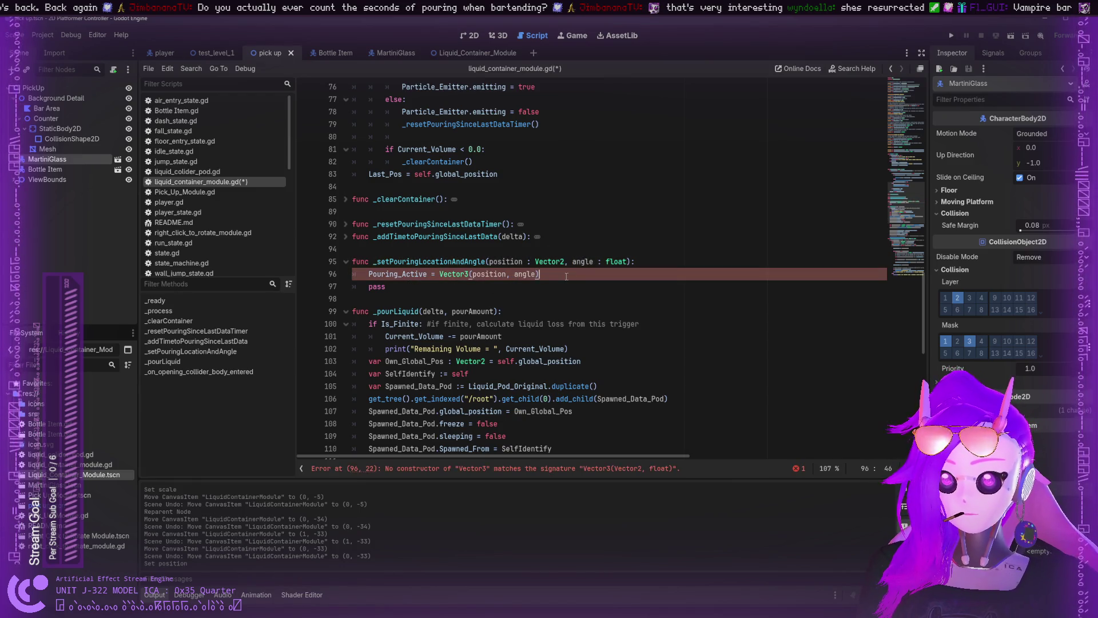
Change the Vector3 arguments to (position.x, position.y, angle)
double_click(474, 274)
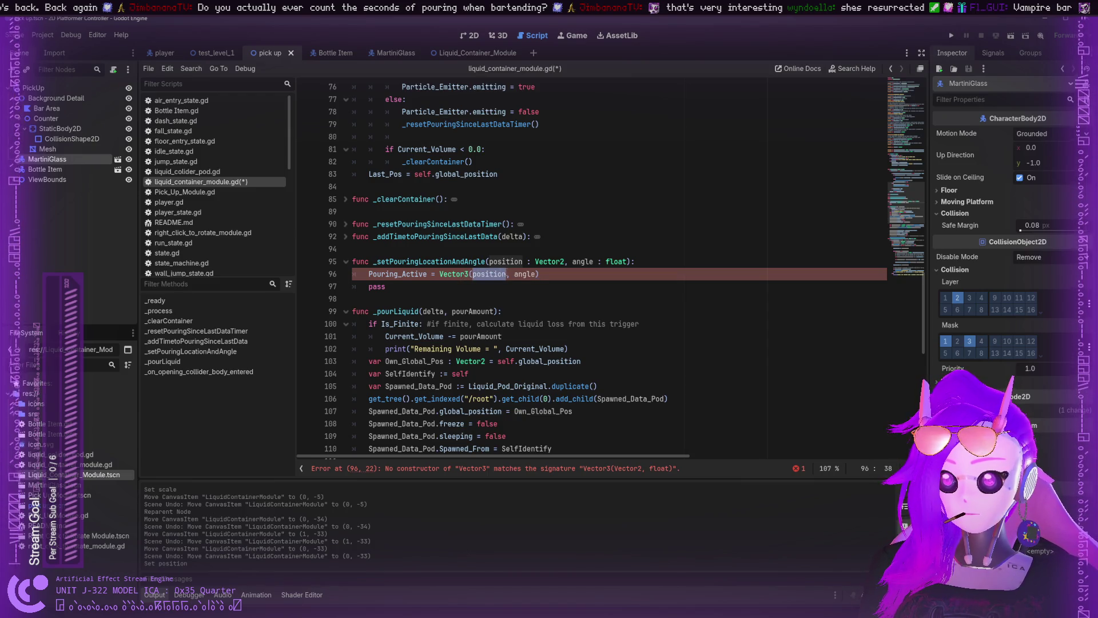
left_click(543, 274)
mouse_move(543, 274)
left_mouse_down()
mouse_move(410, 276)
mouse_move(436, 275)
left_mouse_up()
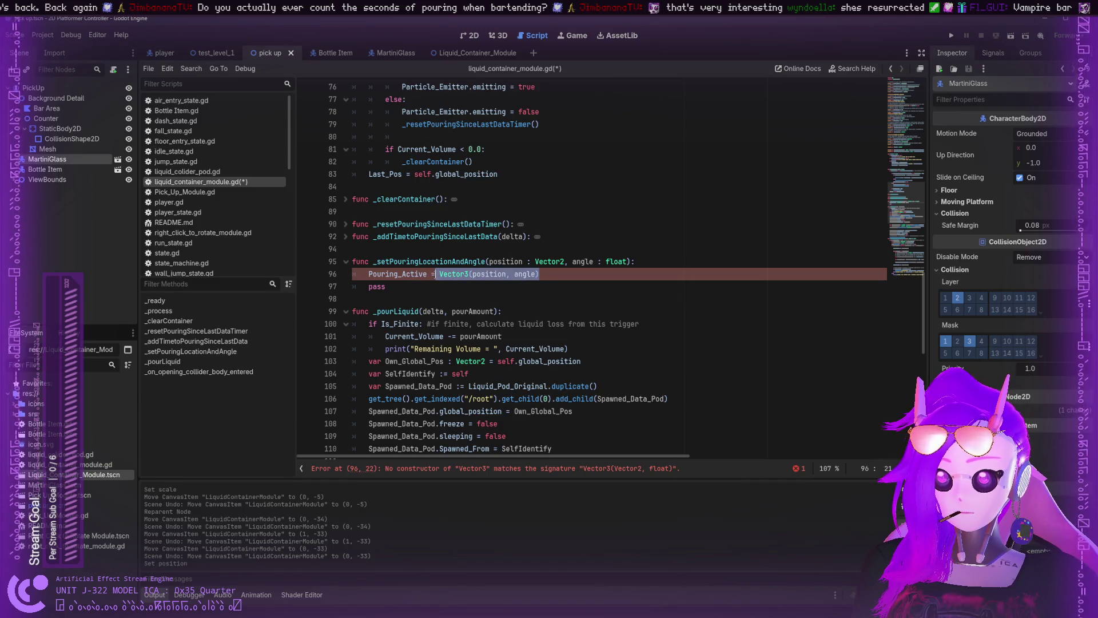
left_click(436, 274)
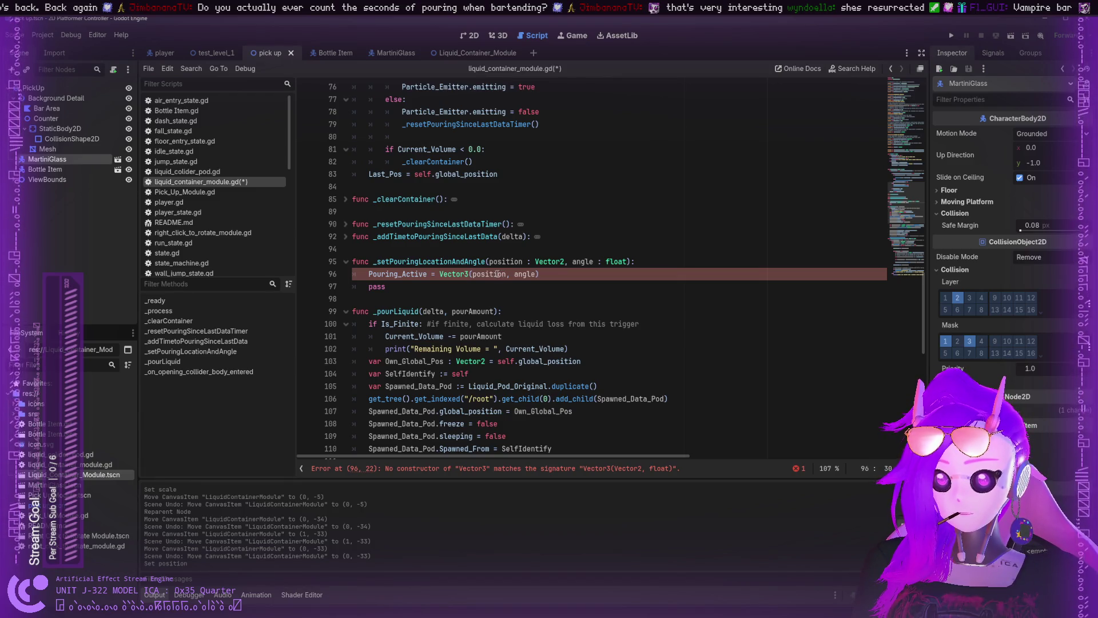
left_click(507, 273)
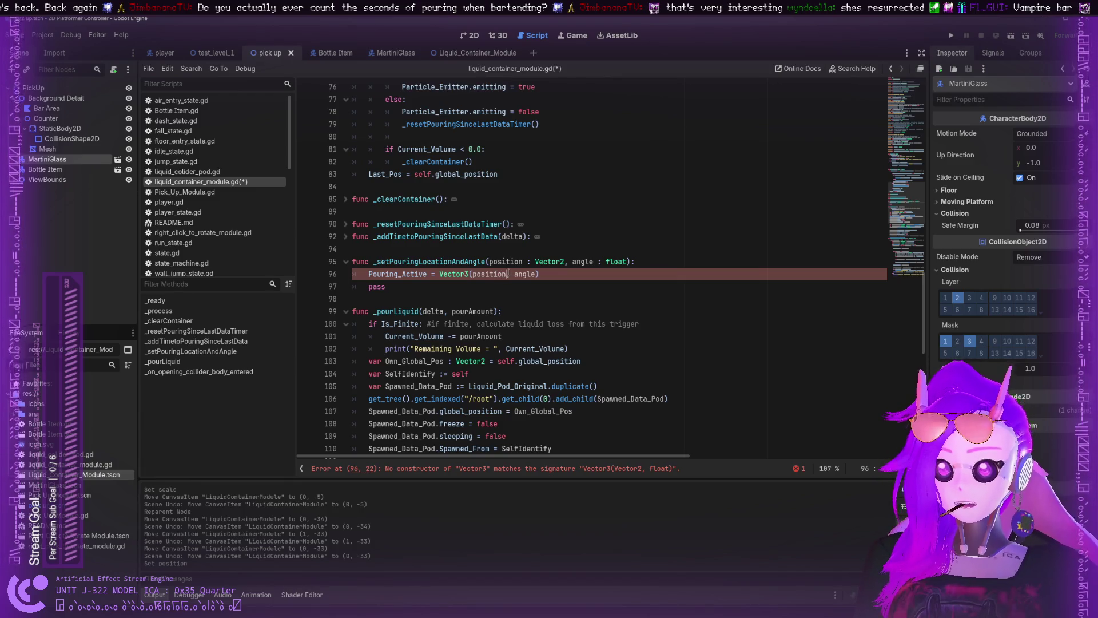
type(".x")
key("Right")
key("Right")
type("positi")
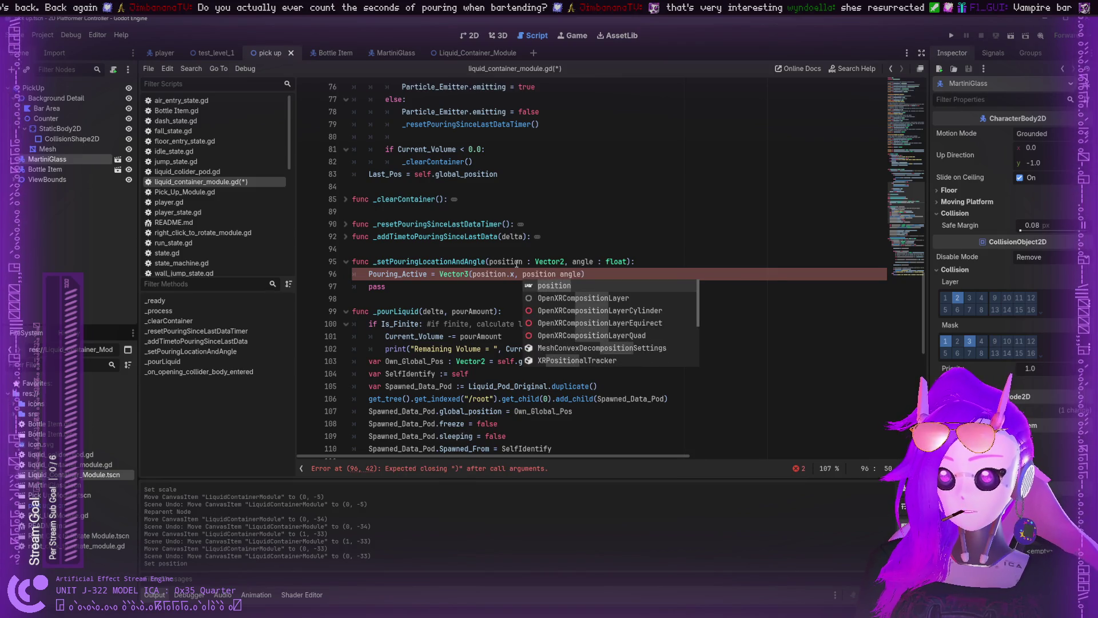
type("on.y,")
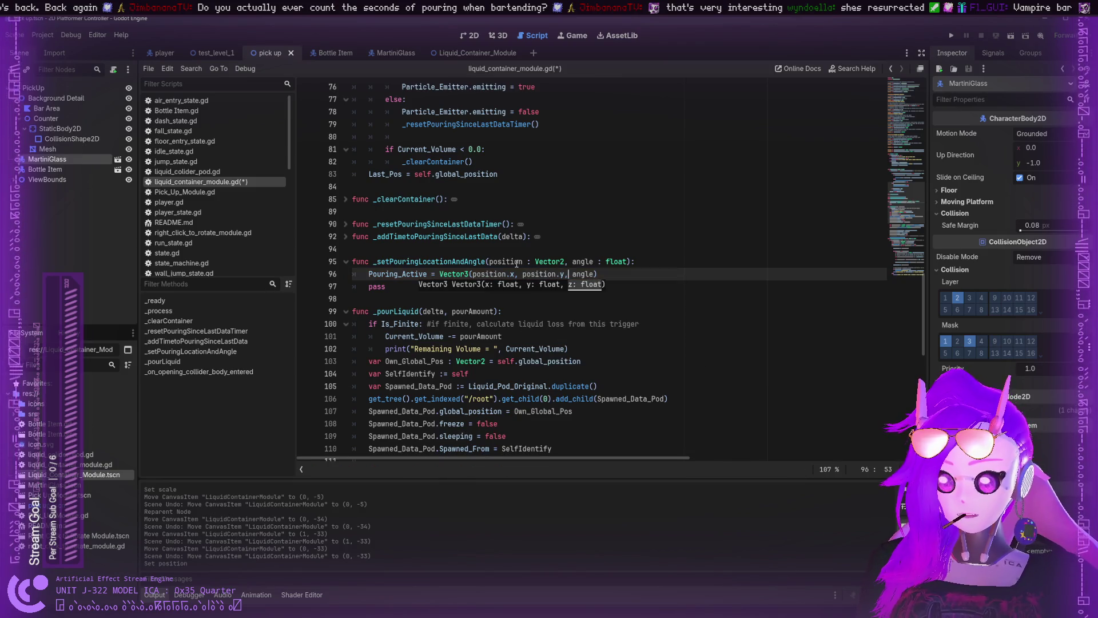
Delete the placeholder pass line below the Pouring_Active assignment
left_click(439, 286)
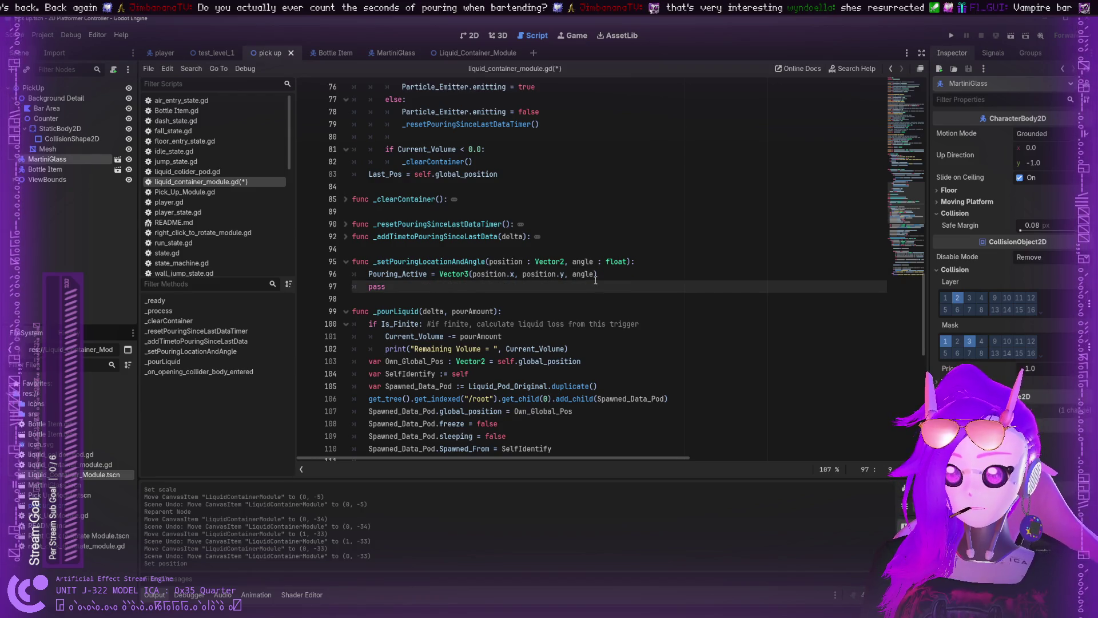
key("BackSpace")
key("BackSpace")
key("BackSpace")
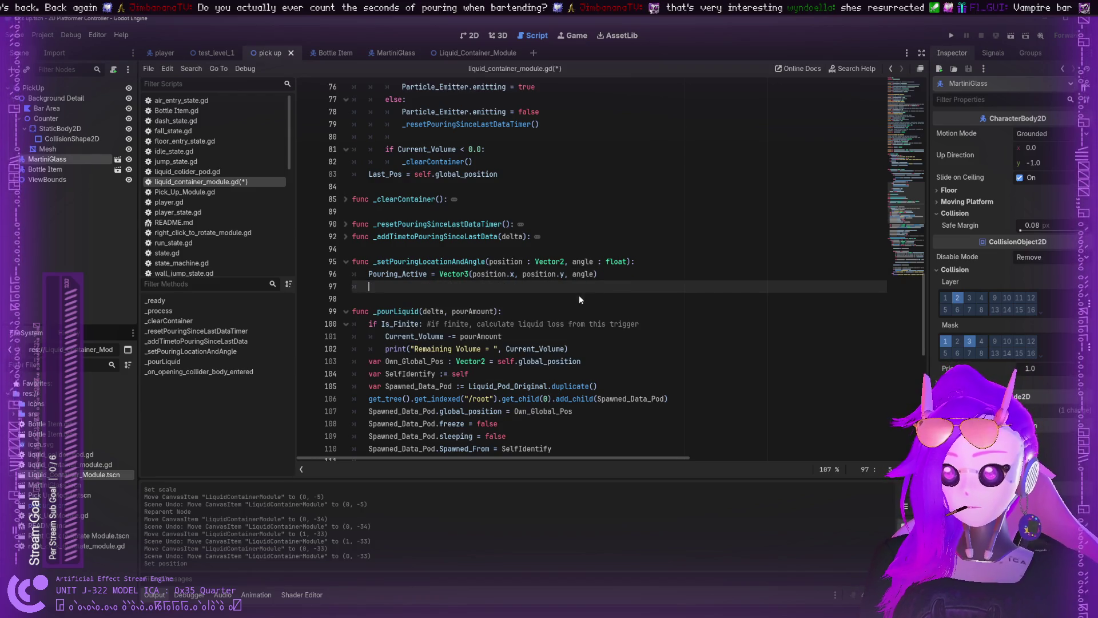
key("BackSpace")
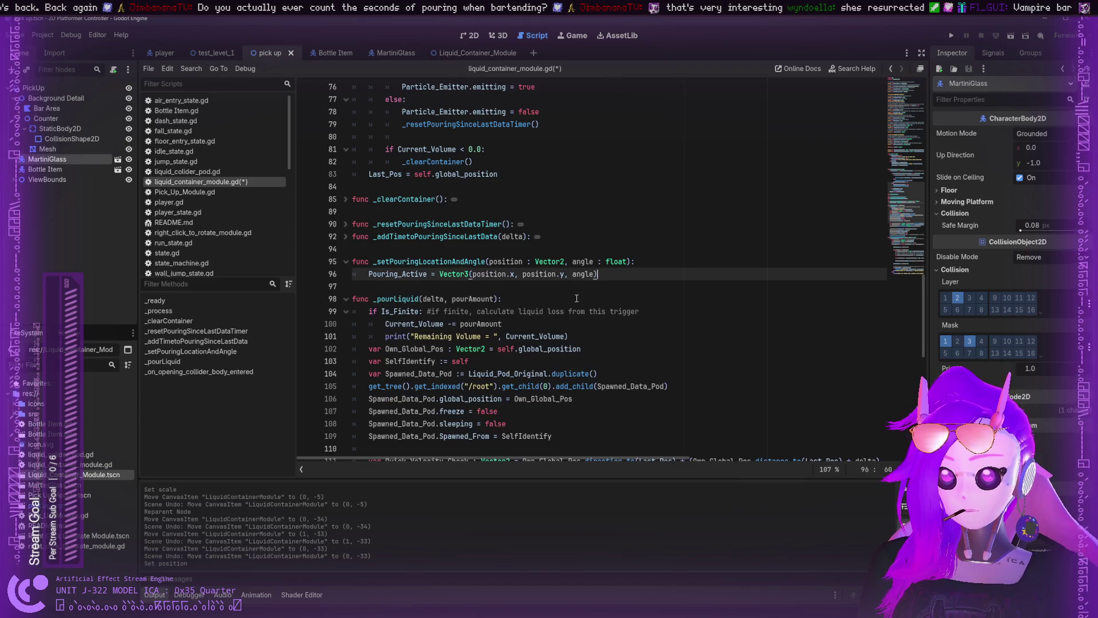
scroll(575, 298, "down", 3)
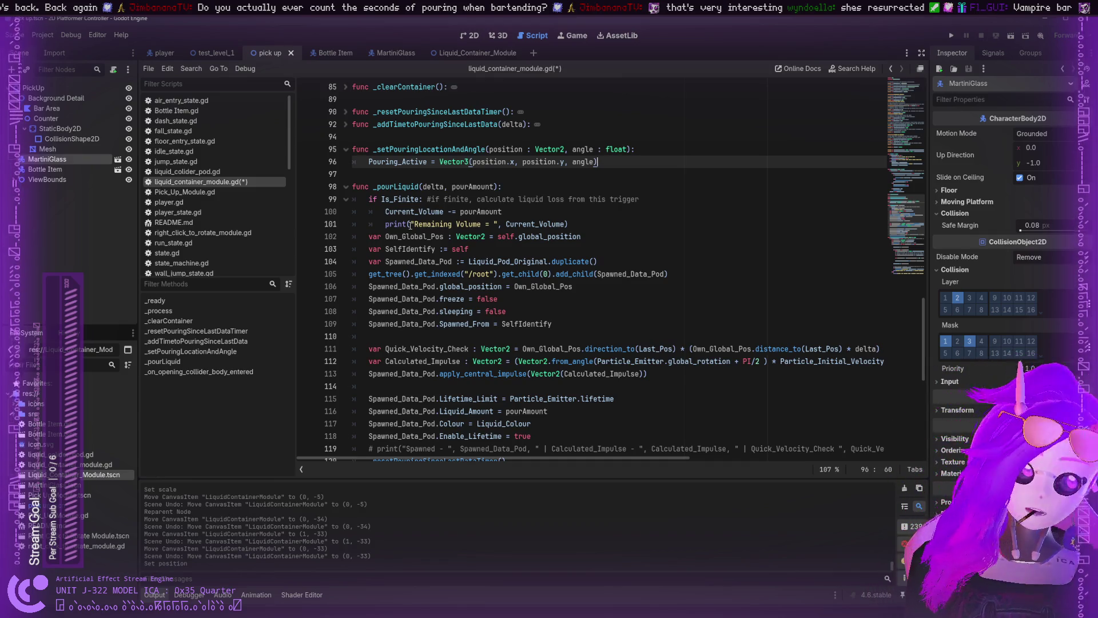
scroll(410, 225, "up", 3)
Add an empty line below the assignment and locate where Particle_Emitter is declared
key("Return")
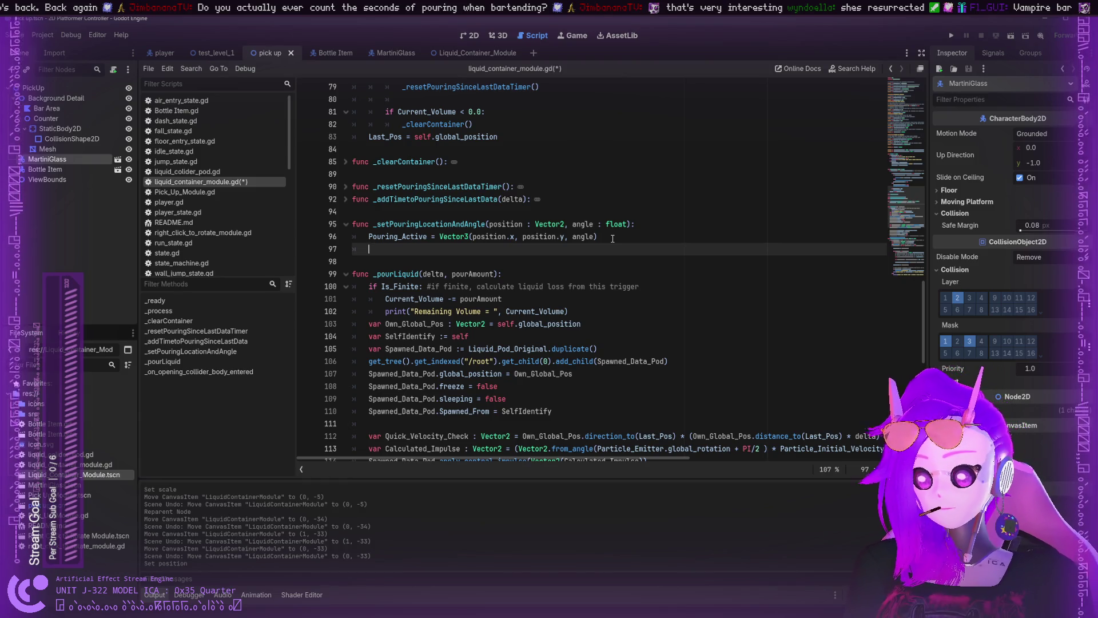
type("change")
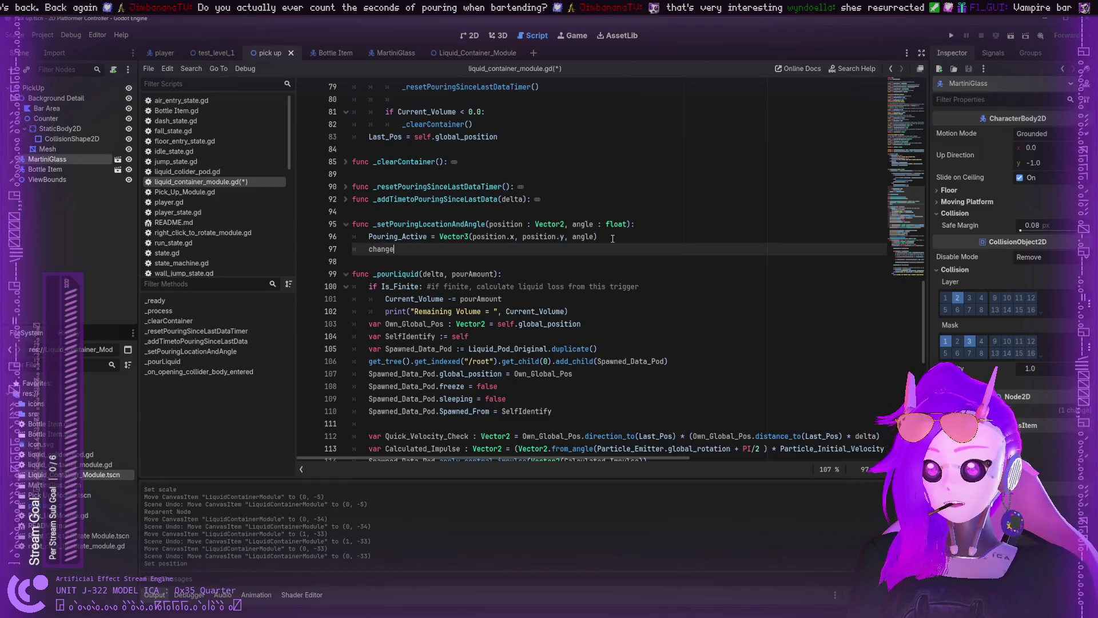
key("BackSpace")
key("BackSpace")
key("BackSpace")
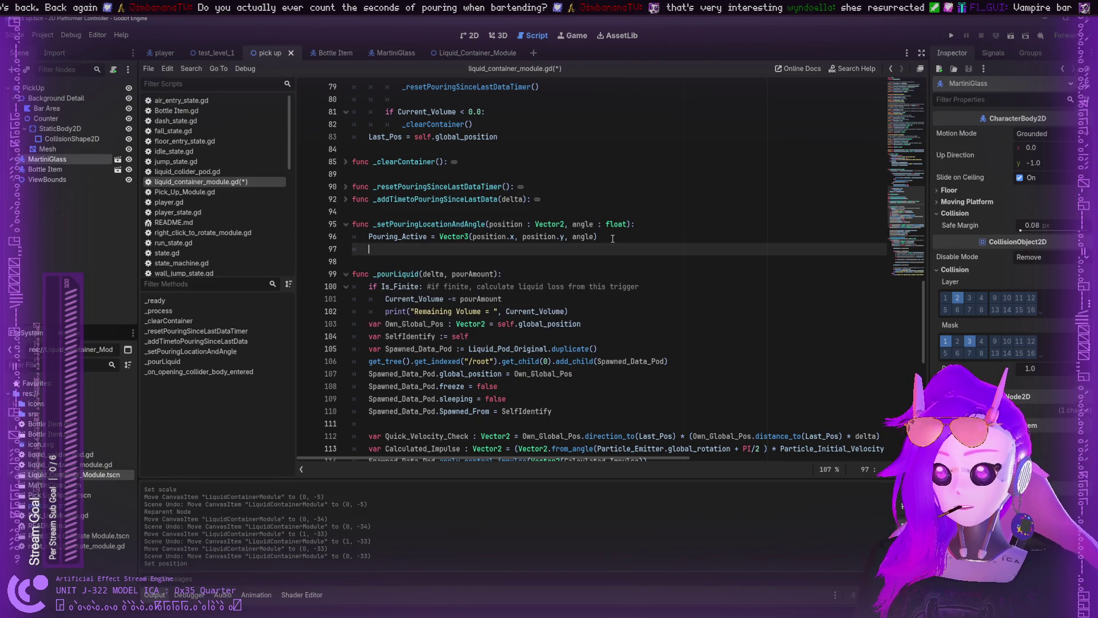
scroll(515, 246, "up", 14)
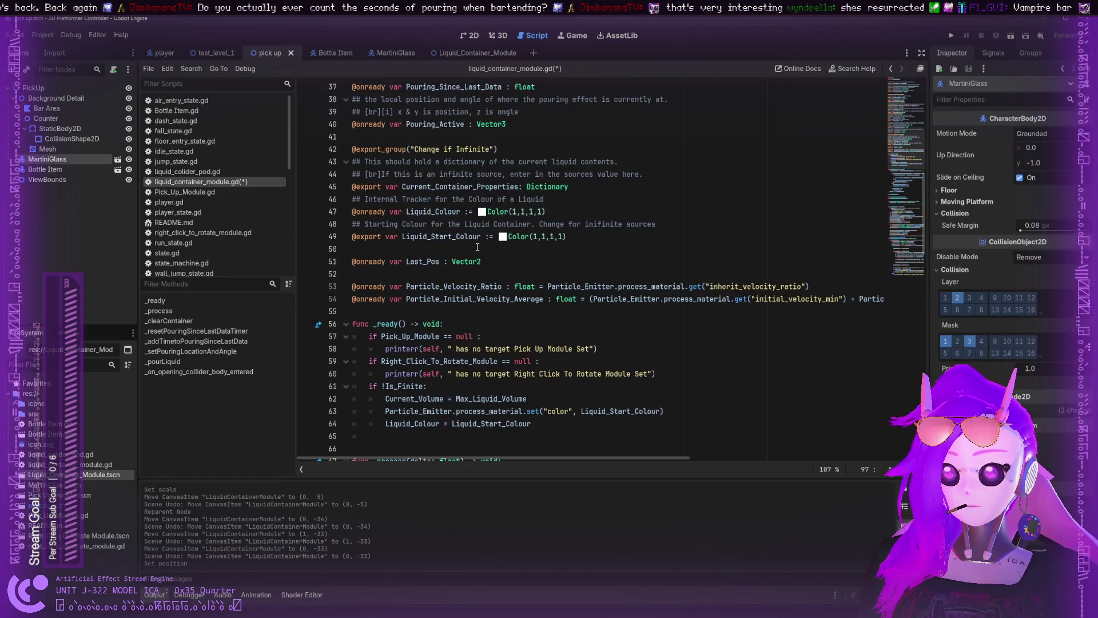
scroll(474, 252, "down", 4)
scroll(473, 253, "up", 2)
scroll(471, 255, "up", 5)
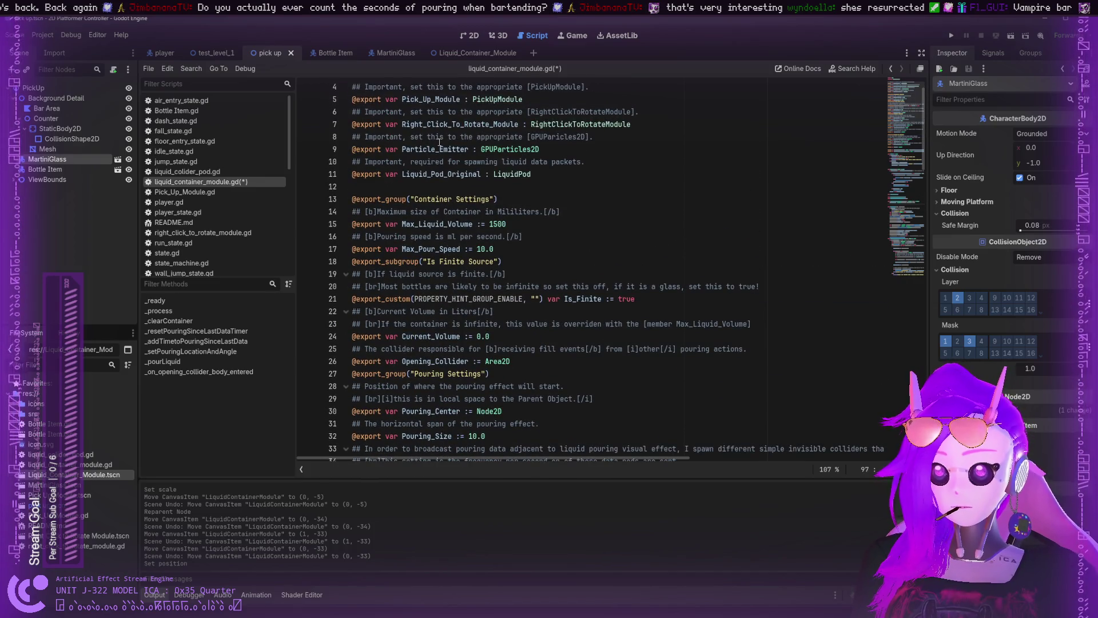
double_click(439, 149)
scroll(453, 326, "down", 20)
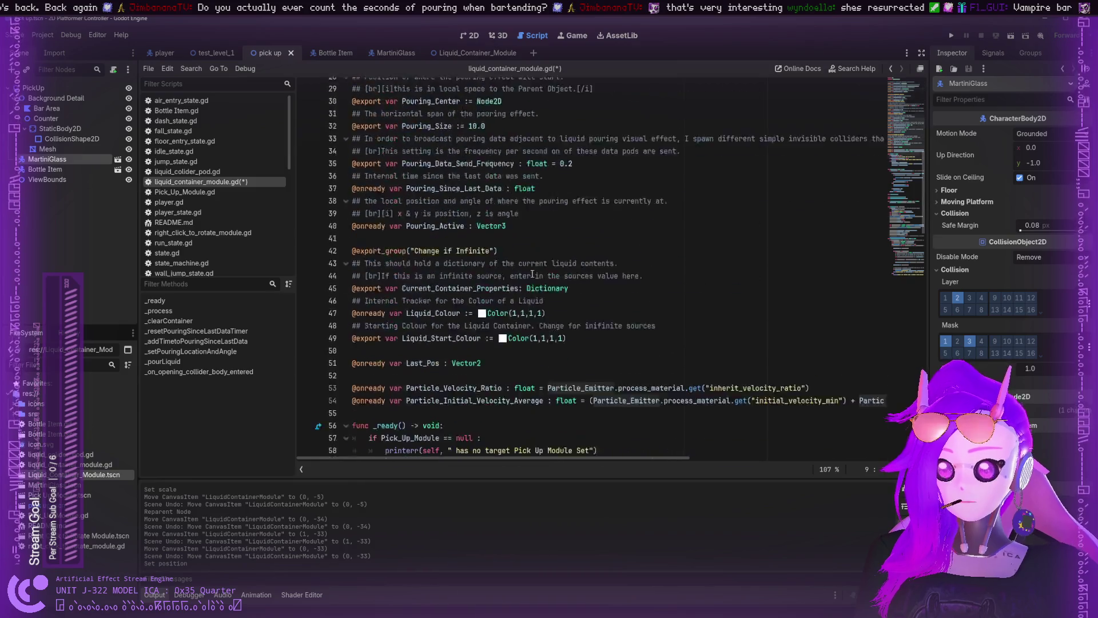
scroll(453, 326, "up", 15)
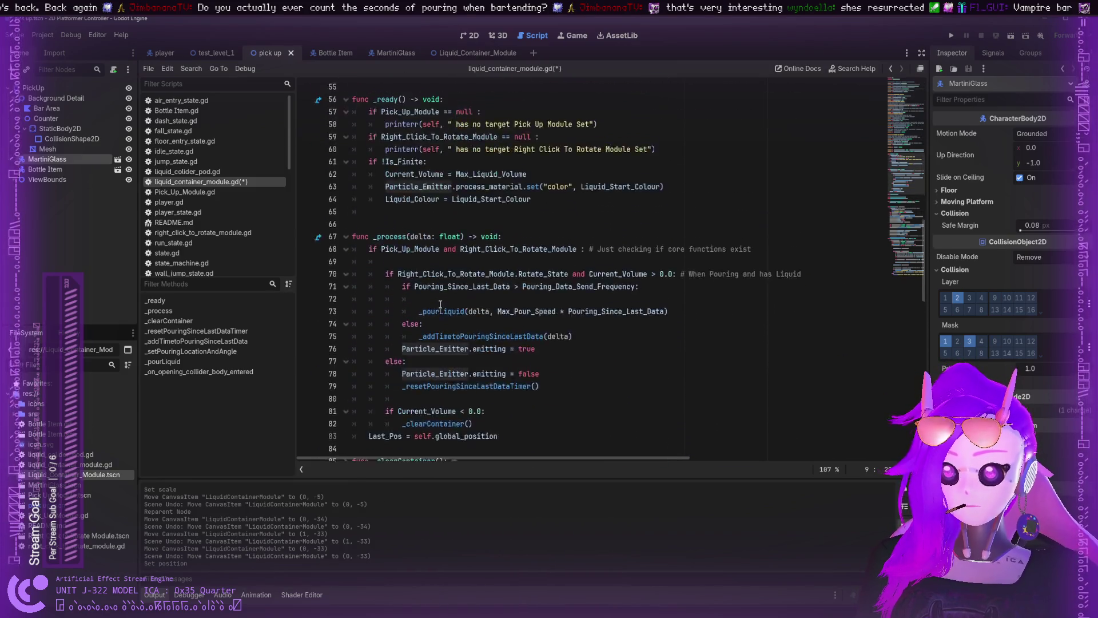
scroll(446, 303, "down", 20)
scroll(444, 299, "up", 18)
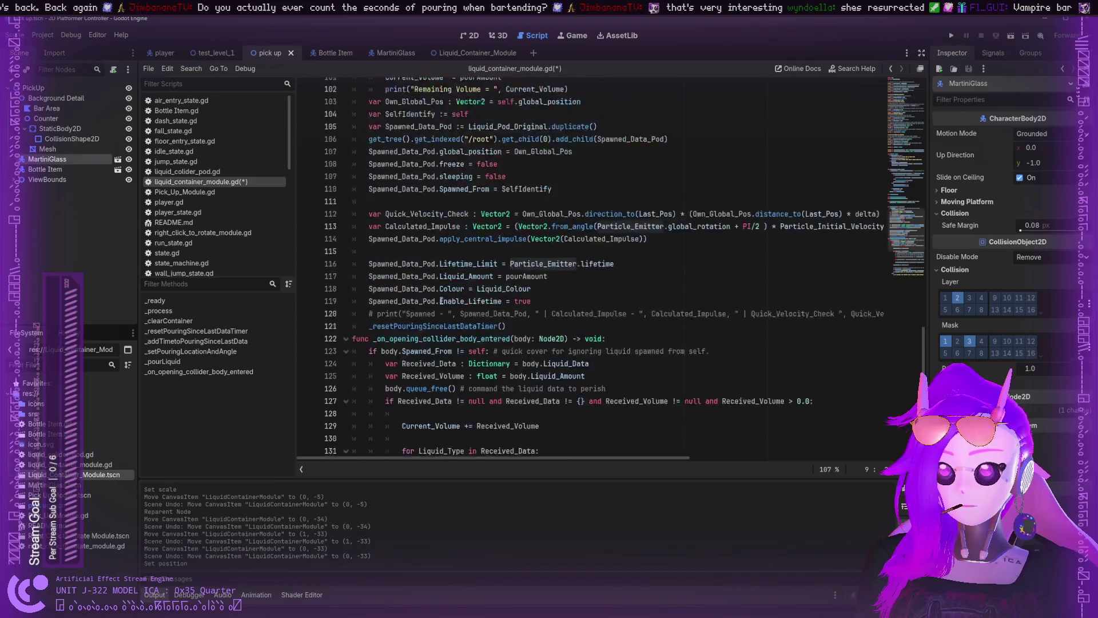
scroll(441, 300, "up", 6)
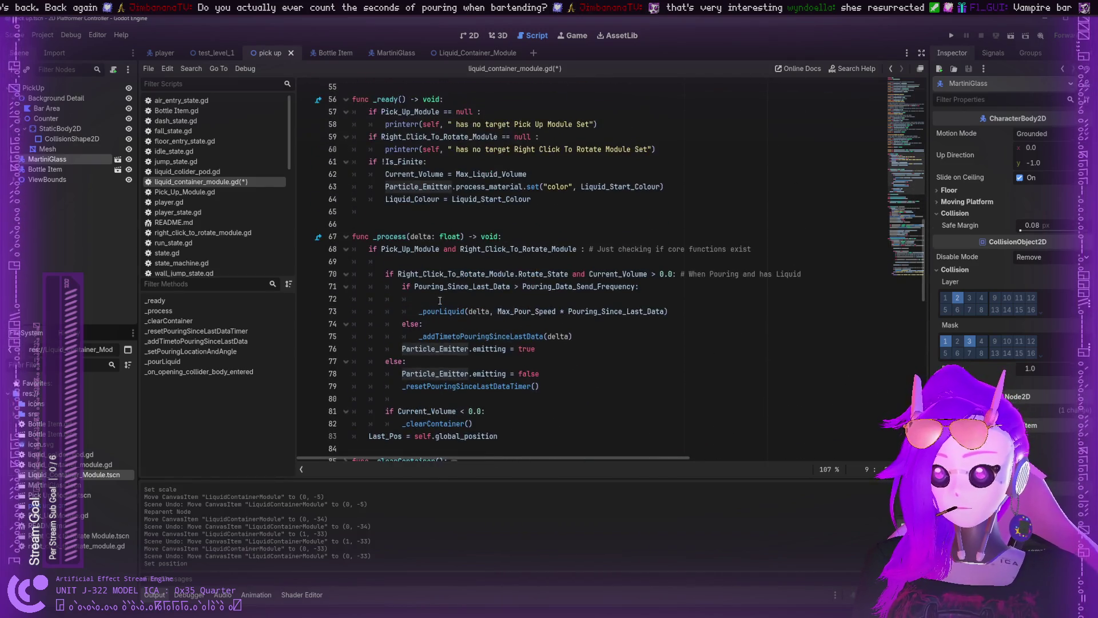
scroll(436, 288, "up", 8)
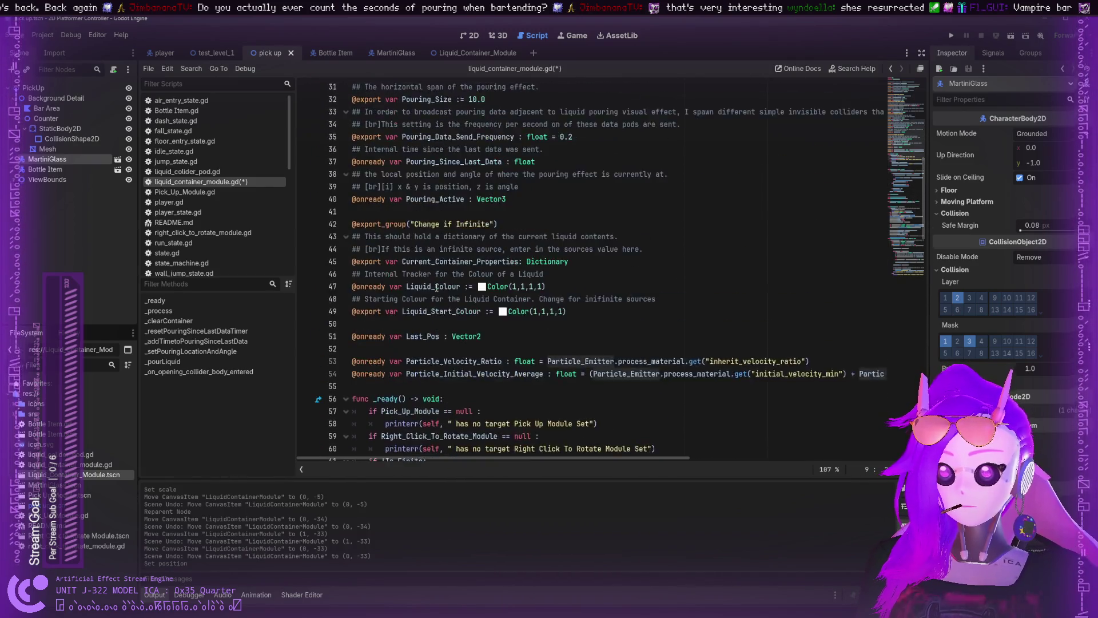
scroll(434, 289, "down", 10)
scroll(435, 290, "down", 9)
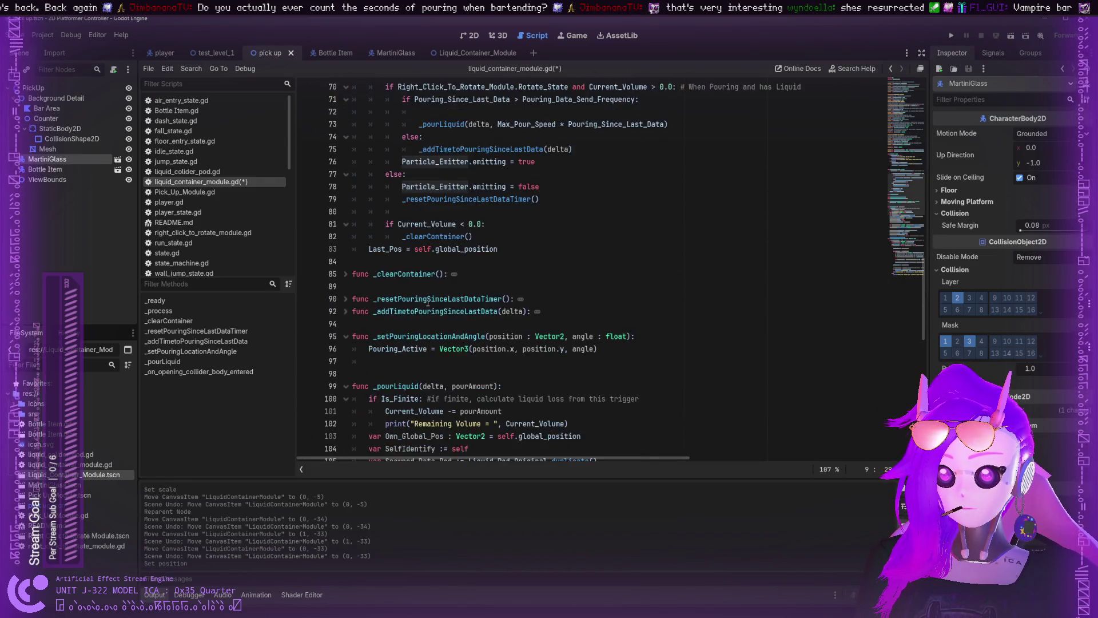
left_click(426, 250)
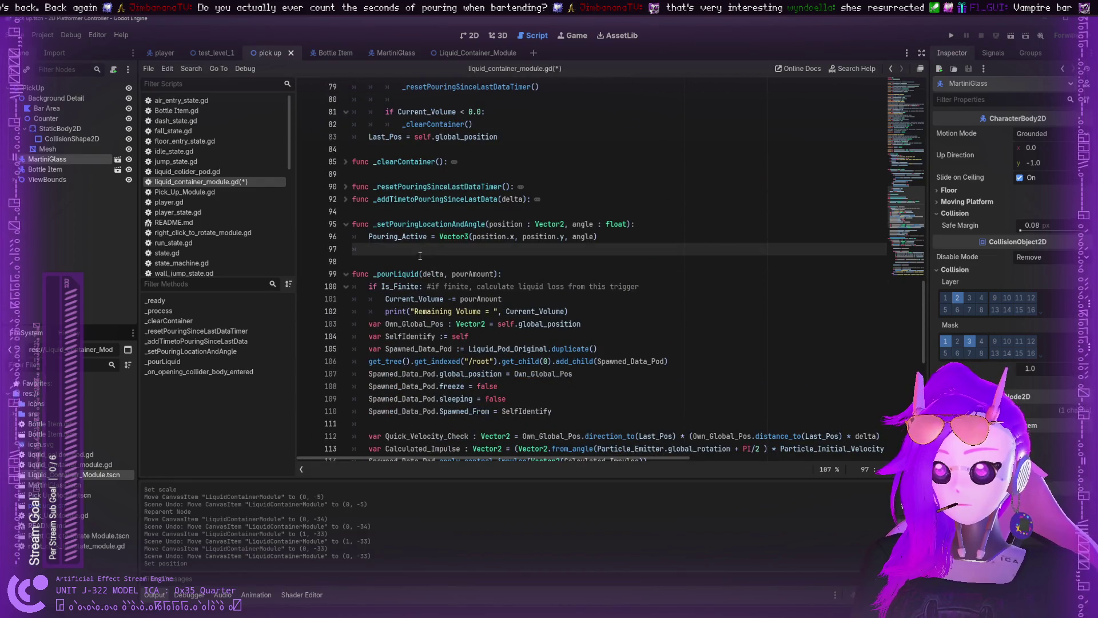
On line 97, write 'Particle_Emitter.position =' using autocomplete, leaving the value blank
scroll(424, 263, "up", 1)
type("Particle_Emitter")
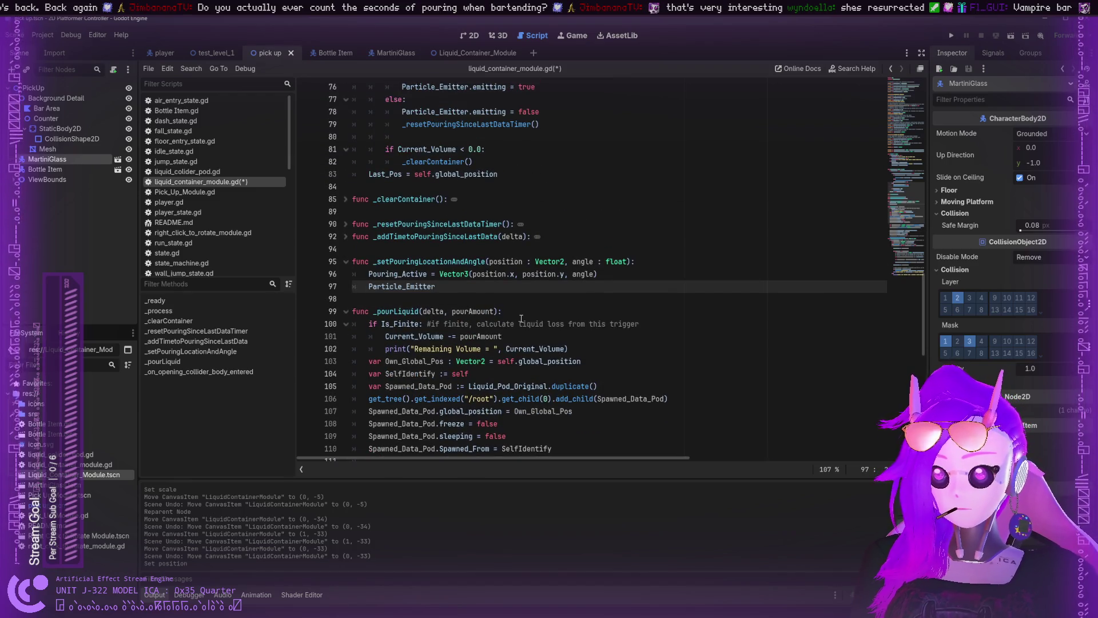
type(".")
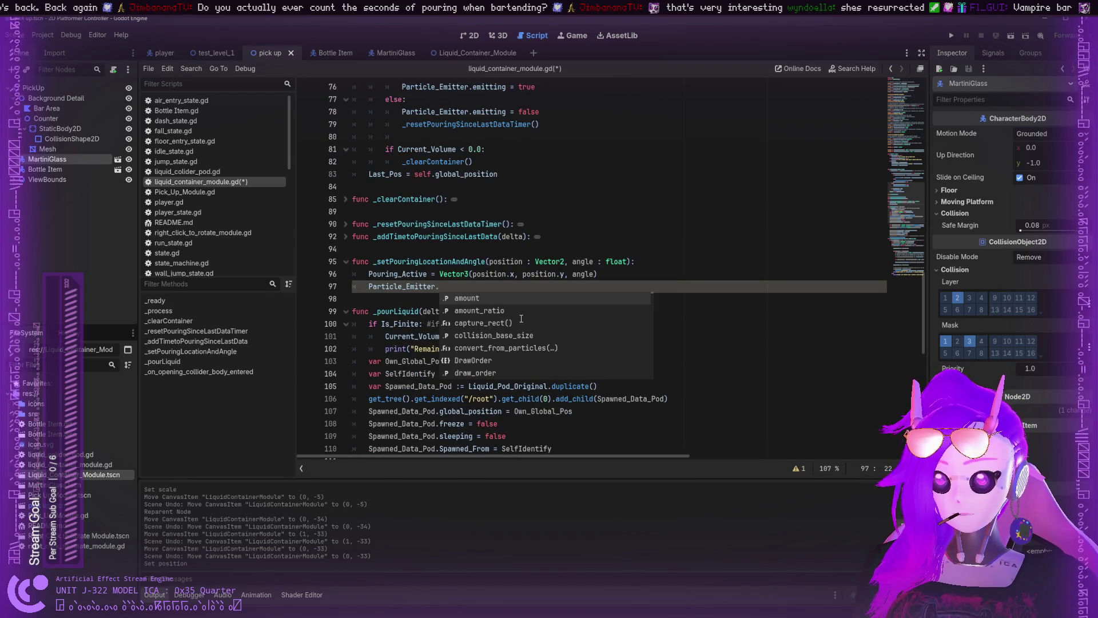
type("pos")
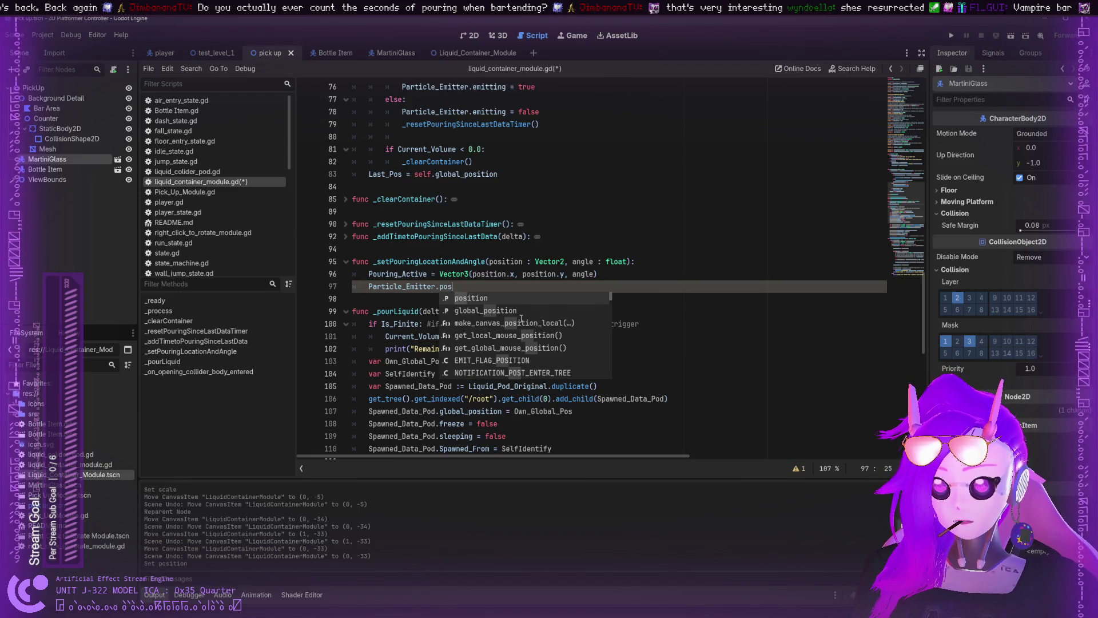
key("Return")
type("=")
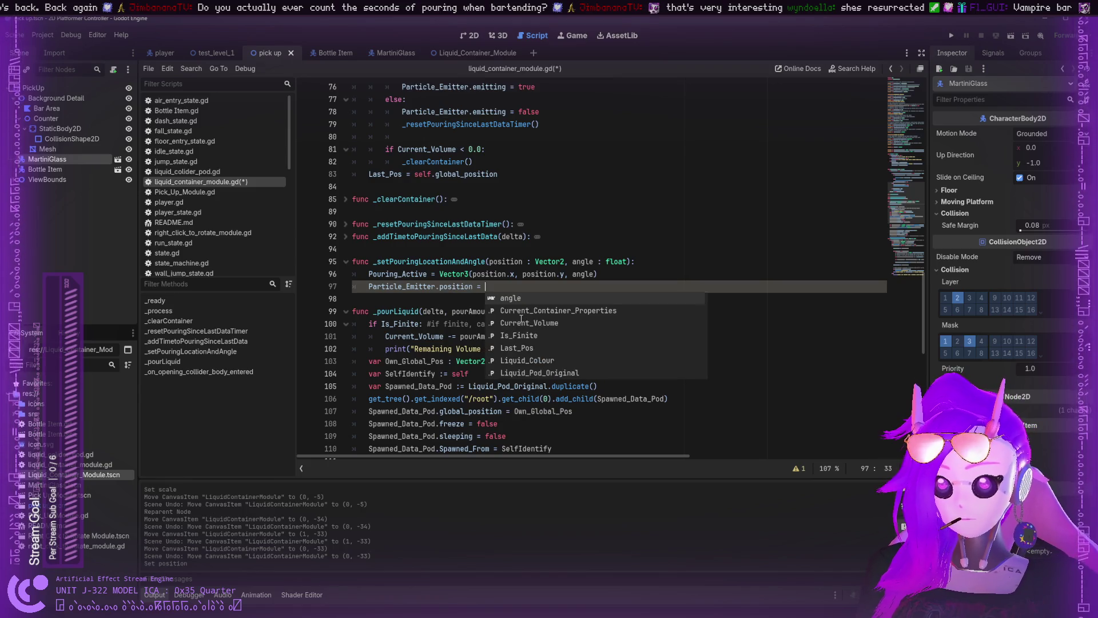
left_click(509, 282)
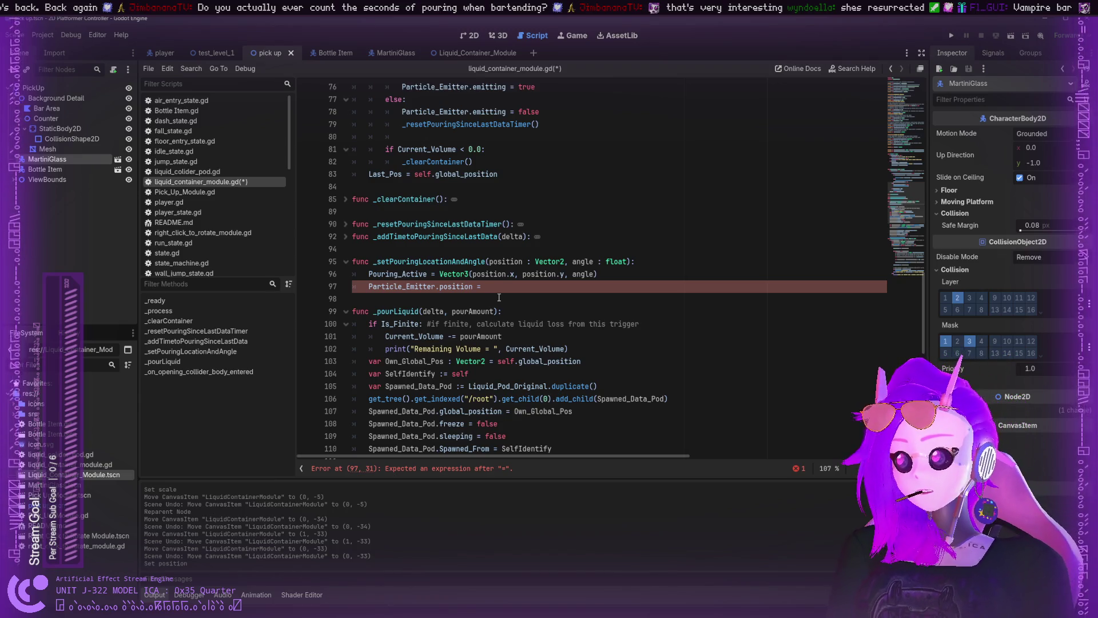
Remove the function's parameters and empty the Vector3 call's arguments
mouse_move(489, 261)
left_mouse_down()
mouse_move(627, 261)
mouse_move(472, 277)
left_mouse_up()
key("ctrl+x")
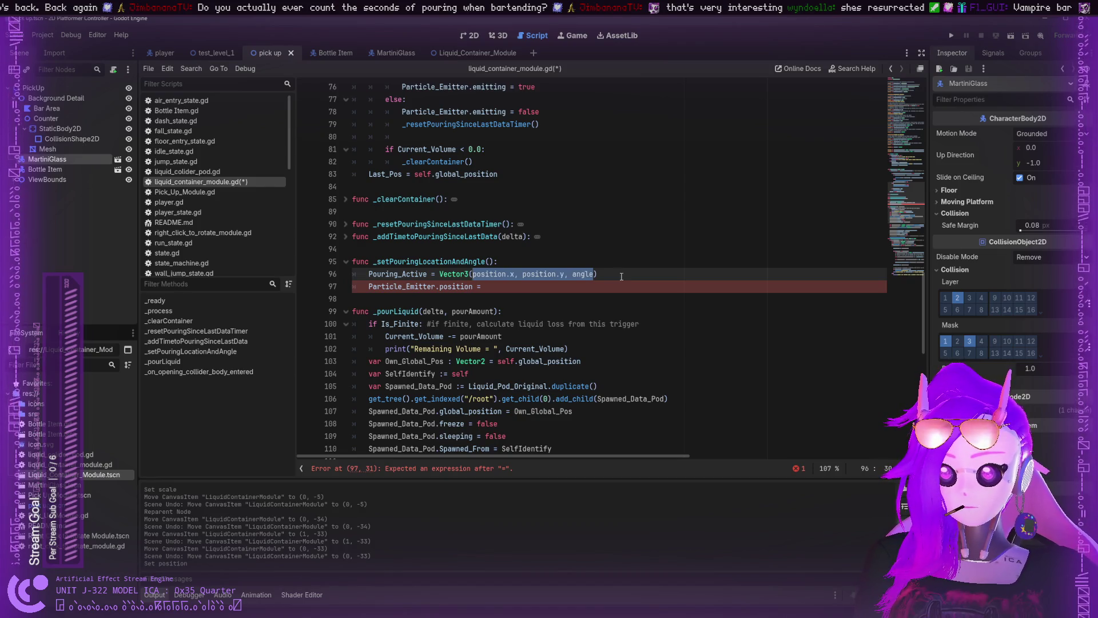
mouse_move(597, 274)
left_mouse_down()
mouse_move(473, 274)
mouse_move(595, 273)
left_mouse_up()
left_click(473, 274)
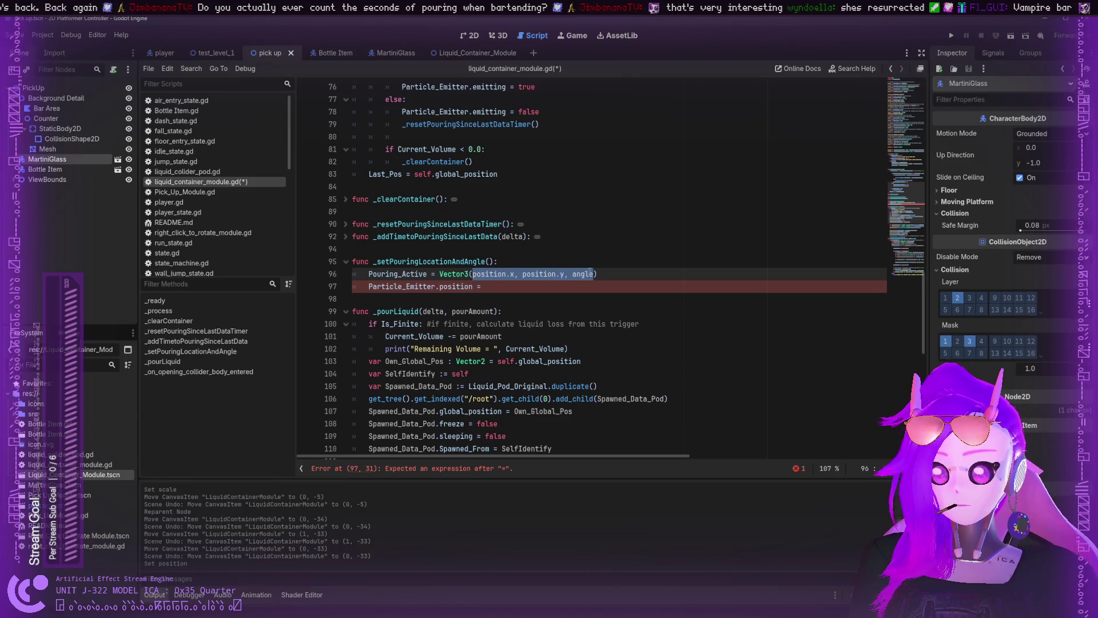
key("ctrl+x")
Move the 'Particle_Emitter.position =' statement onto a new line above Pouring_Active
left_click(517, 261)
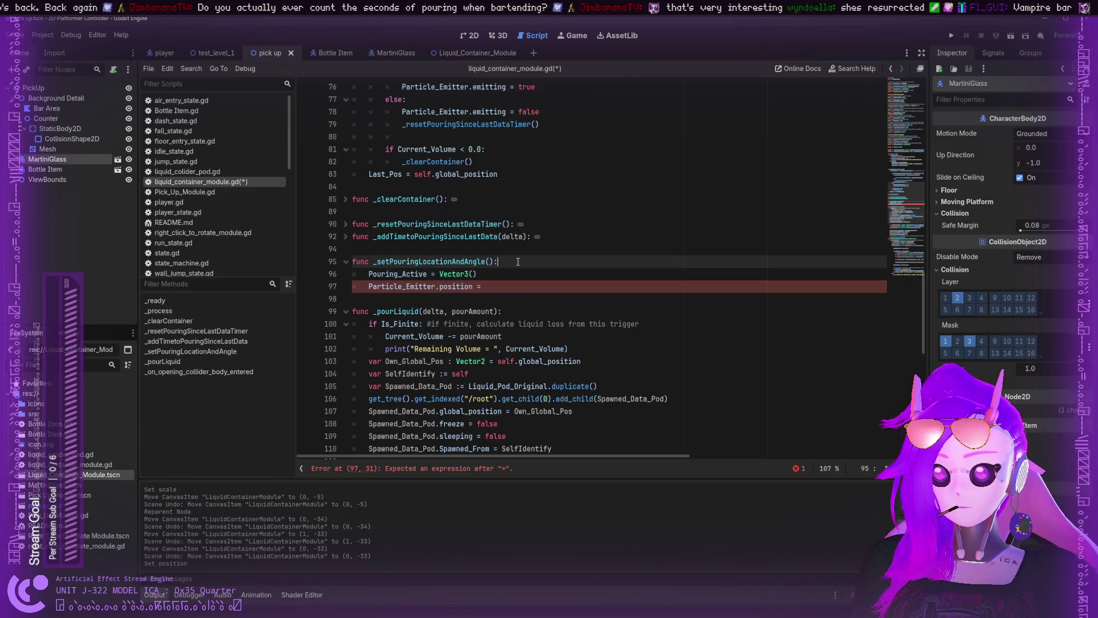
key("Return")
left_click(491, 299)
left_click_drag(492, 299, 361, 306)
key("ctrl+x")
key("Up")
key("Up")
key("ctrl+v")
Select the Pouring_Center name in its declaration, then return after 'position ='
scroll(476, 234, "up", 8)
scroll(476, 235, "up", 10)
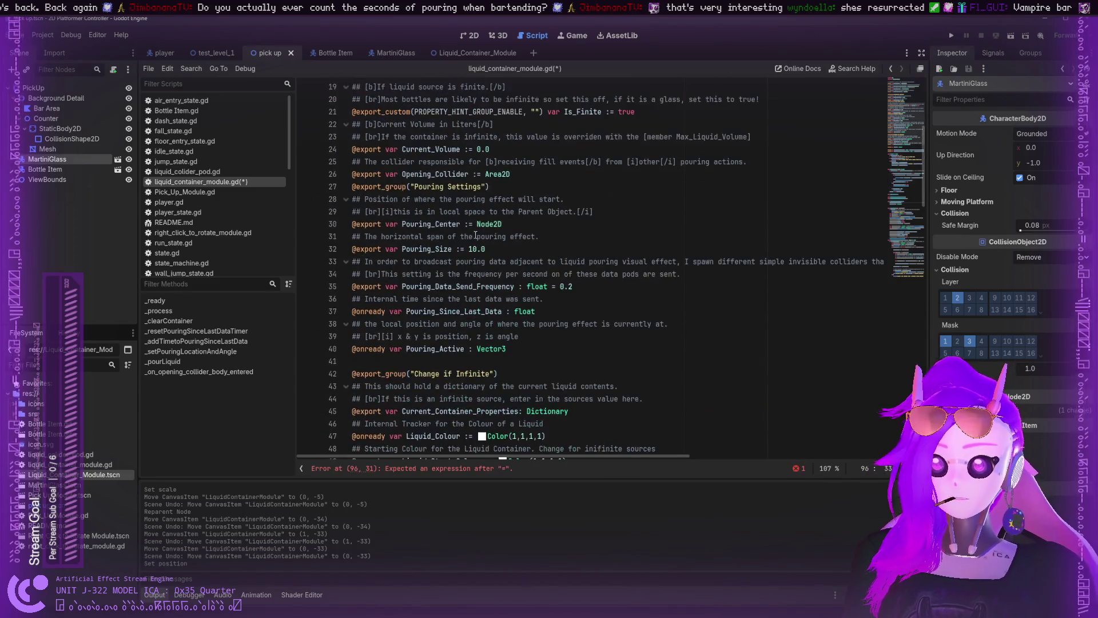
left_click(436, 261)
double_click(435, 261)
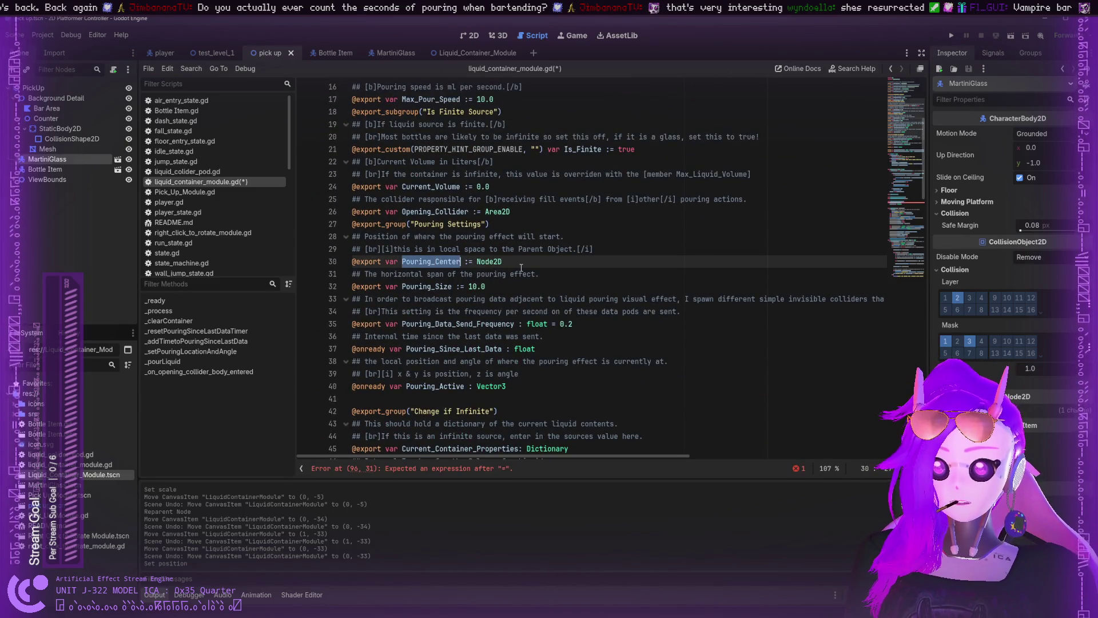
scroll(521, 270, "down", 15)
left_click(500, 310)
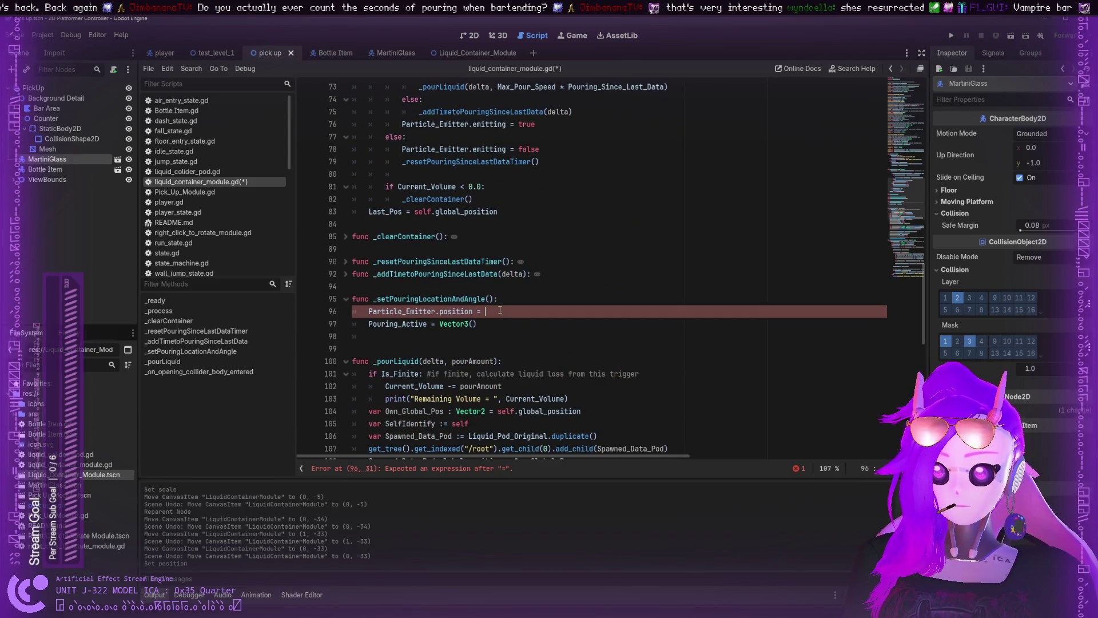
Paste Pouring_Center as the assigned value, leaving it as 'Pouring_Center.'
key("ctrl+v")
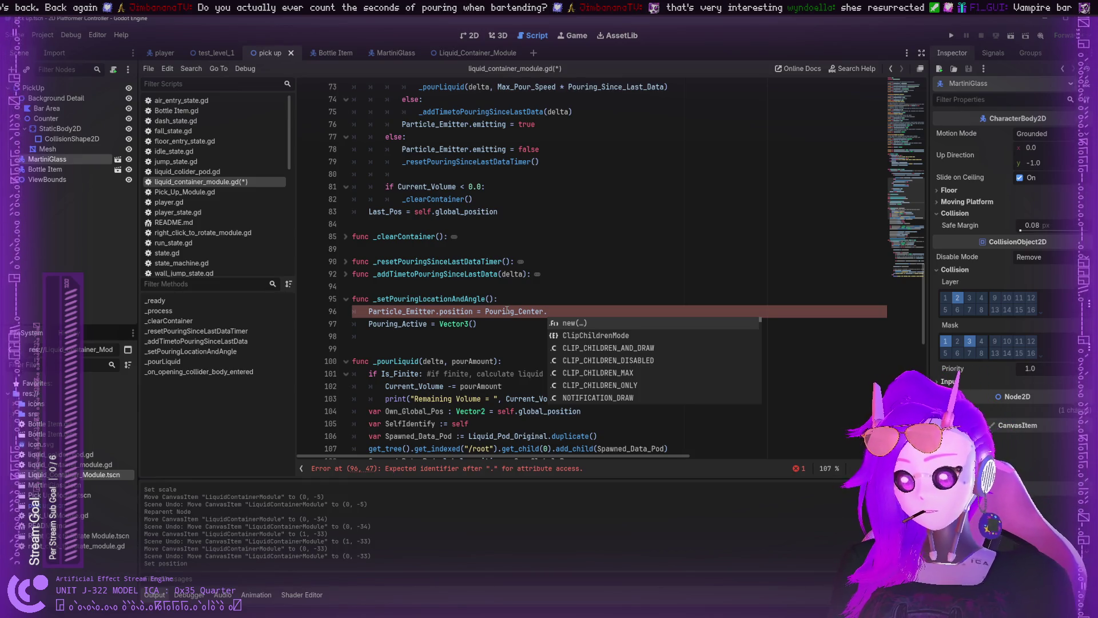
type("psoi")
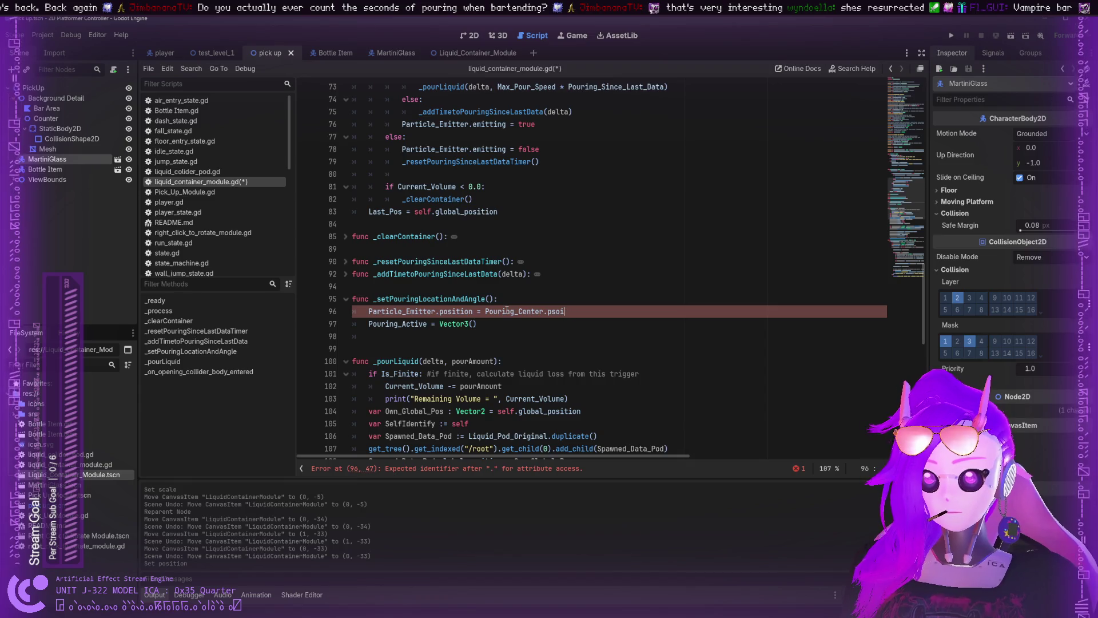
type("osit")
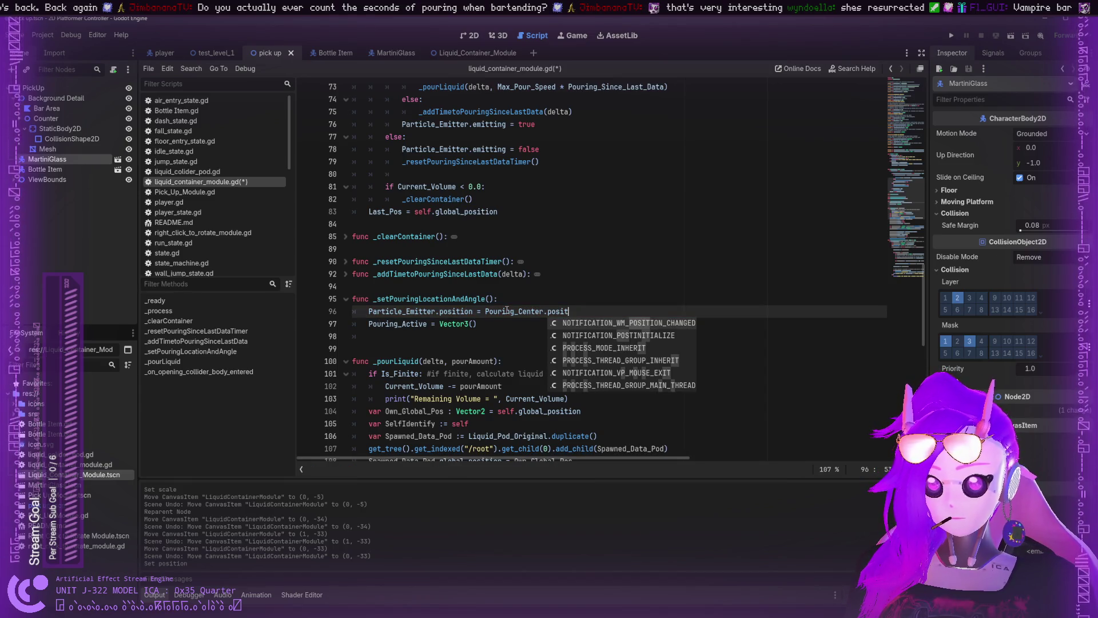
type("ion")
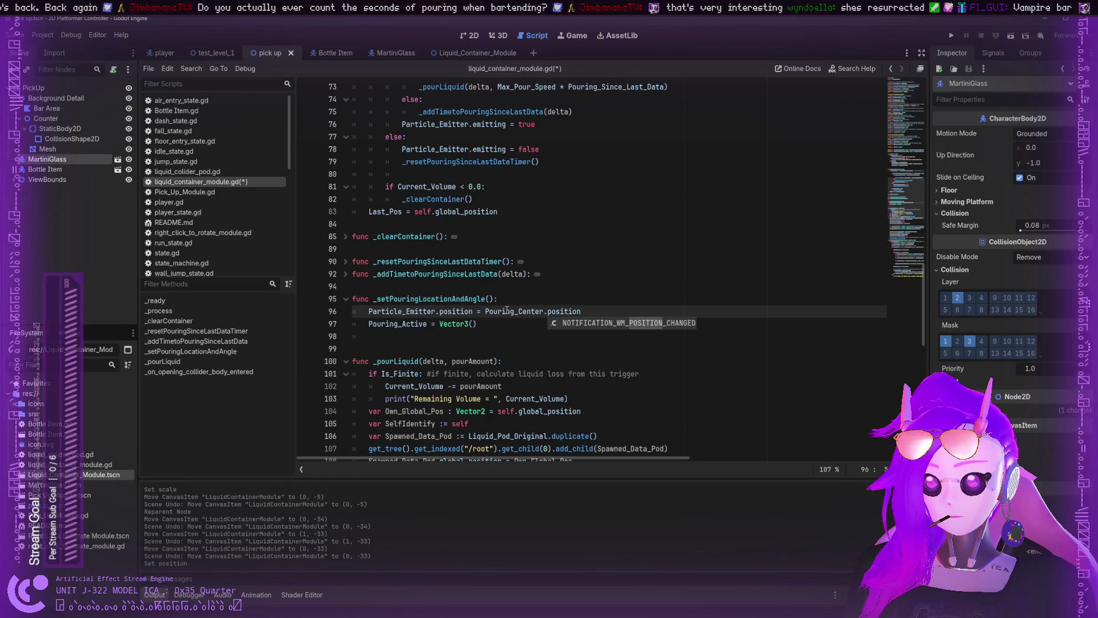
key("BackSpace")
key("BackSpace")
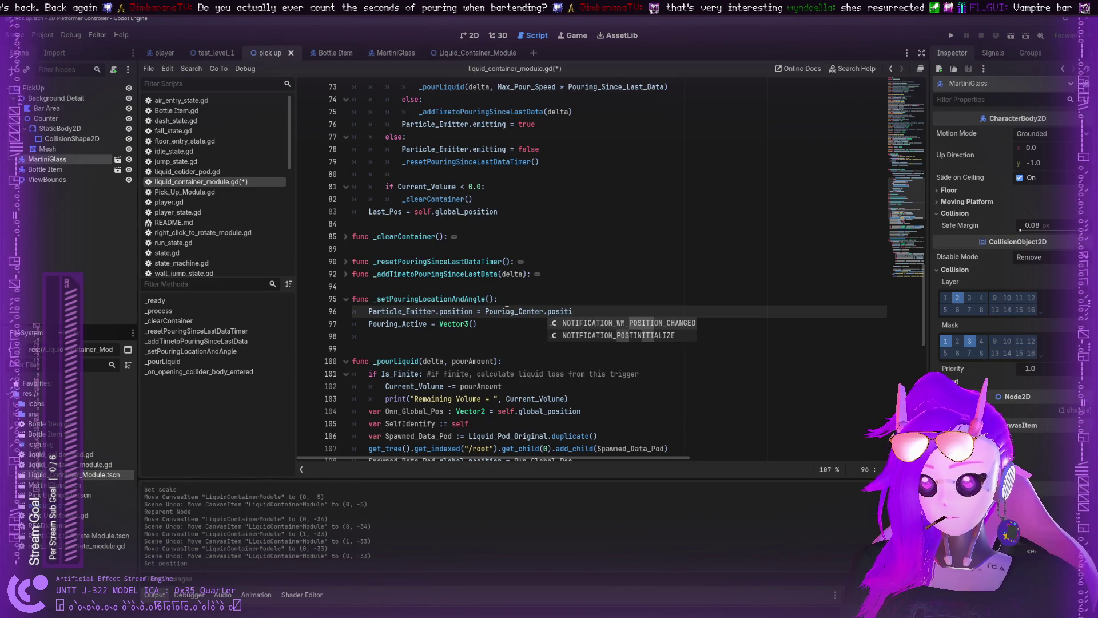
key("BackSpace")
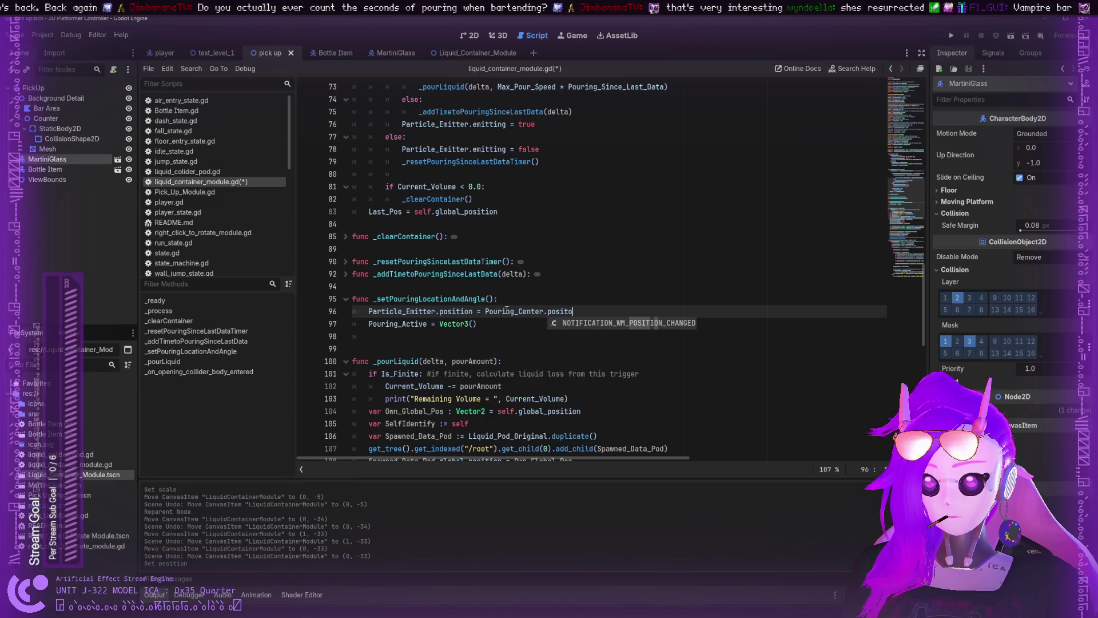
type("ion")
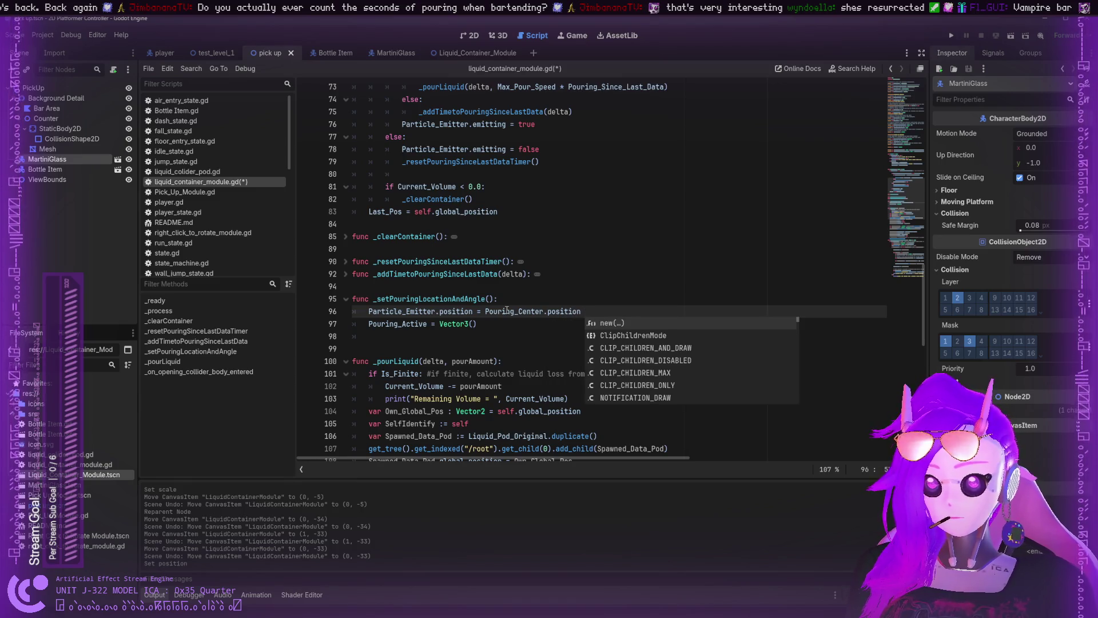
key("BackSpace")
key("BackSpace")
key("BackSpace")
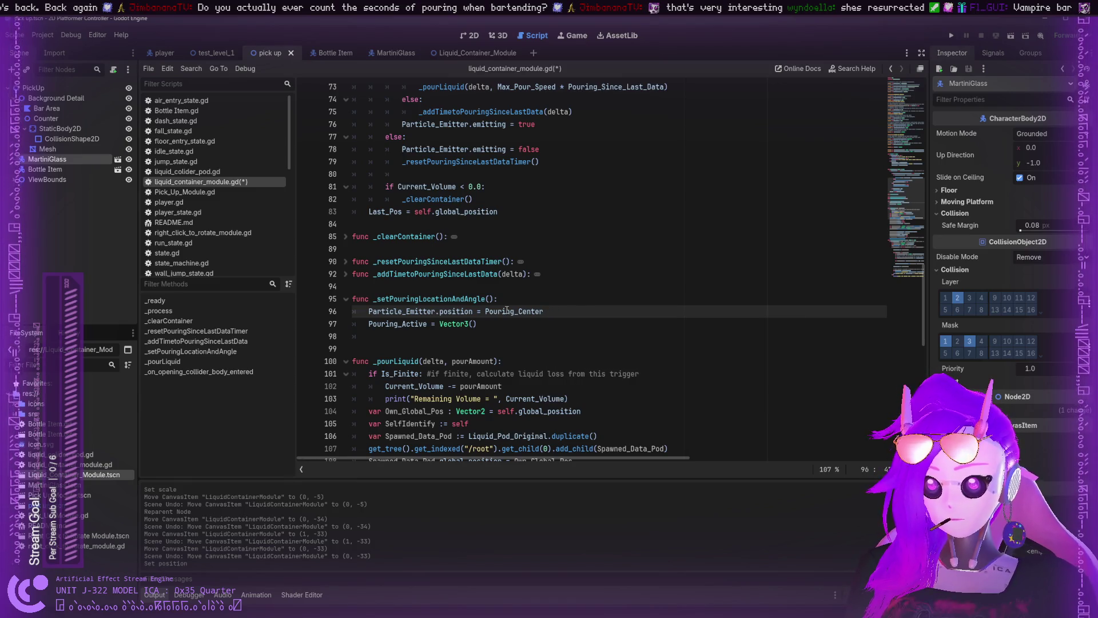
type(".")
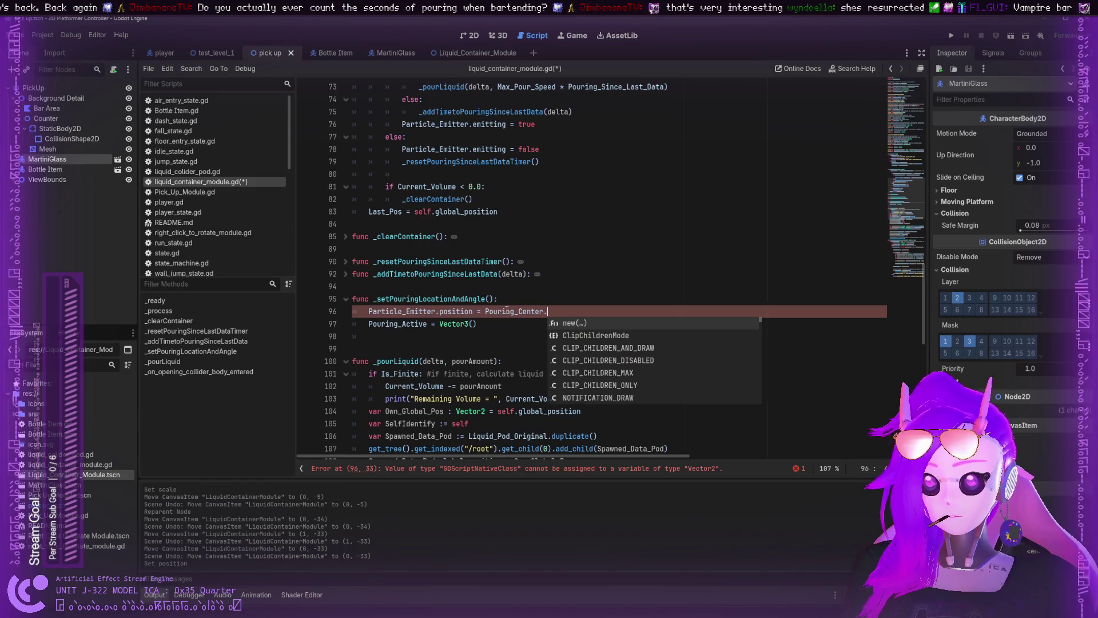
Scroll up to the exported Pouring Settings variables, including Pouring_Center's declaration
scroll(554, 326, "down", 8)
scroll(572, 331, "up", 18)
scroll(572, 337, "up", 7)
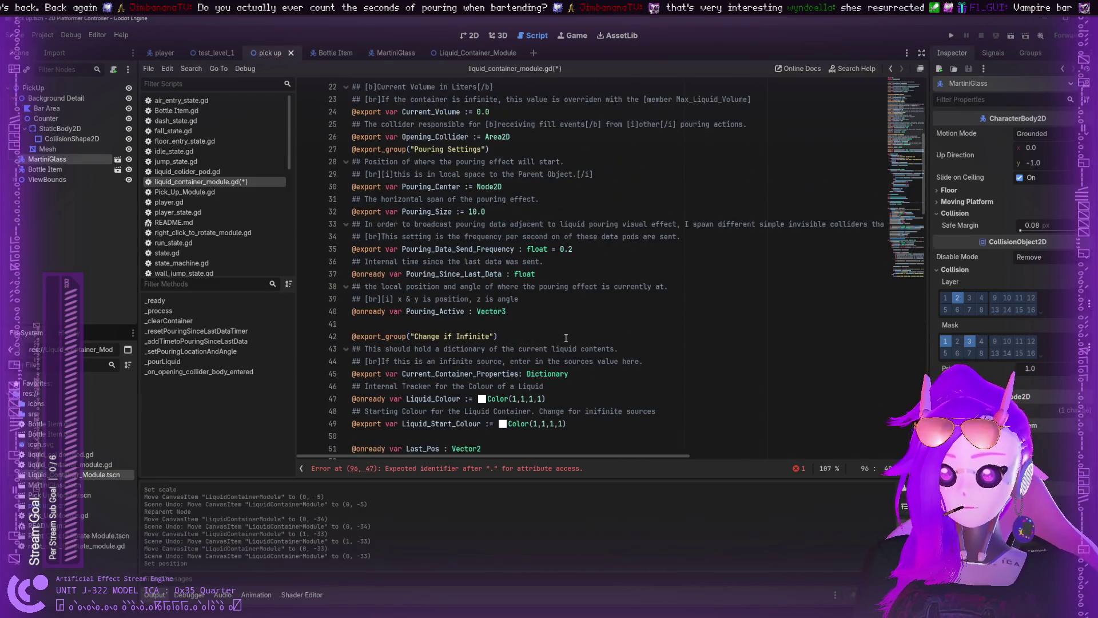
scroll(553, 331, "up", 1)
left_click(495, 298)
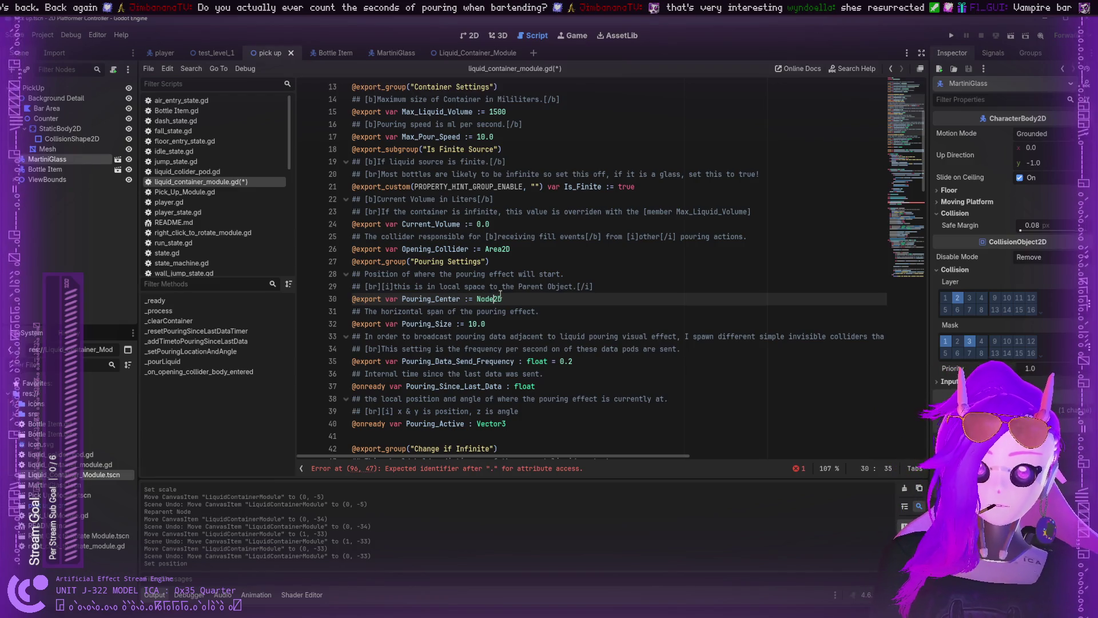
Complete line 96 as 'Particle_Emitter.position = Pouring_Center.position', clearing the parse error
left_click(435, 299)
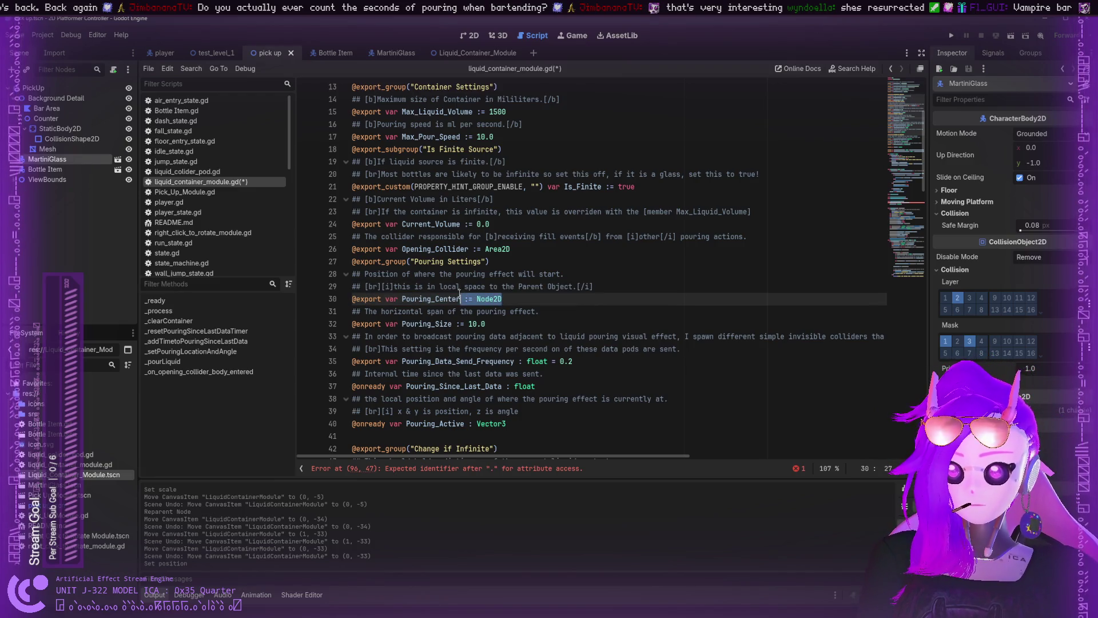
scroll(455, 307, "down", 5)
scroll(455, 307, "down", 14)
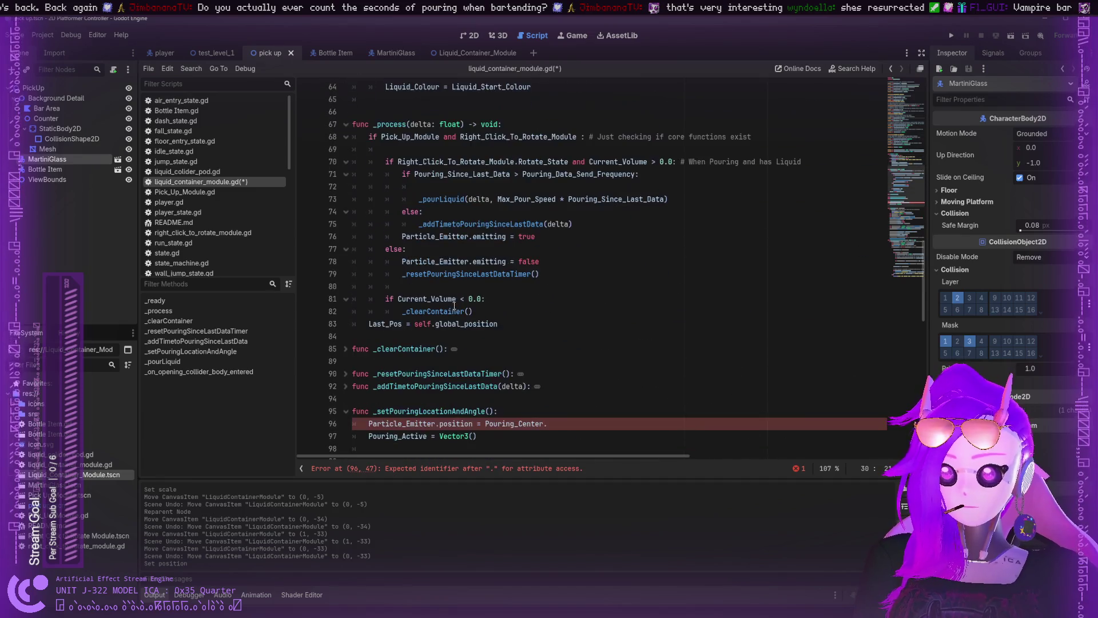
left_click(580, 389)
type("posi")
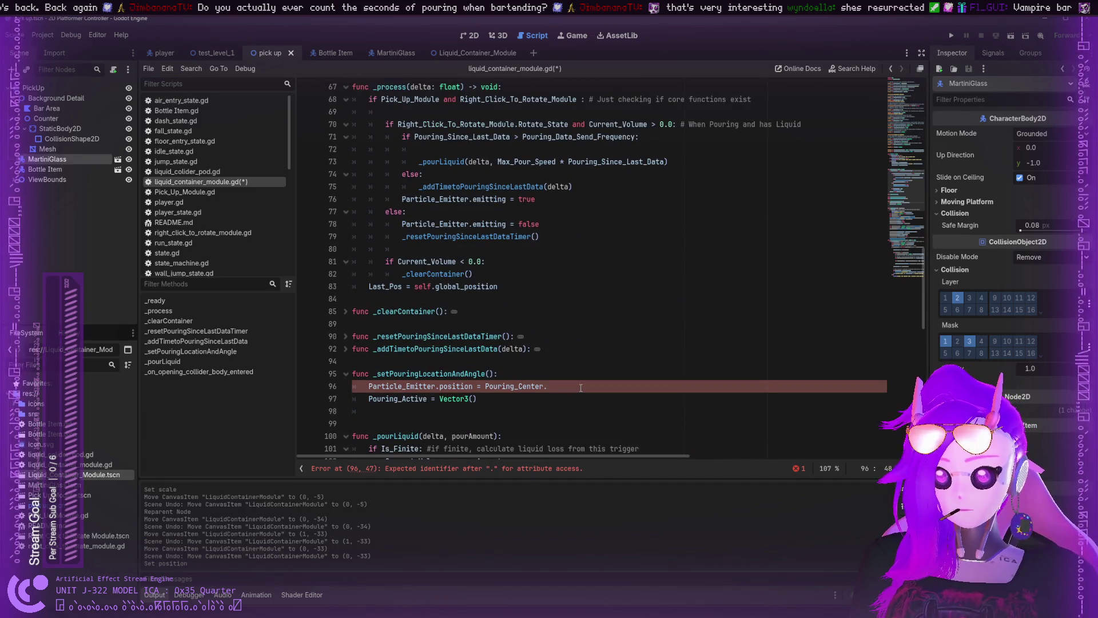
type("tion")
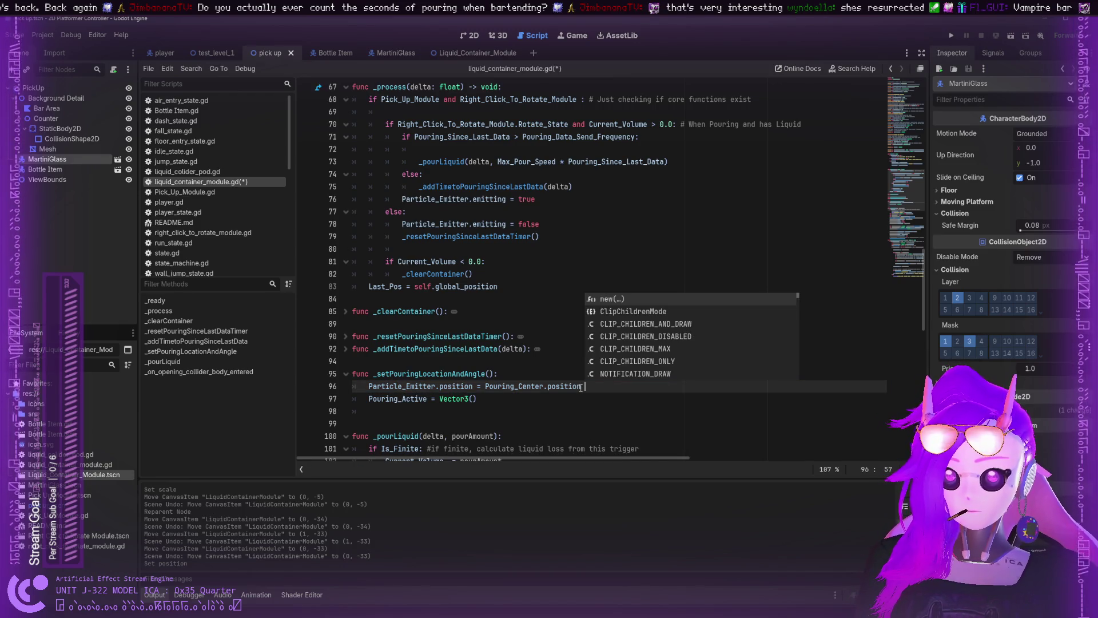
left_click(523, 386)
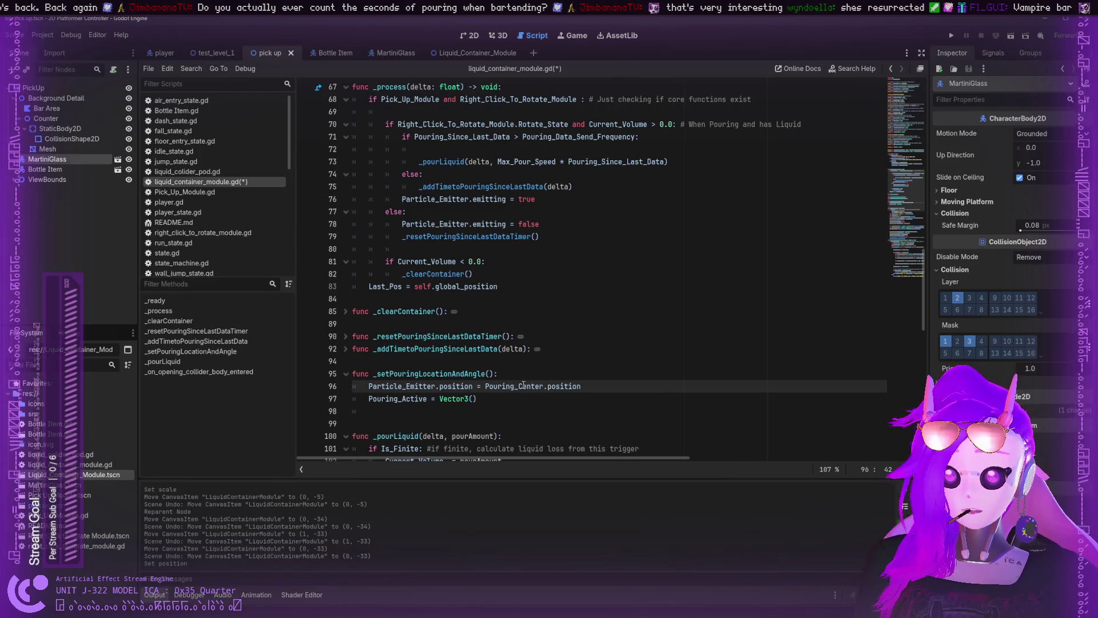
key("Down")
key("Down")
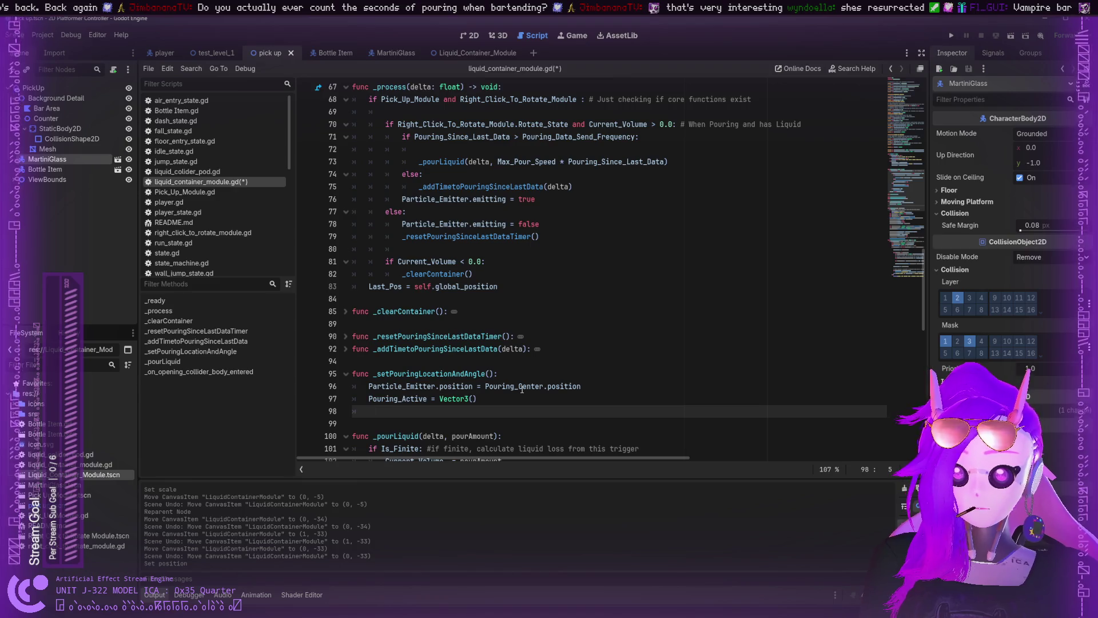
left_click(588, 386)
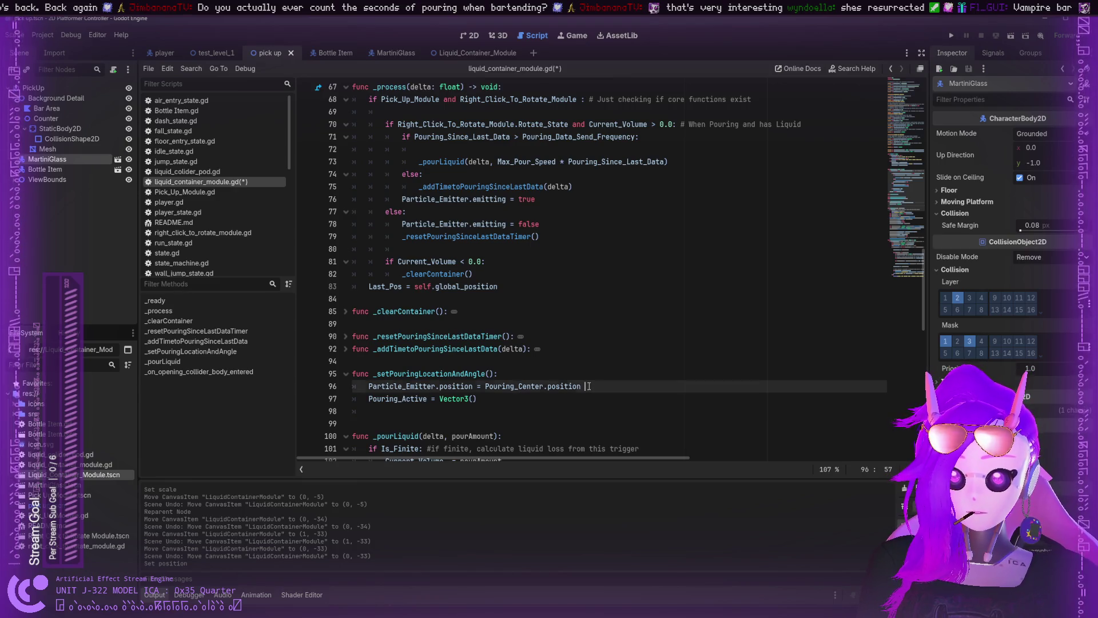
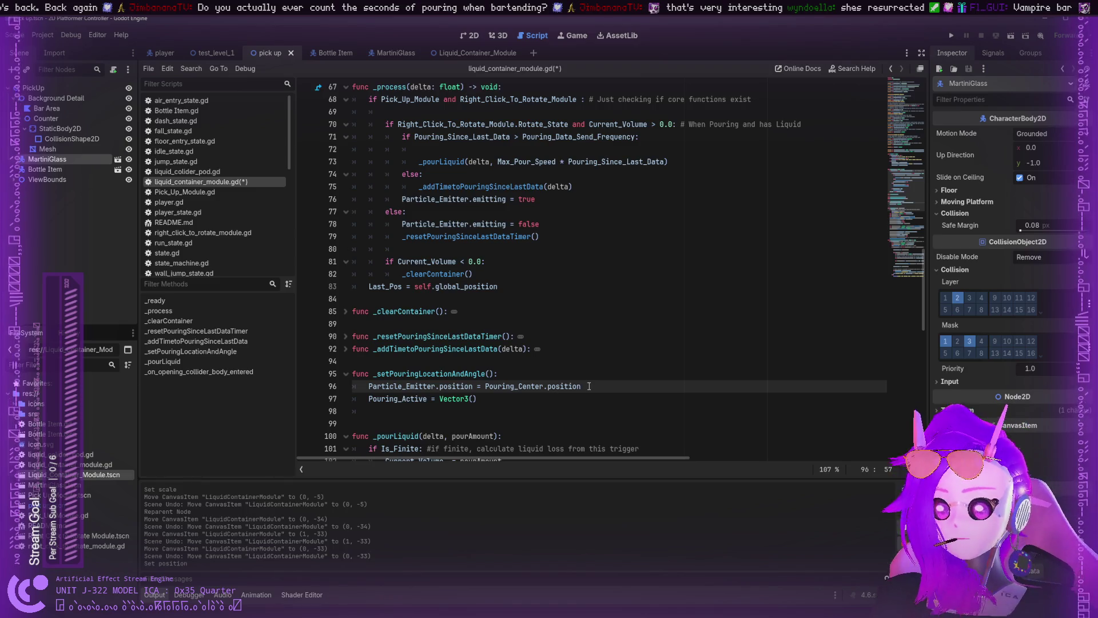
On line 96, add sign(self.rotation) to the Particle_Emitter position offset
type("(")
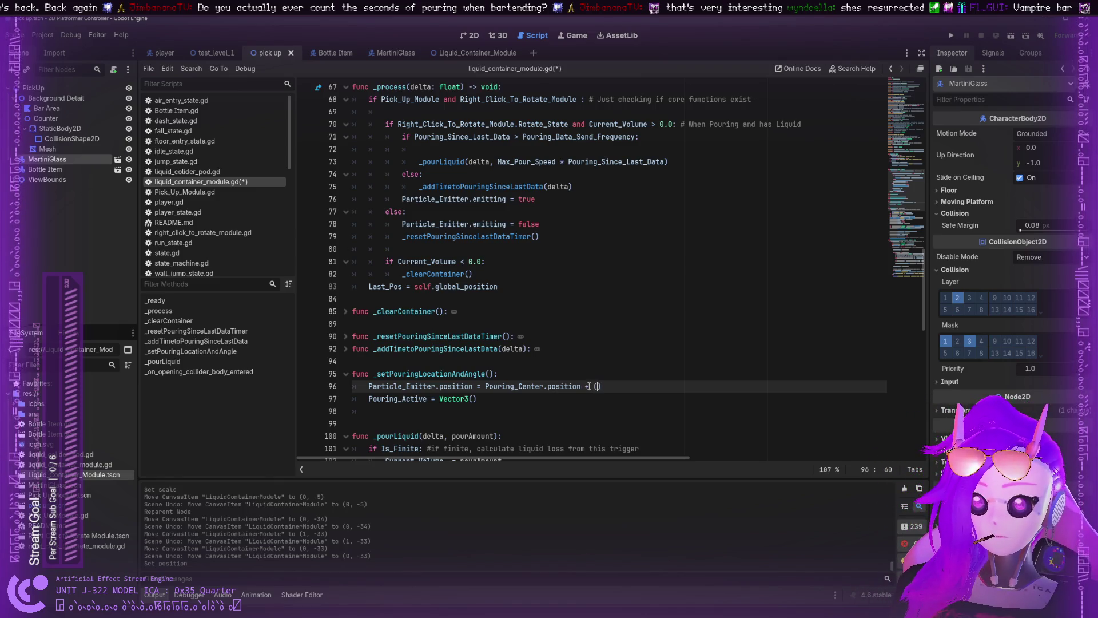
type("sig")
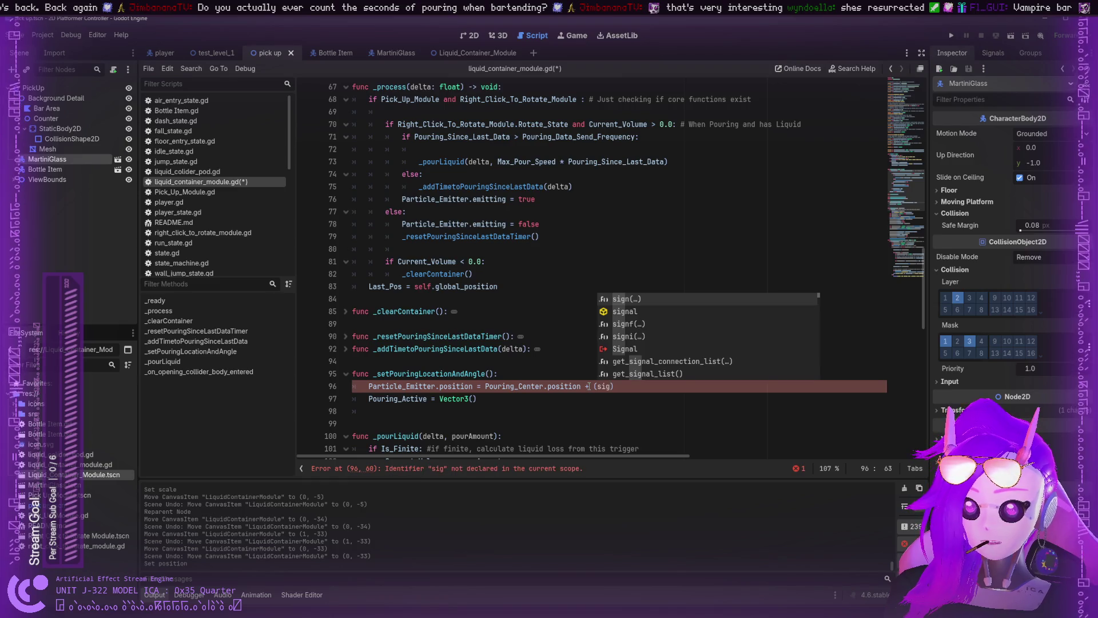
type("n")
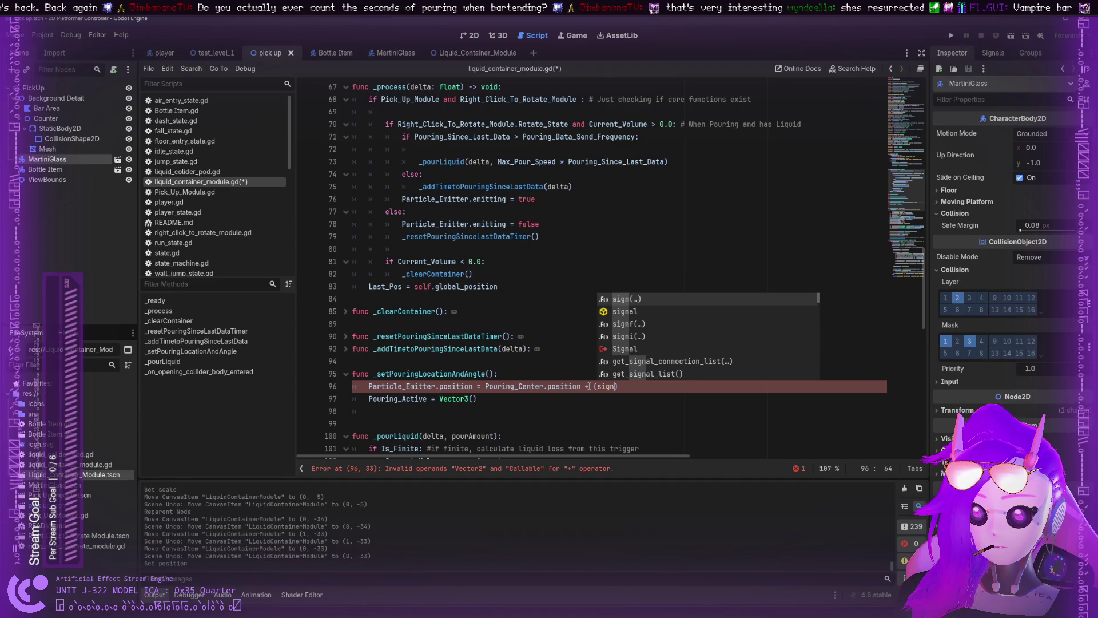
key("Return")
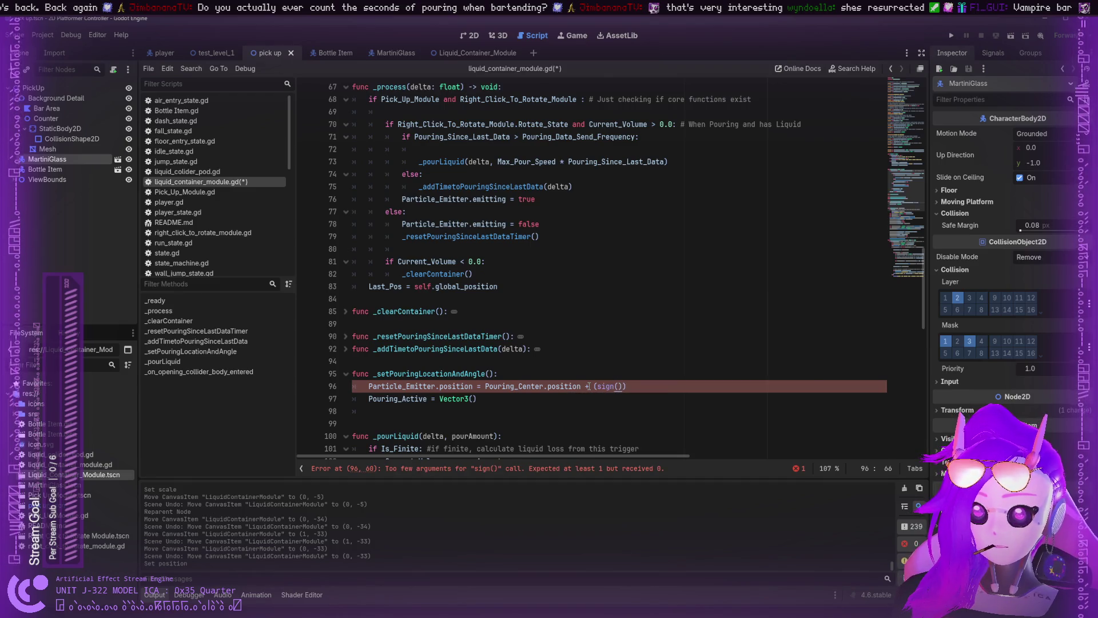
type("self")
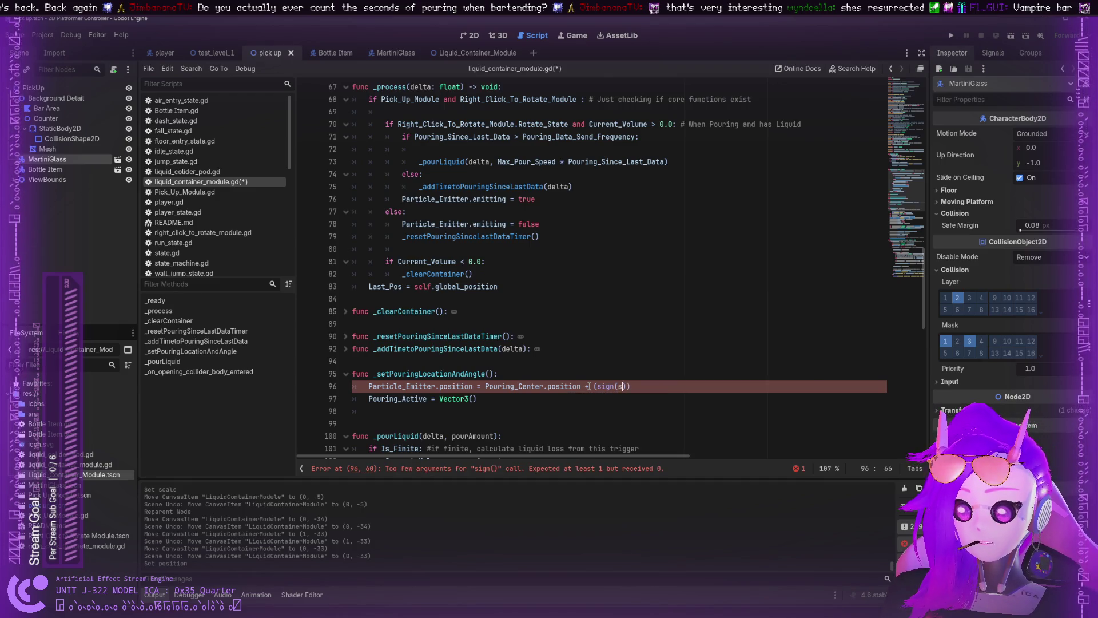
type(".")
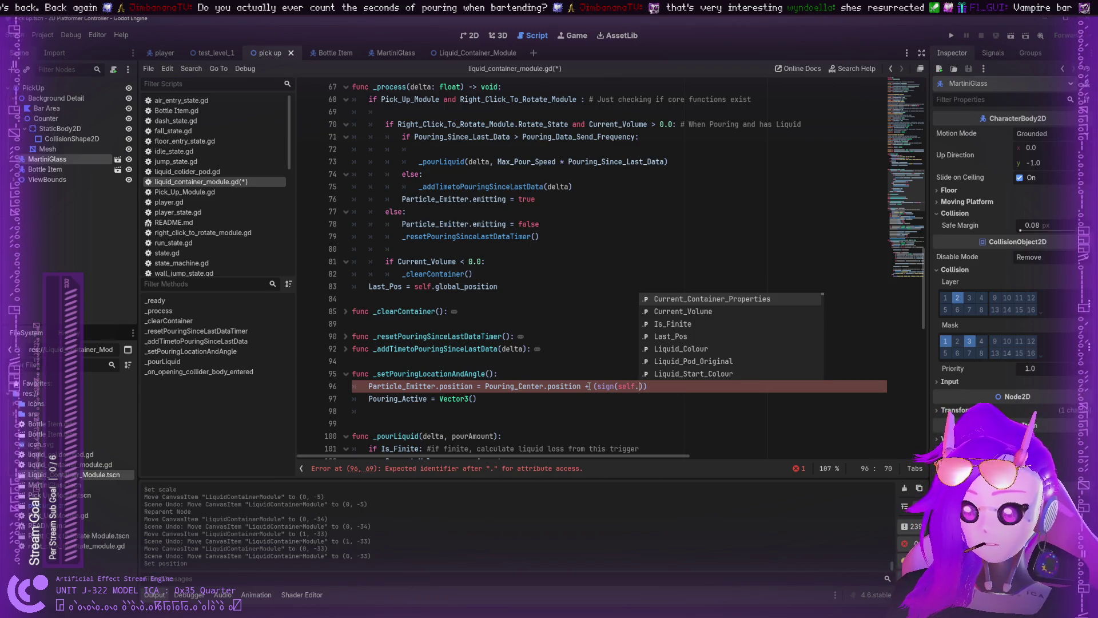
type("r")
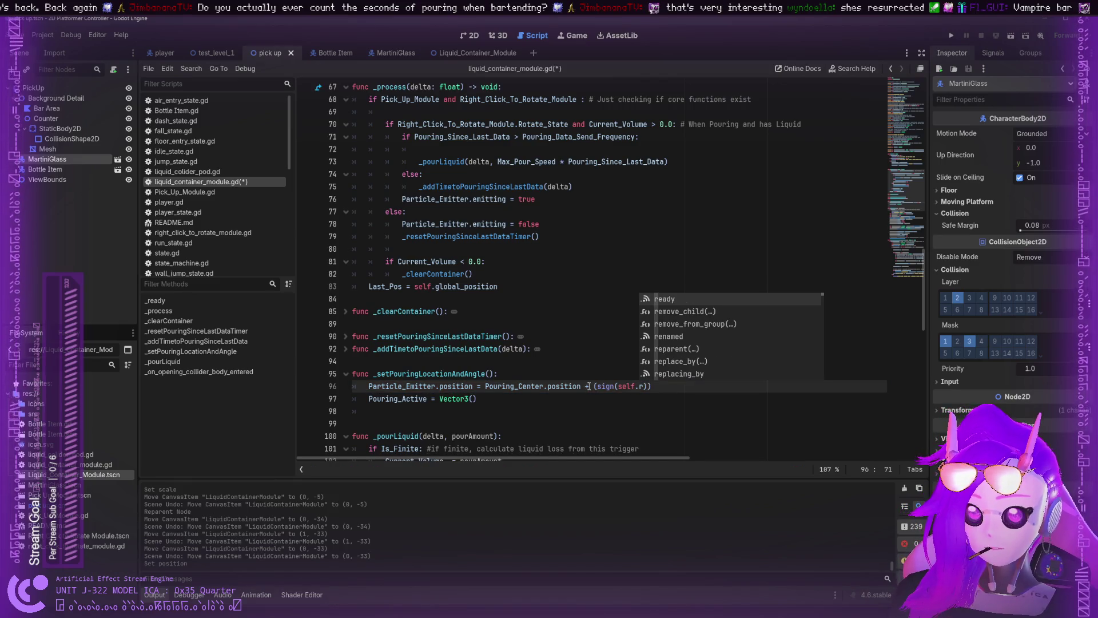
type("otation")
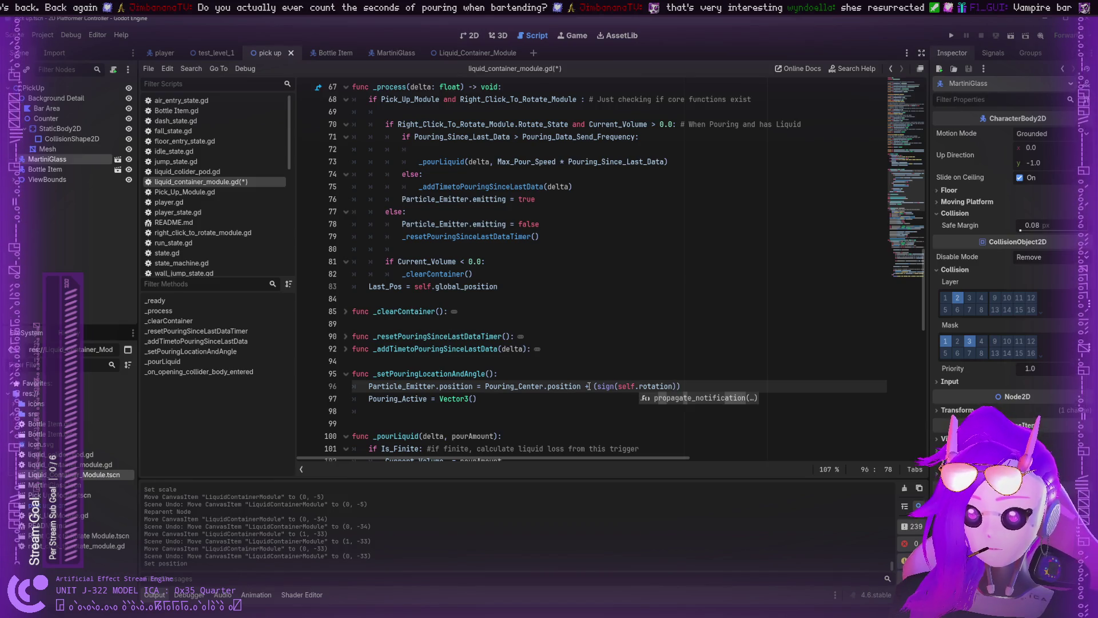
key("BackSpace")
key("BackSpace")
key("BackSpace")
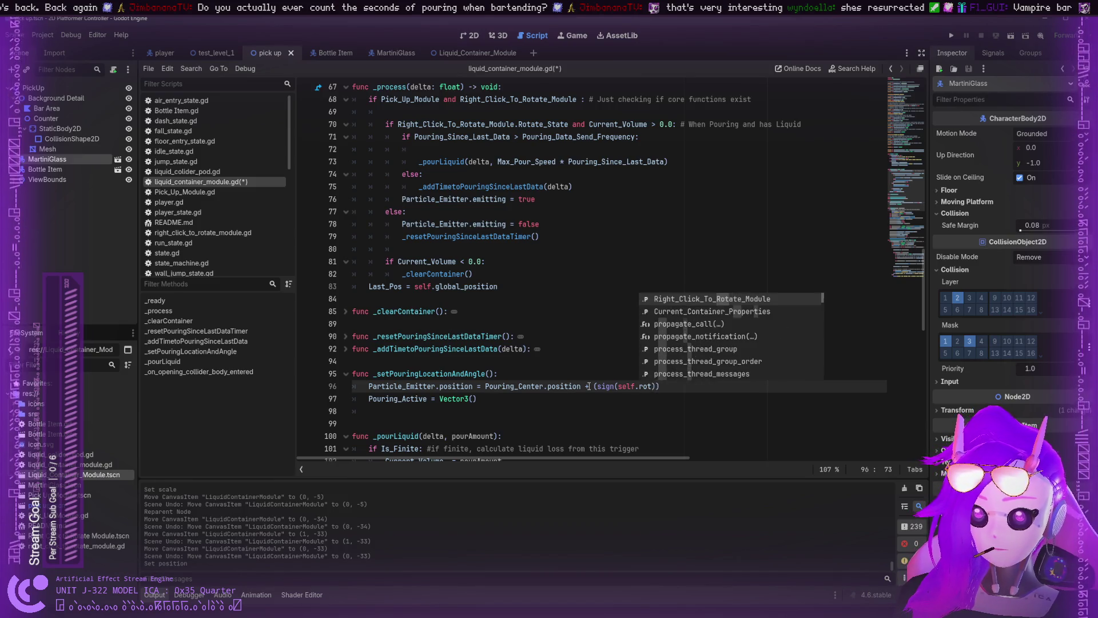
type("rotati")
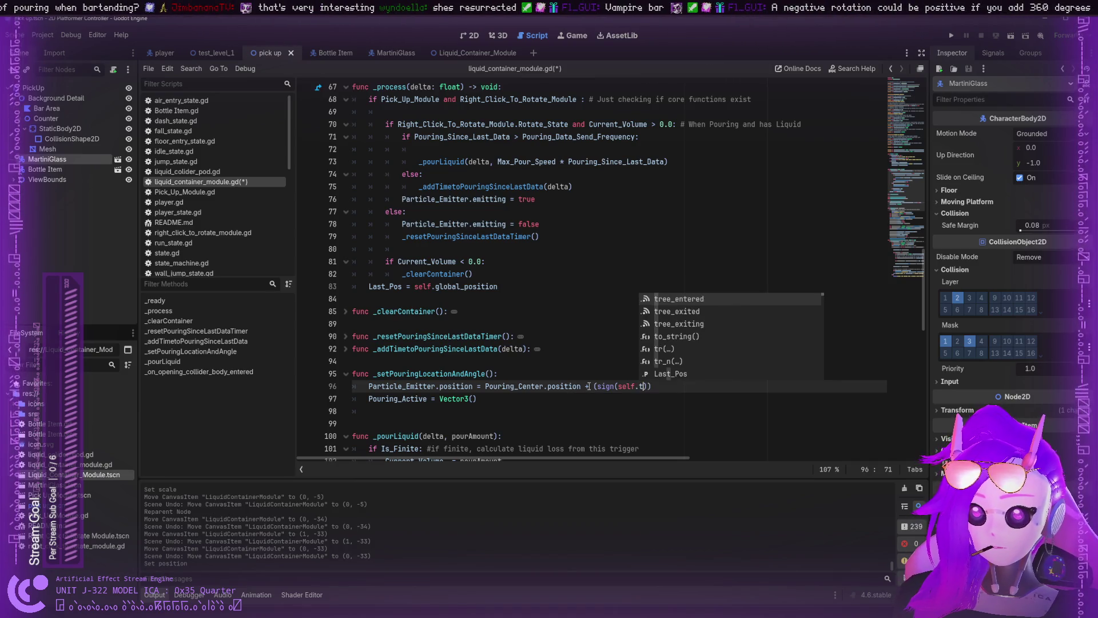
key("BackSpace")
key("BackSpace")
key("BackSpace")
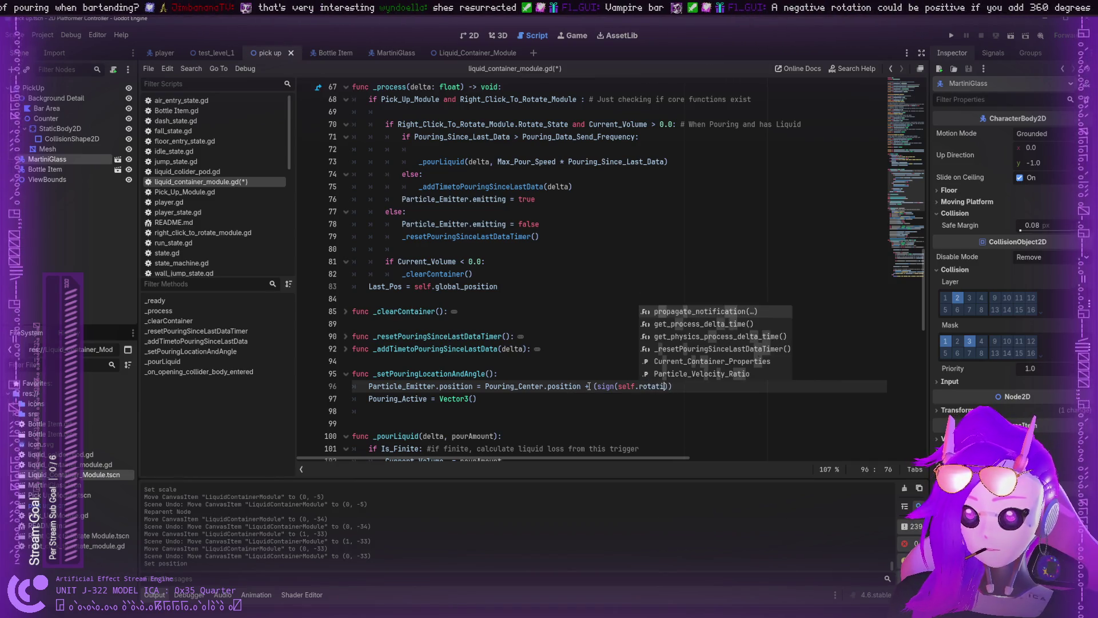
type("angle")
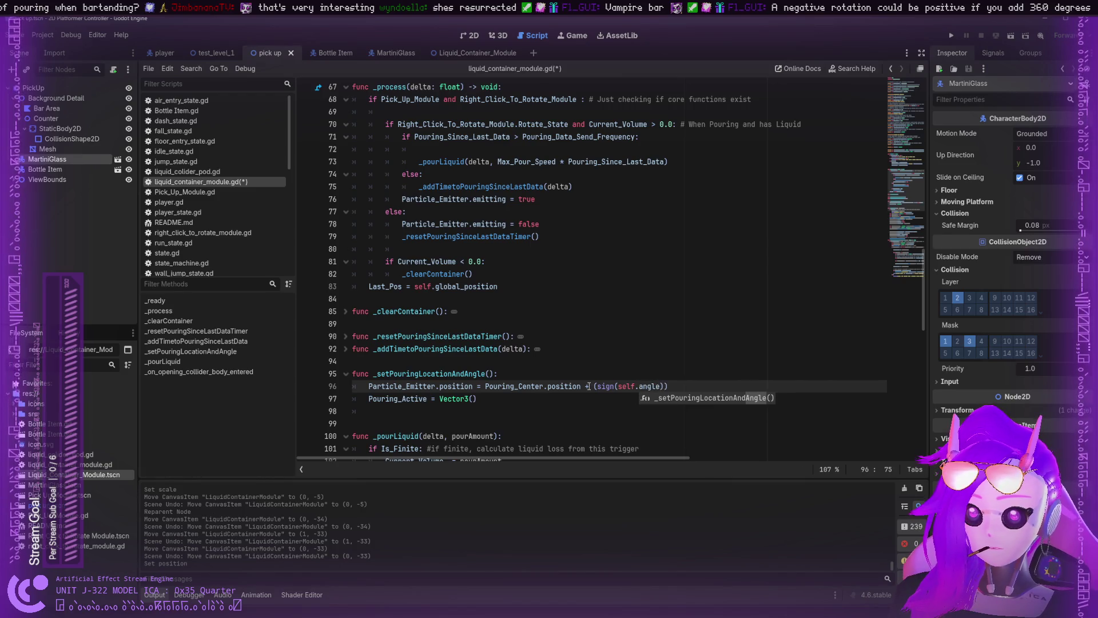
key("BackSpace")
key("BackSpace")
key("BackSpace")
type("rot")
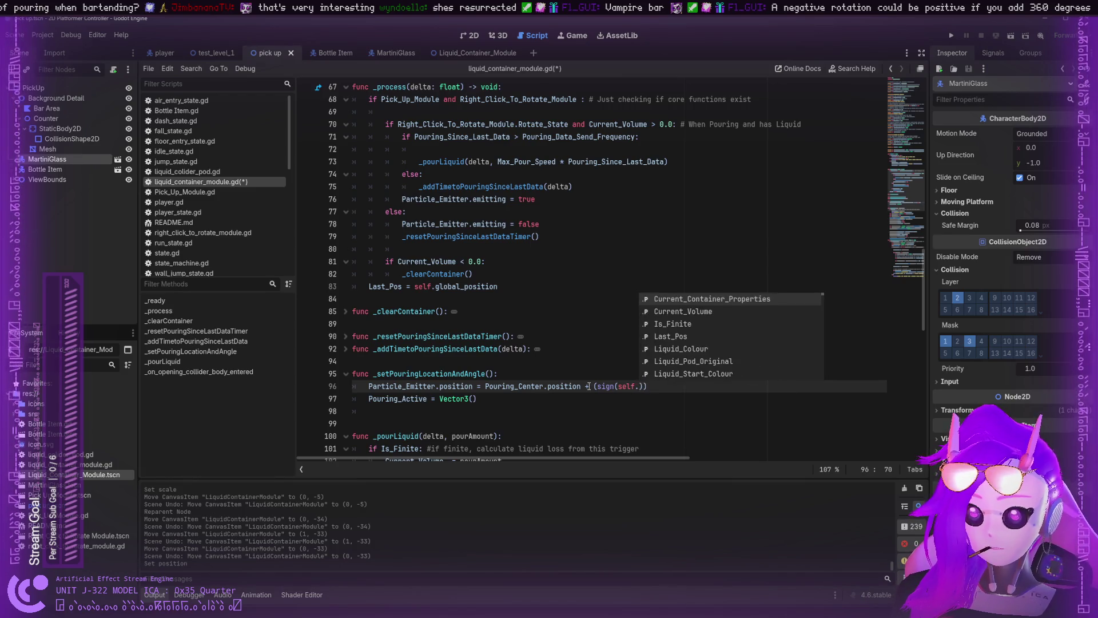
type("io")
key("BackSpace")
key("BackSpace")
type("ation")
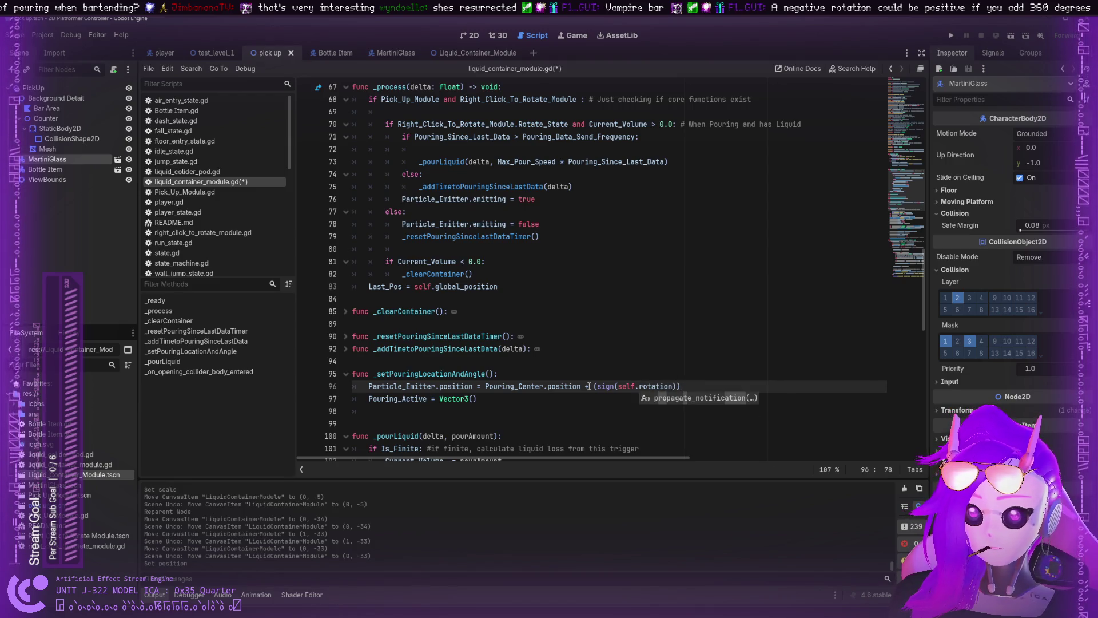
type(")")
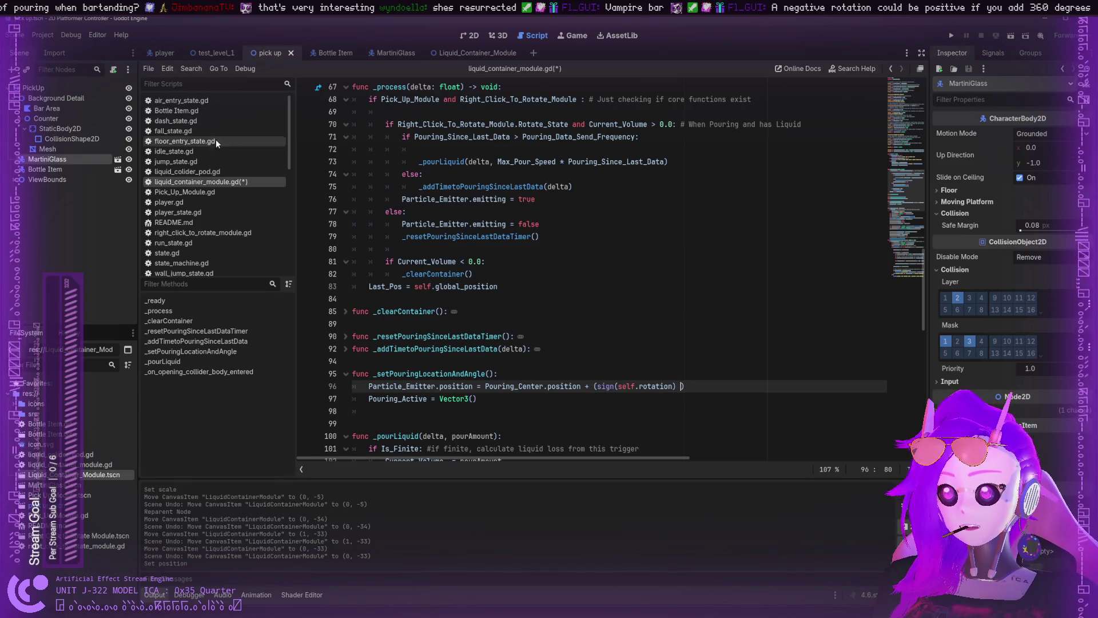
left_click(202, 171)
left_click(191, 151)
left_click(200, 202)
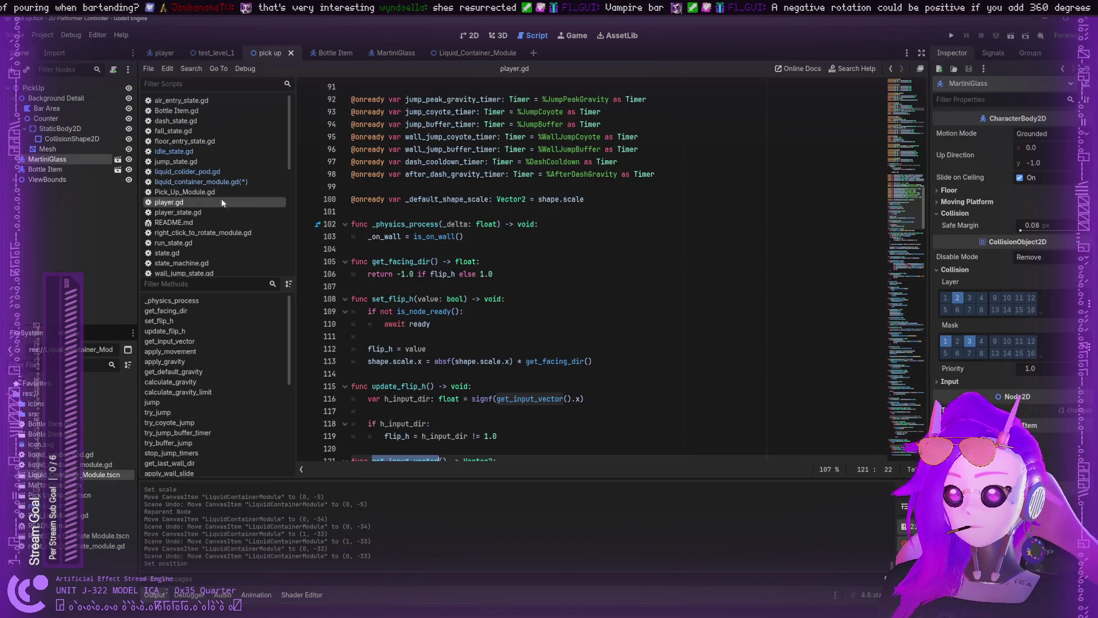
double_click(483, 398)
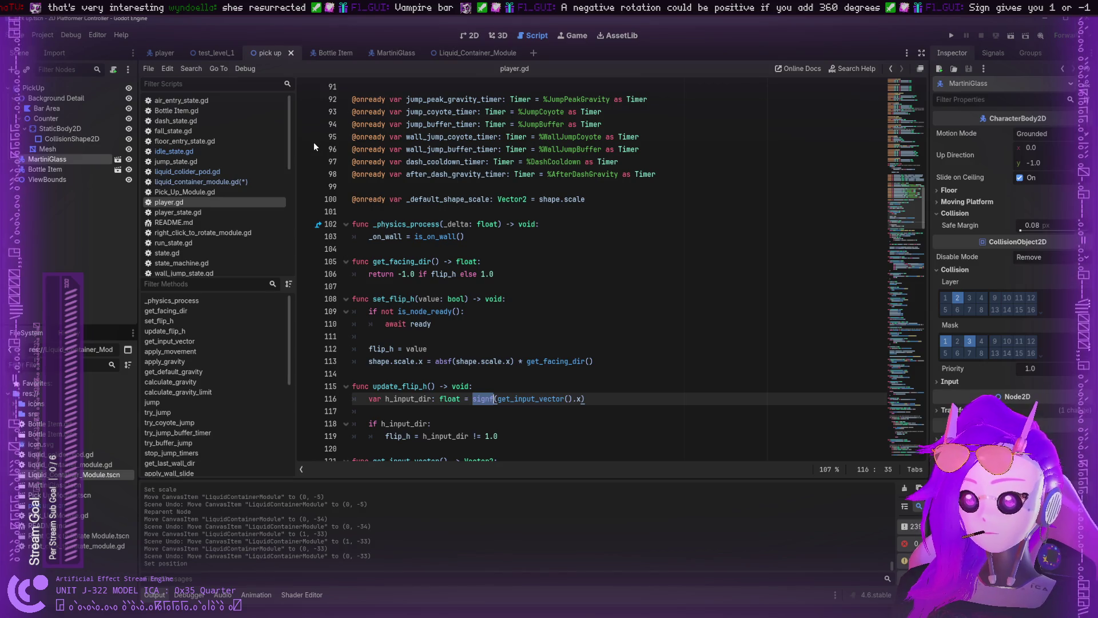
left_click(210, 182)
left_click_drag(678, 387, 613, 380)
Switch line 96 to signf(self.rotation) and begin wrapping it in Vector2
type("f")
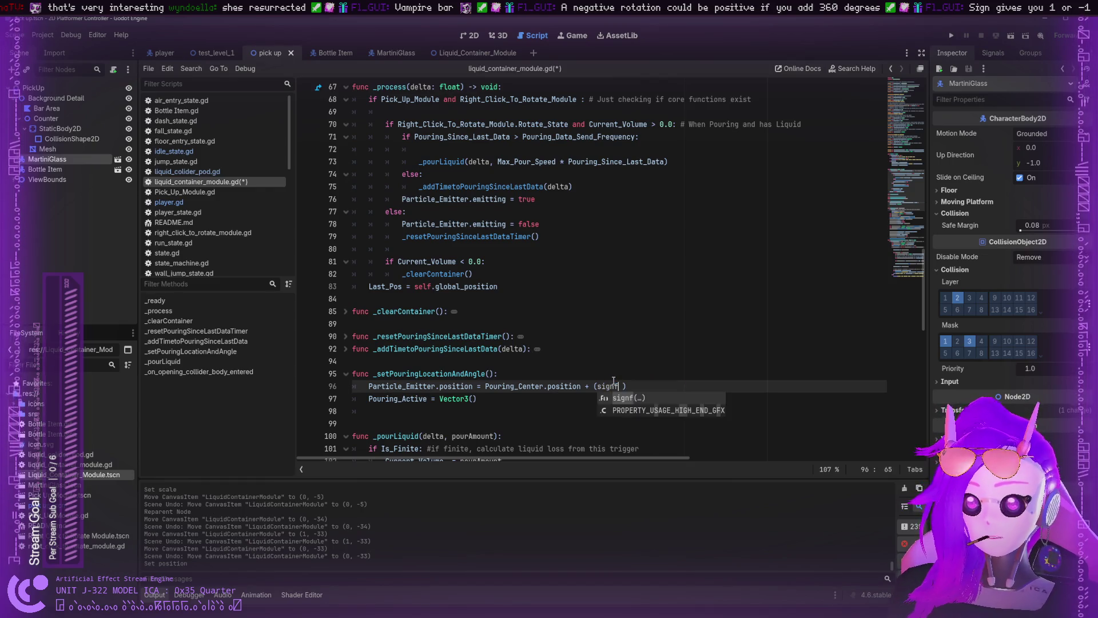
key("Return")
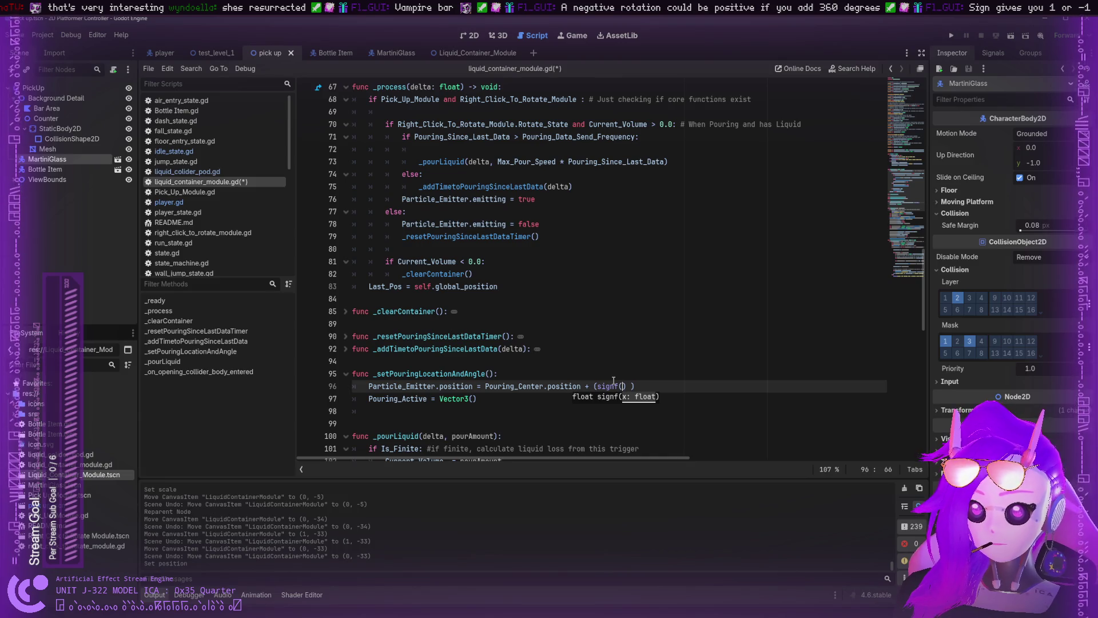
type("self.")
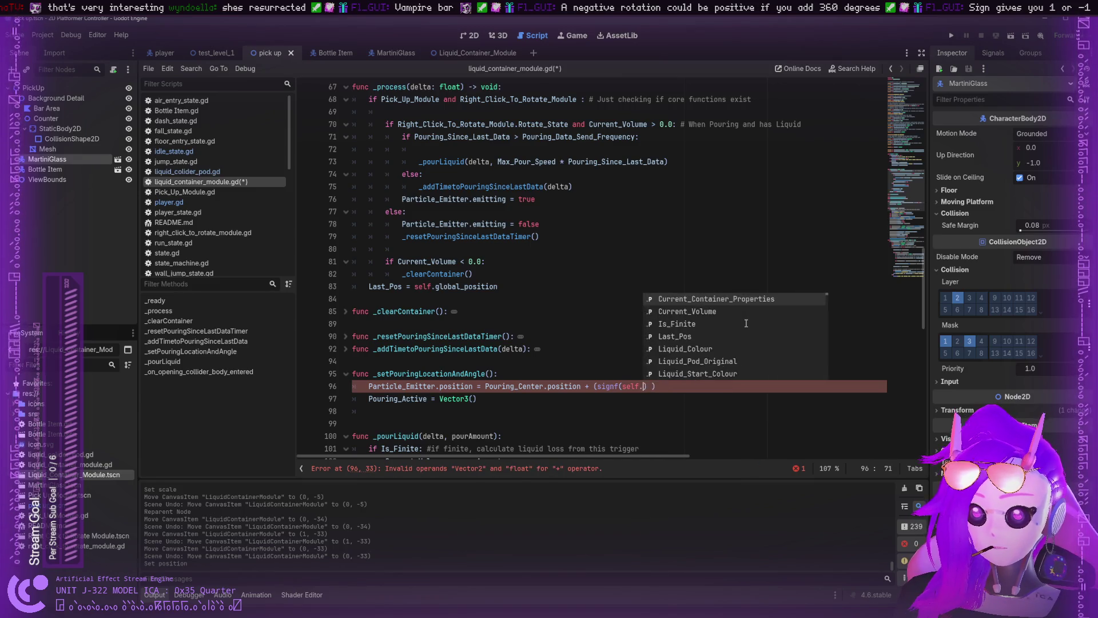
type("rotat")
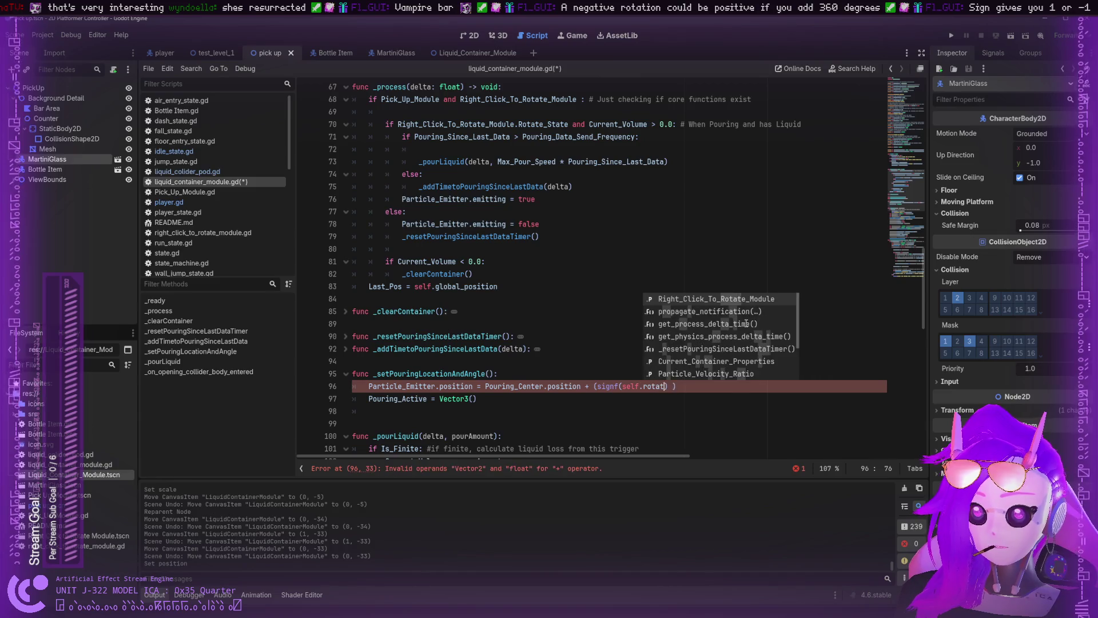
type("ion")
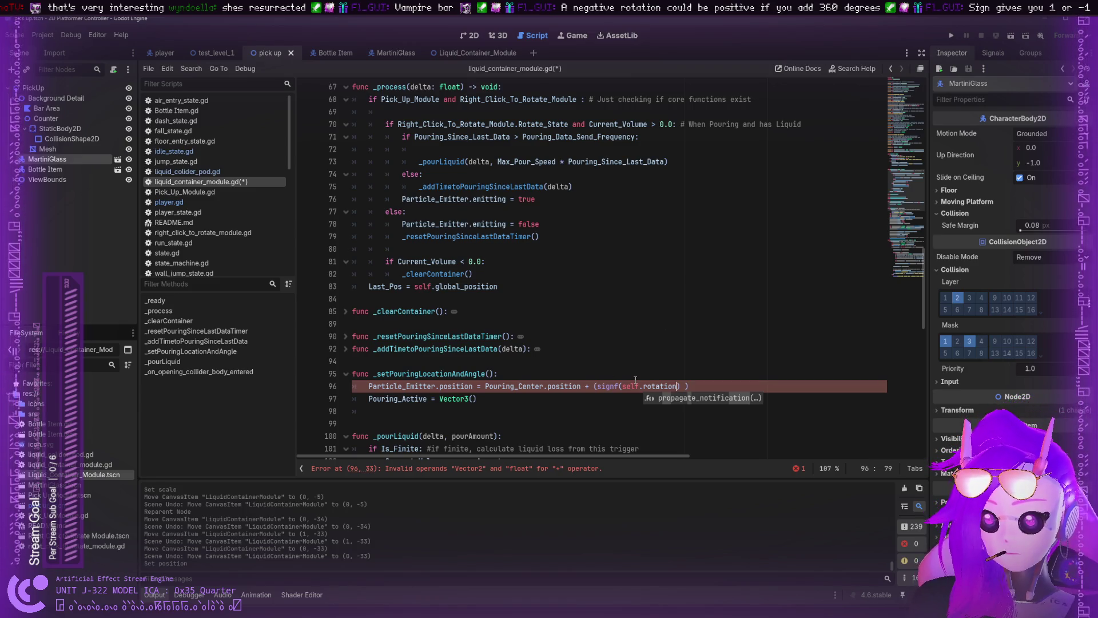
left_click(599, 385)
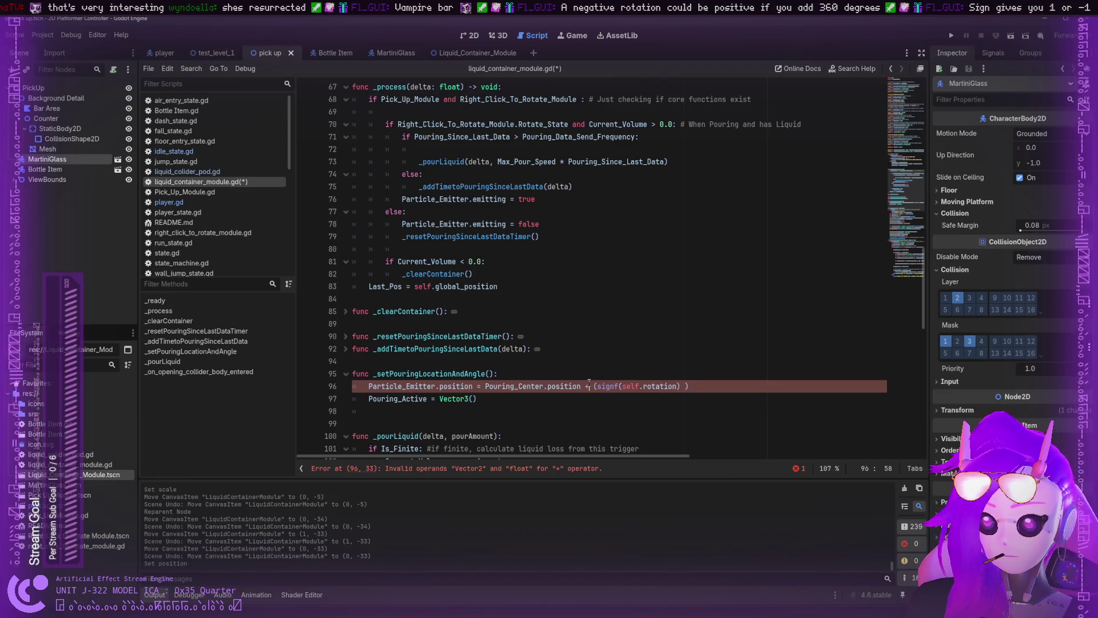
key("Left")
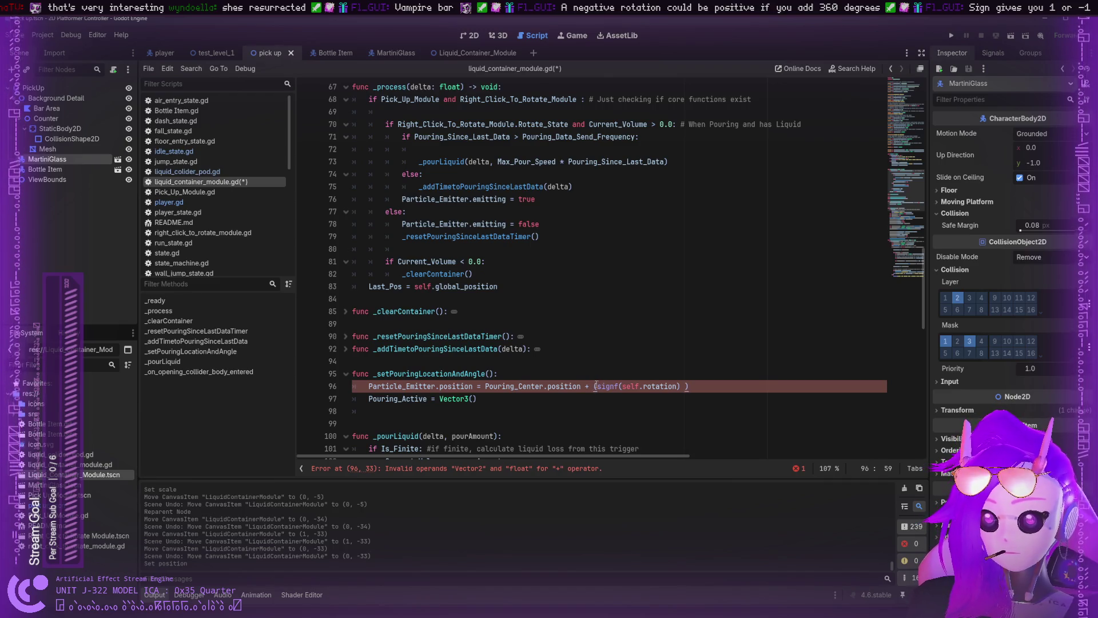
type("Vector2.")
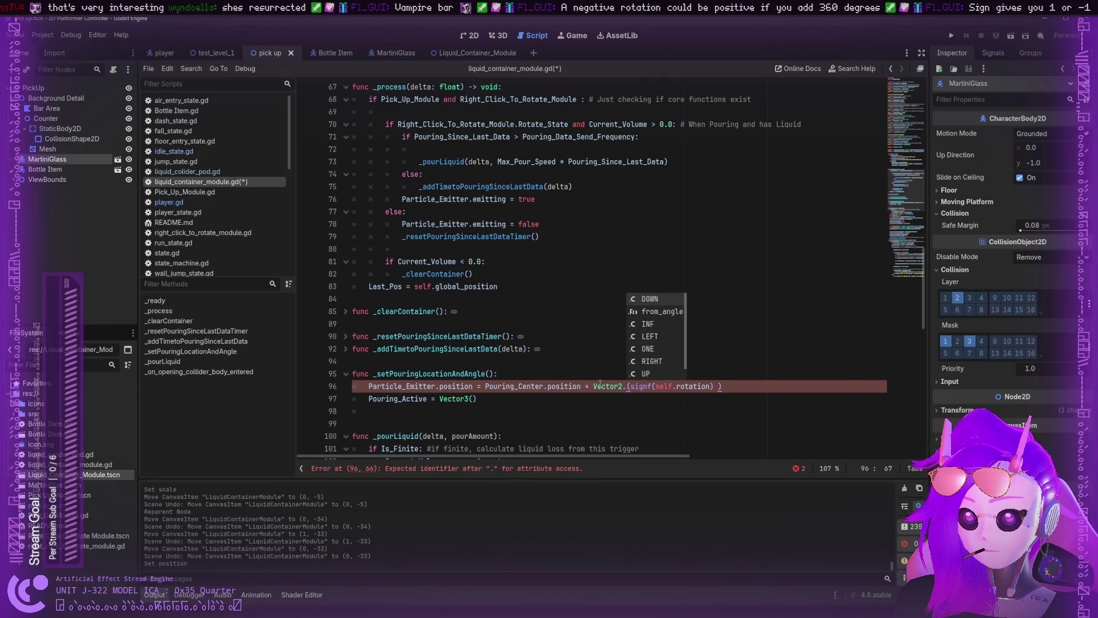
Make line 96 build Vector2(signf(self.rotation), 0.0) as the emitter offset
key("BackSpace")
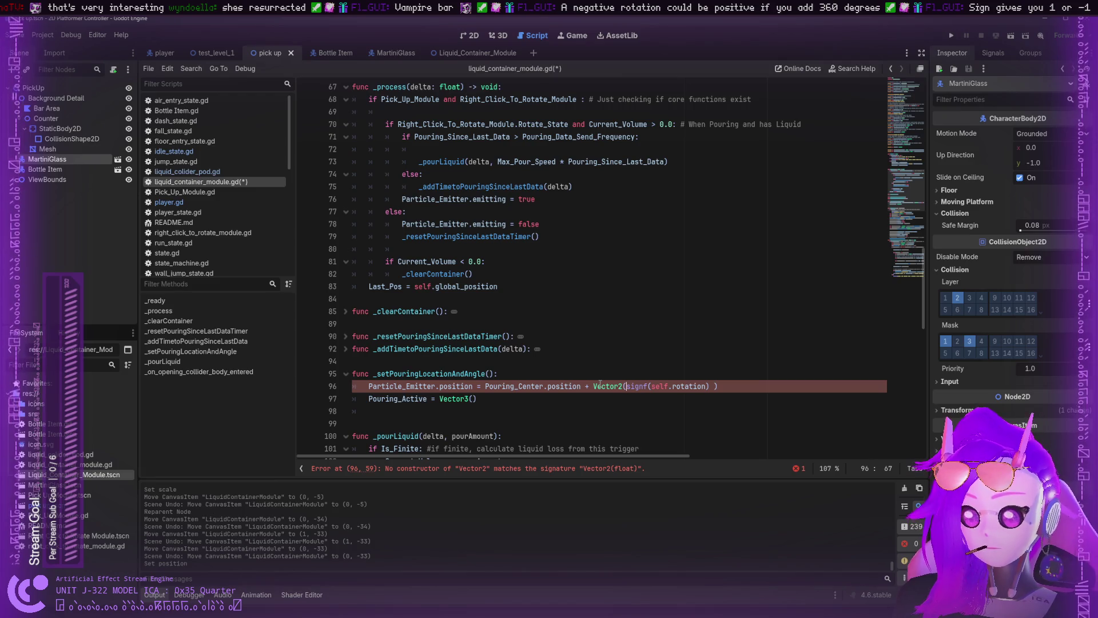
type("(")
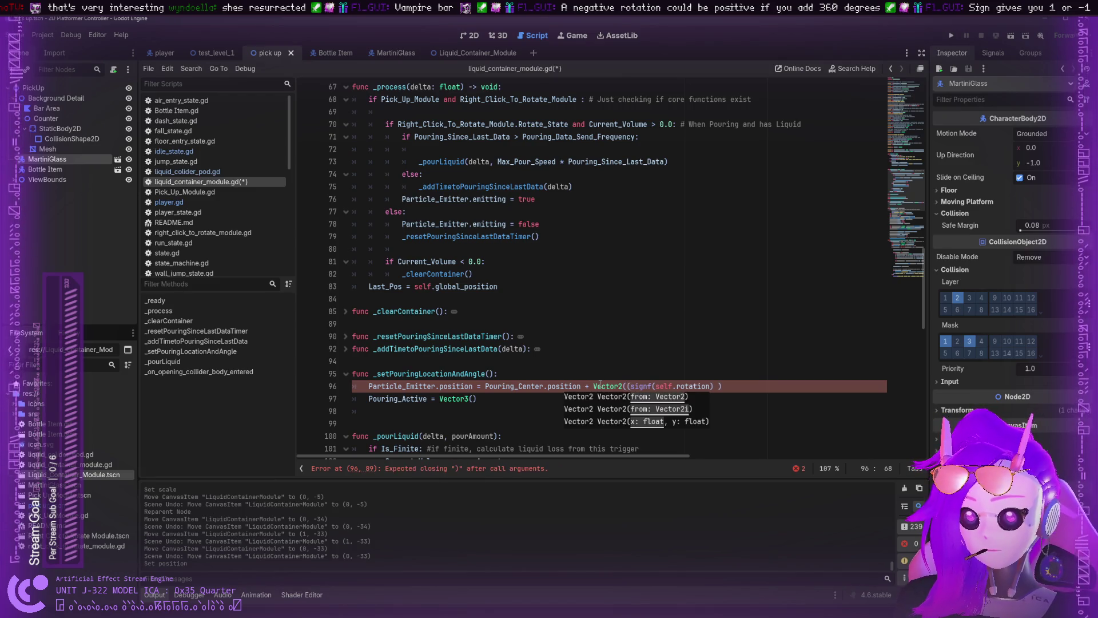
key("BackSpace")
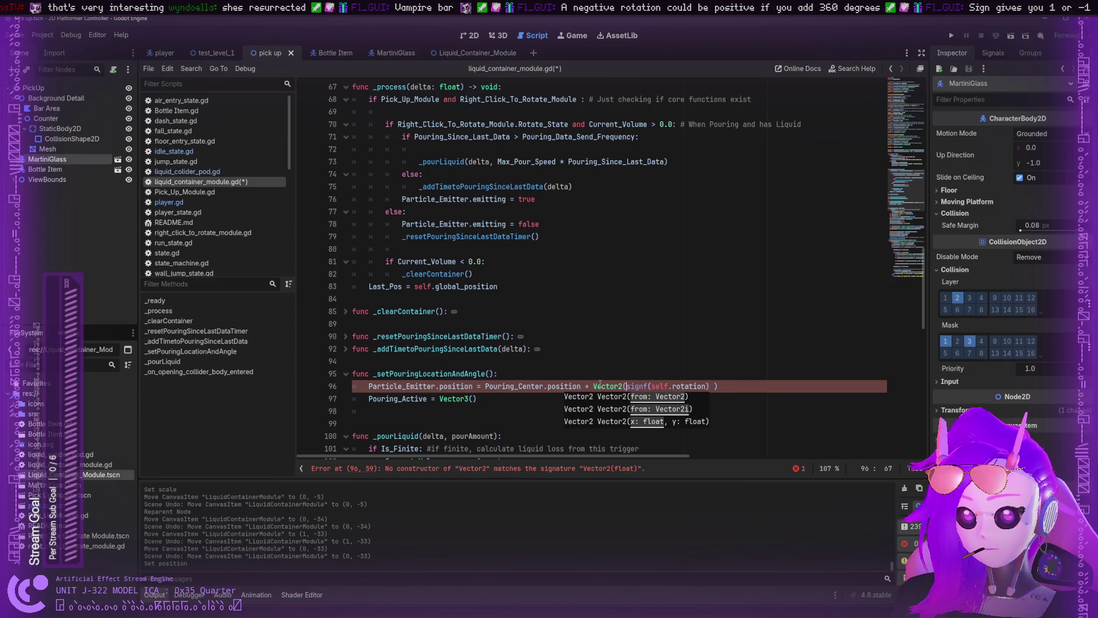
left_click(710, 387)
type(", 0.0")
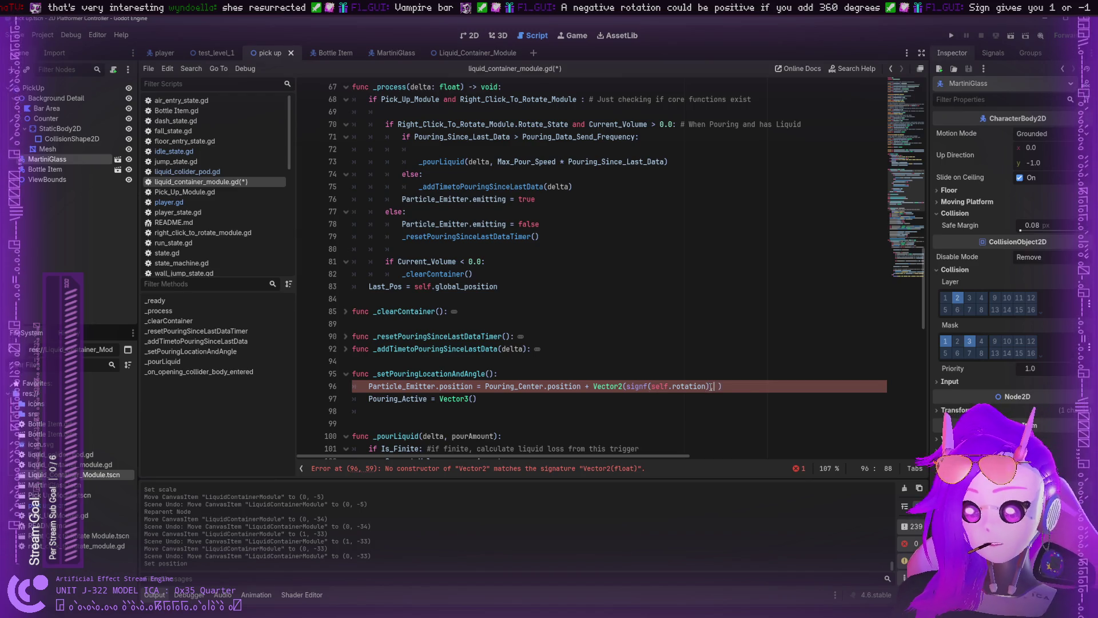
key("Delete")
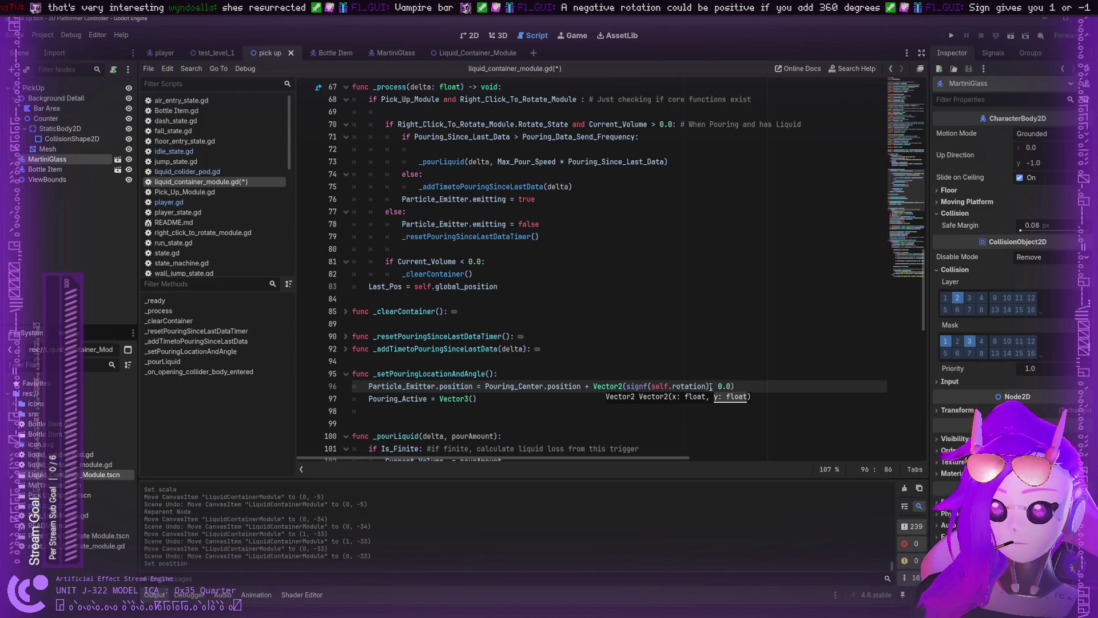
left_click(656, 385)
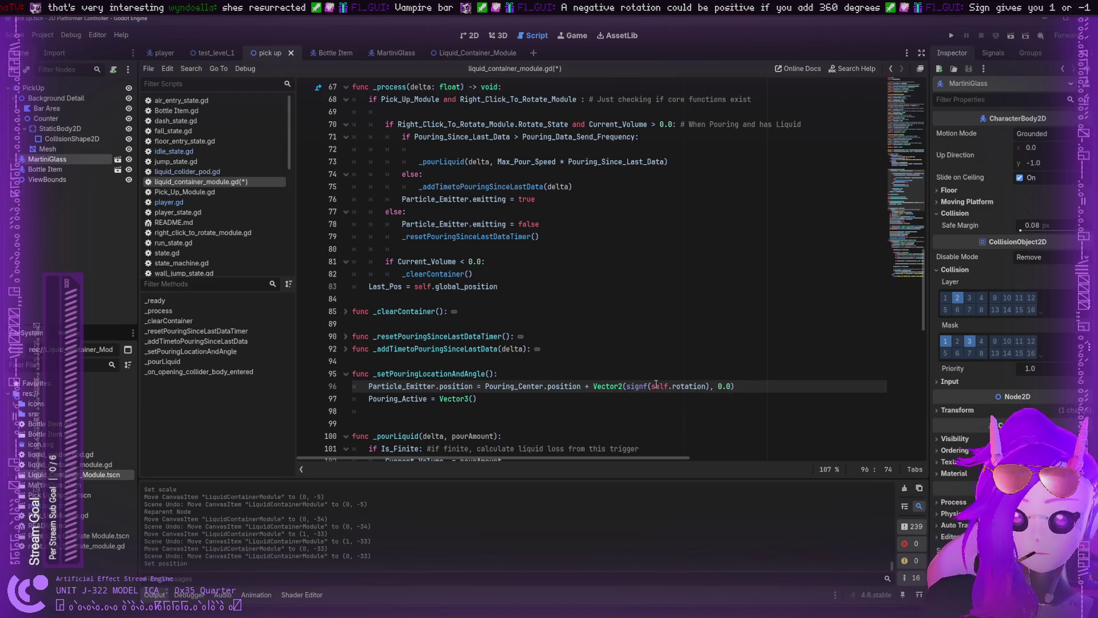
left_click(652, 375)
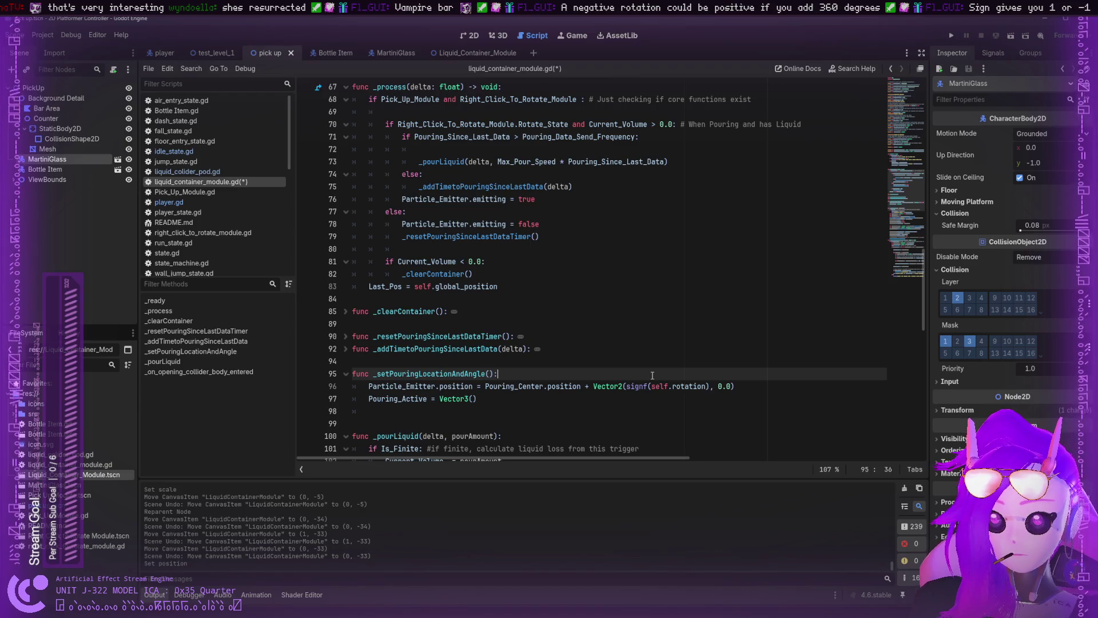
left_click(755, 380)
Add a blank line 97 below the emitter position, discarding a half-typed self.global_position
type("self.")
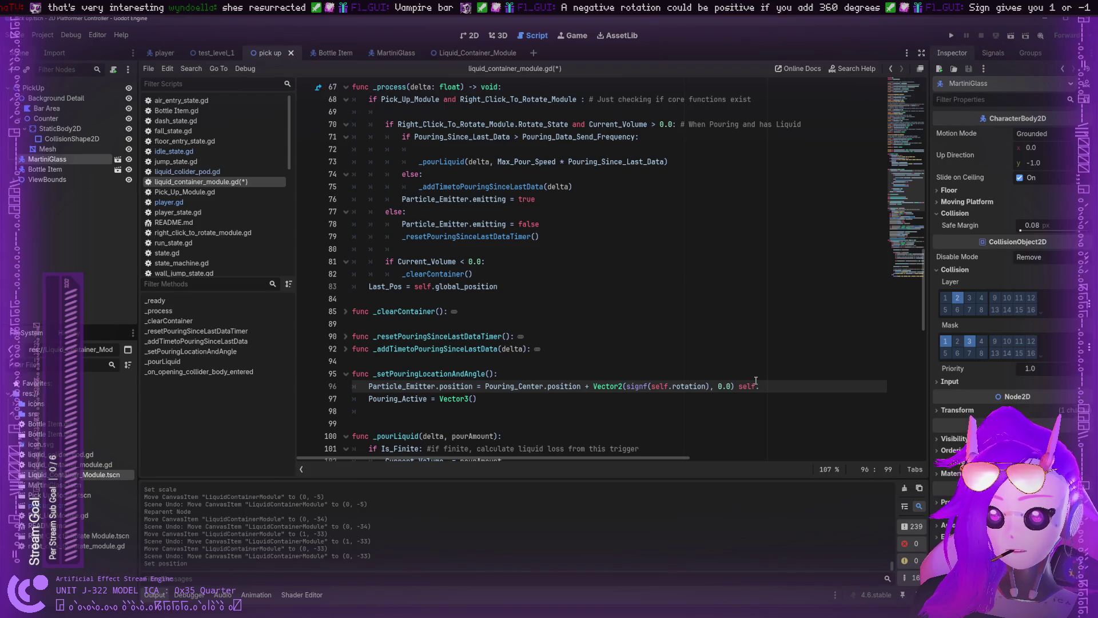
key("BackSpace")
key("BackSpace")
key("BackSpace")
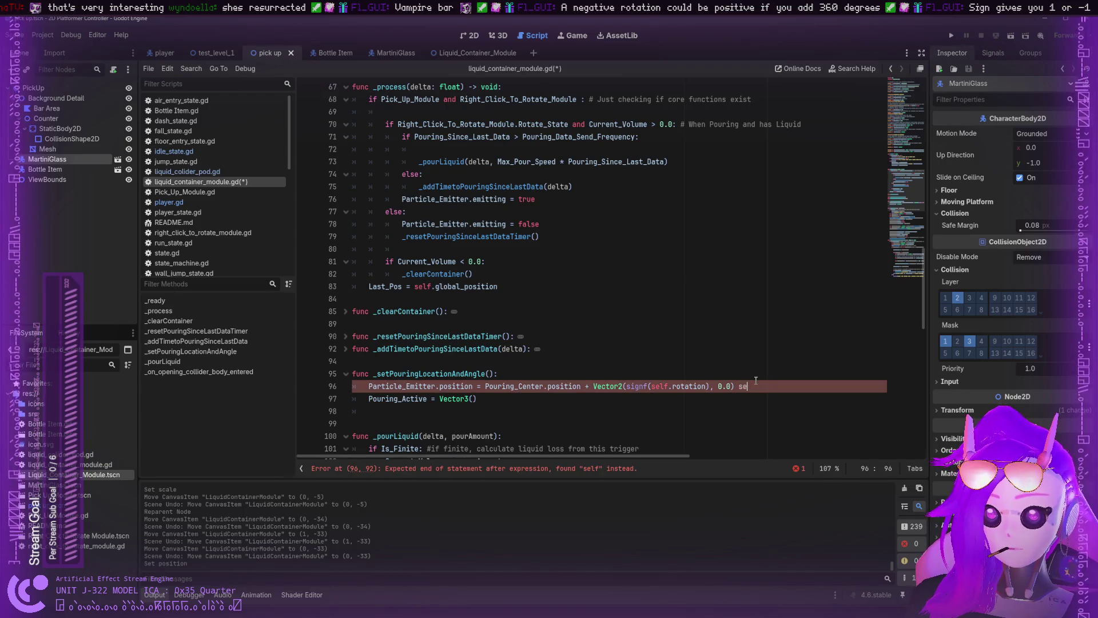
key("Return")
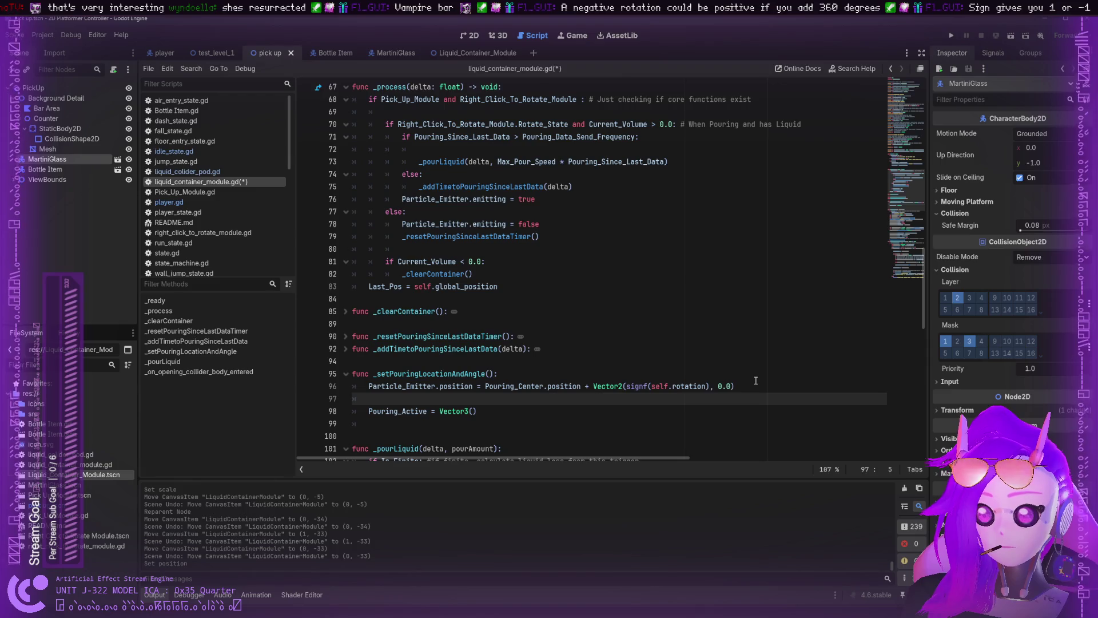
type("sek")
key("BackSpace")
key("BackSpace")
type("lf.positio")
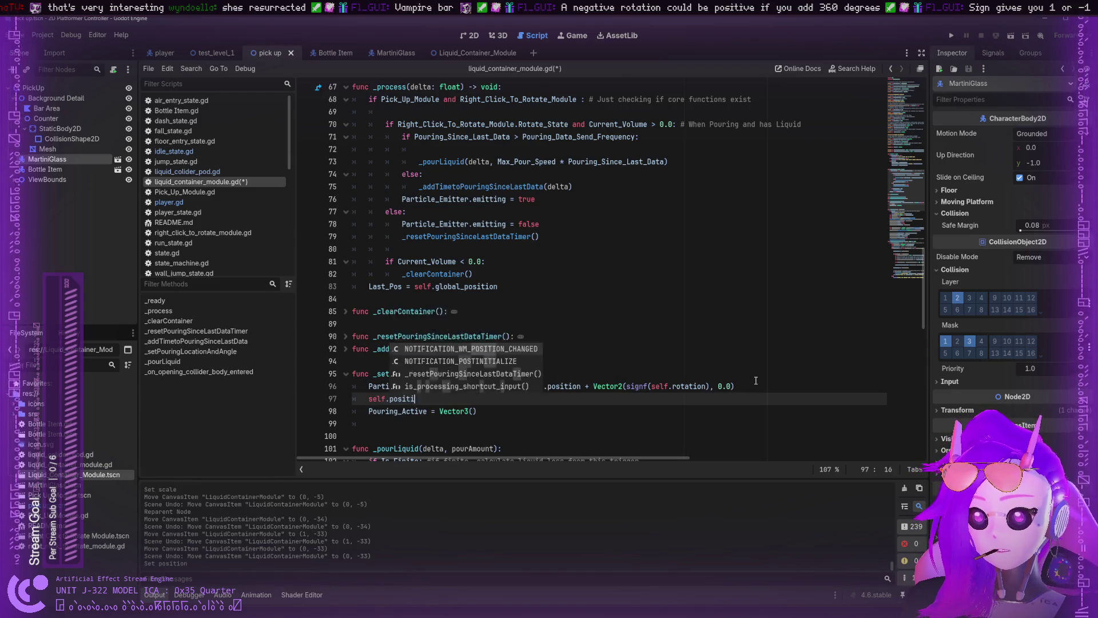
key("BackSpace")
key("BackSpace")
key("BackSpace")
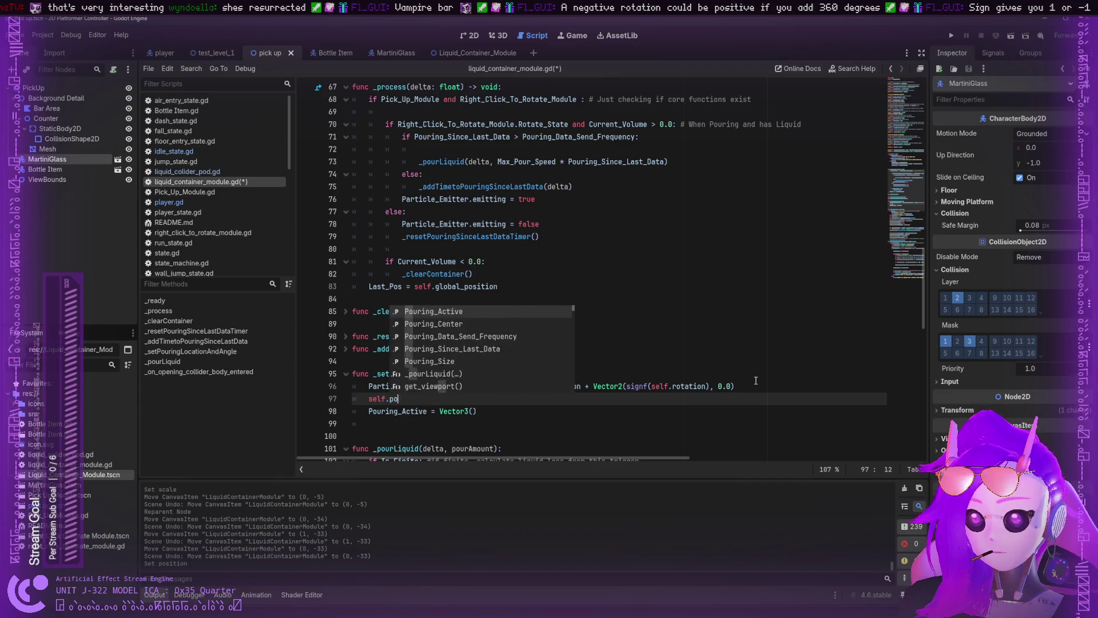
type("global_po")
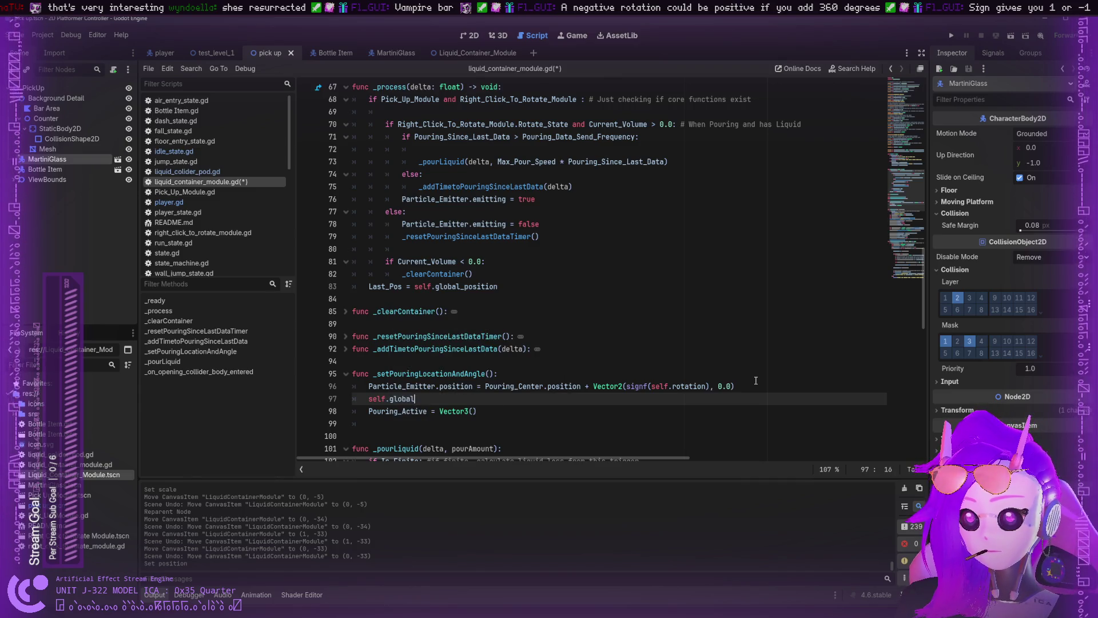
key("BackSpace")
key("BackSpace")
key("BackSpace")
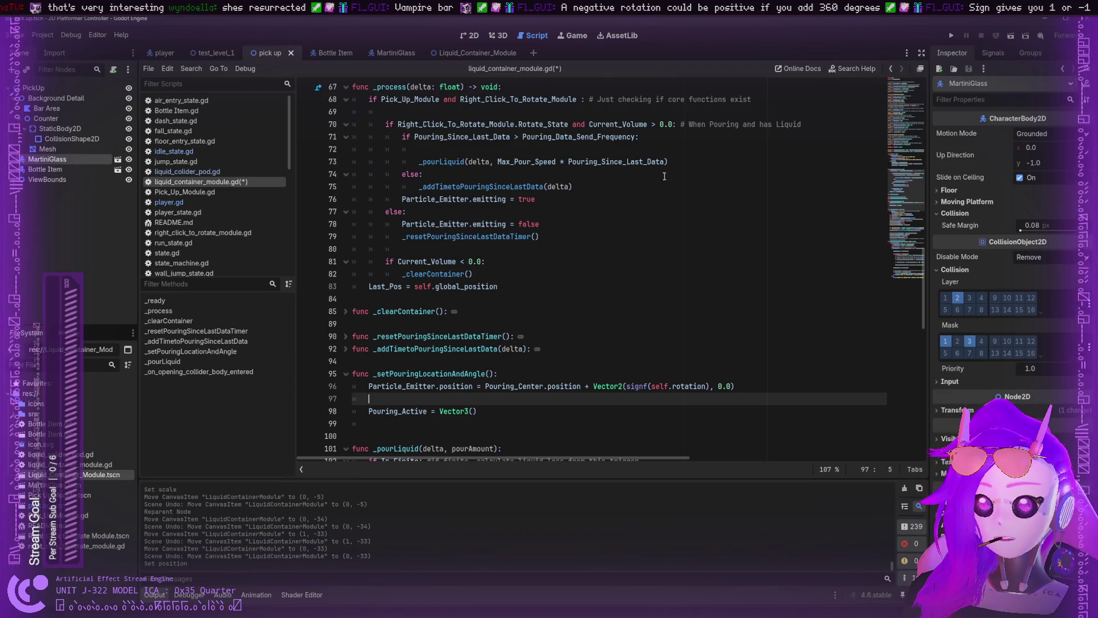
scroll(474, 282, "up", 10)
scroll(474, 282, "down", 4)
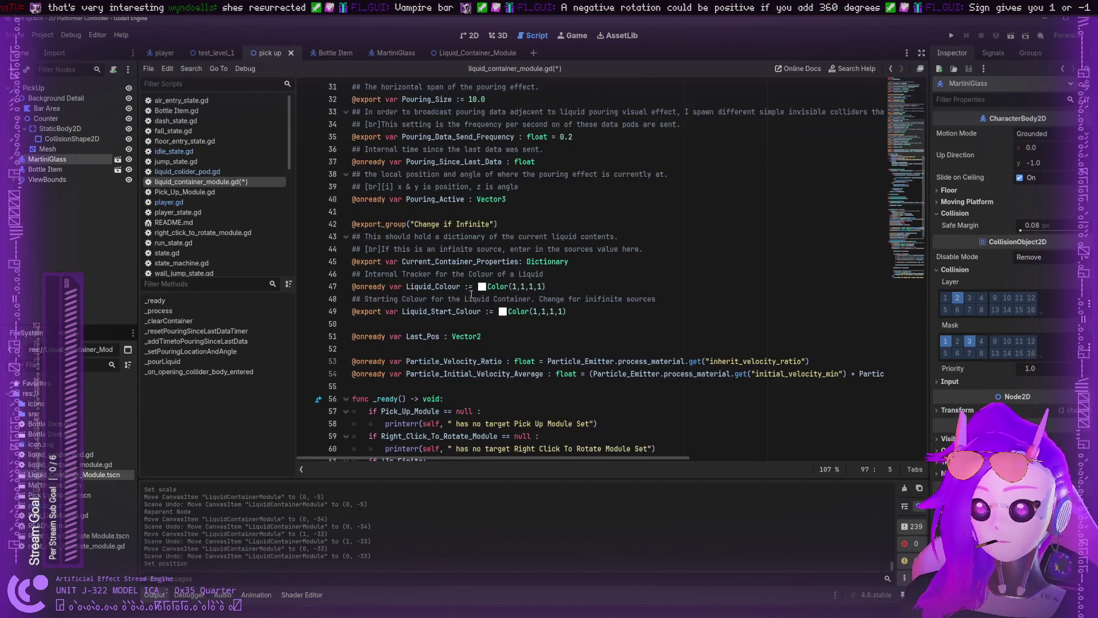
left_click(495, 311)
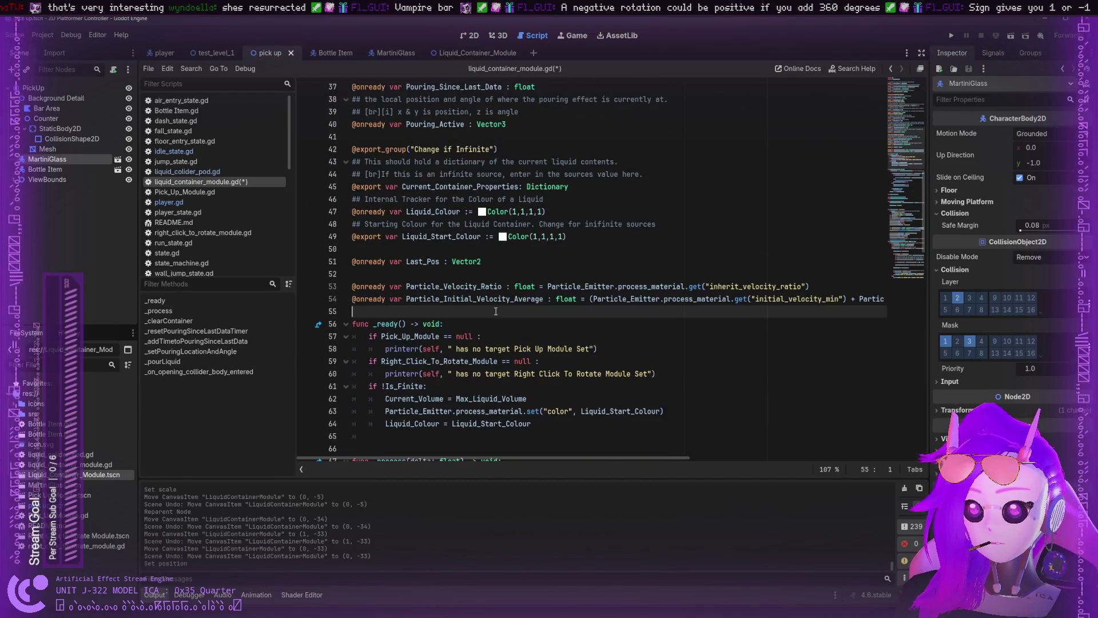
key("Return")
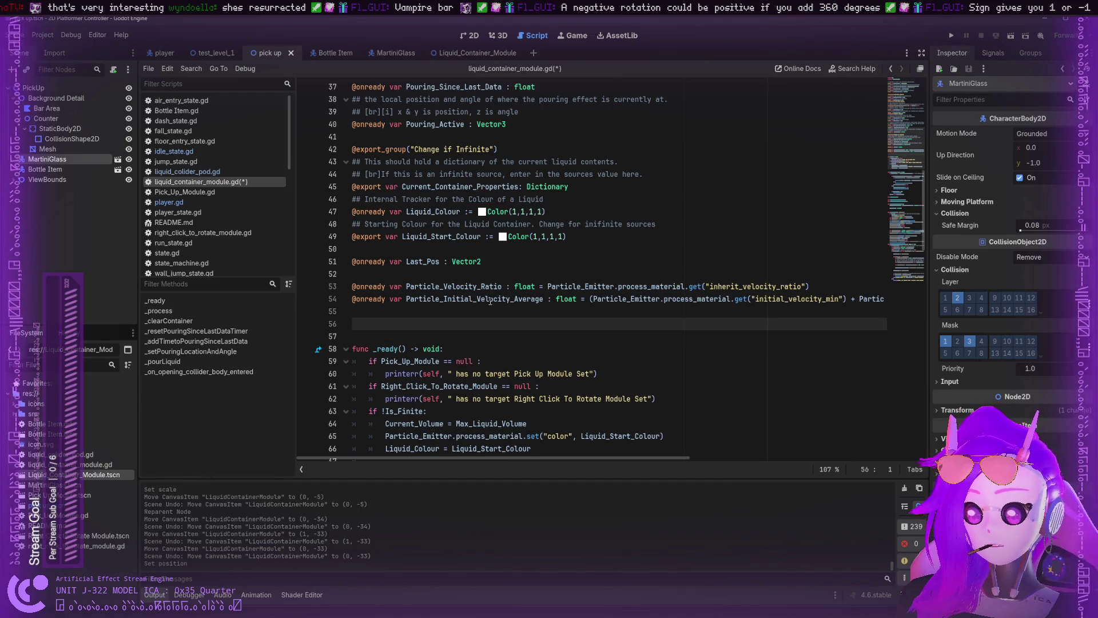
type("@")
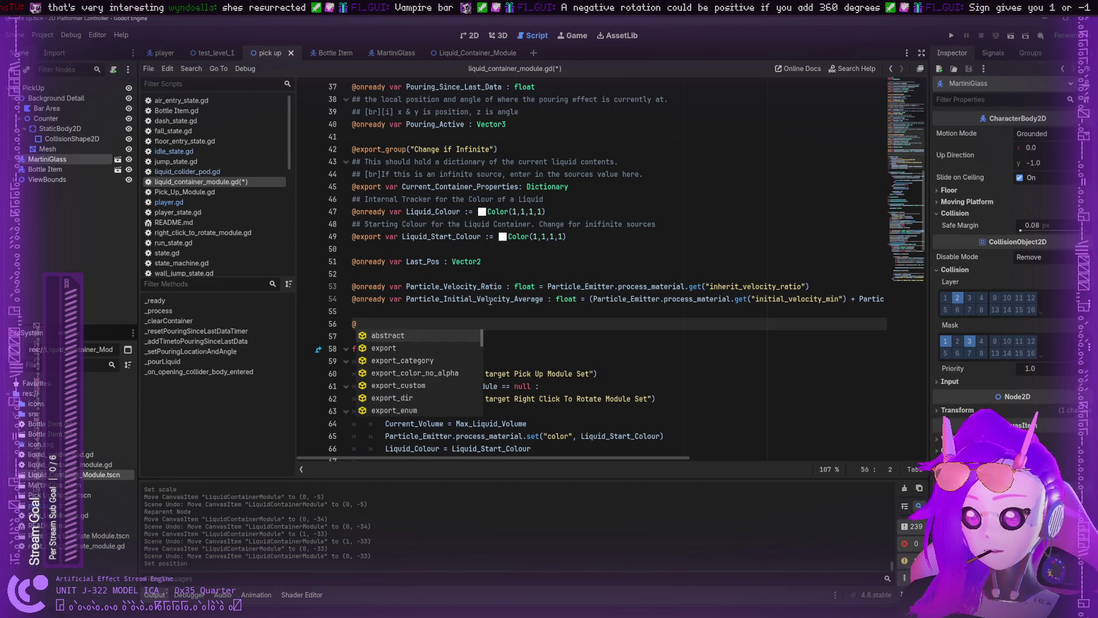
type("o")
key("Return")
type("var Self_Obj =")
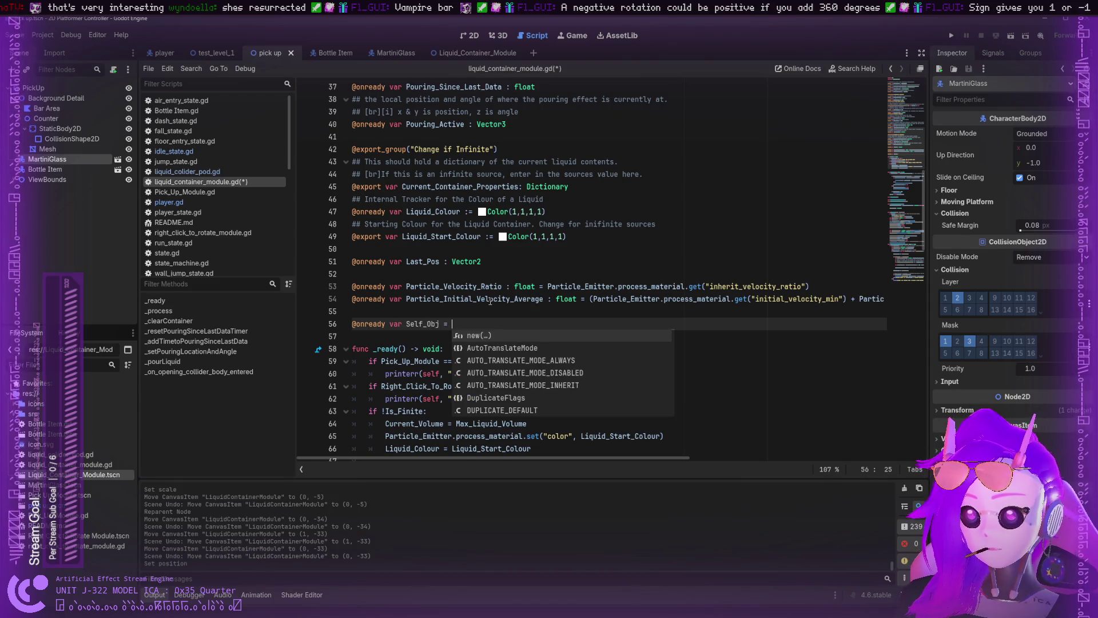
key("BackSpace")
key("BackSpace")
type(":")
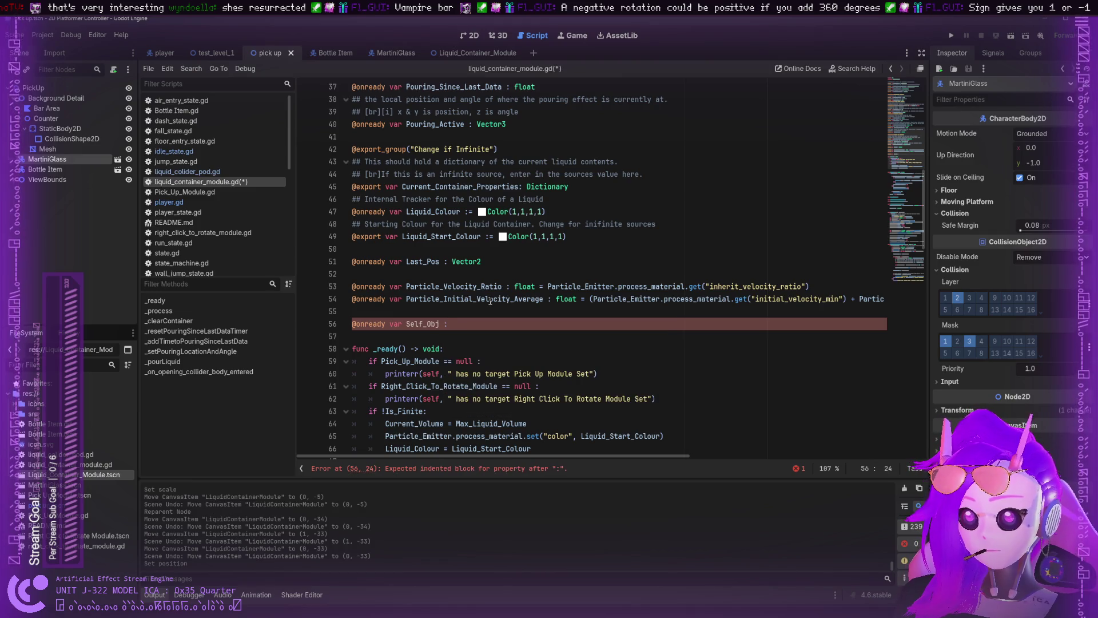
key("BackSpace")
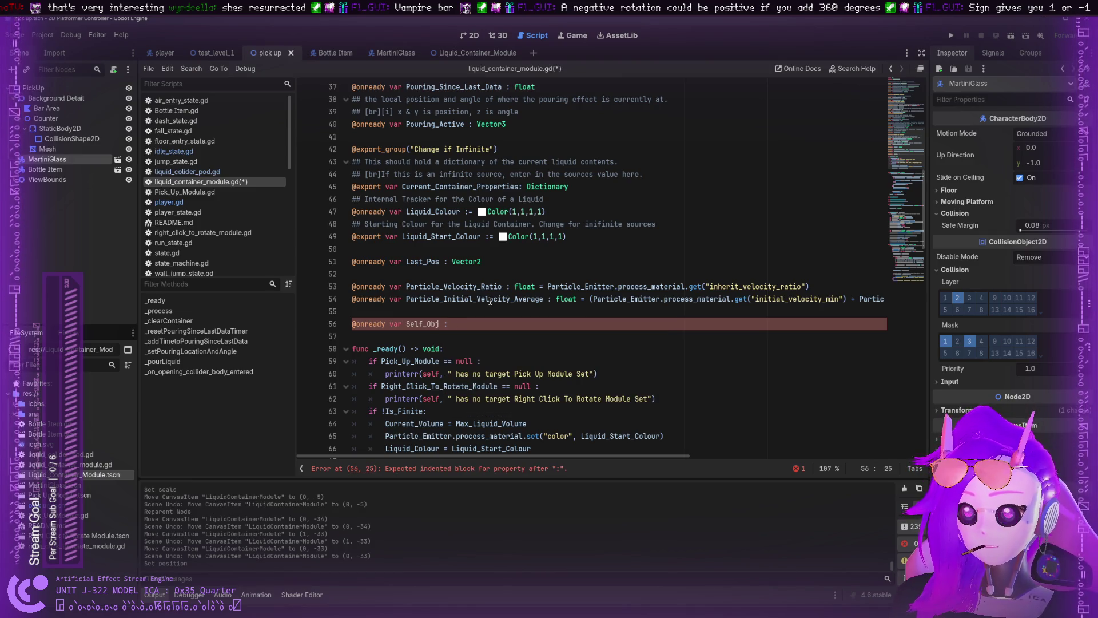
type("Node2D = Self")
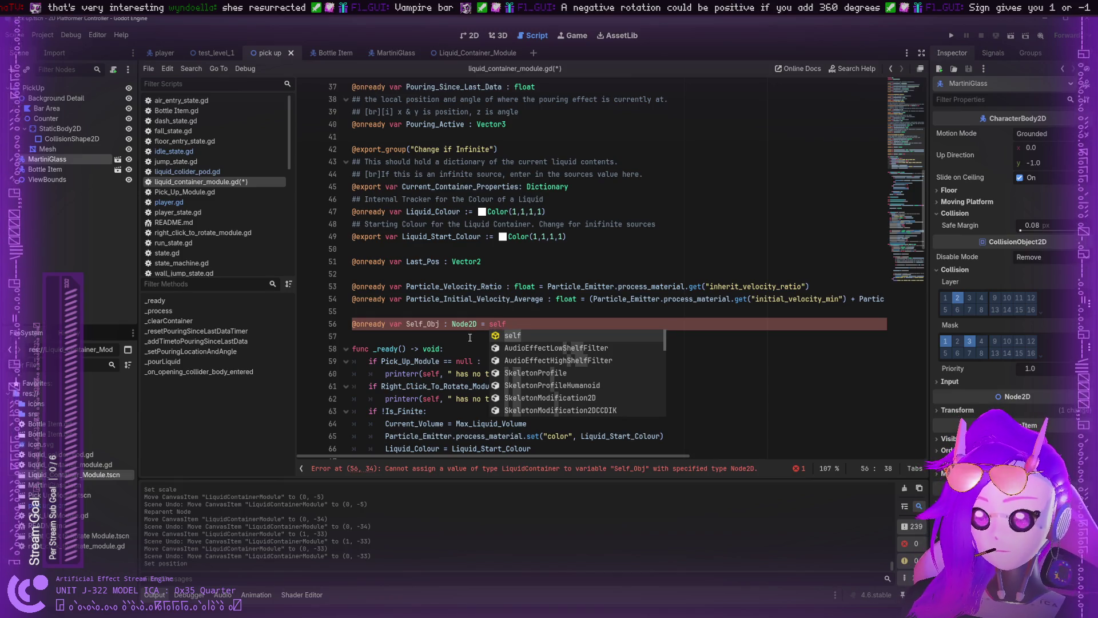
double_click(464, 321)
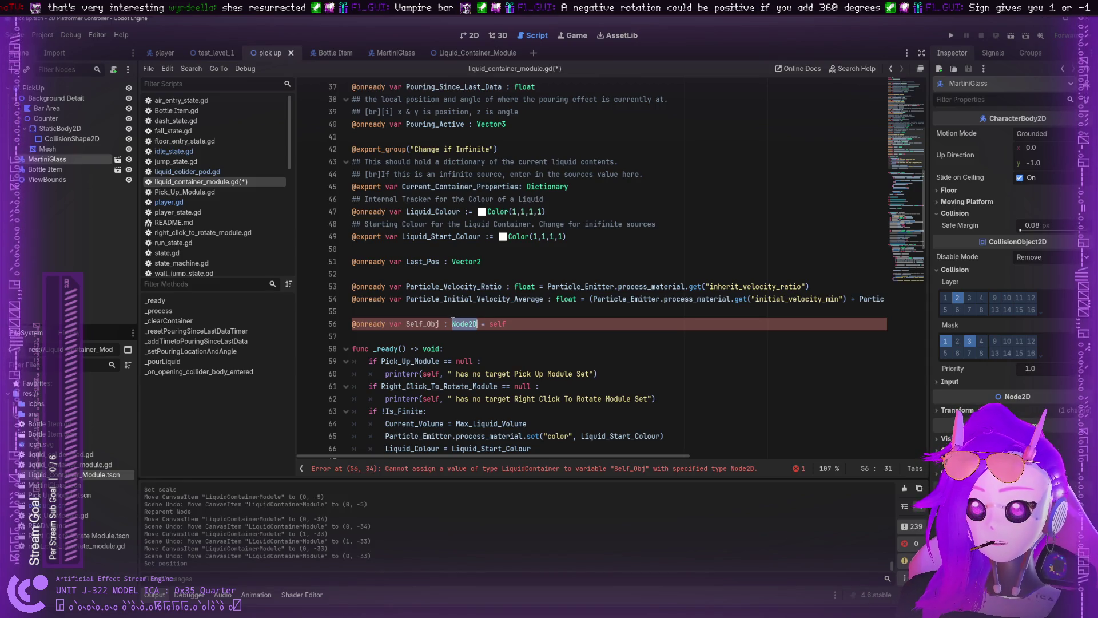
type("Object")
scroll(512, 286, "down", 1)
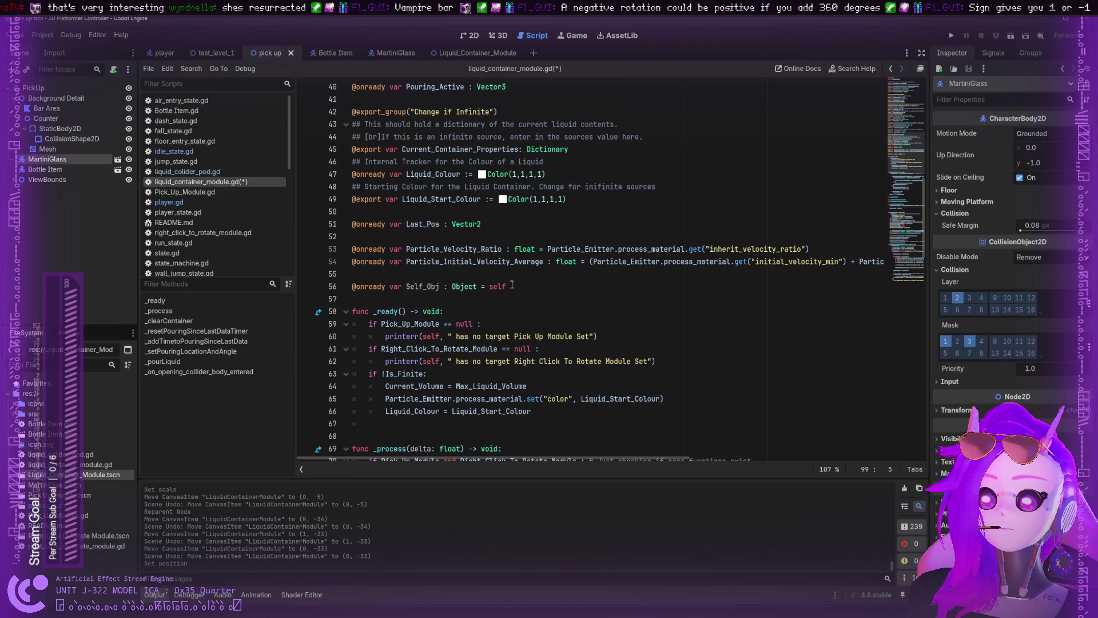
left_click(512, 285)
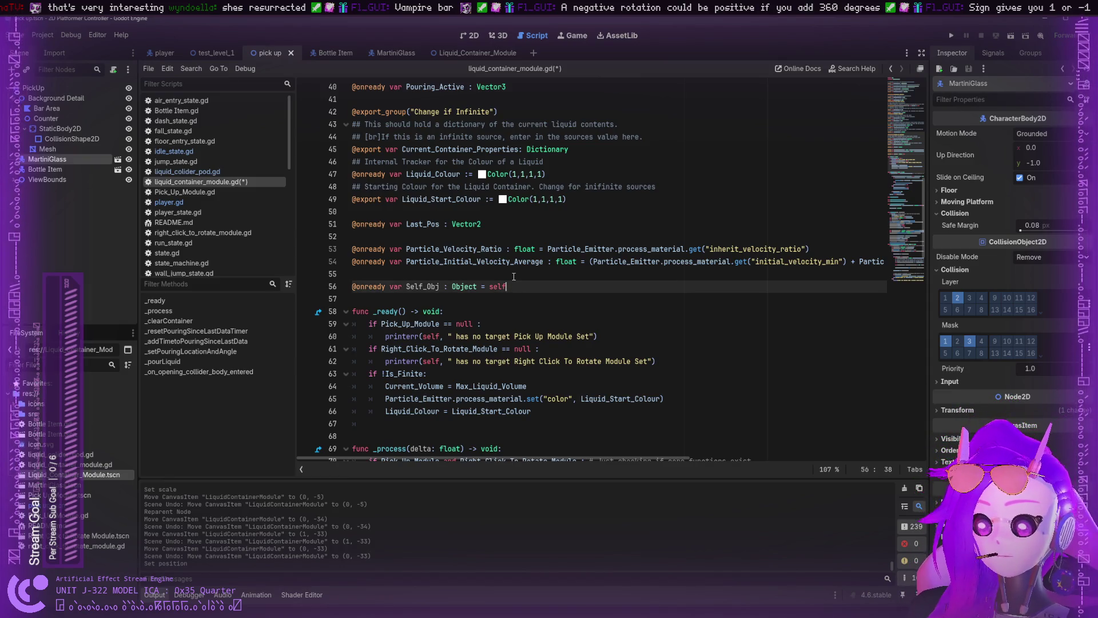
type(".Nosw1")
key("BackSpace")
key("BackSpace")
key("BackSpace")
type("de")
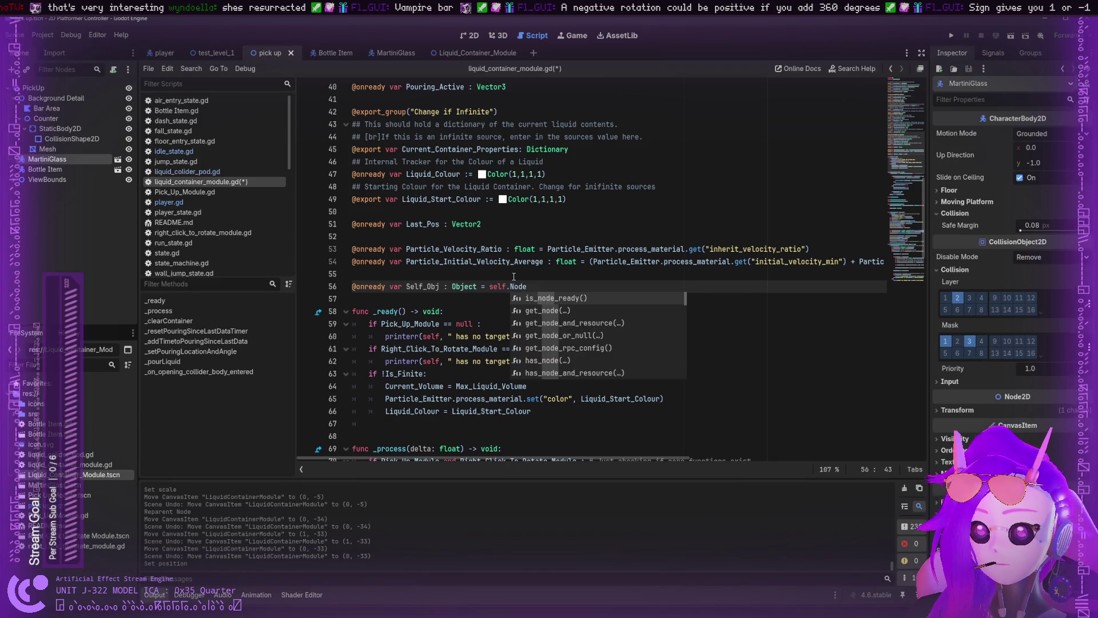
type("2D")
key("BackSpace")
key("BackSpace")
key("BackSpace")
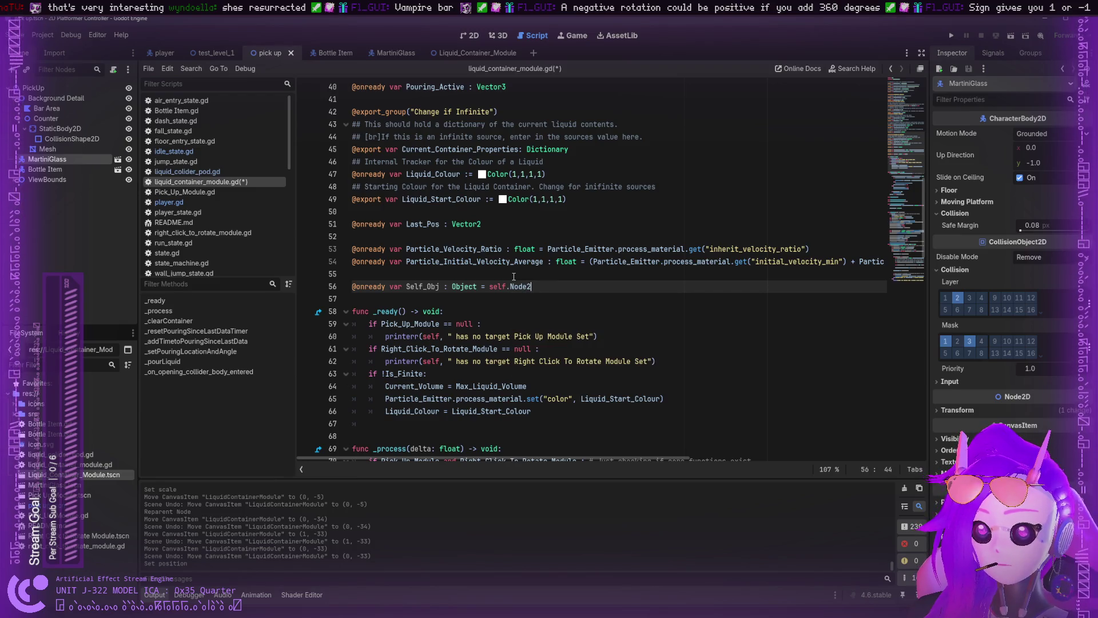
key("BackSpace")
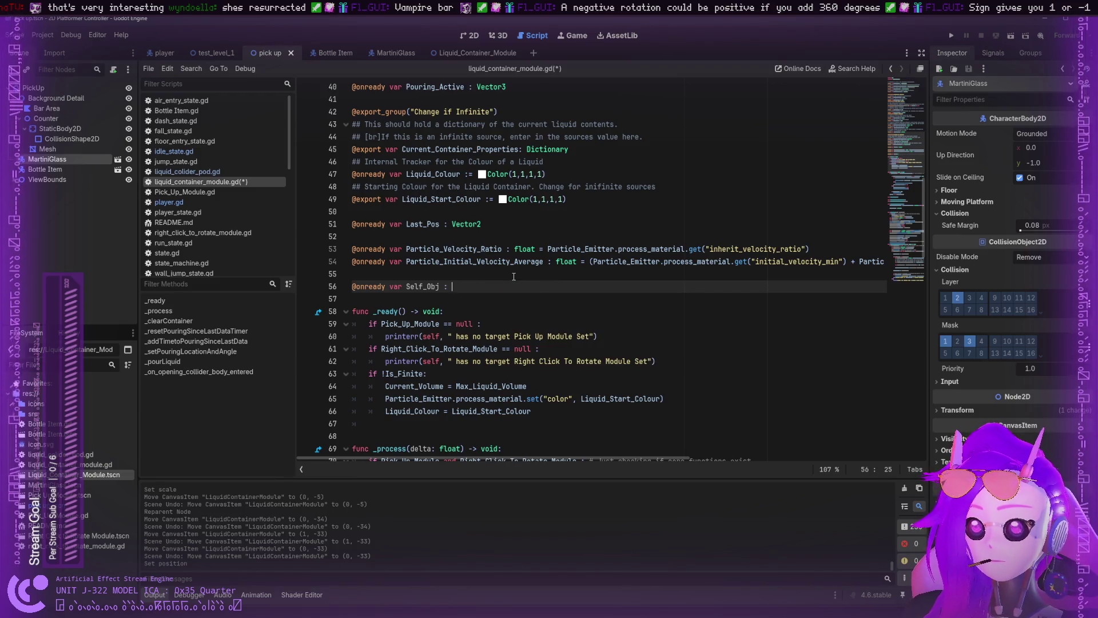
scroll(605, 273, "up", 10)
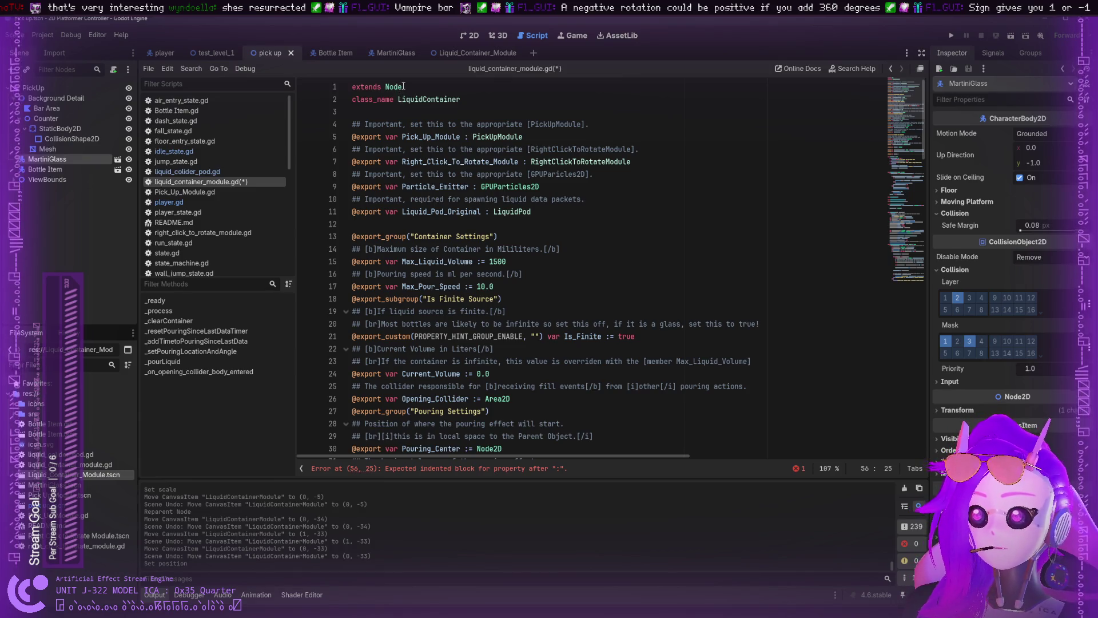
Change line 1 from 'extends Node' to 'extends Node2D'
left_click(403, 86)
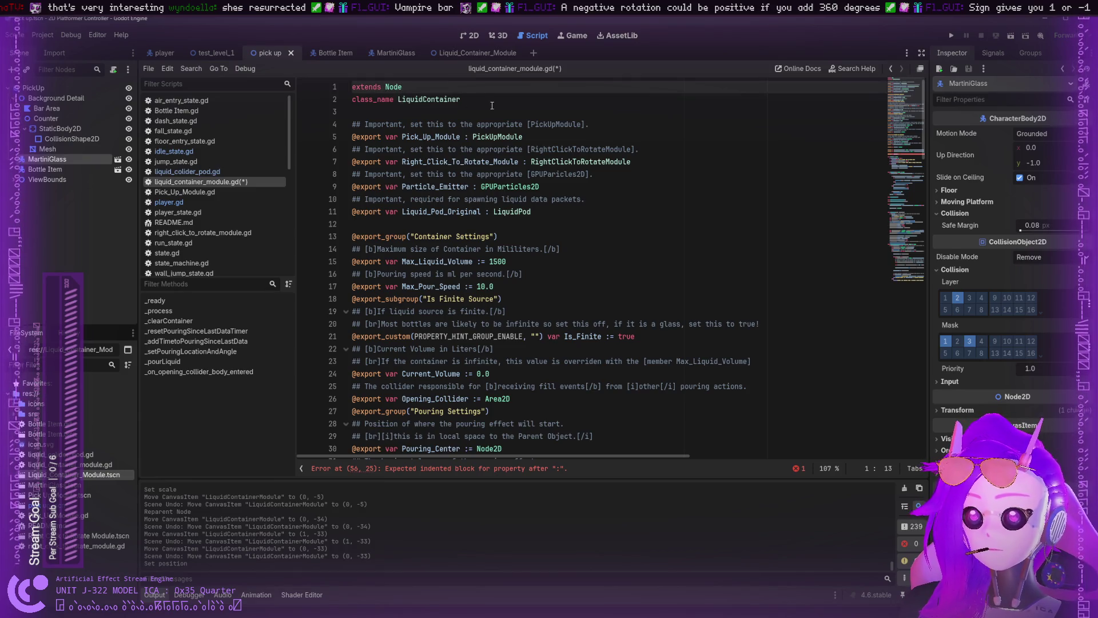
type("2D")
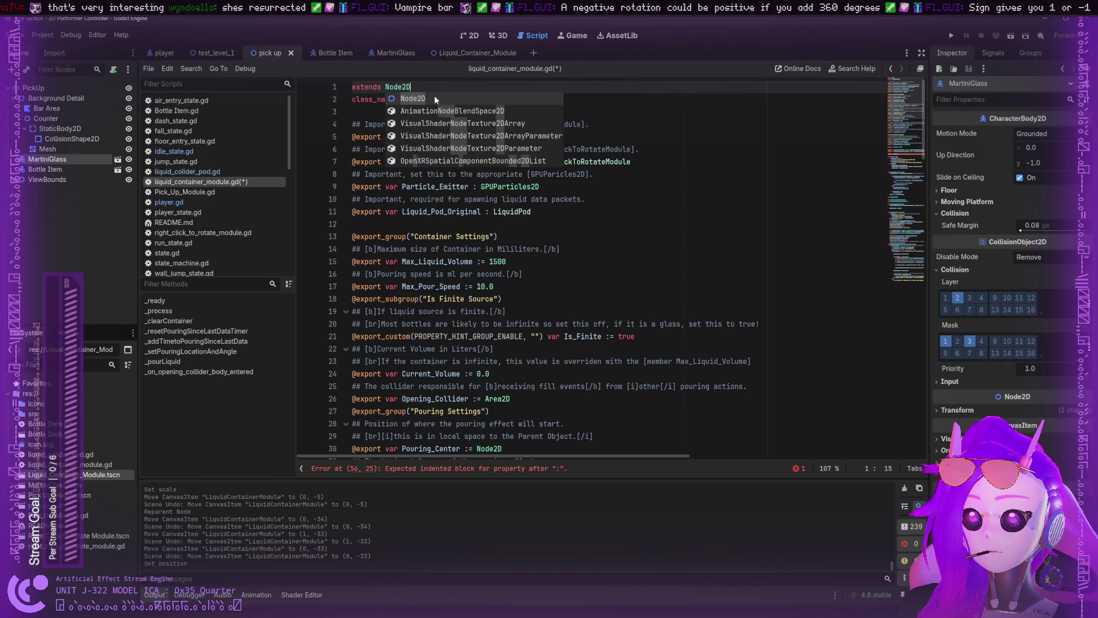
left_click(434, 95)
Delete the unfinished Self_Obj declaration on line 56
scroll(470, 105, "down", 2)
scroll(470, 105, "down", 10)
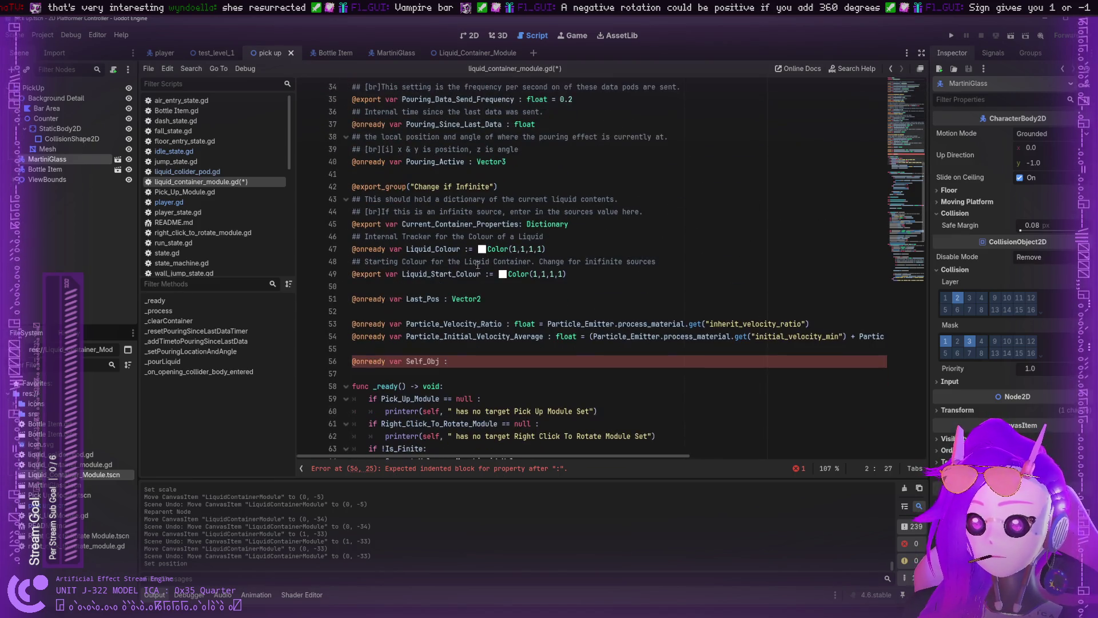
left_click(457, 359)
key("BackSpace")
key("BackSpace")
key("BackSpace")
scroll(363, 352, "down", 1)
scroll(581, 458, "up", 4)
scroll(593, 456, "left", 5)
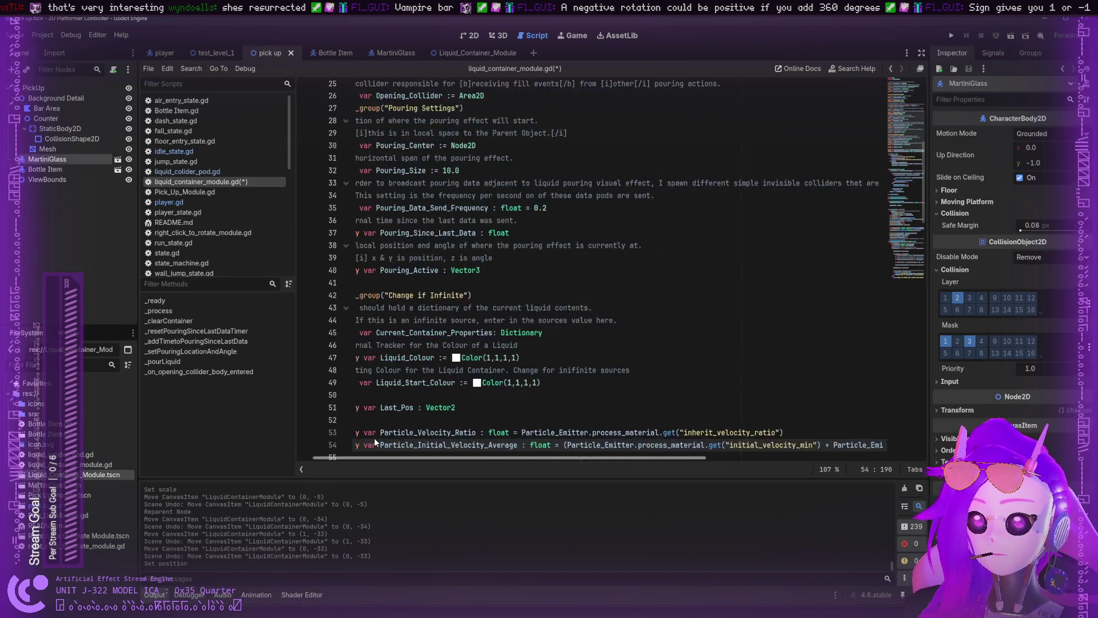
scroll(420, 325, "down", 7)
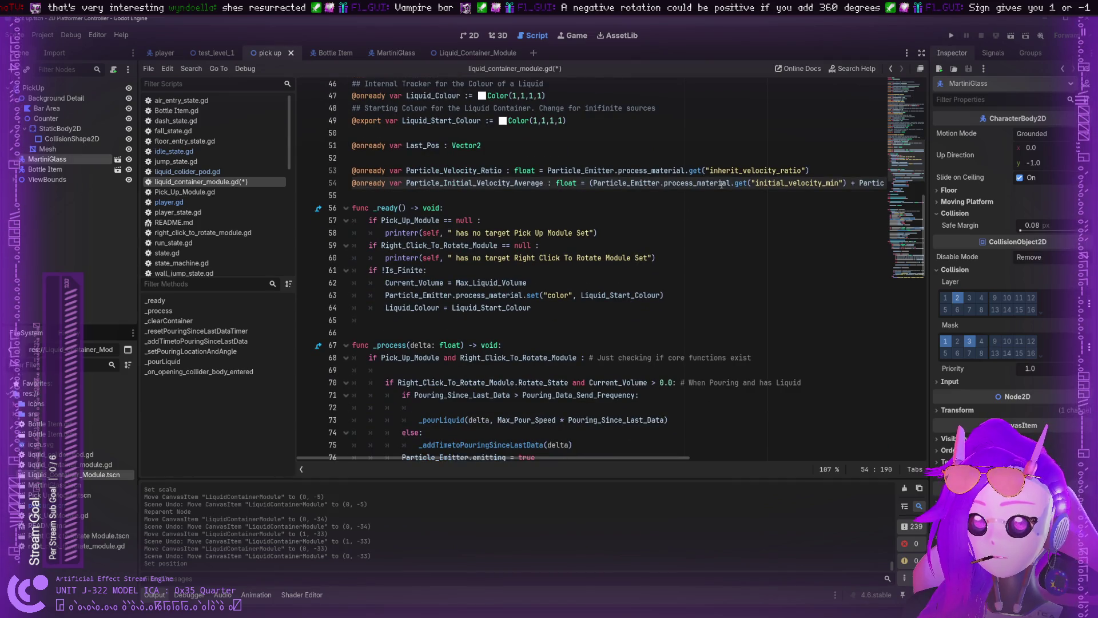
key("Up")
key("Up")
mouse_move(537, 459)
left_mouse_down()
mouse_move(738, 452)
mouse_move(461, 431)
left_mouse_up()
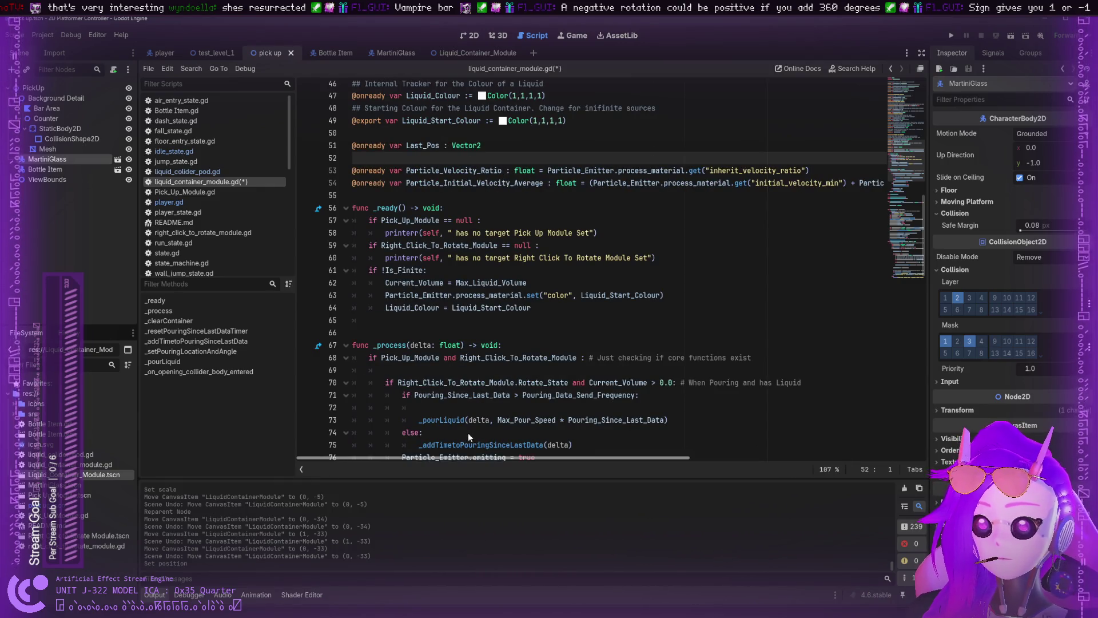
scroll(560, 424, "right", 3)
scroll(661, 431, "left", 3)
scroll(518, 365, "down", 4)
scroll(518, 365, "down", 5)
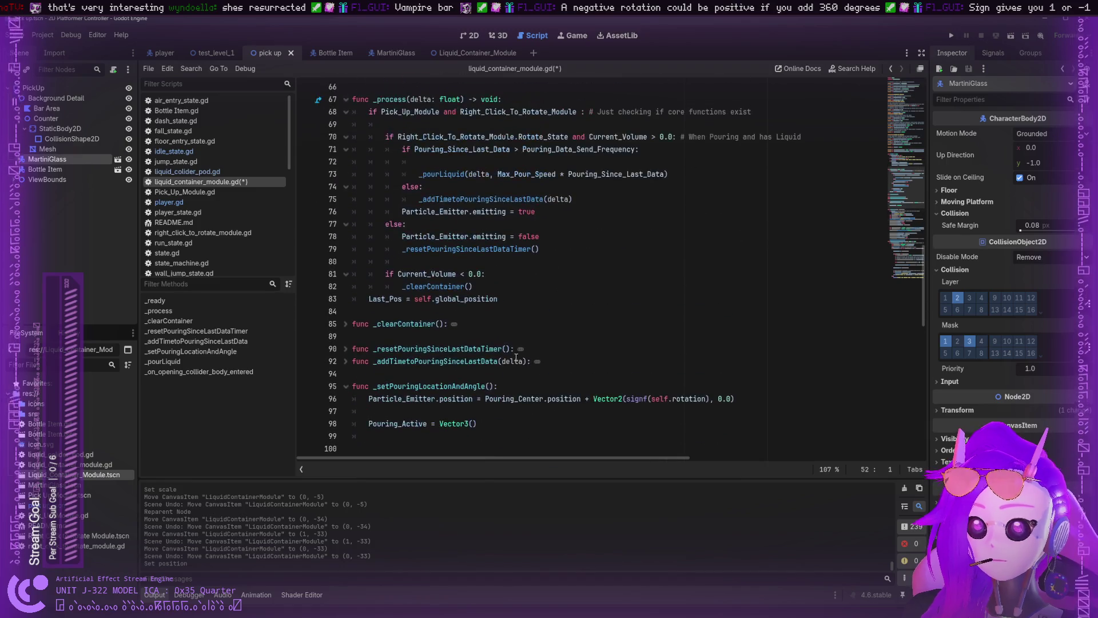
Remove the half-typed self.rotat and keep a blank line after the emitter position
left_click(513, 261)
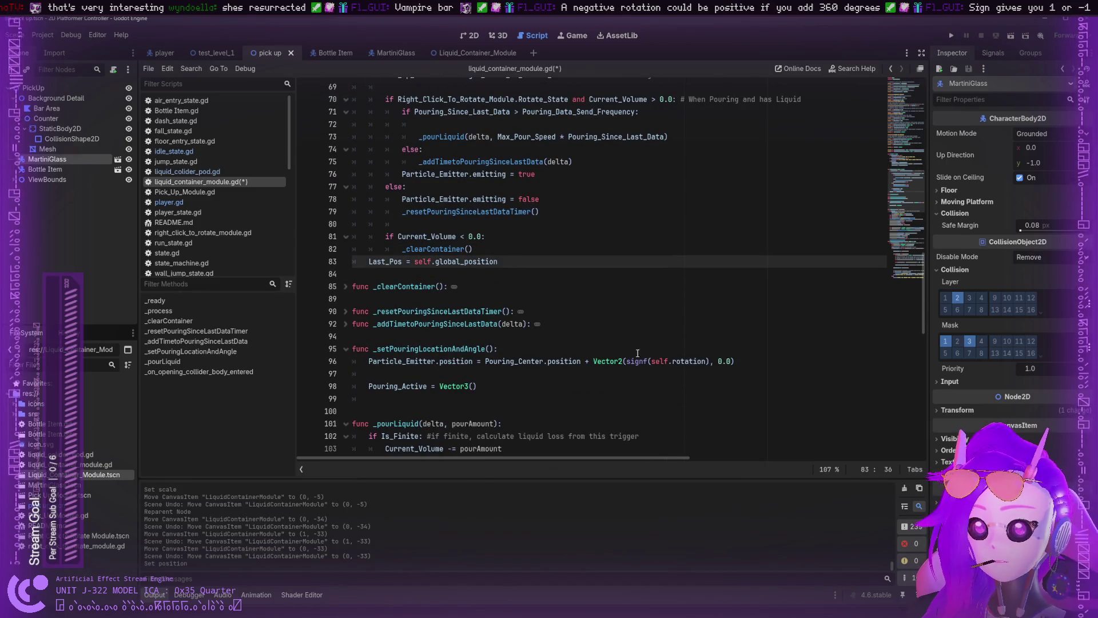
left_click(622, 375)
type("self.rotat")
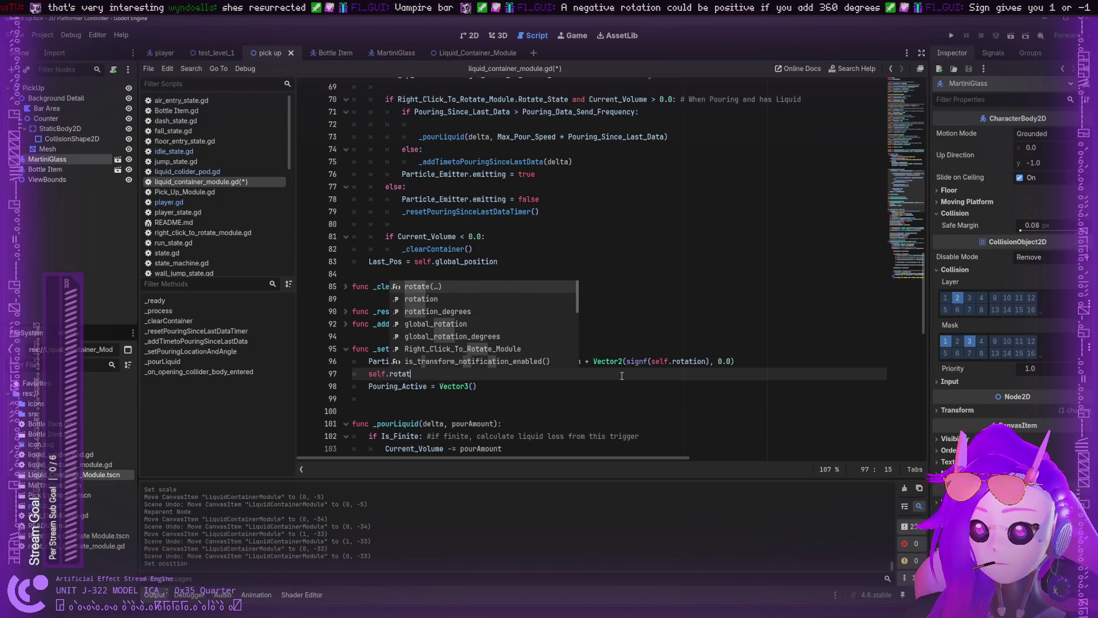
left_click_drag(411, 386, 354, 386)
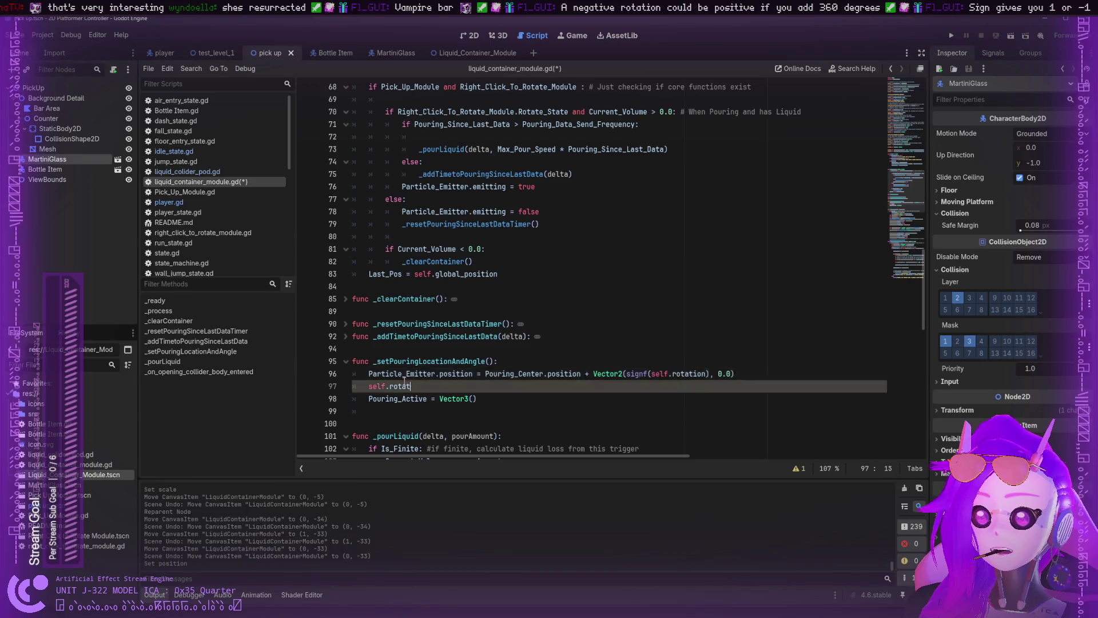
key("BackSpace")
key("BackSpace")
key("Return")
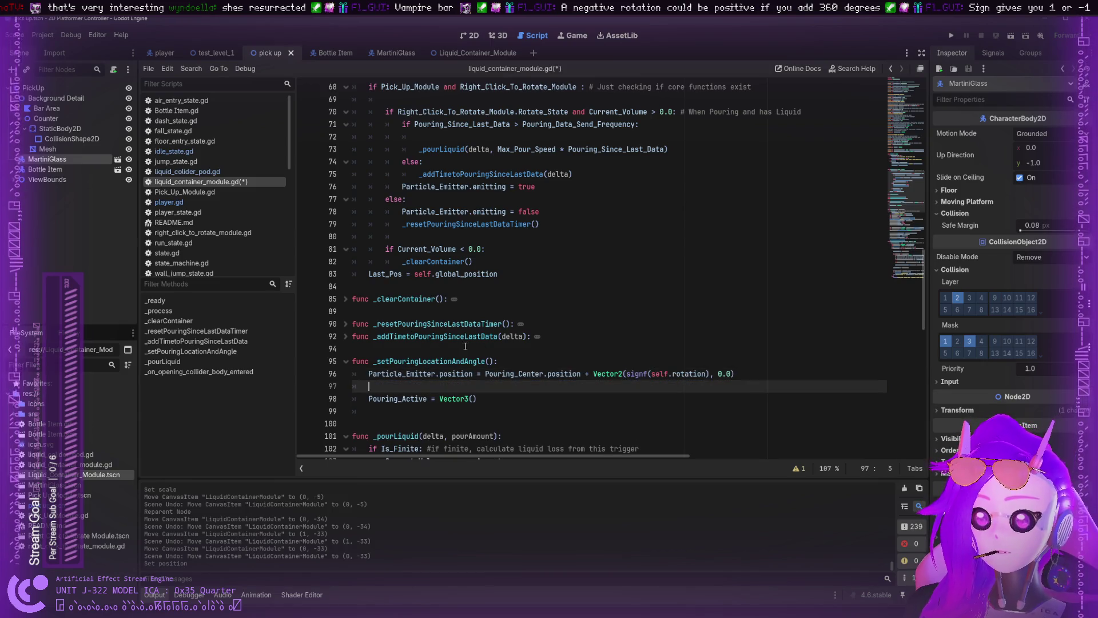
Highlight usages of self, Own_Global_Pos and Pouring_Since_Last_Data across the script
left_click(433, 274)
key("End")
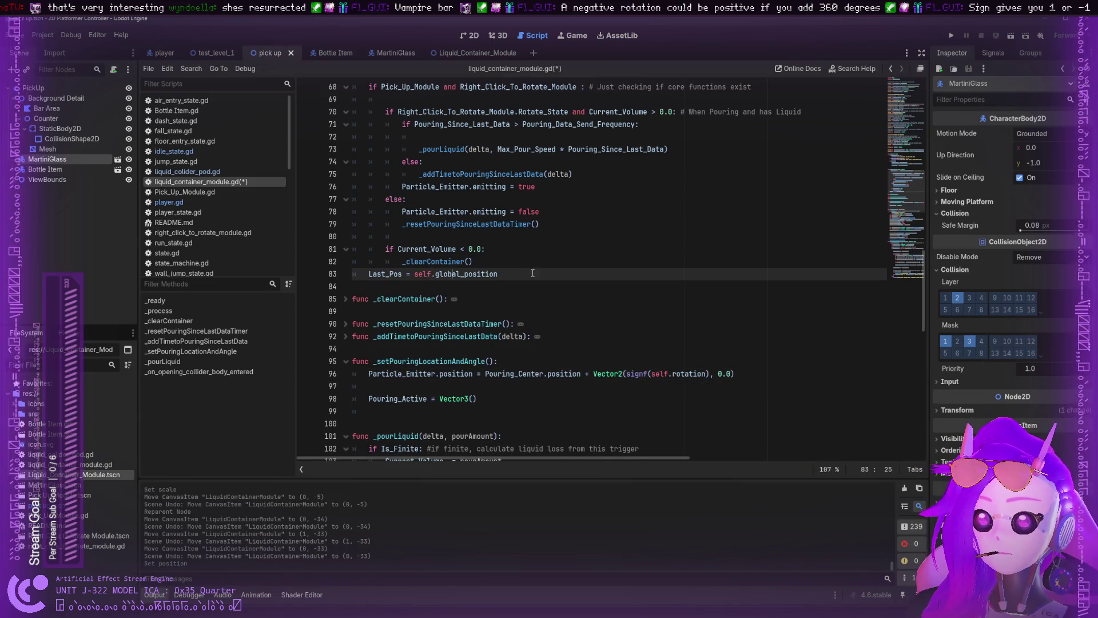
scroll(482, 297, "down", 10)
double_click(477, 286)
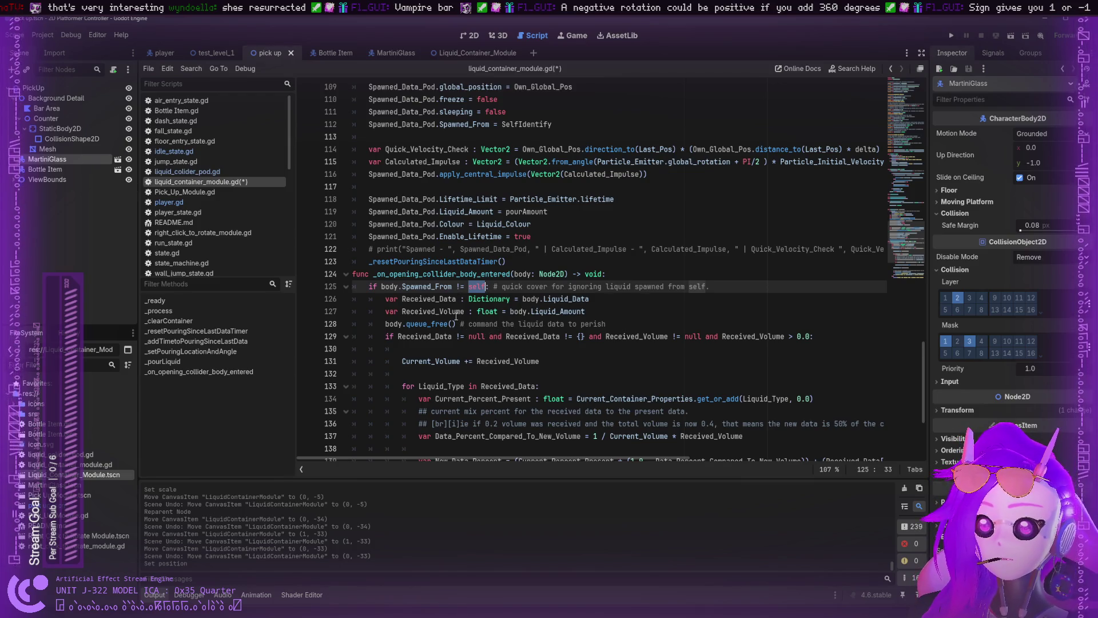
scroll(455, 314, "up", 4)
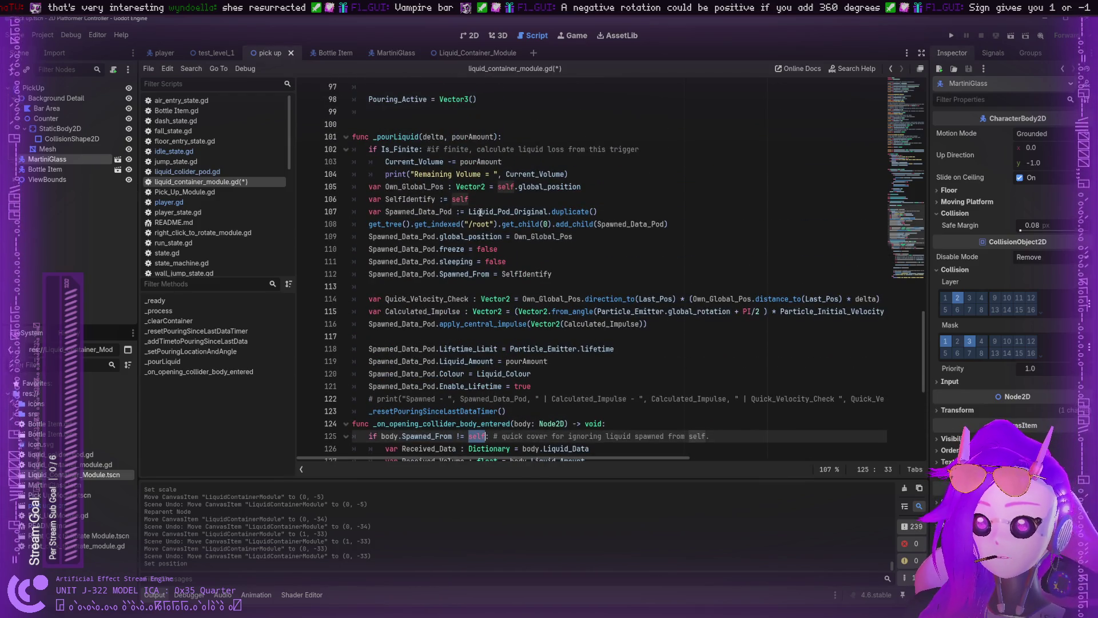
double_click(482, 186)
left_click(442, 185)
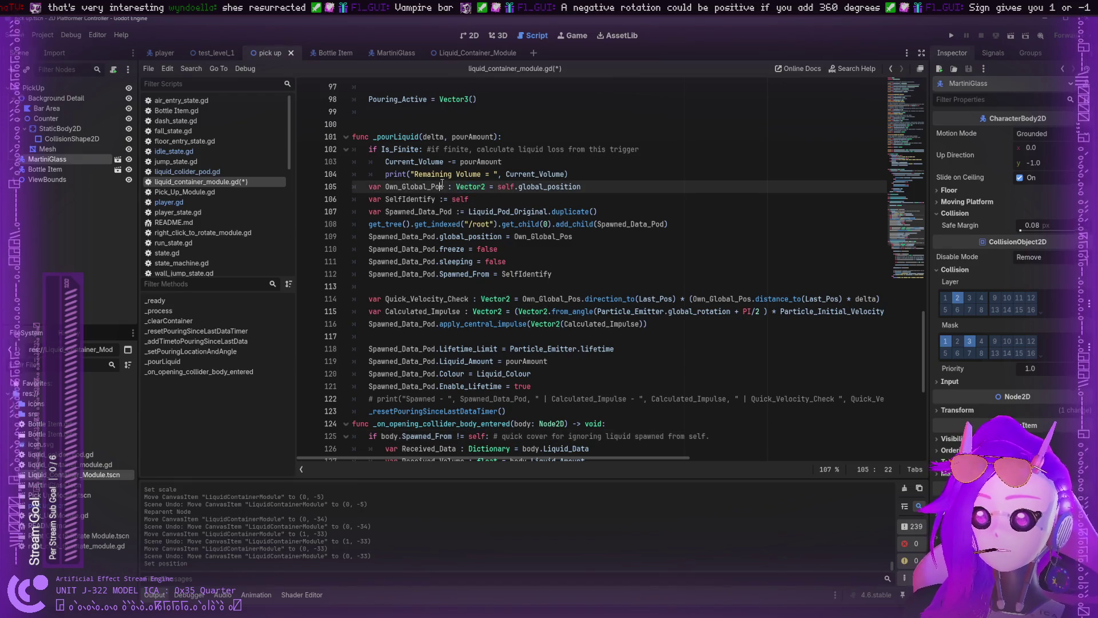
double_click(440, 187)
double_click(505, 187)
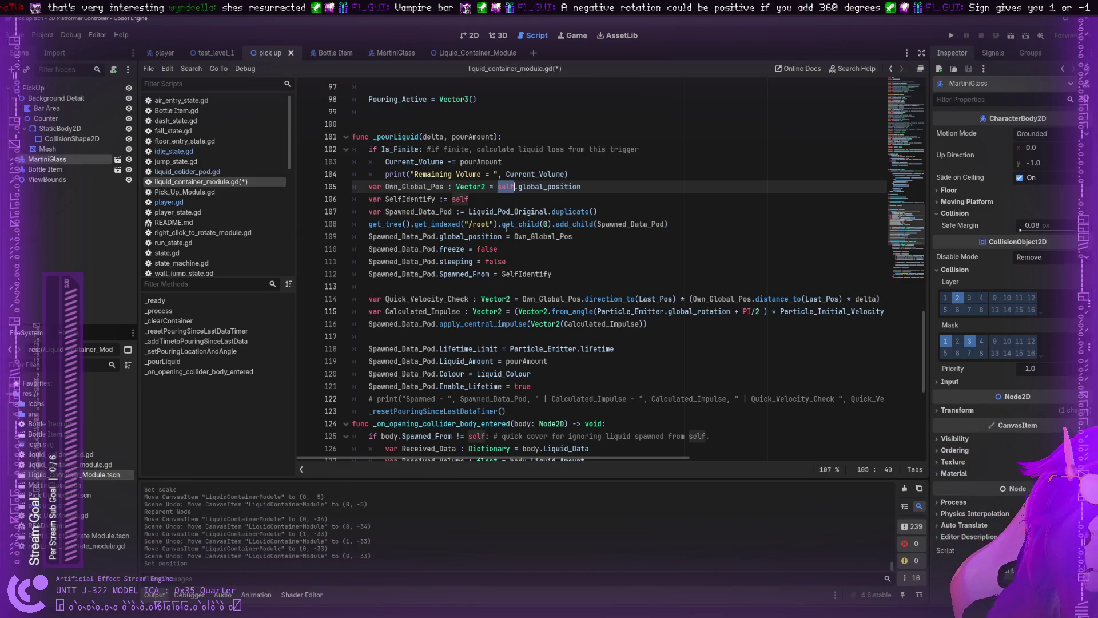
scroll(505, 228, "up", 18)
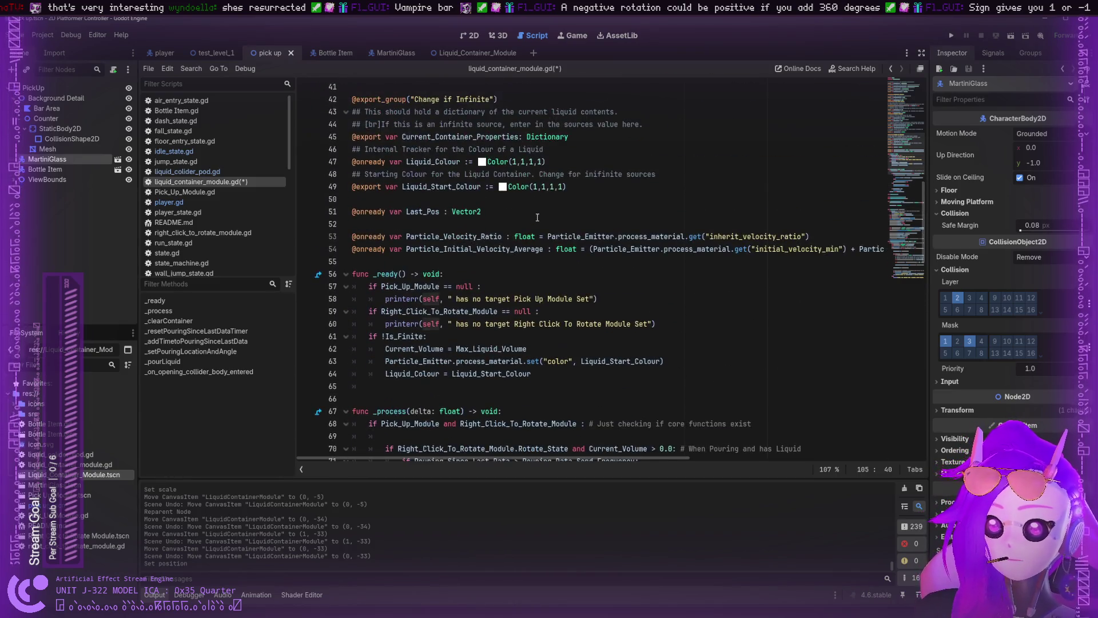
scroll(535, 229, "down", 3)
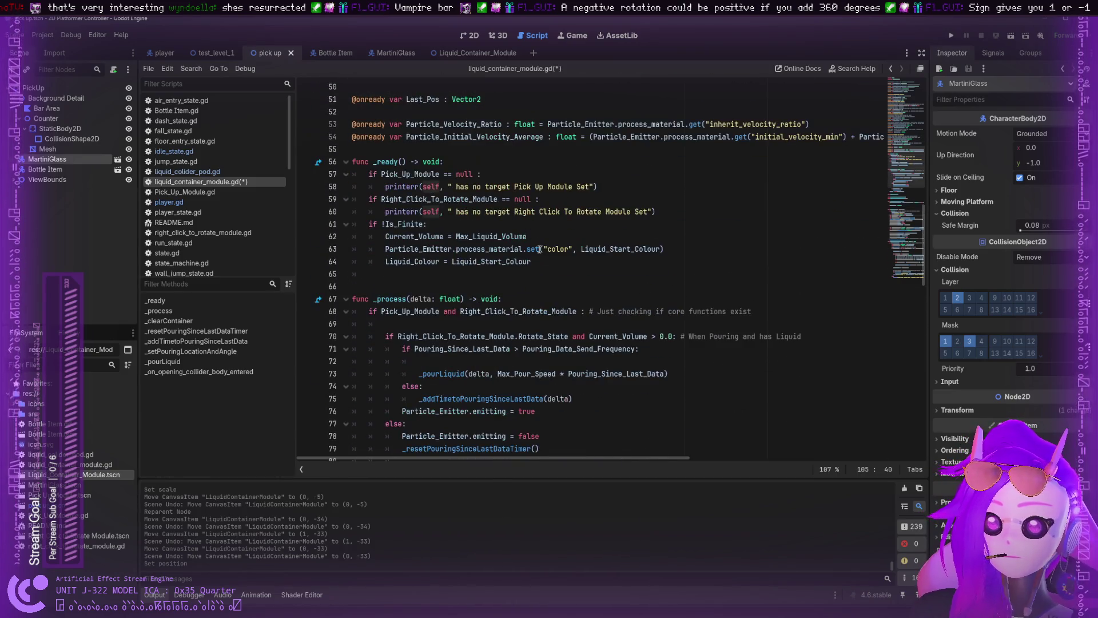
double_click(604, 374)
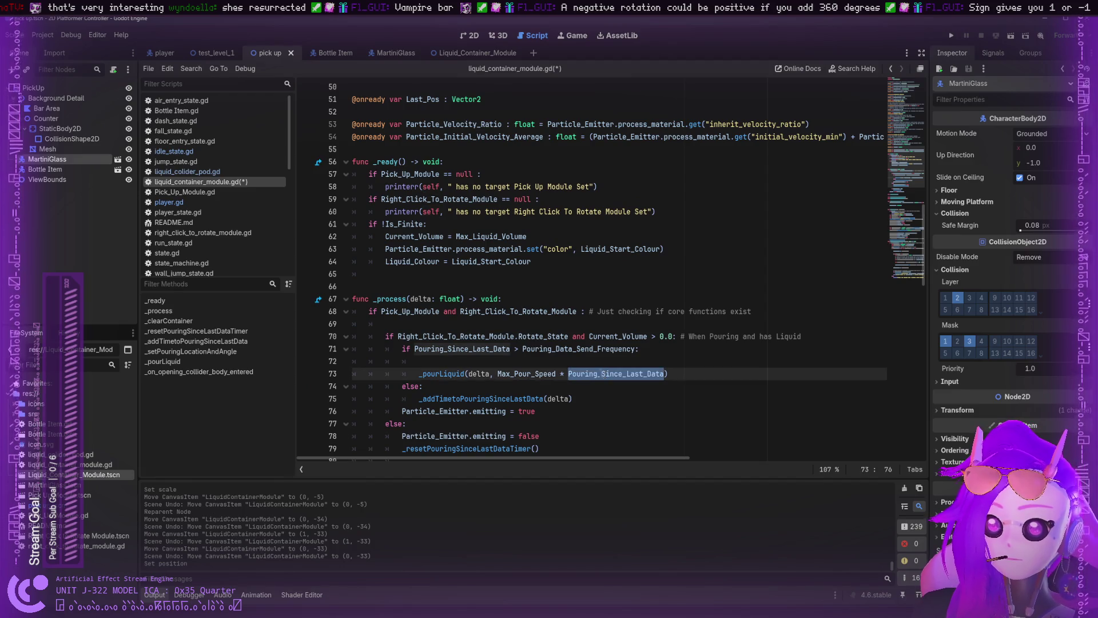
scroll(557, 354, "down", 2)
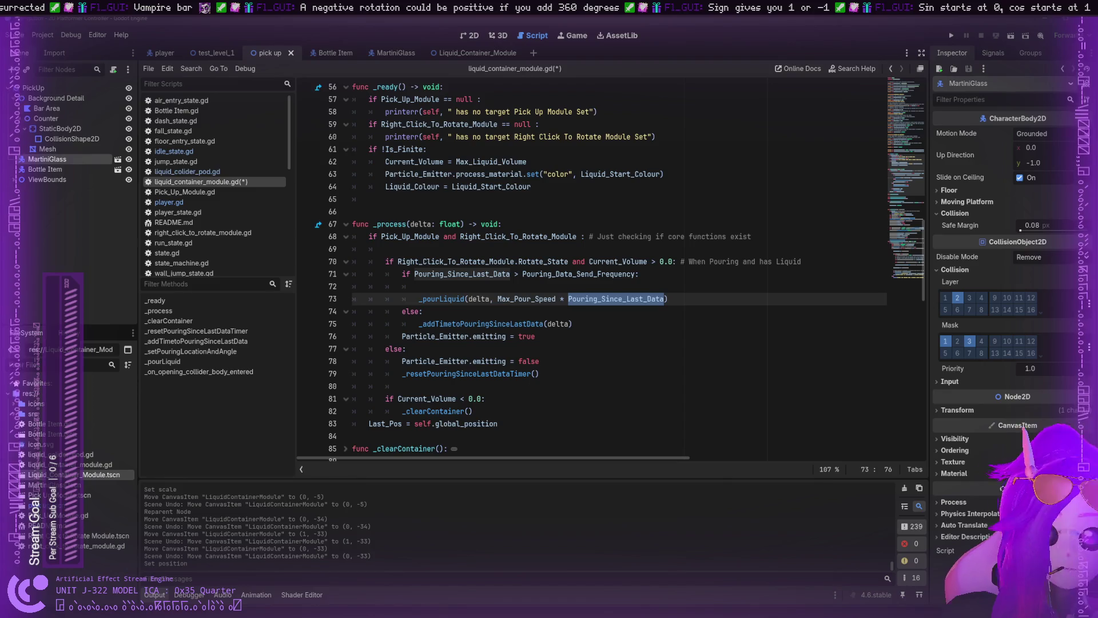
Wrap the rotation in sin() so line 96 reads signf(sin(self.global_rotation))
key("Up")
scroll(553, 306, "down", 4)
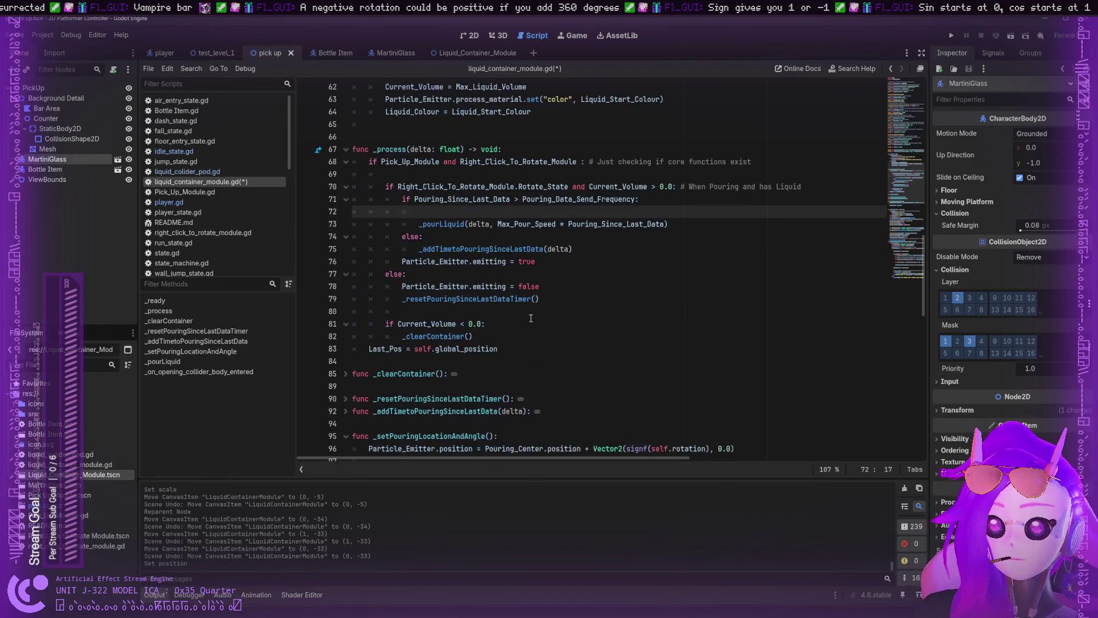
left_click(670, 365)
double_click(689, 374)
left_click(707, 374)
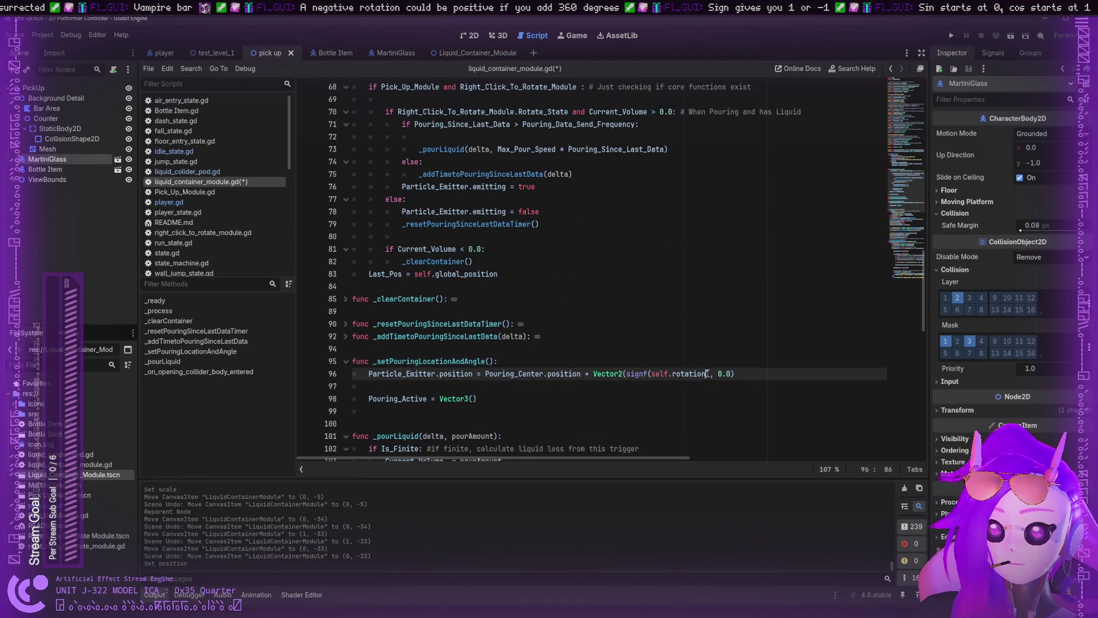
left_click_drag(707, 374, 652, 374)
key("Left")
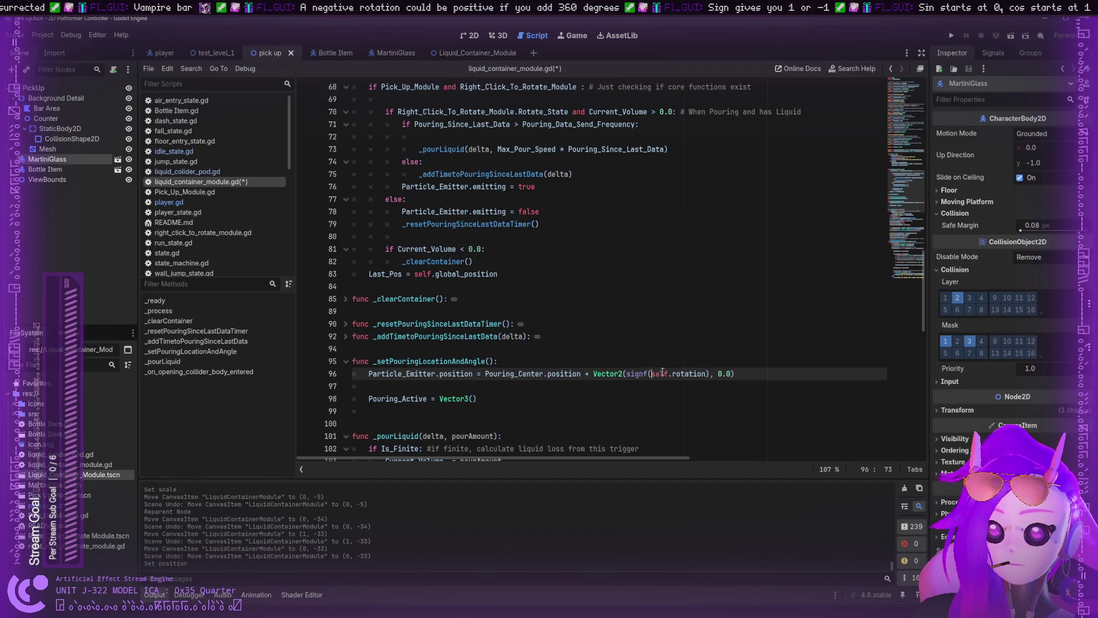
type("sin(")
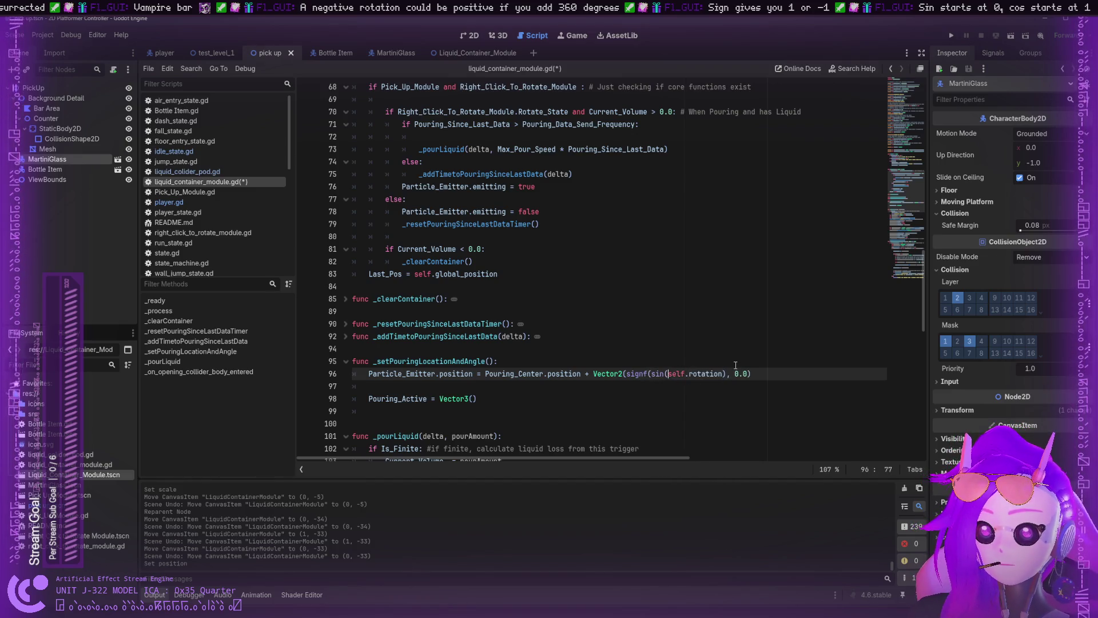
key("Right")
key("Right")
key("Right")
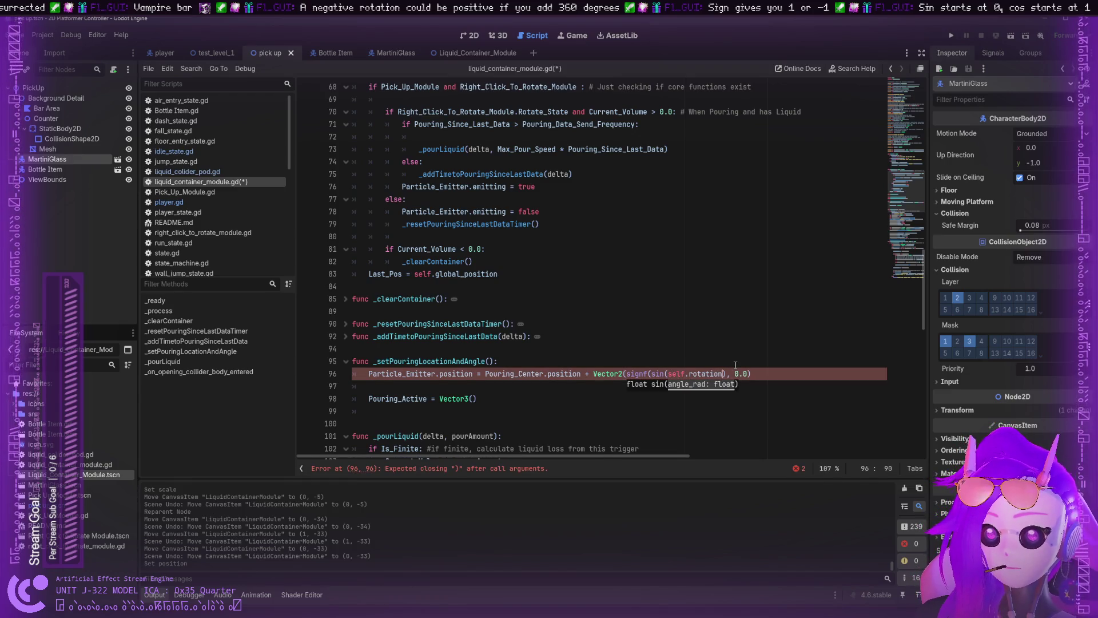
key("Right")
type(")")
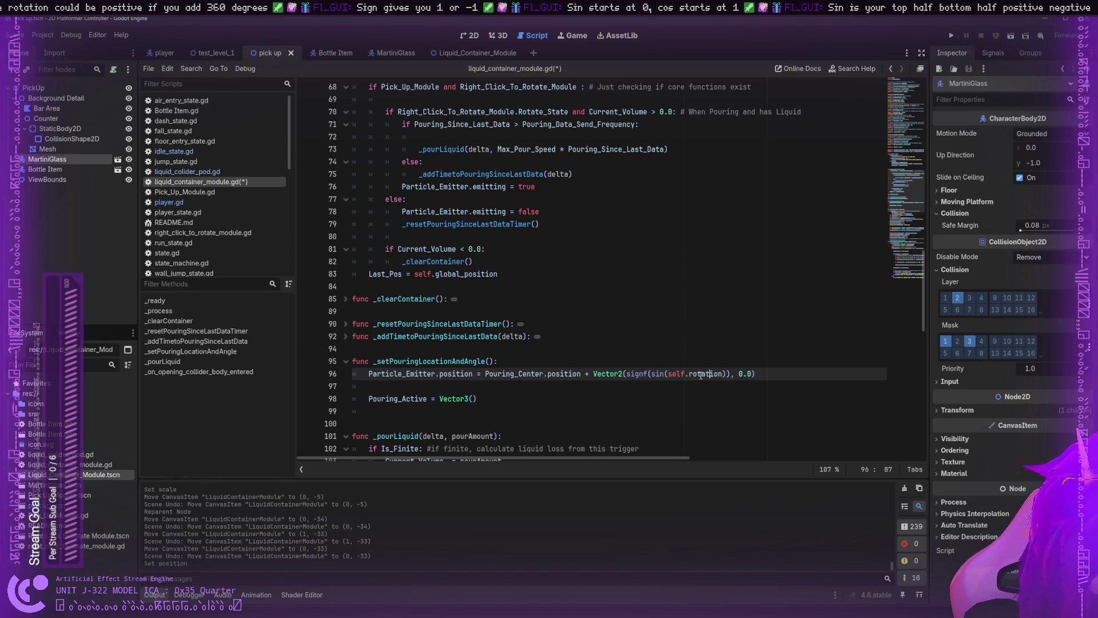
left_click(692, 374)
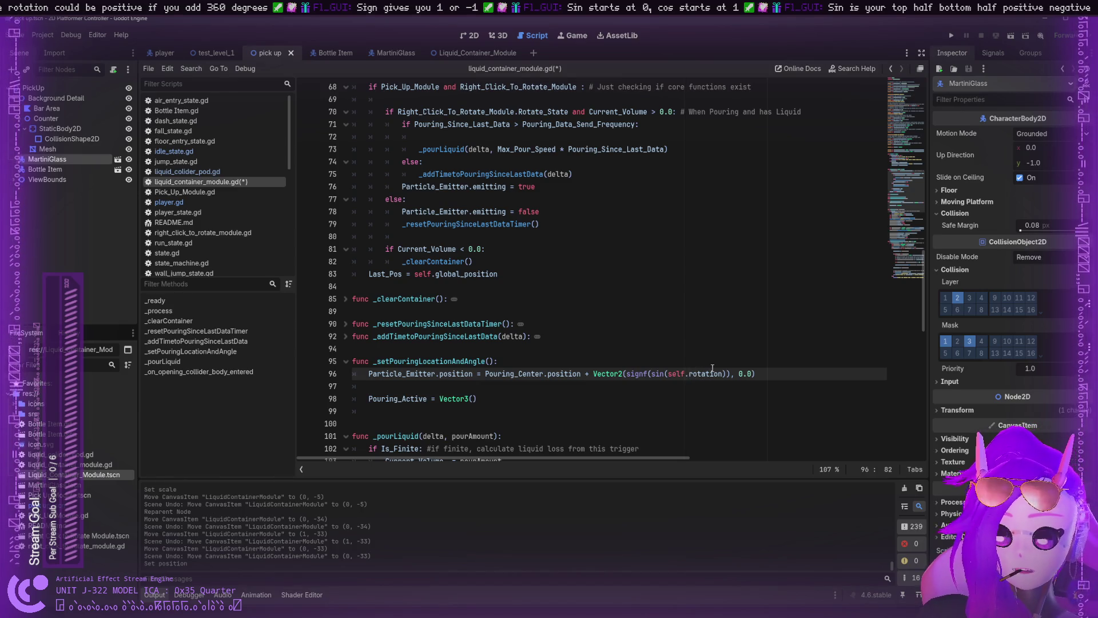
type("global_")
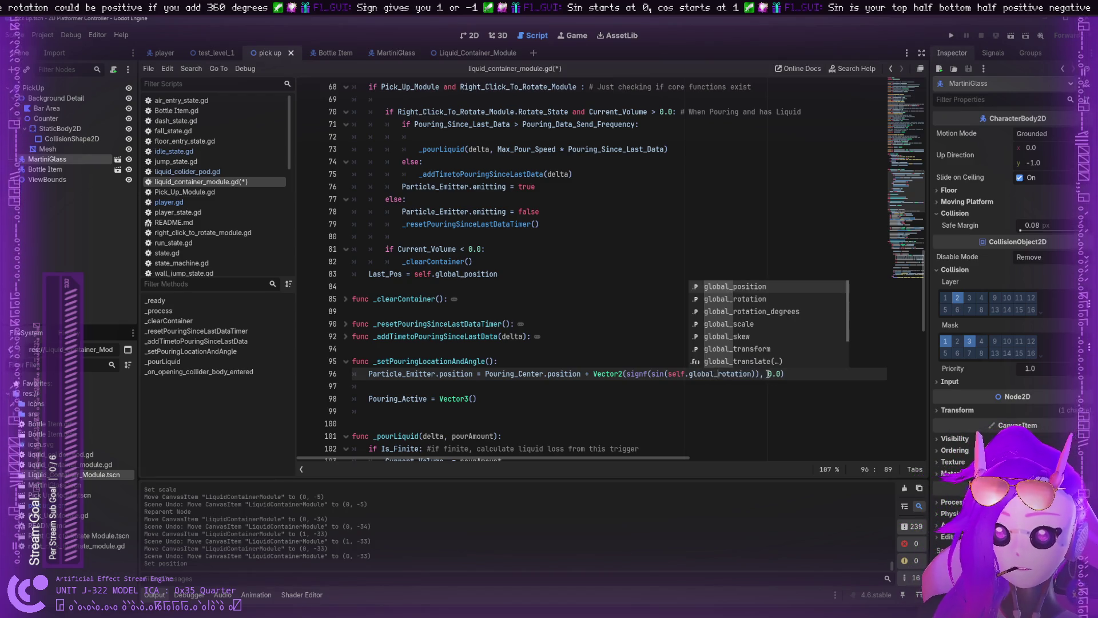
Dismiss the suggestions, leaving self.global_rotation in line 96's offset
left_click(798, 373)
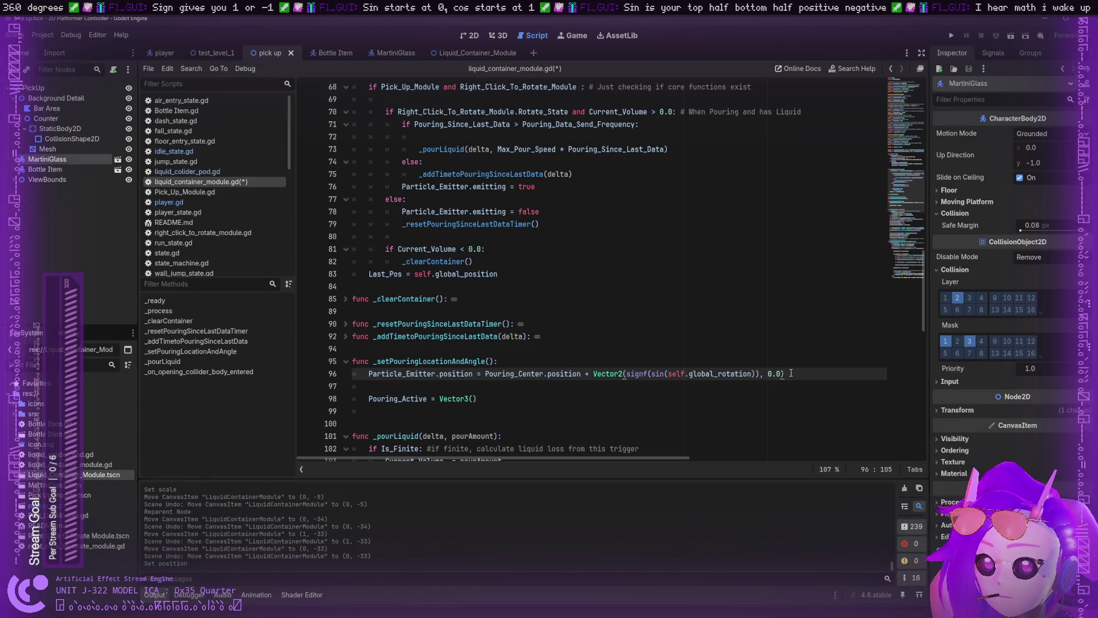
Declare a new variable Sign_Of_Rotation on a line above the emitter position
left_click(540, 361)
key("Return")
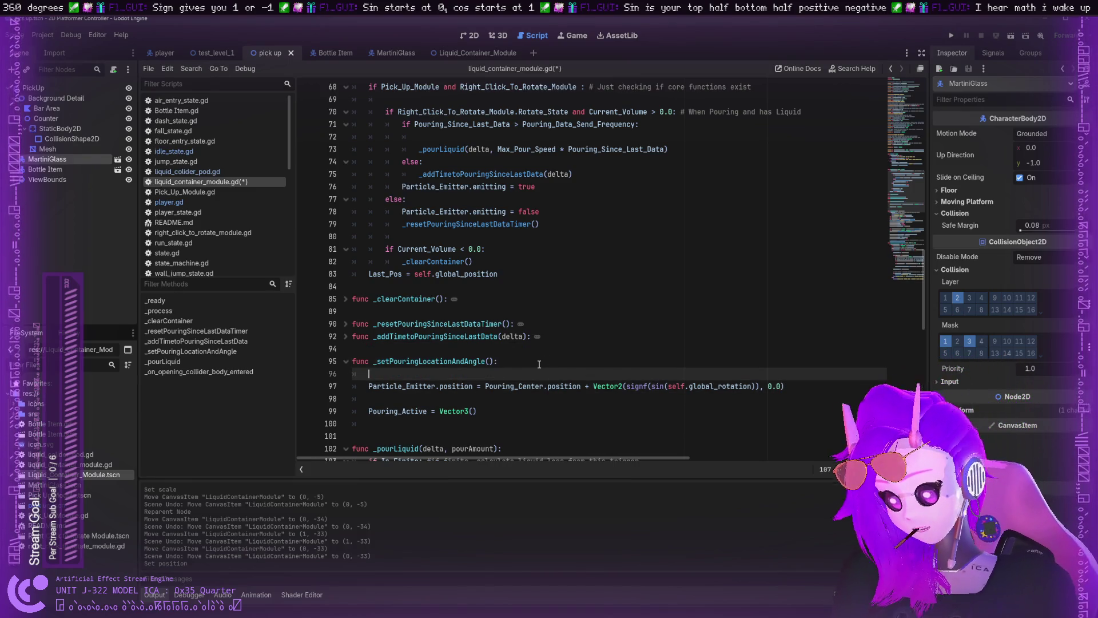
type("var")
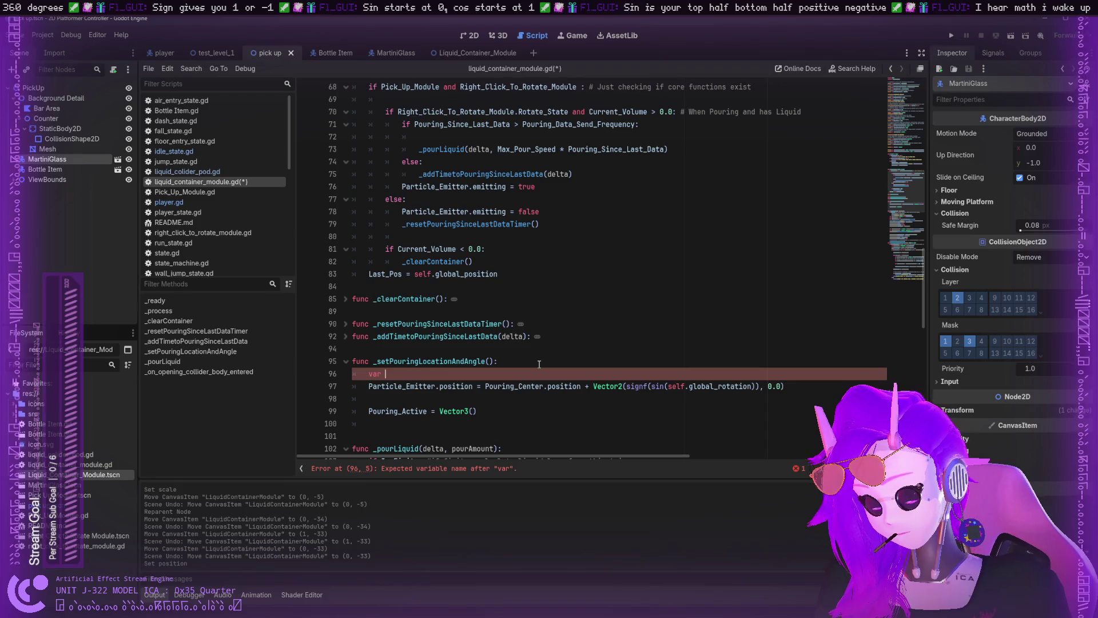
type("Directio")
key("BackSpace")
key("BackSpace")
key("BackSpace")
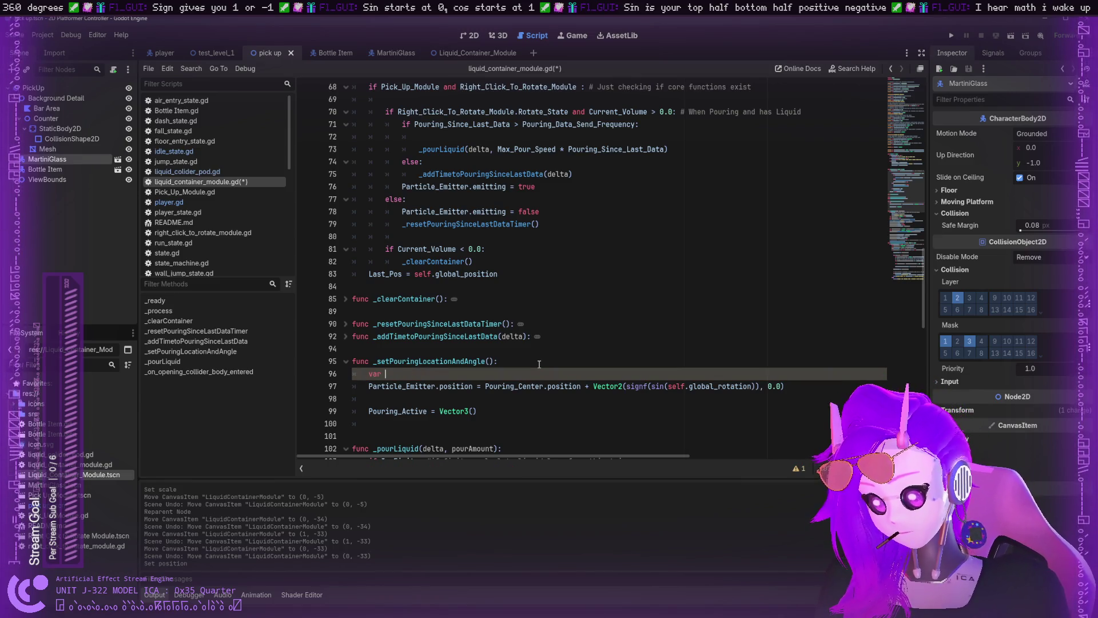
type("Direc")
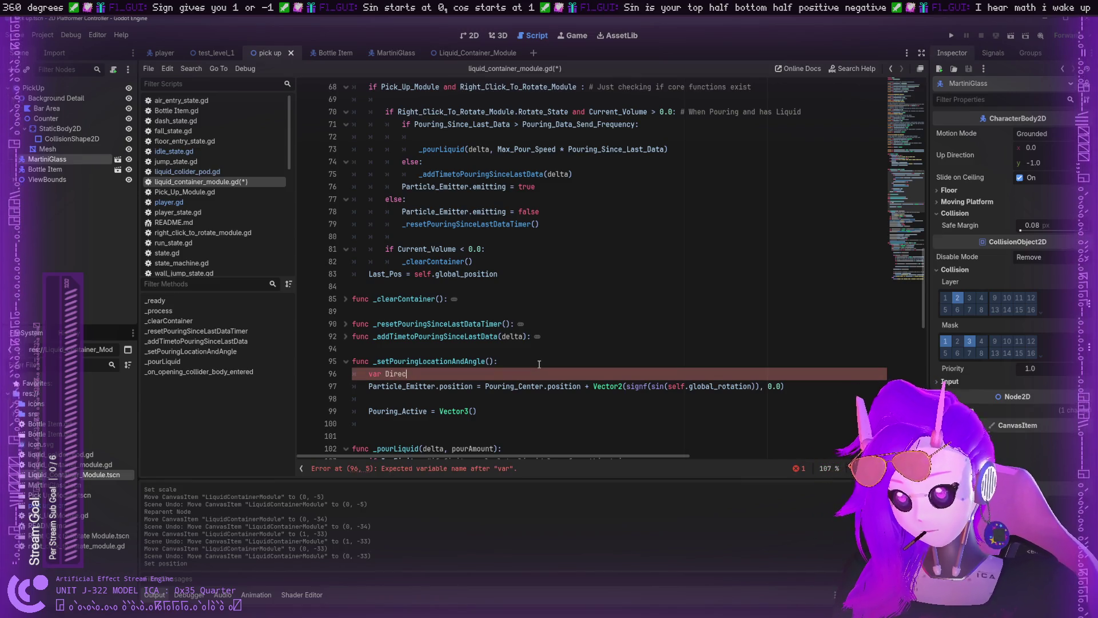
type("tion_")
type("Of")
key("BackSpace")
key("BackSpace")
key("BackSpace")
type("Sign_Of_")
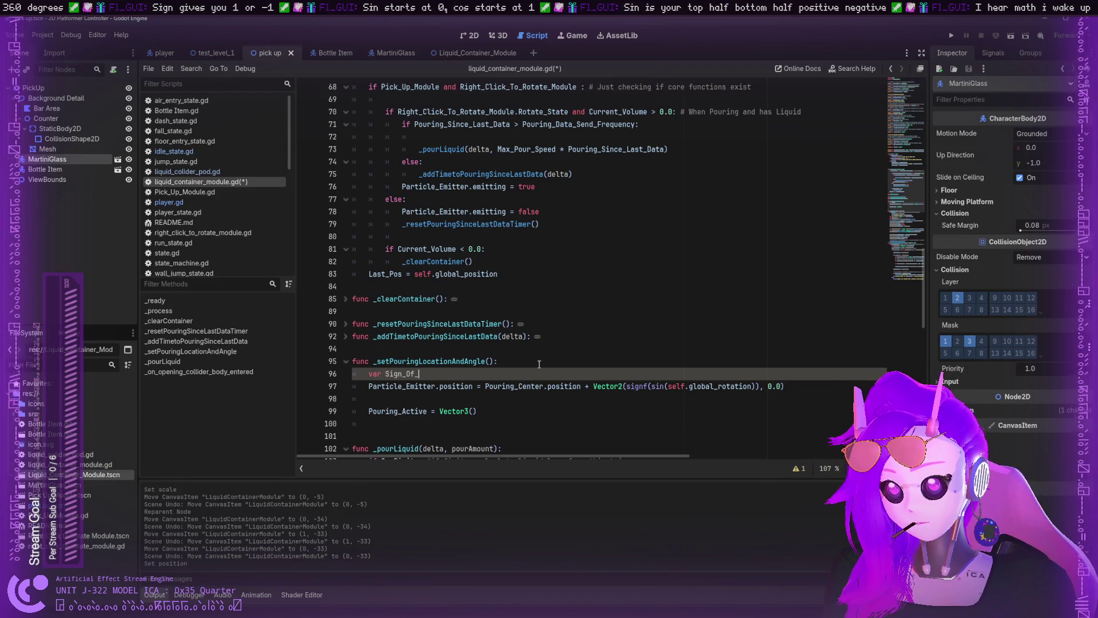
type("Rotation ")
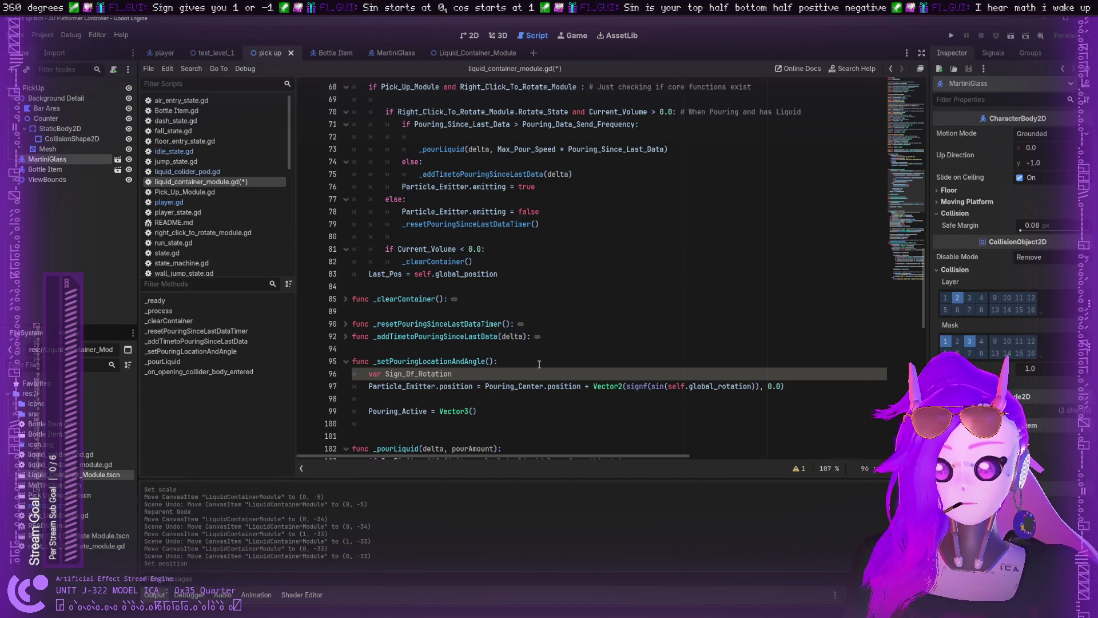
type("=")
Move signf(sin(self.global_rotation)) into Sign_Of_Rotation and close its parenthesis
left_click_drag(625, 391, 756, 388)
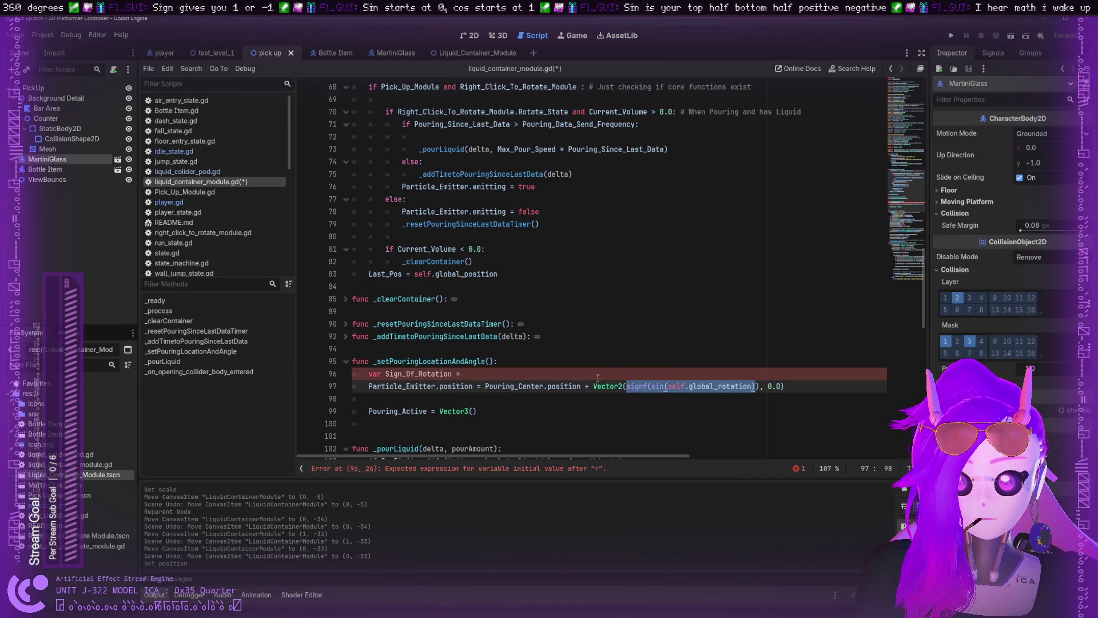
key("ctrl+x")
left_click(541, 374)
key("ctrl+v")
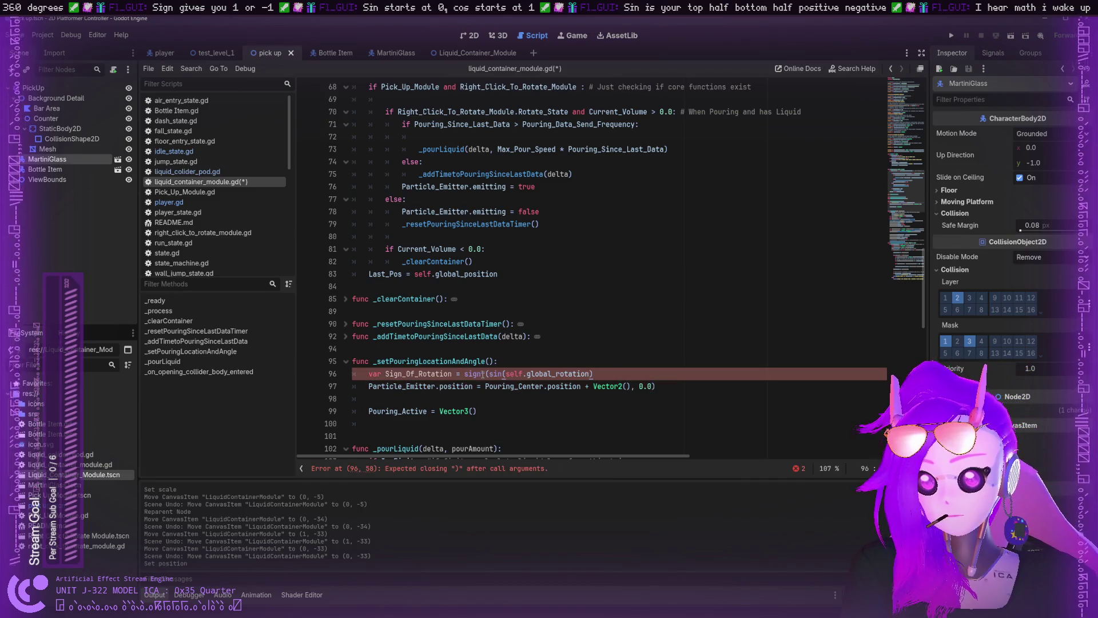
left_click(629, 387)
key("BackSpace")
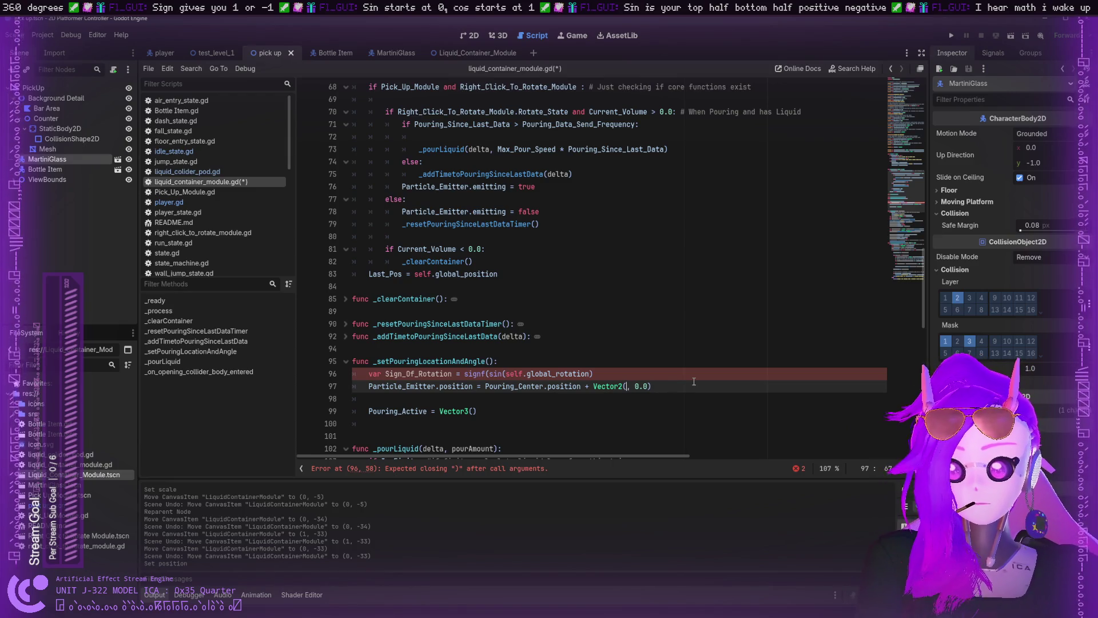
left_click(464, 373)
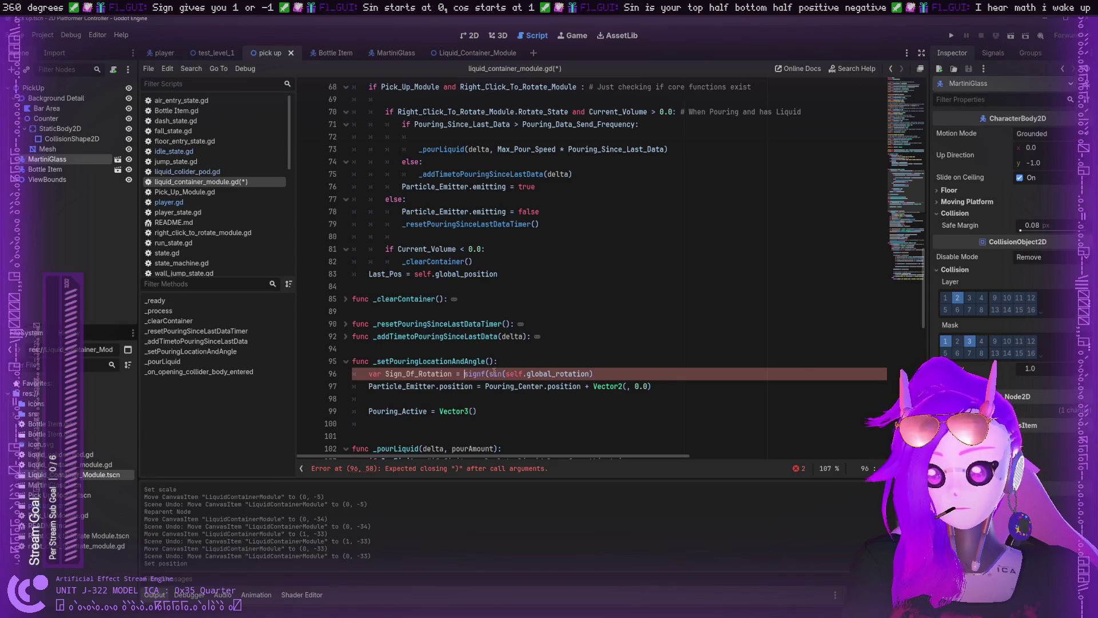
left_click(503, 373)
left_click(603, 373)
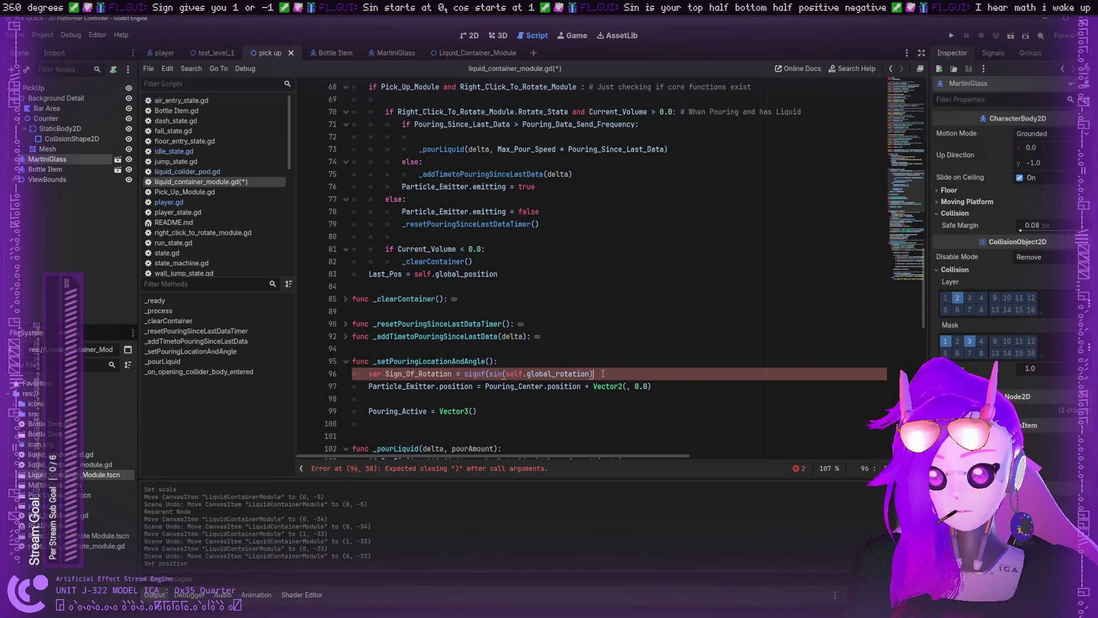
type(")")
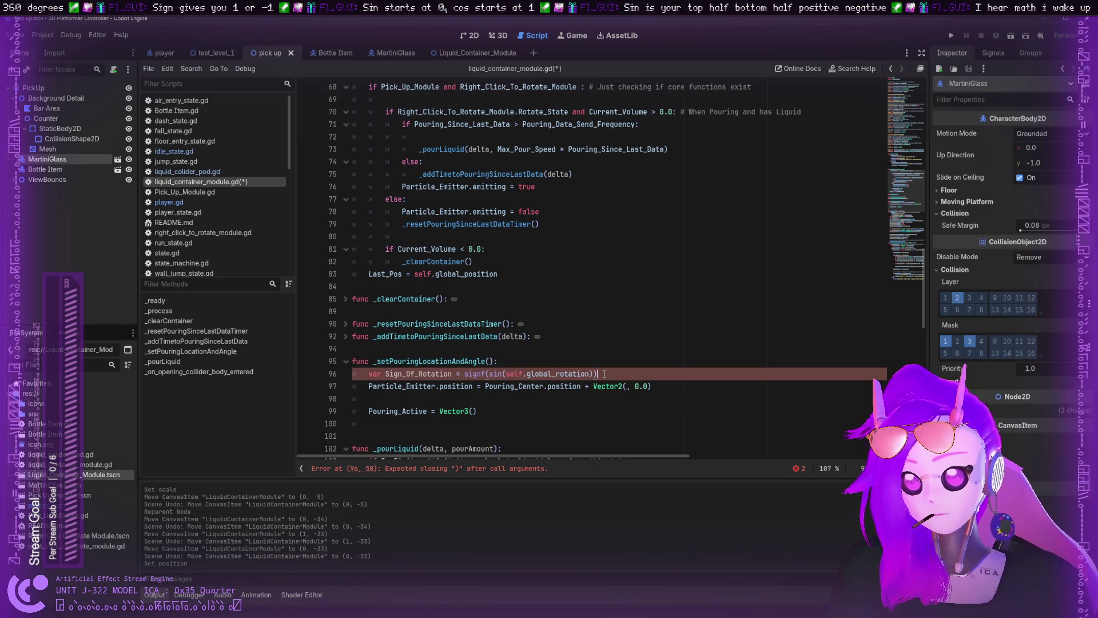
key("Down")
Use Sign_Of_Rotation as the Vector2 x value, starting a multiplication
double_click(451, 374)
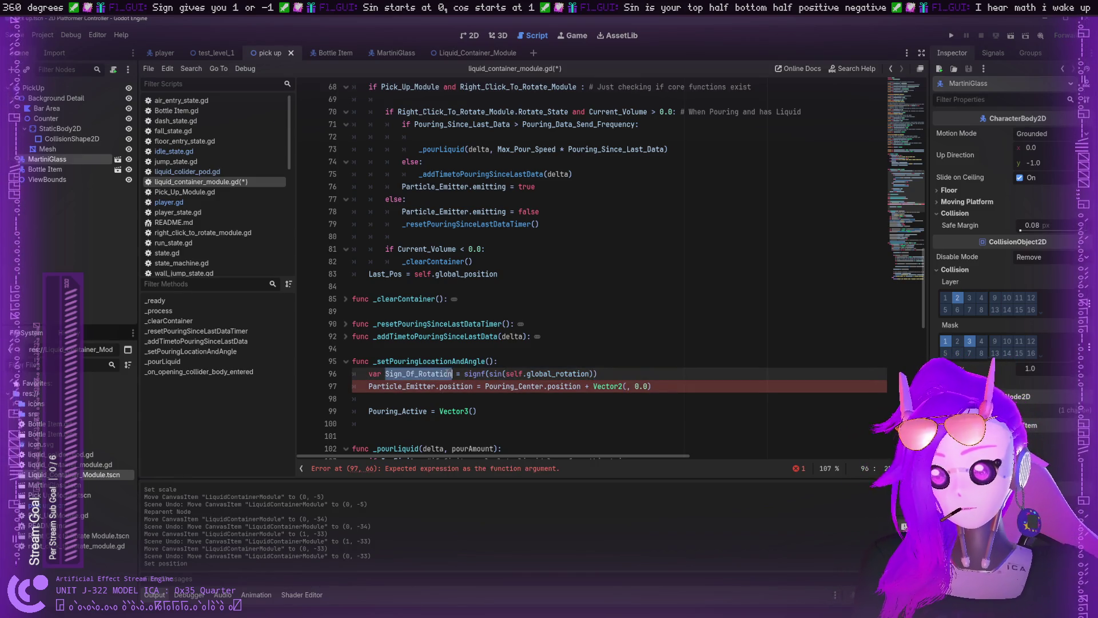
left_click(630, 386)
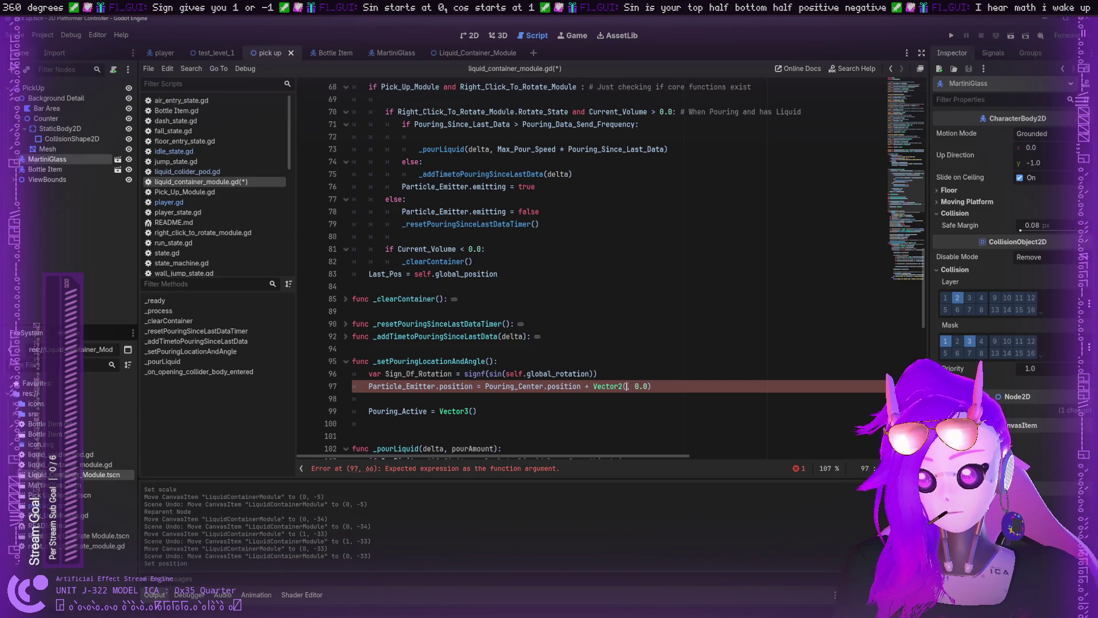
key("ctrl+v")
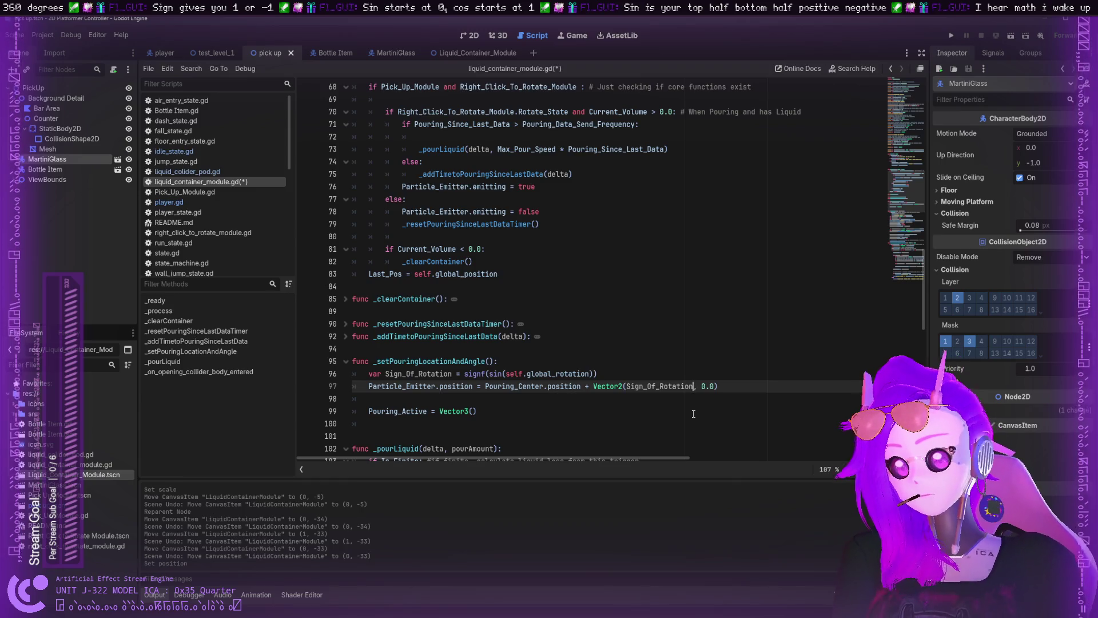
type("*")
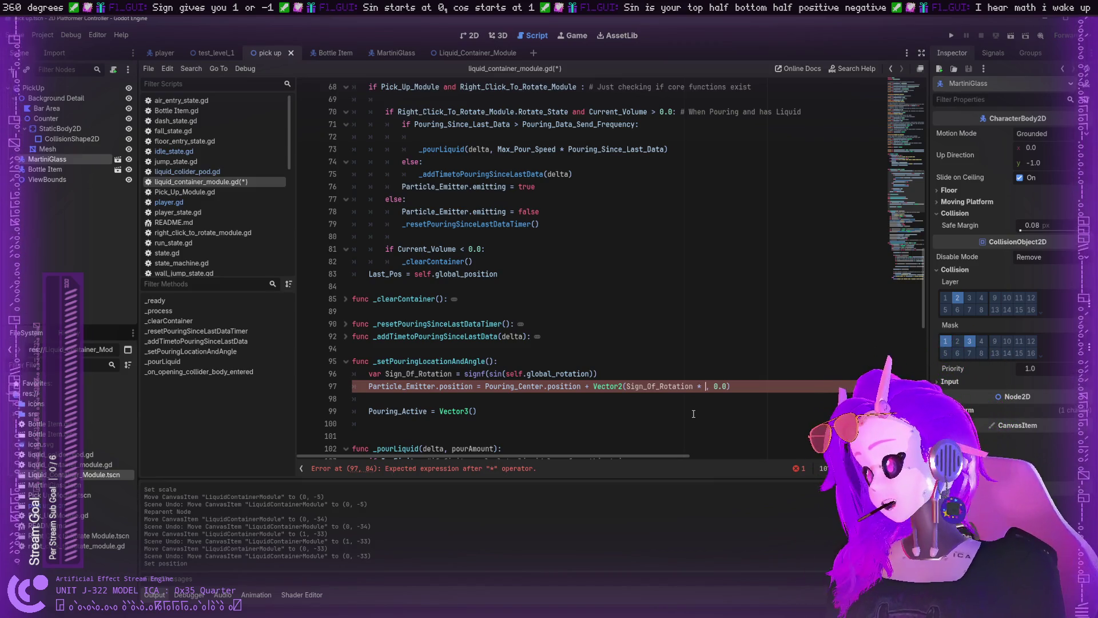
Open a new line below the sign calculation on line 96
left_click(615, 372)
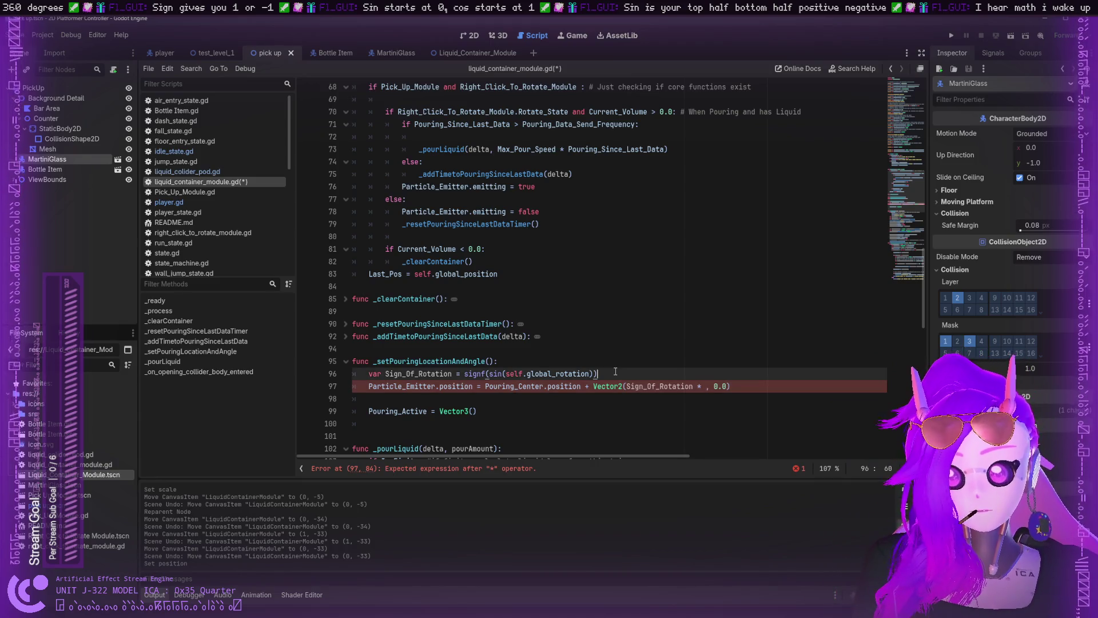
scroll(622, 363, "up", 2)
scroll(623, 297, "down", 6)
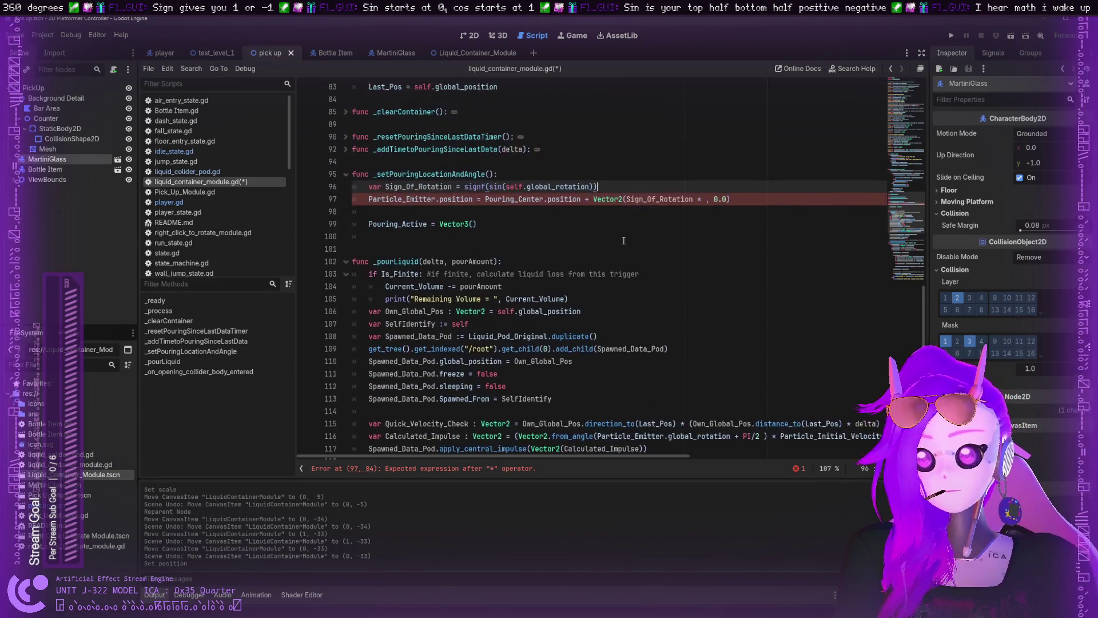
scroll(623, 240, "up", 2)
key("Return")
key("Return")
key("BackSpace")
Declare var Position_Offset = Pouring_Size / 2 on line 97
type("var Position")
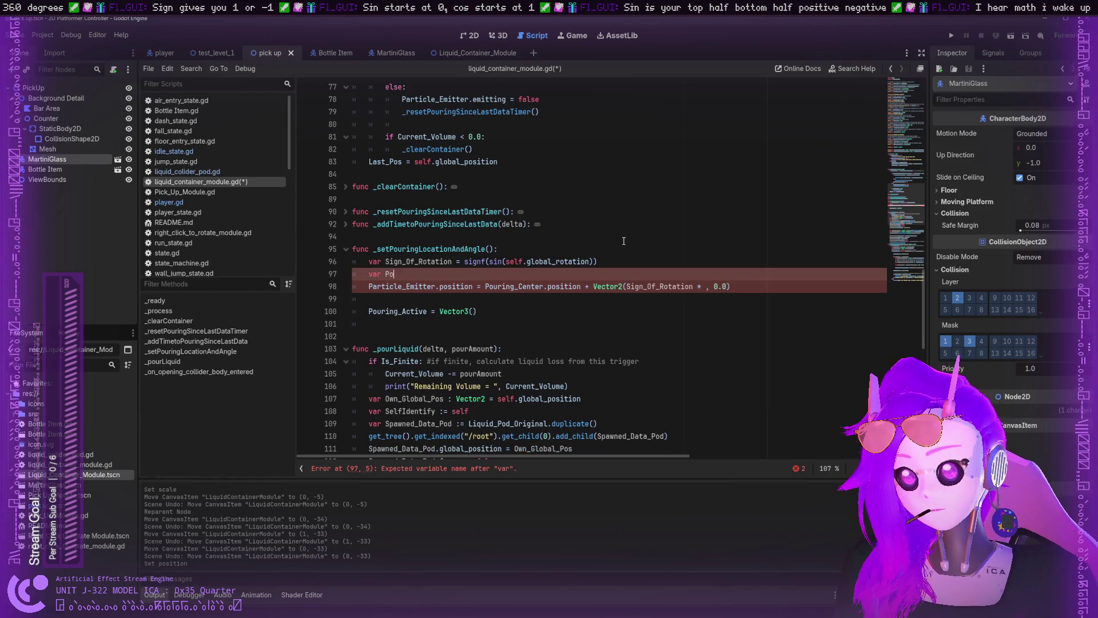
type("_Offset ")
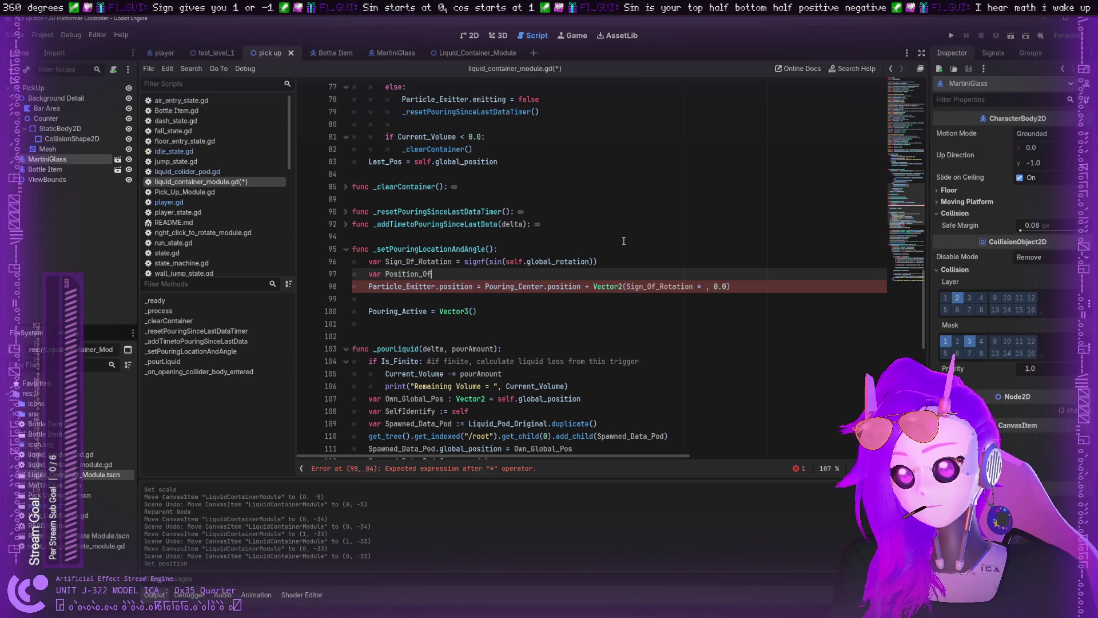
type("=")
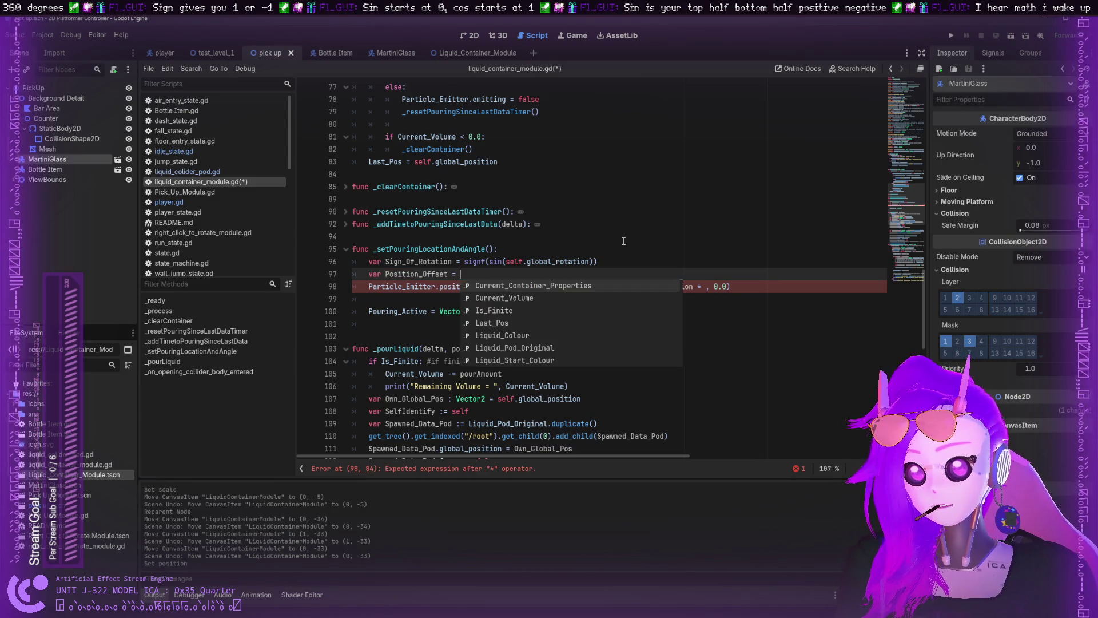
left_click(647, 261)
double_click(648, 286)
left_click(463, 274)
scroll(494, 250, "up", 15)
scroll(494, 250, "up", 7)
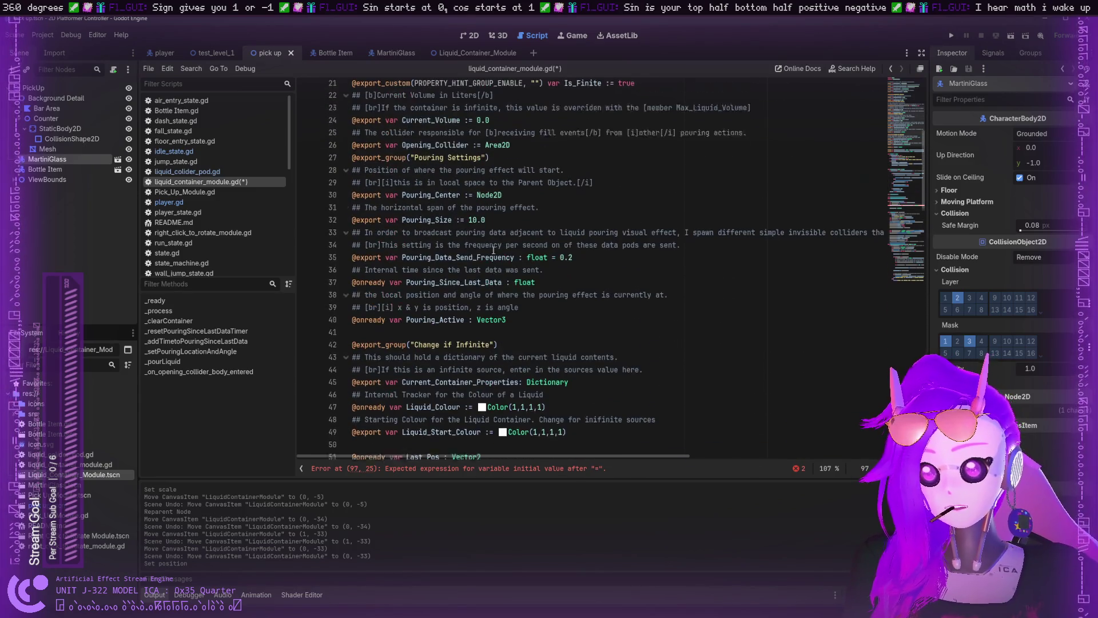
scroll(494, 250, "up", 1)
scroll(424, 209, "down", 7)
double_click(425, 211)
key("ctrl+c")
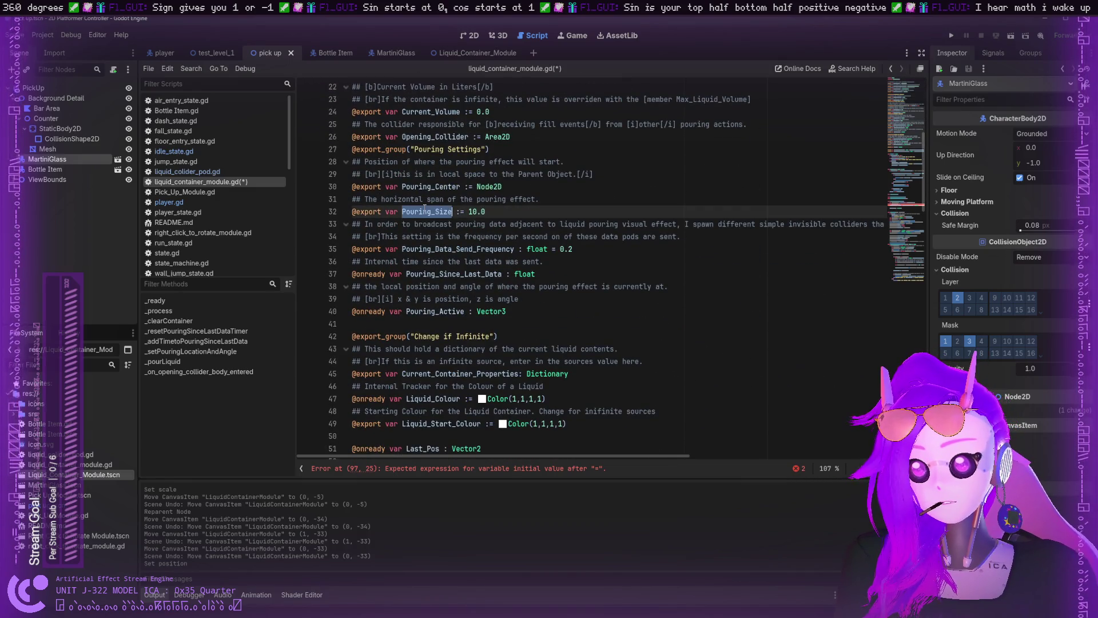
scroll(474, 240, "down", 18)
left_click(474, 213)
key("ctrl+v")
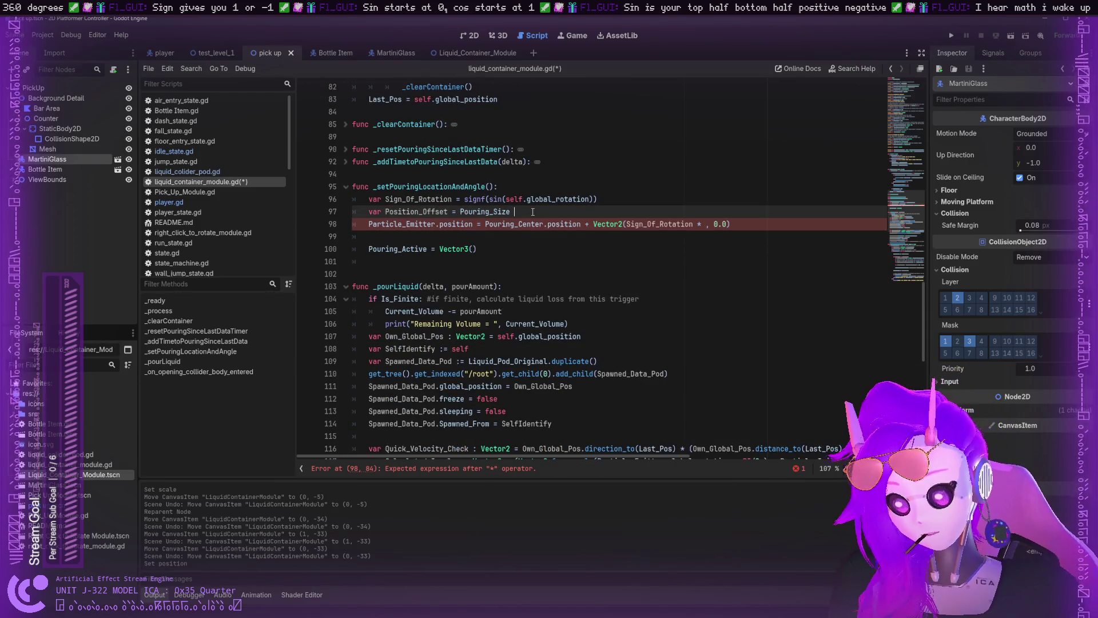
type("/ 2")
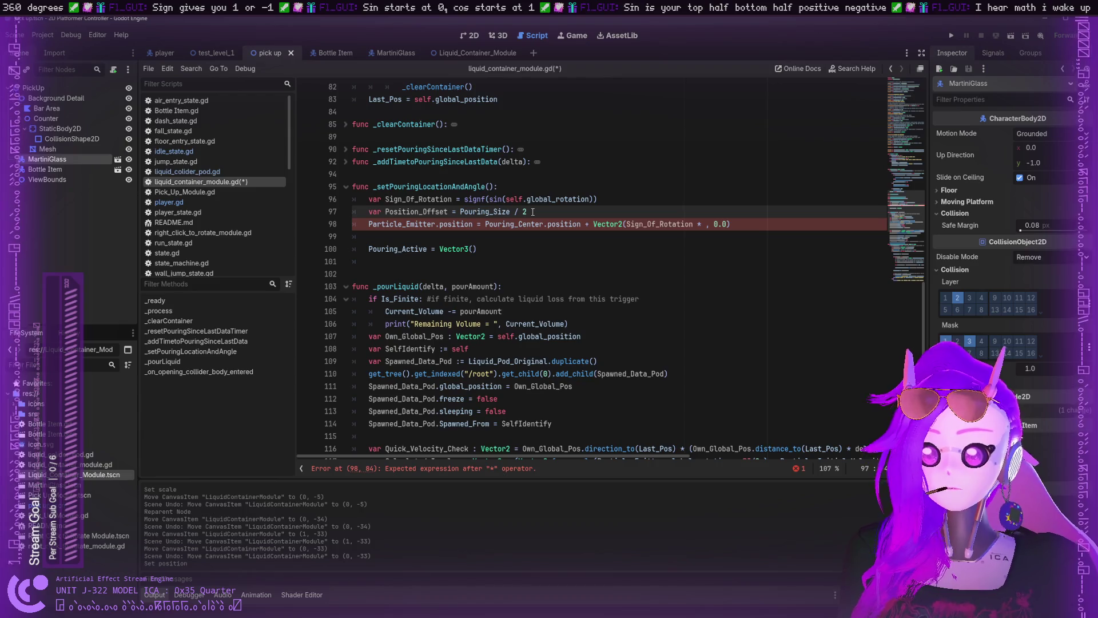
Multiply Sign_Of_Rotation by Position_Offset in the emitter's Vector2 on line 98
double_click(437, 212)
key("ctrl+c")
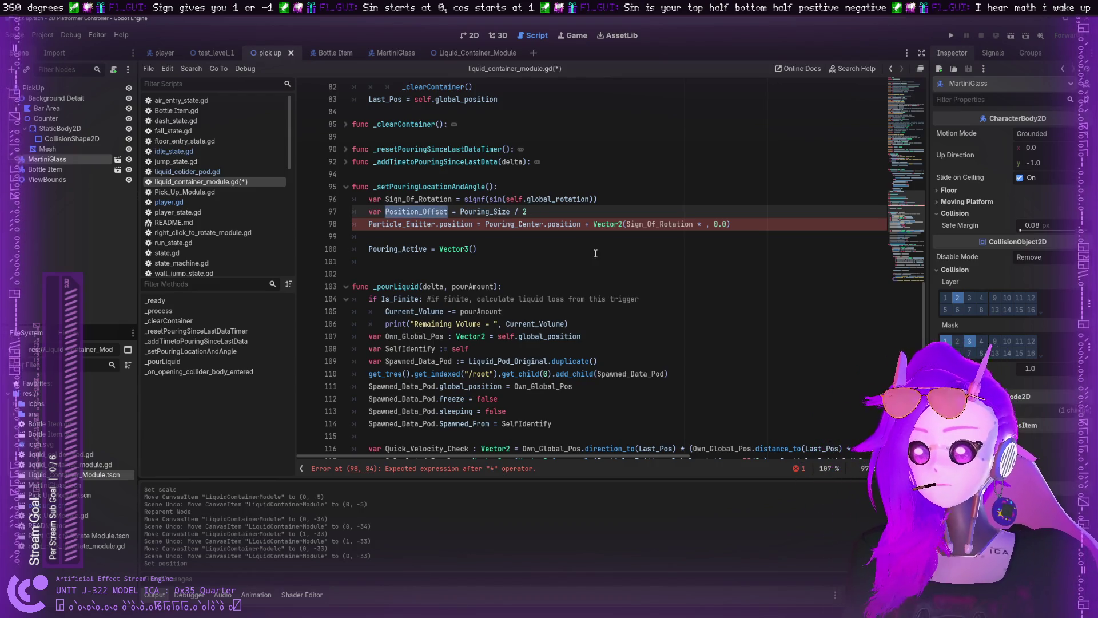
left_click(699, 224)
key("ctrl+v")
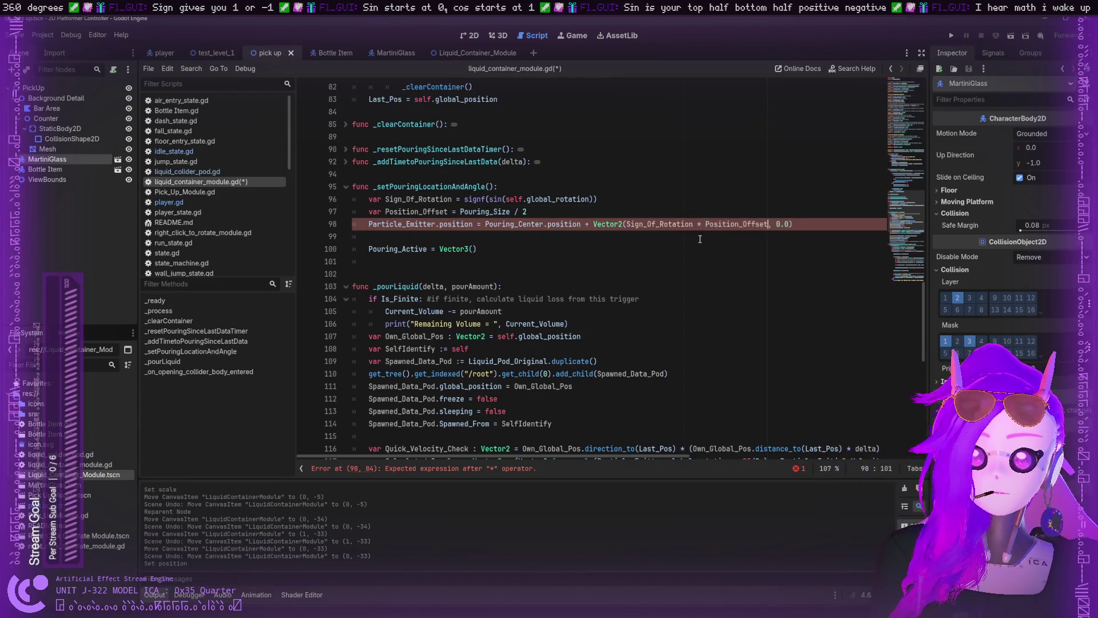
scroll(684, 226, "up", 1)
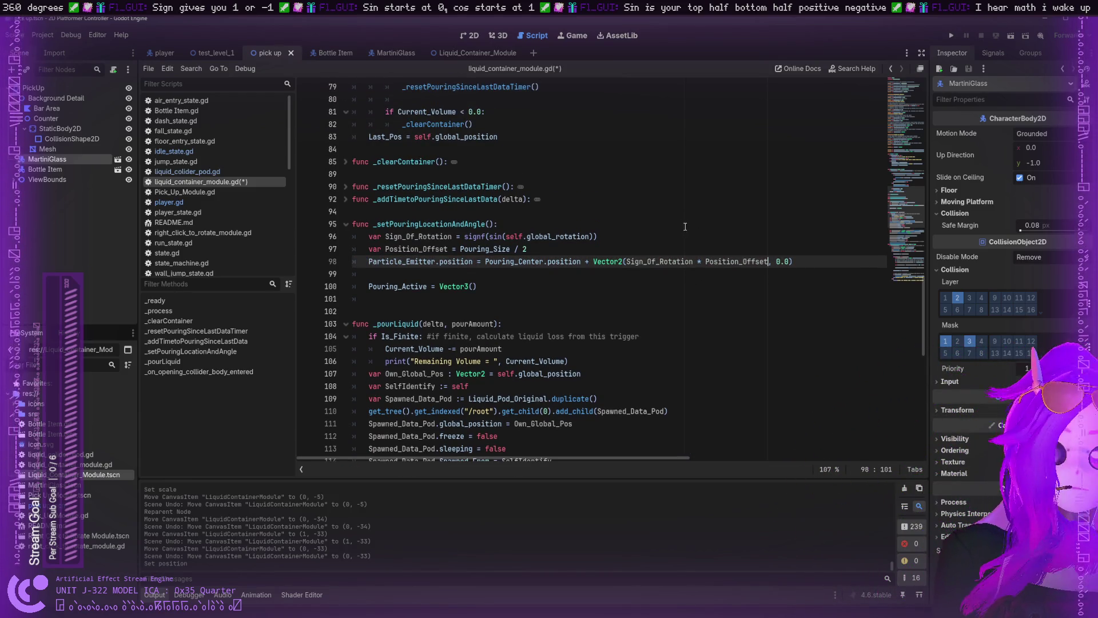
Review lines 96–99 and insert a blank line after line 99
double_click(670, 262)
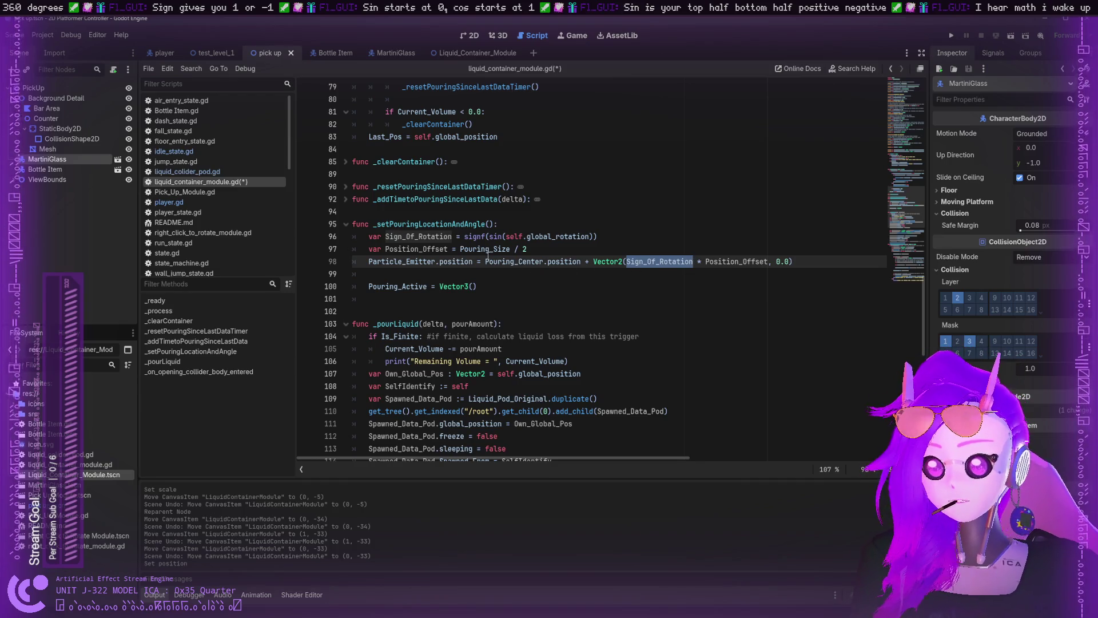
mouse_move(460, 245)
left_mouse_down()
mouse_move(531, 248)
mouse_move(460, 248)
left_mouse_up()
left_click(548, 248)
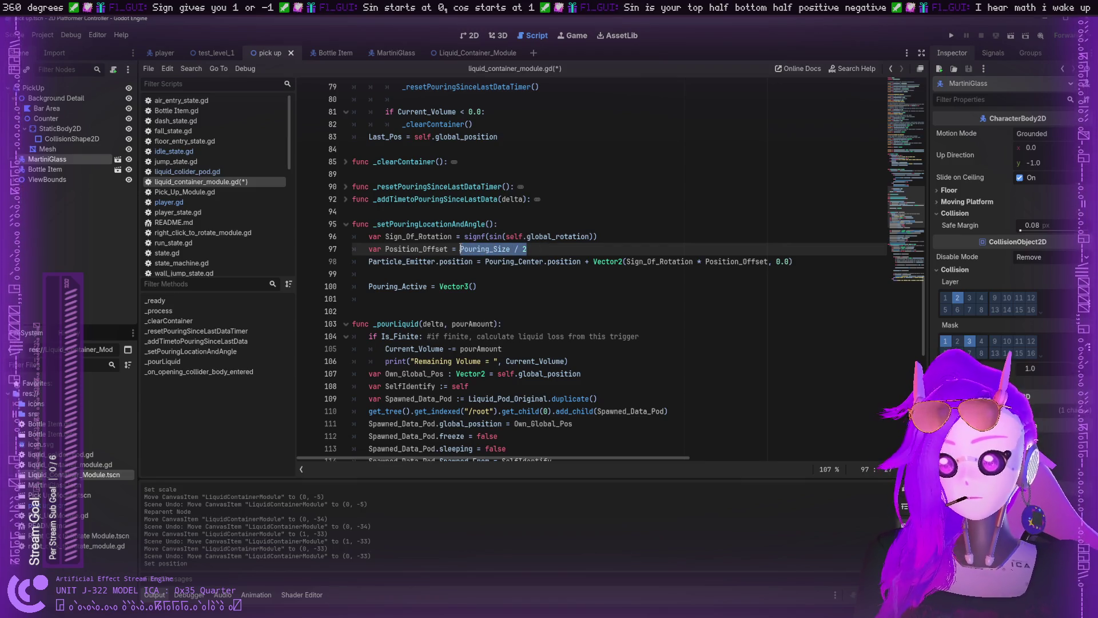
left_click(475, 249)
double_click(478, 248)
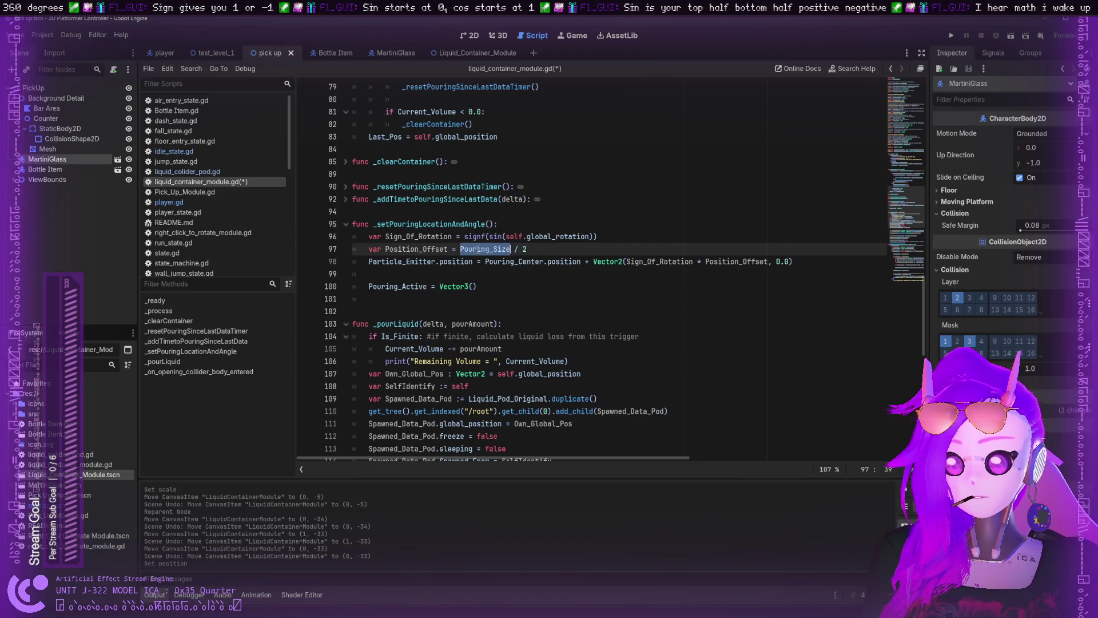
left_click(733, 239)
left_click(627, 246)
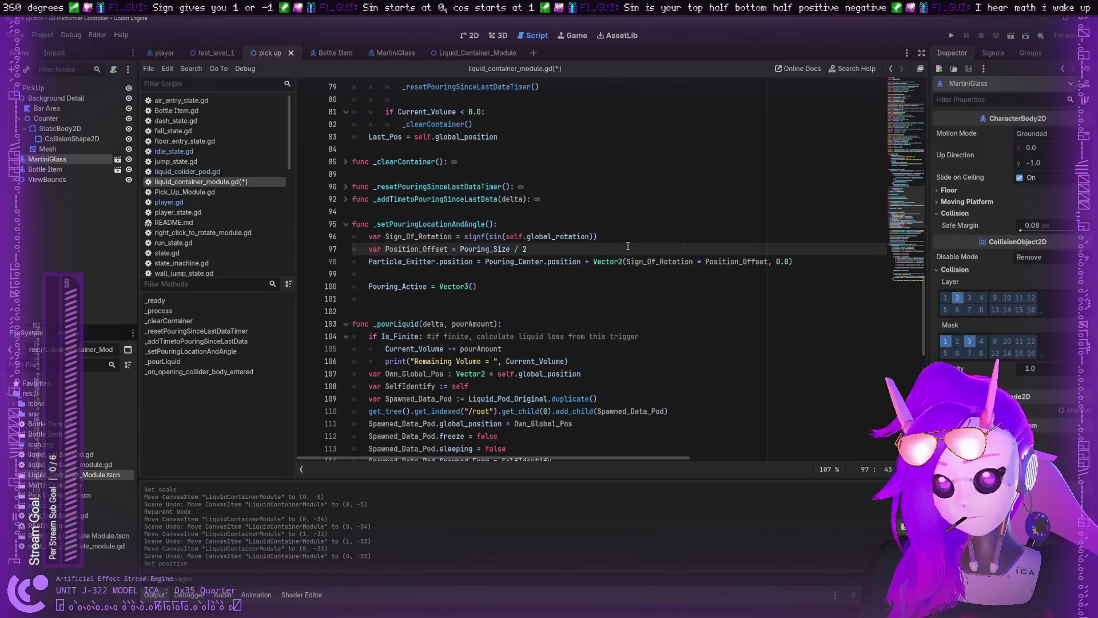
left_click(506, 265)
left_click(591, 276)
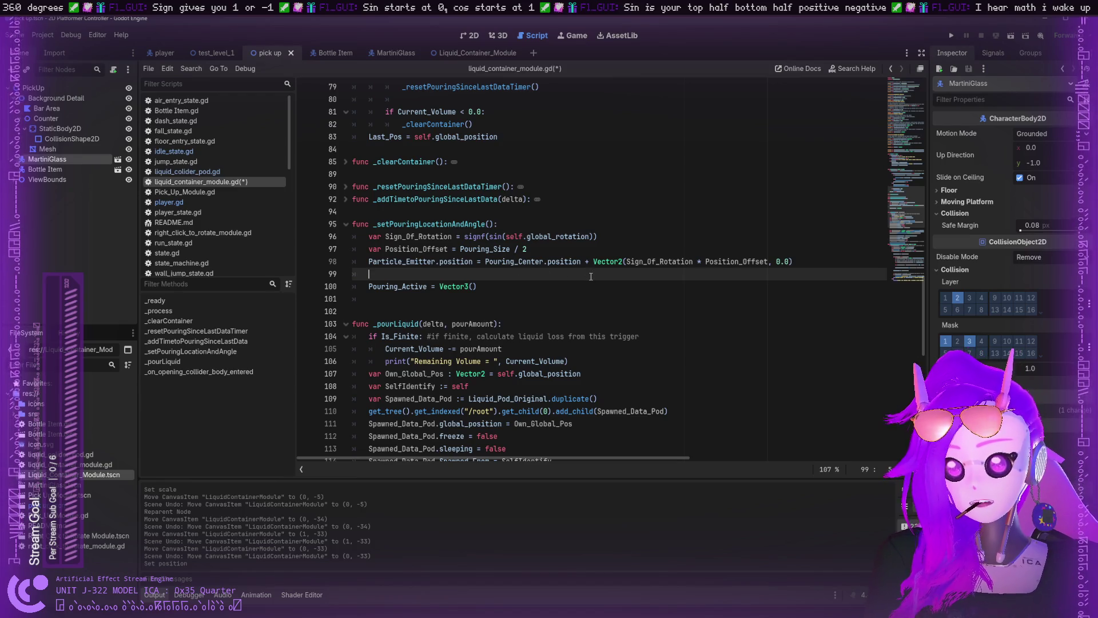
key("Return")
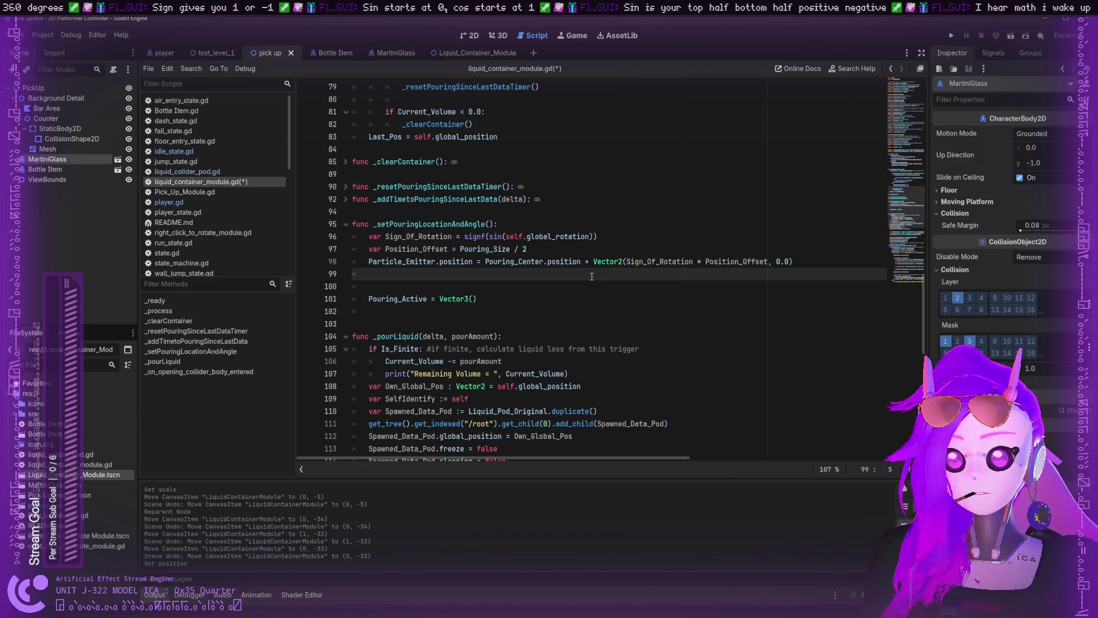
Select the sign expression on line 96, leaving the caret before its equals sign
left_click_drag(597, 237, 468, 236)
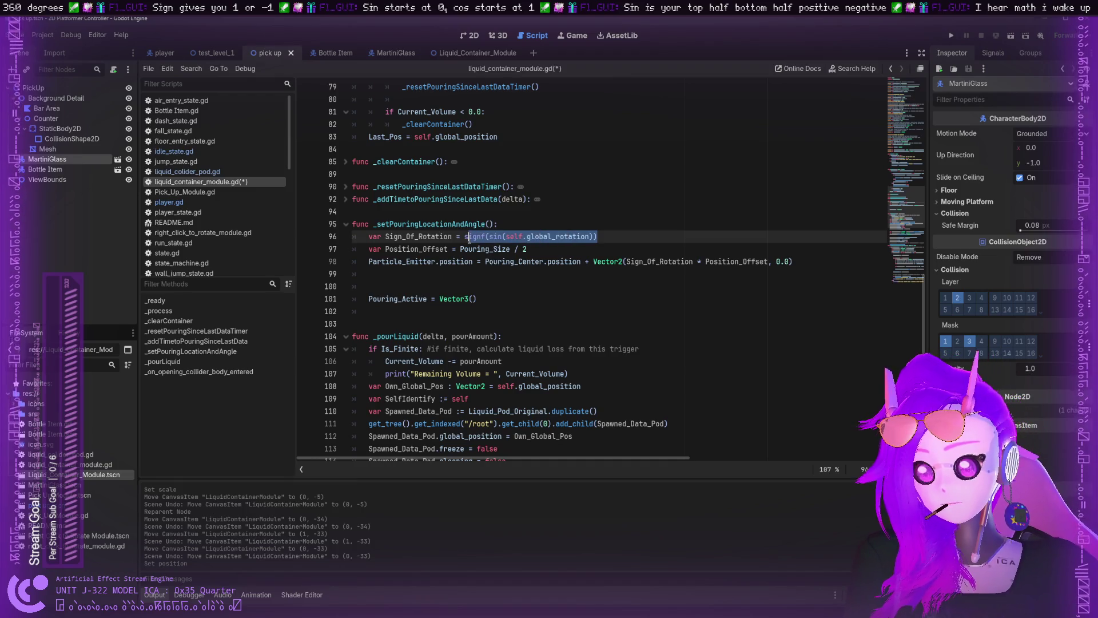
left_click(468, 238)
left_click_drag(597, 236, 456, 237)
left_click(449, 236)
Set Position_Offset to Sign_Of_Rotation * (Pouring_Size / 2) and drop the multiplier from line 98
double_click(450, 236)
left_click(461, 249)
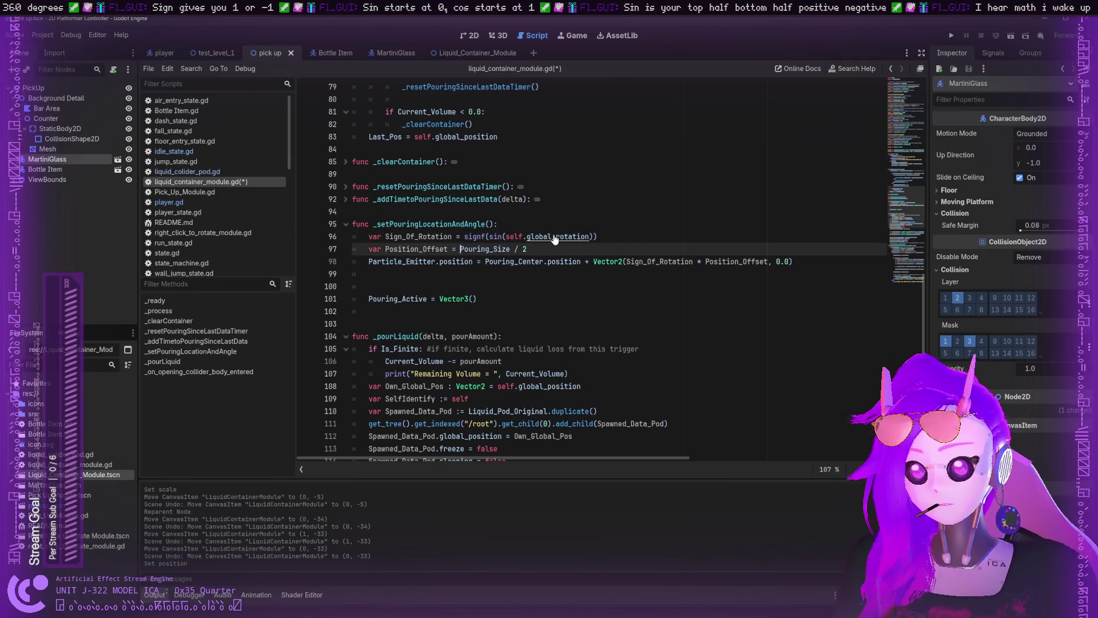
type("Sign_Of_Rotation * ")
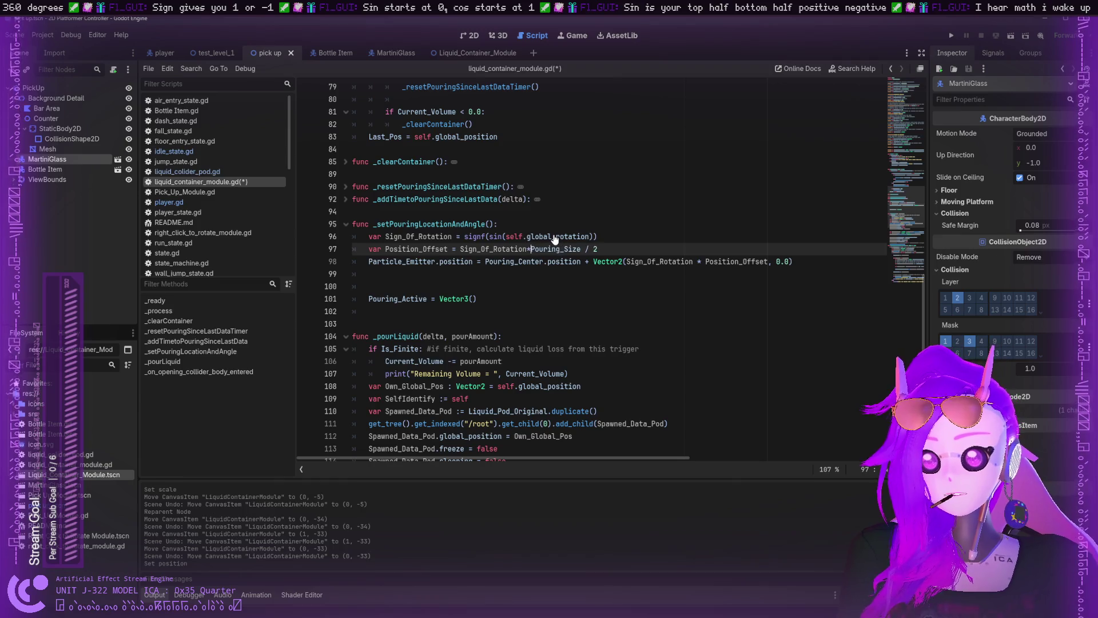
type("(Pouring_Size / 2")
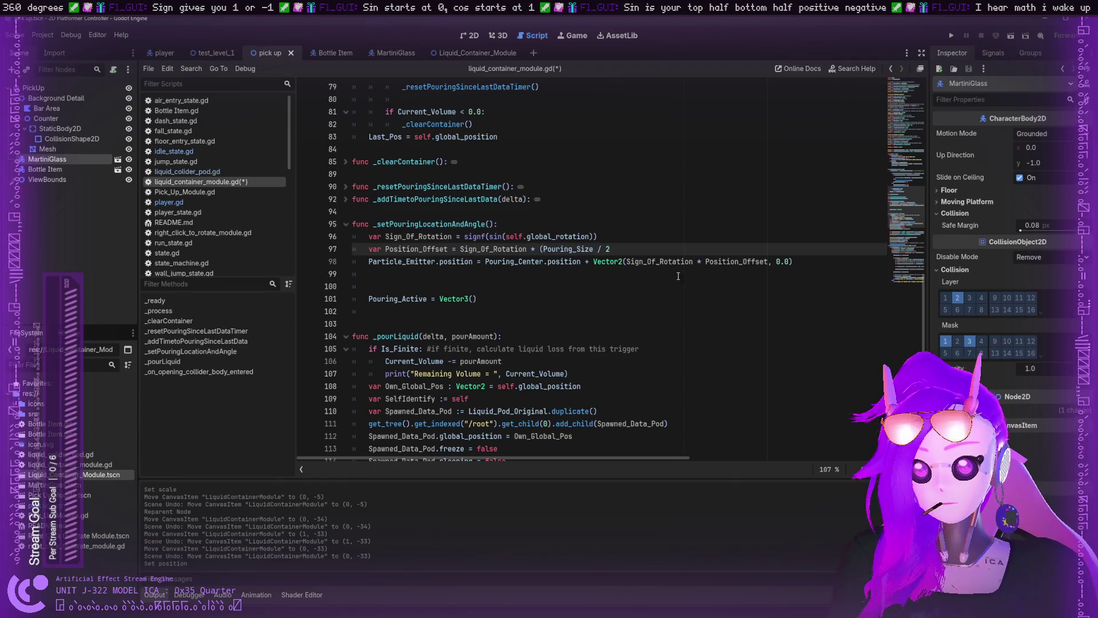
type(")")
double_click(408, 249)
mouse_move(626, 262)
left_mouse_down()
mouse_move(766, 262)
mouse_move(705, 261)
left_mouse_up()
key("BackSpace")
left_click(509, 287)
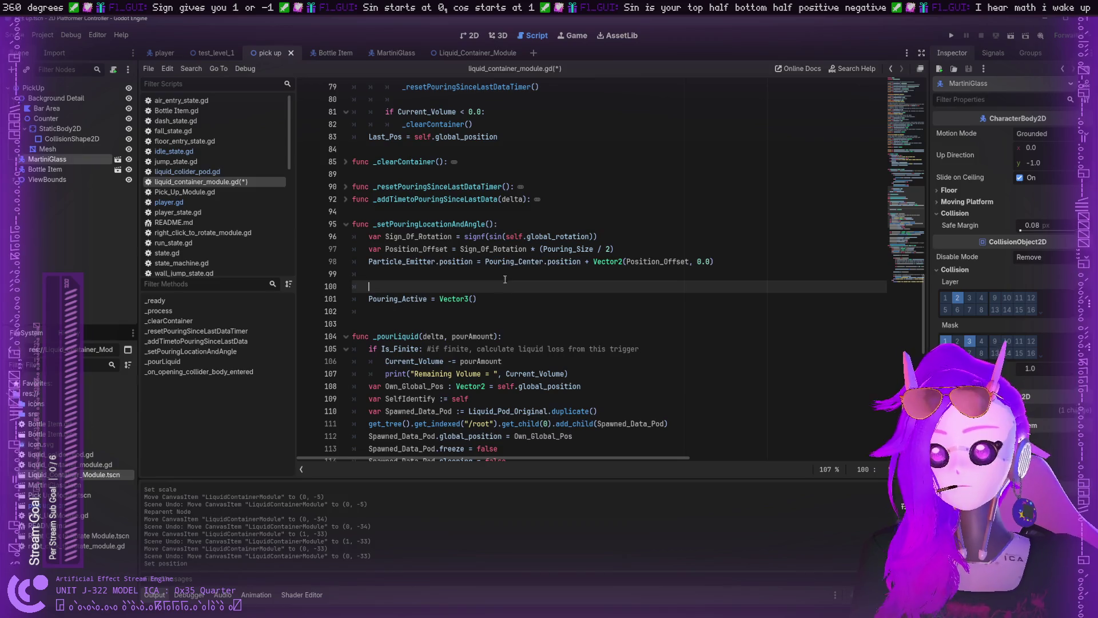
left_click(507, 273)
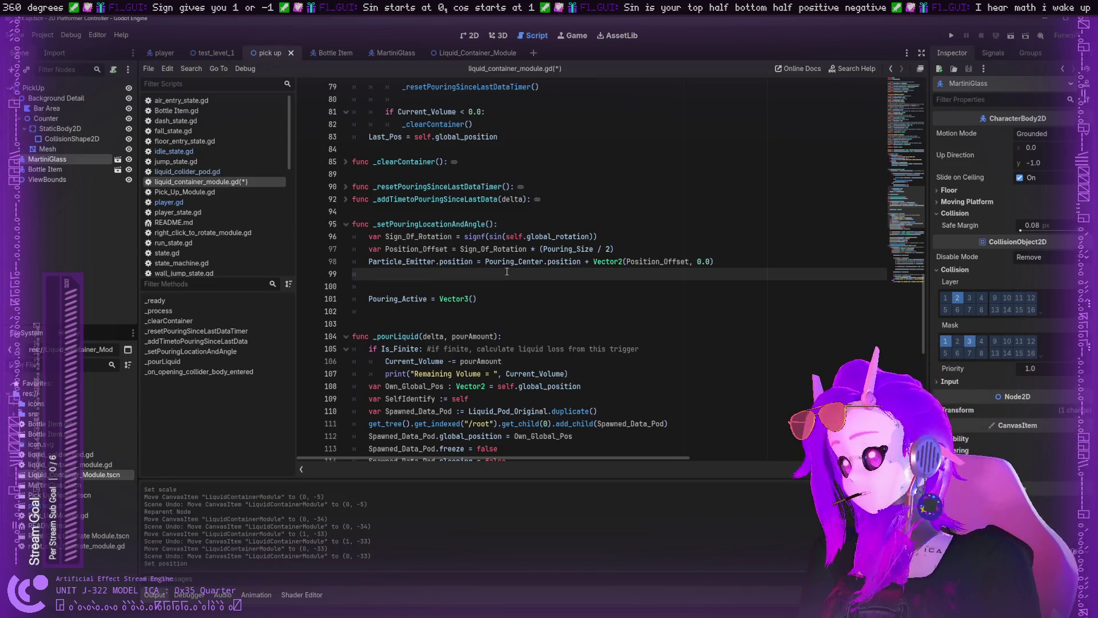
Declare a new variable on line 99, settling on the name Pouring_Rotation_Offset
type("var ")
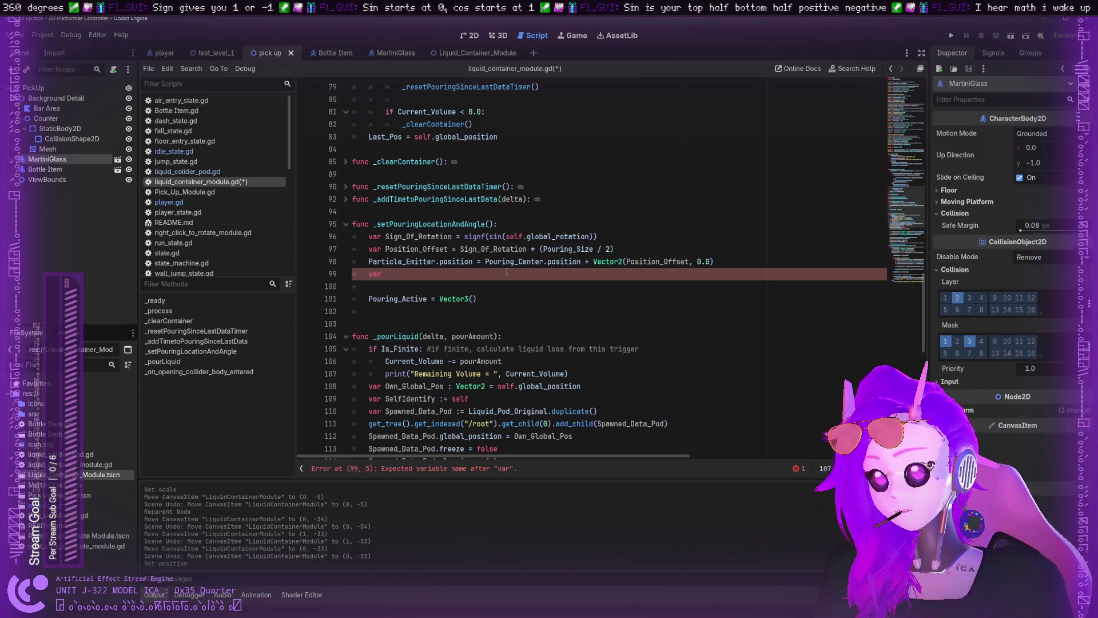
type("Rotation_")
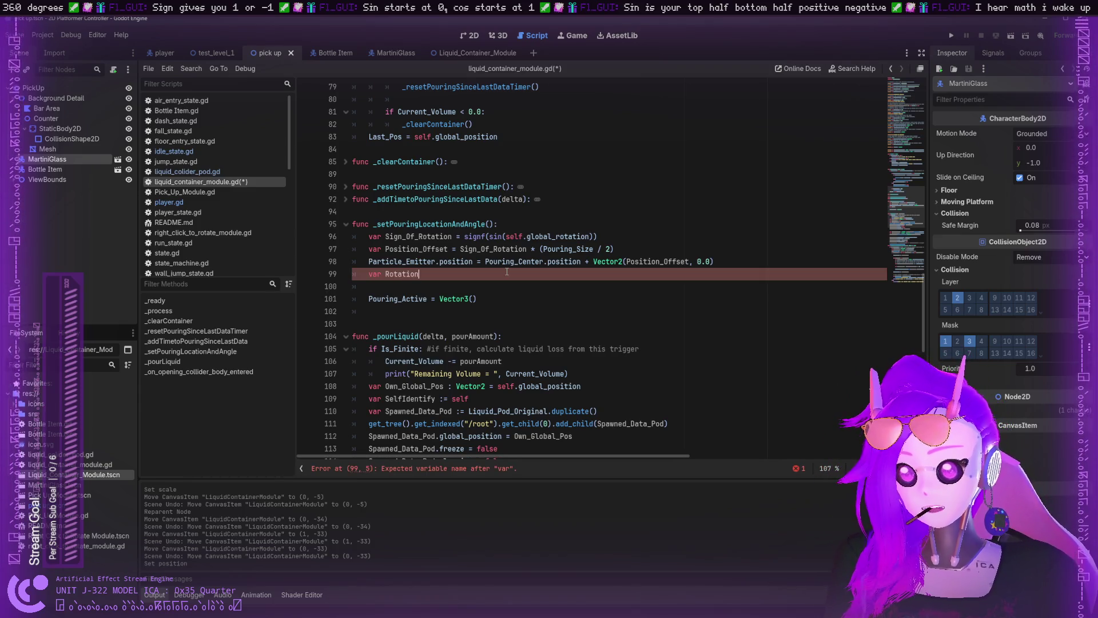
type("Bias")
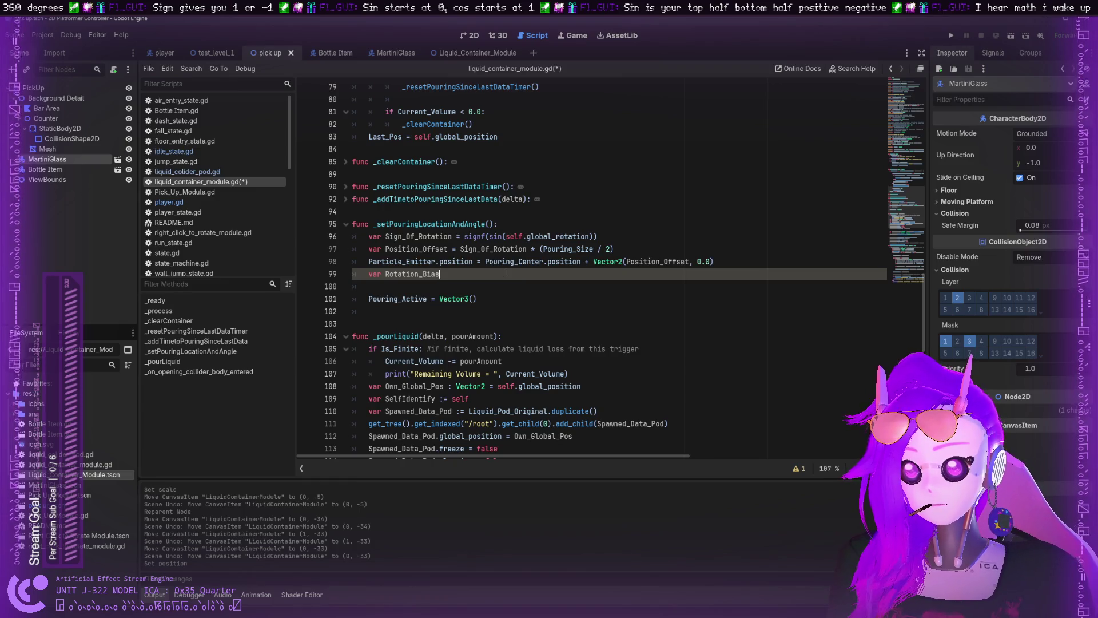
key("BackSpace")
key("BackSpace")
key("BackSpace")
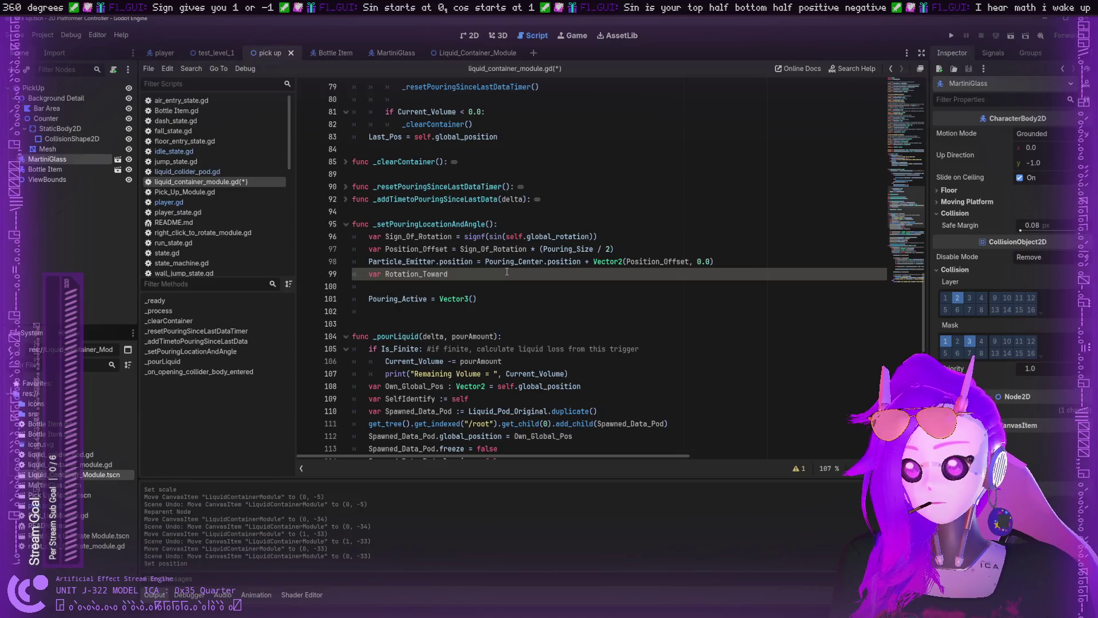
type("To")
key("BackSpace")
key("BackSpace")
type("To")
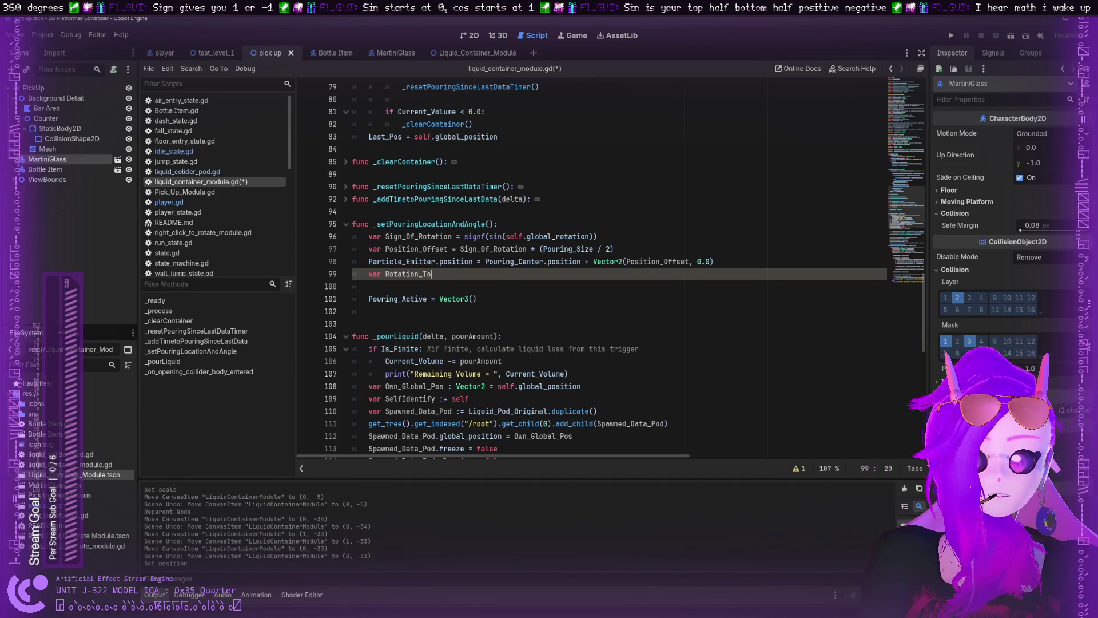
key("BackSpace")
key("BackSpace")
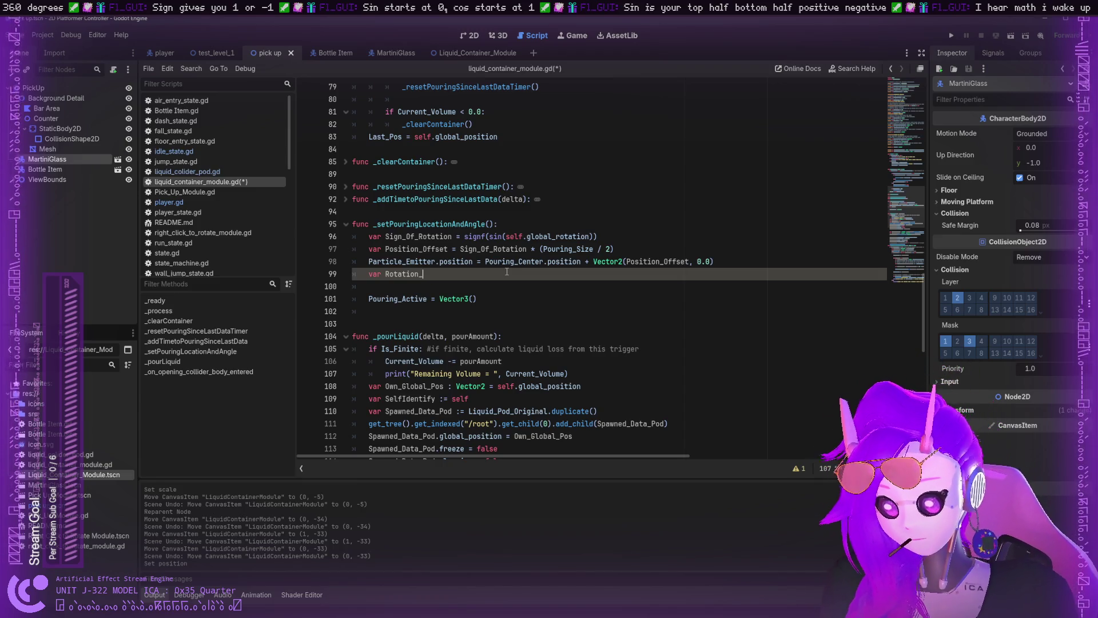
type("Direct")
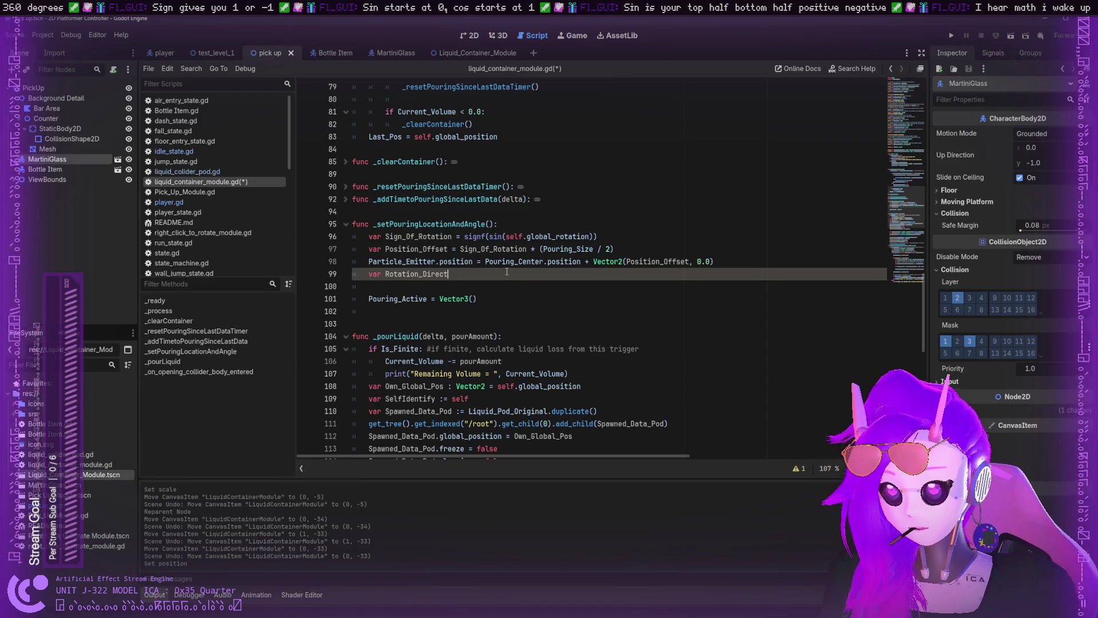
type("ion_Bla")
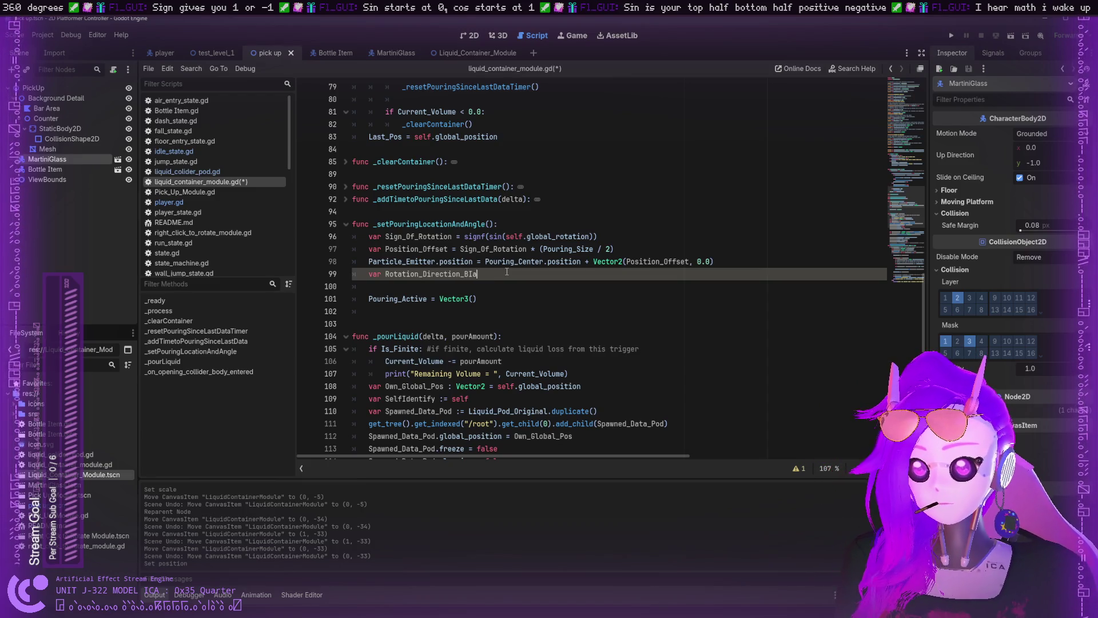
key("BackSpace")
key("BackSpace")
key("BackSpace")
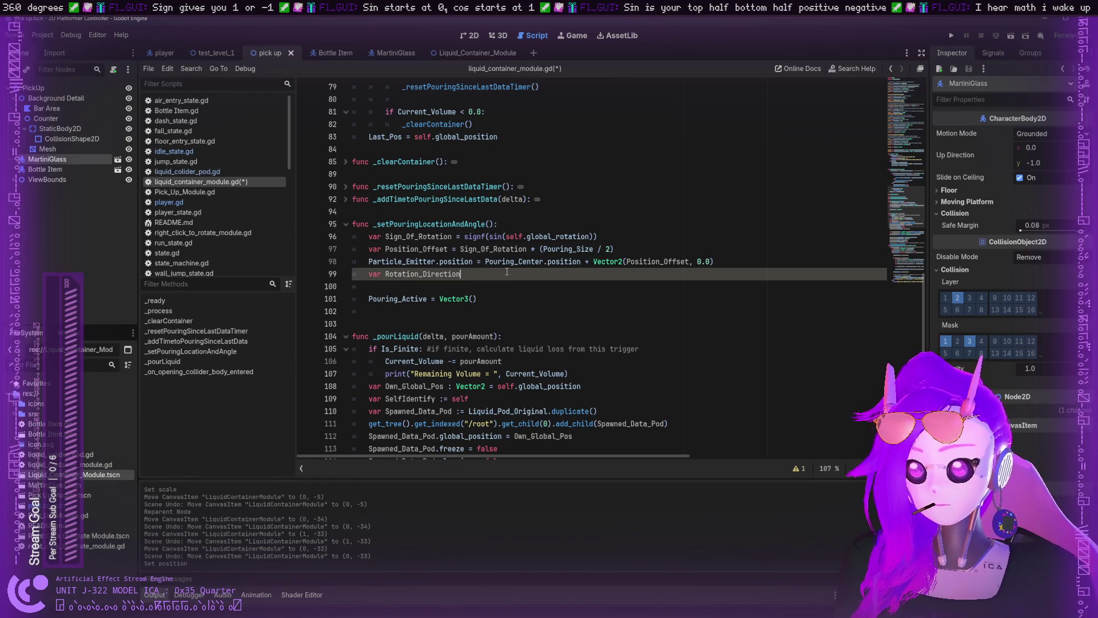
key("BackSpace")
key("BackSpace")
key("BackSpace")
type("Emission")
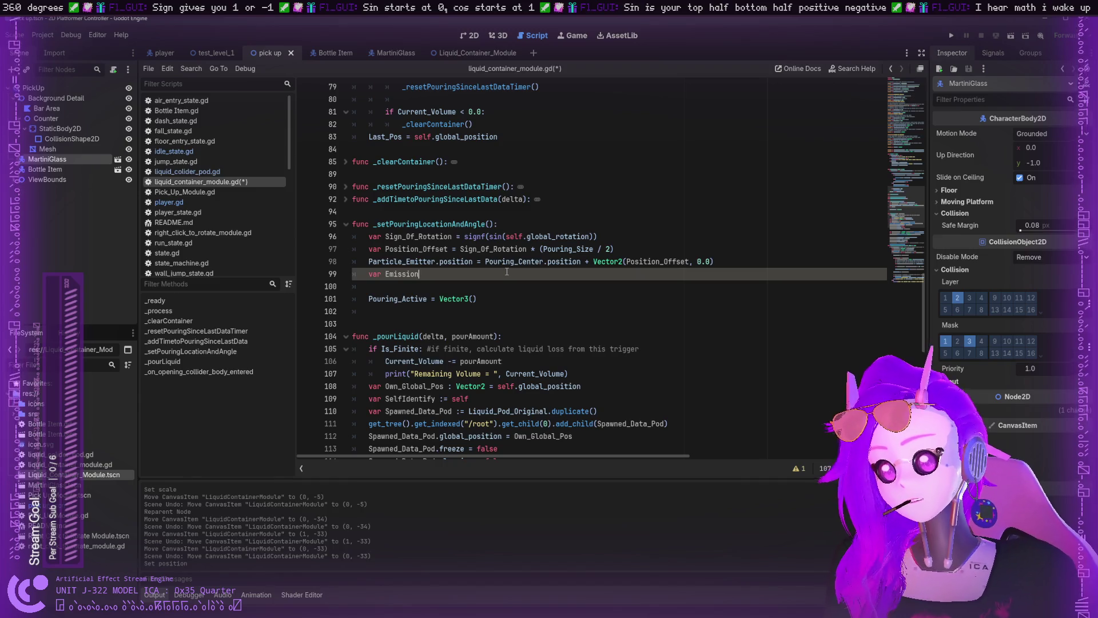
key("BackSpace")
key("BackSpace")
key("BackSpace")
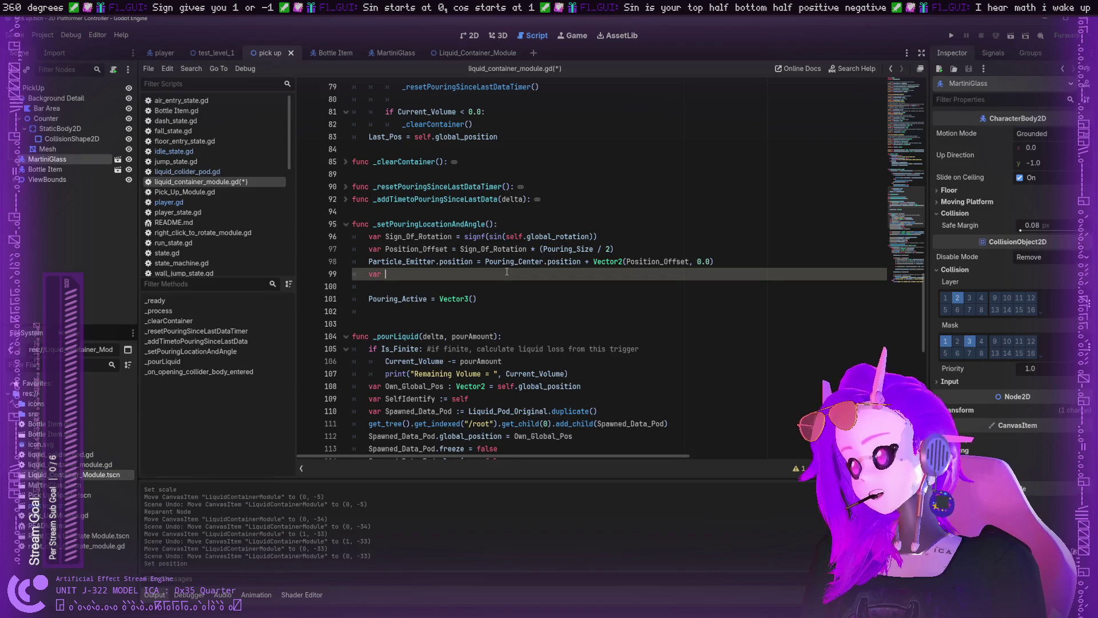
type("Pouring")
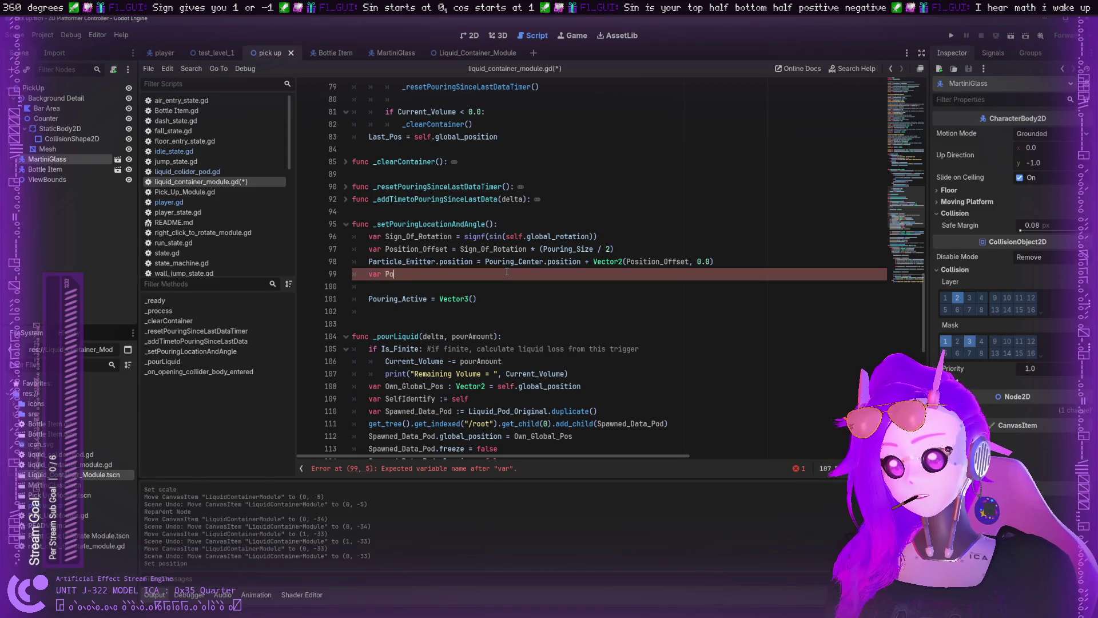
type("_Rotation_")
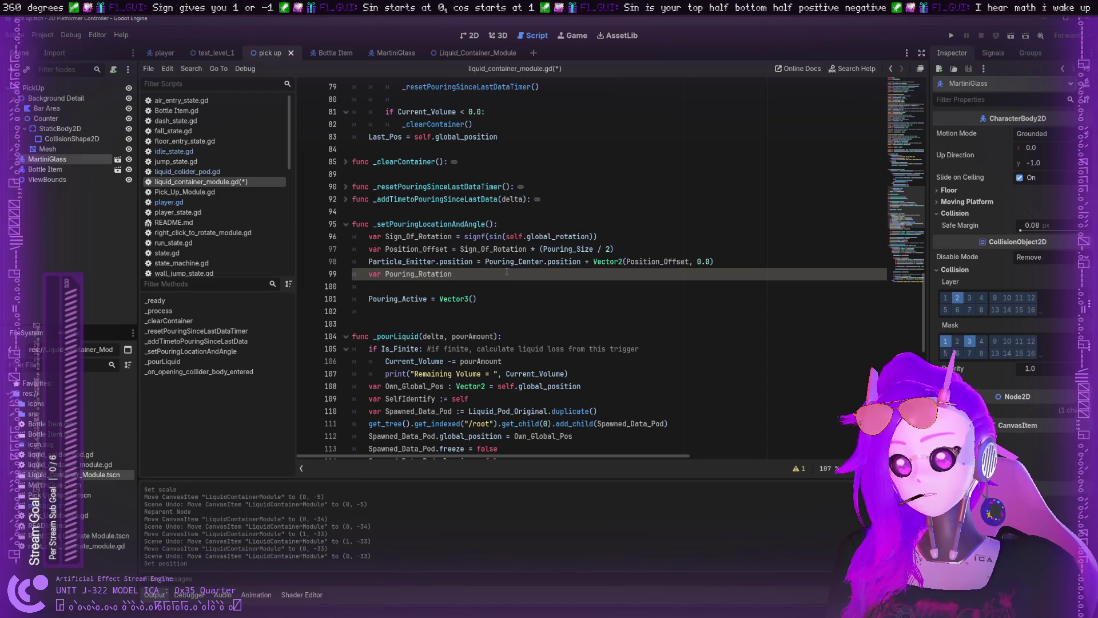
type("Offset =")
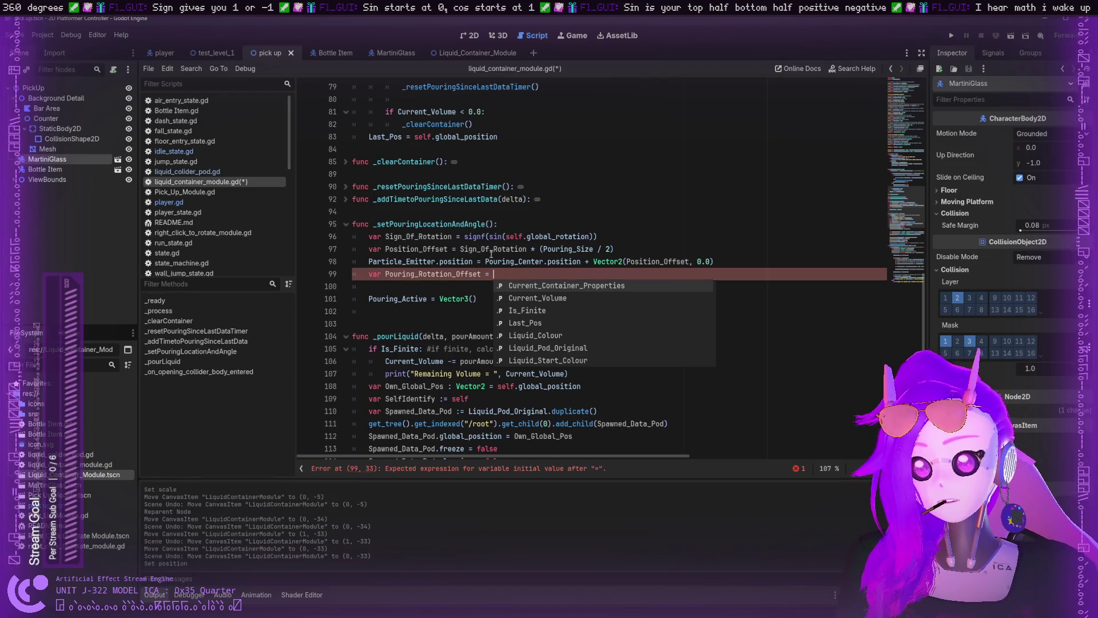
Assign Sign_Of_Rotation, copied from line 97, as Pouring_Rotation_Offset's value
double_click(491, 249)
key("ctrl+c")
left_click(502, 272)
key("ctrl+v")
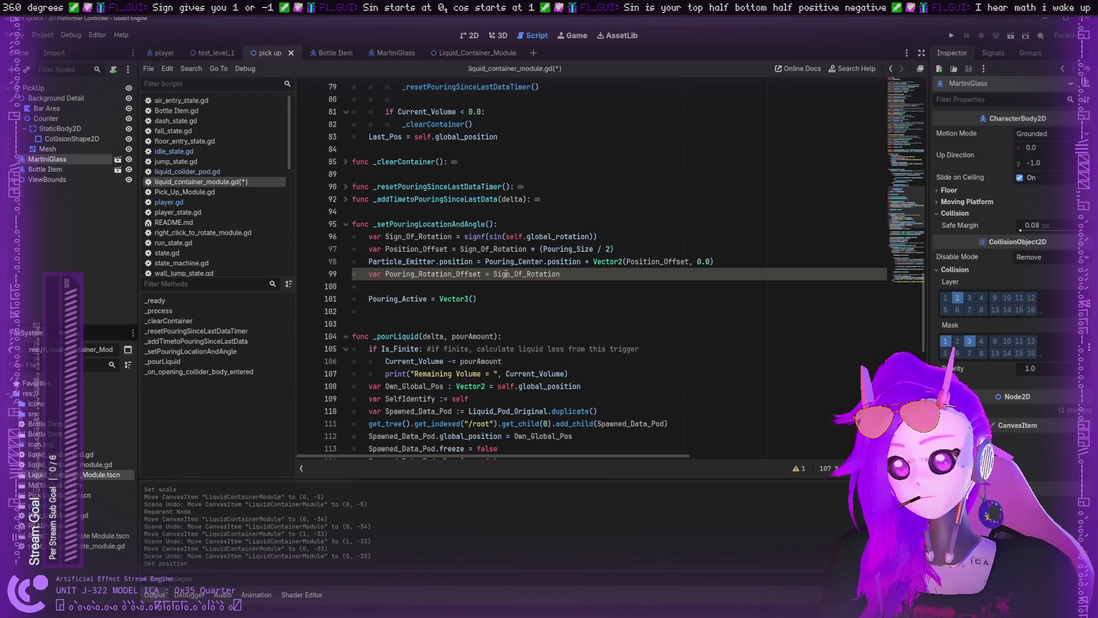
scroll(506, 275, "up", 2)
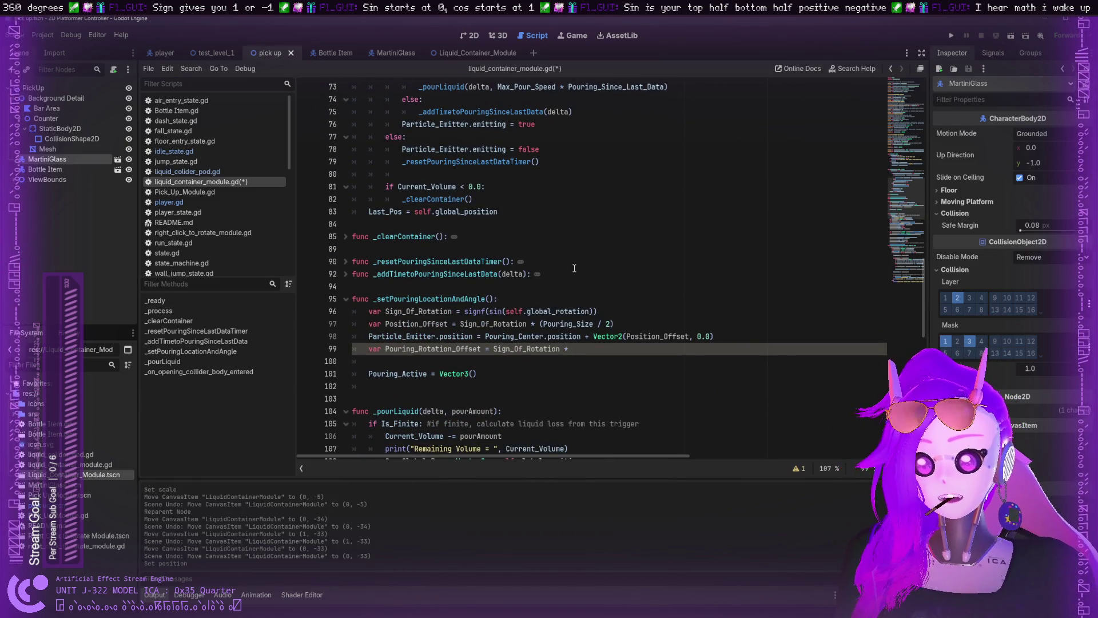
scroll(574, 268, "up", 20)
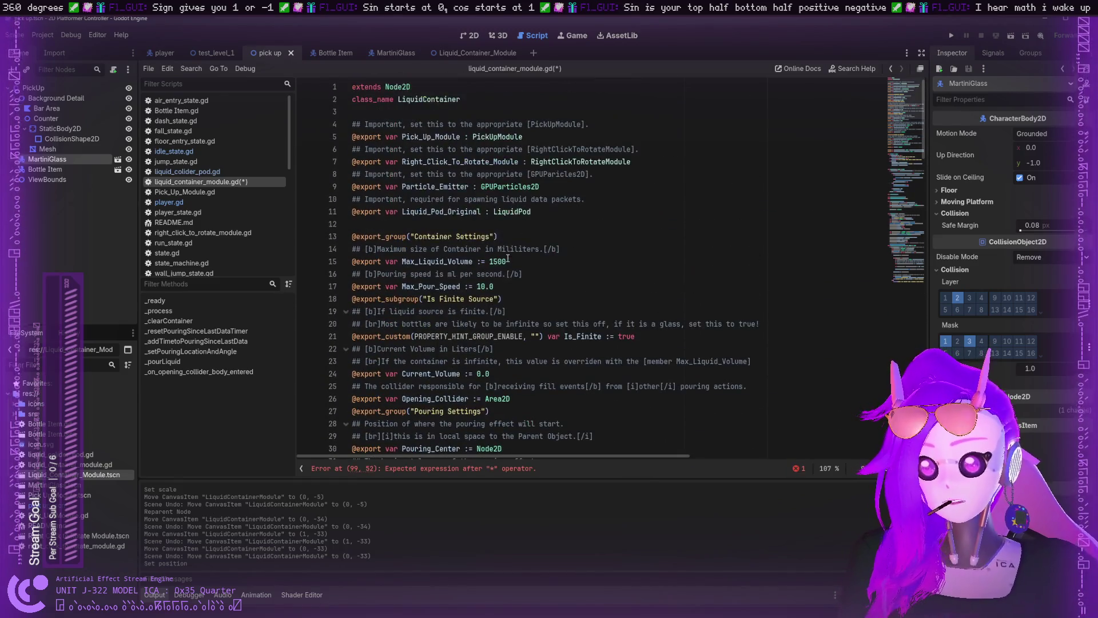
Review the pouring settings declarations at the top of the script
scroll(512, 280, "down", 7)
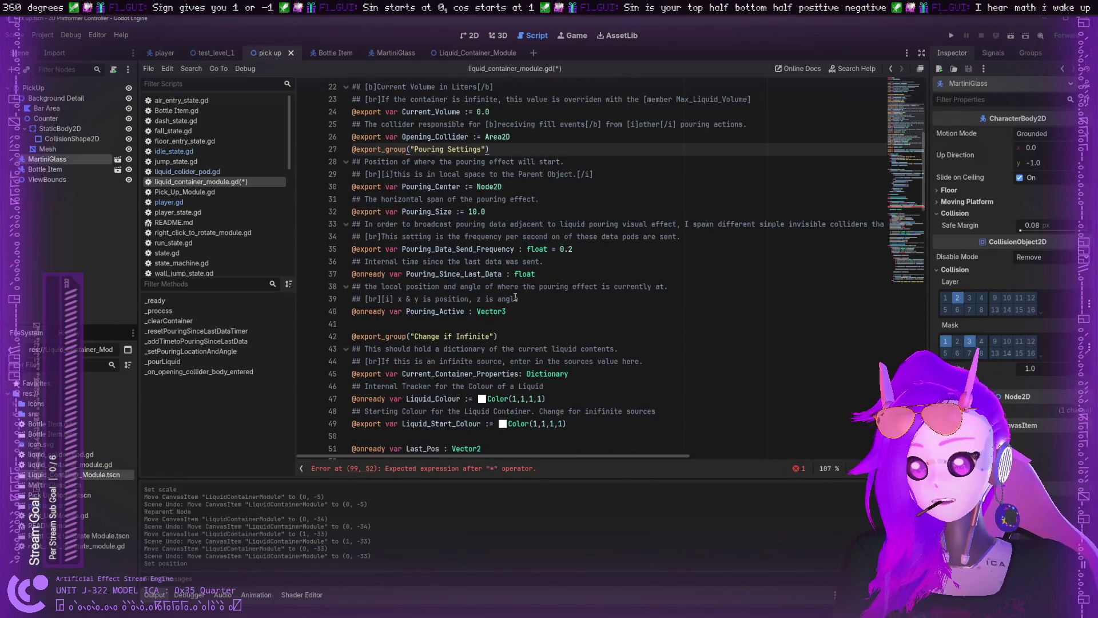
left_click(552, 262)
left_click(572, 211)
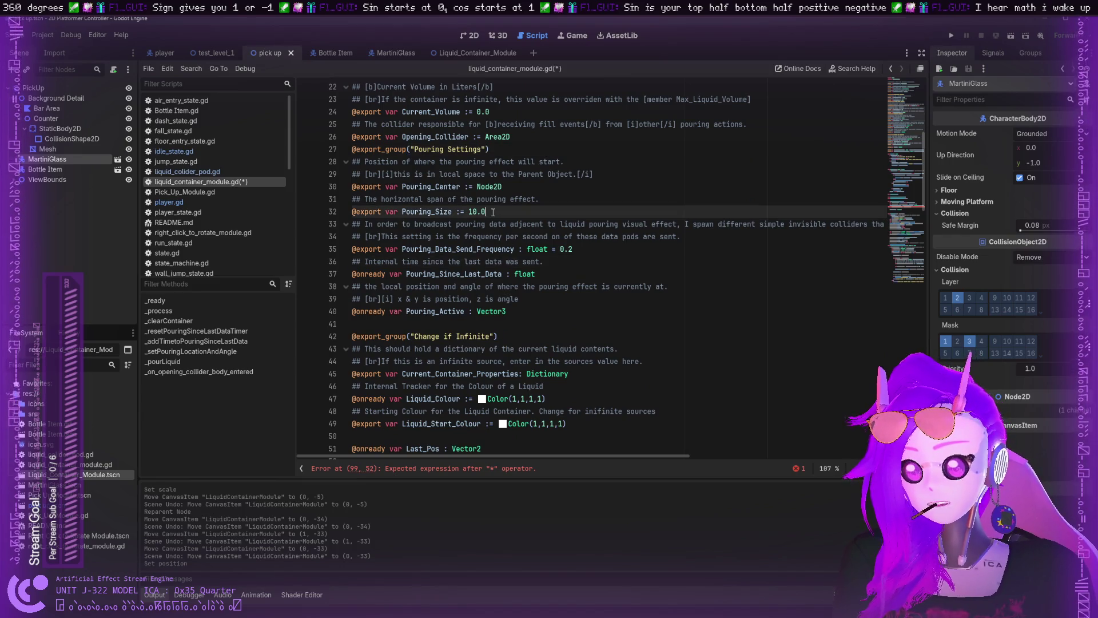
left_click(689, 249)
left_click(691, 237)
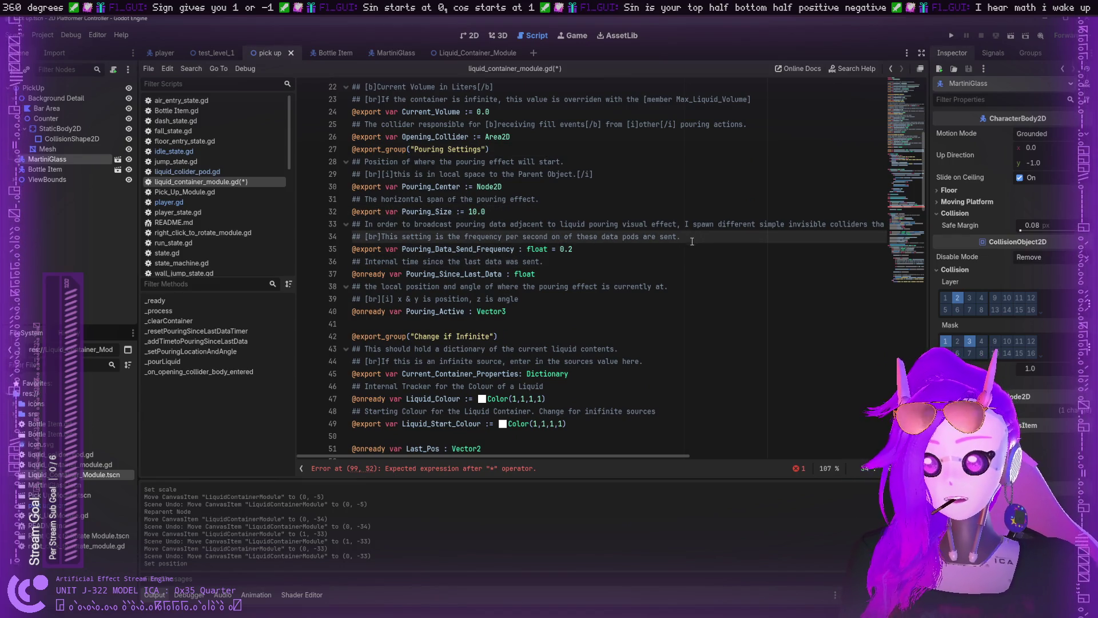
left_click(579, 262)
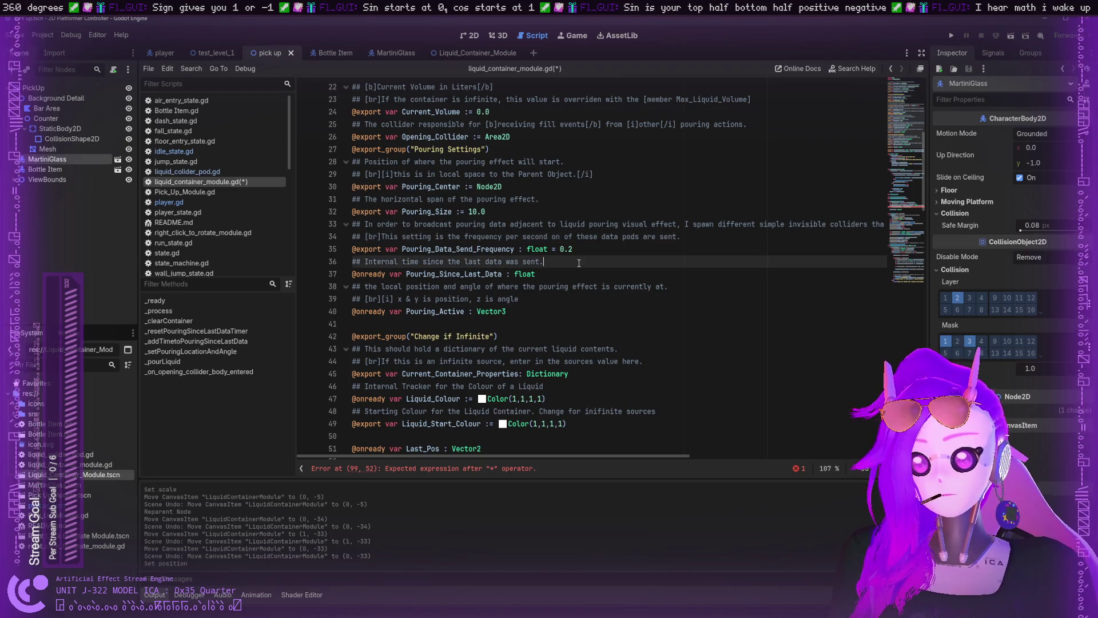
left_click(606, 252)
left_click(703, 237)
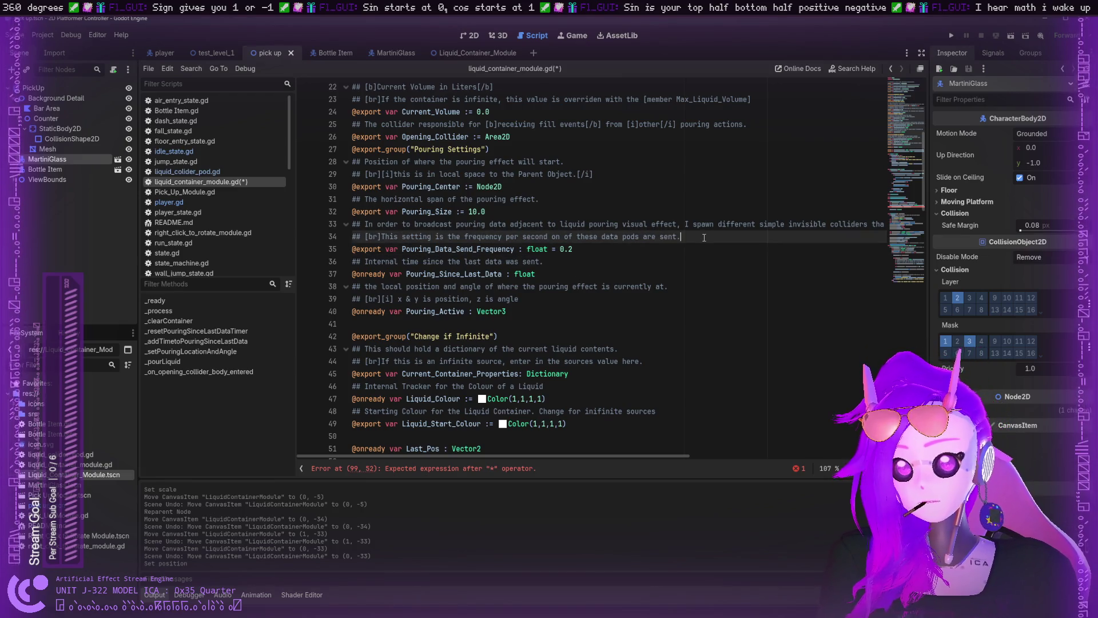
left_click(637, 258)
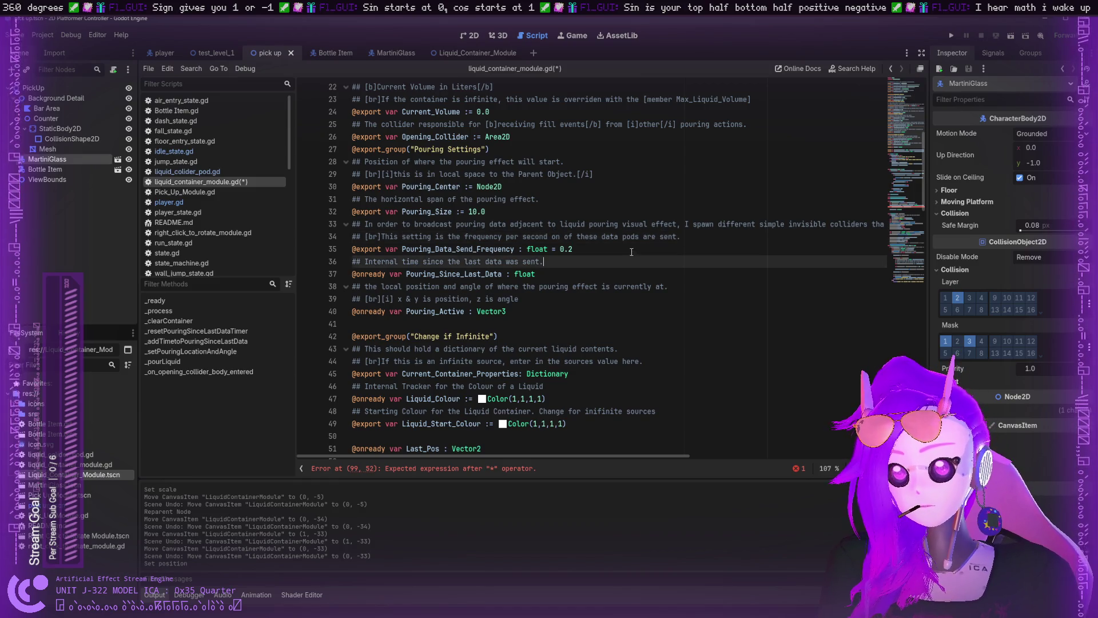
left_click(632, 254)
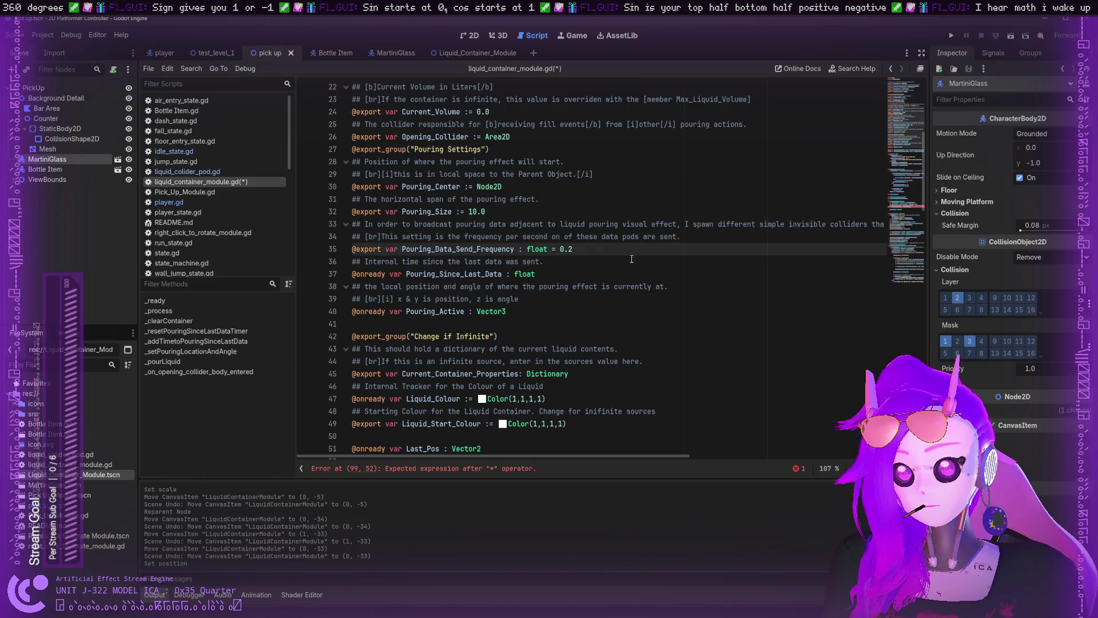
left_click(588, 277)
Add blank lines below the Pouring_Active declaration on line 40
left_click(554, 316)
left_click(577, 275)
left_click(555, 309)
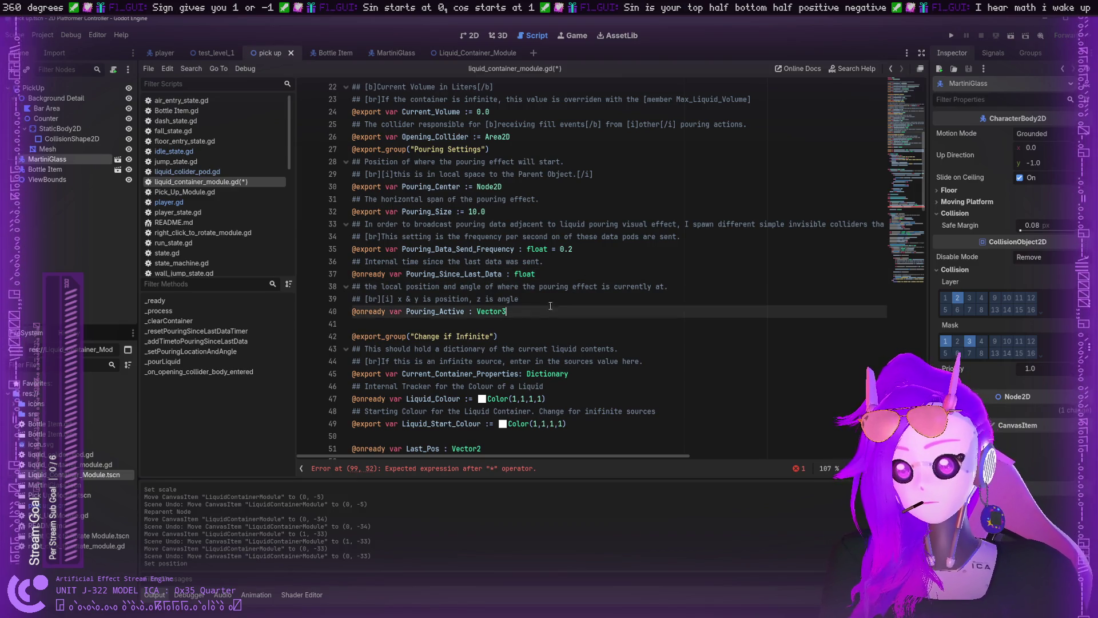
left_click(568, 274)
left_click(547, 308)
left_click(563, 274)
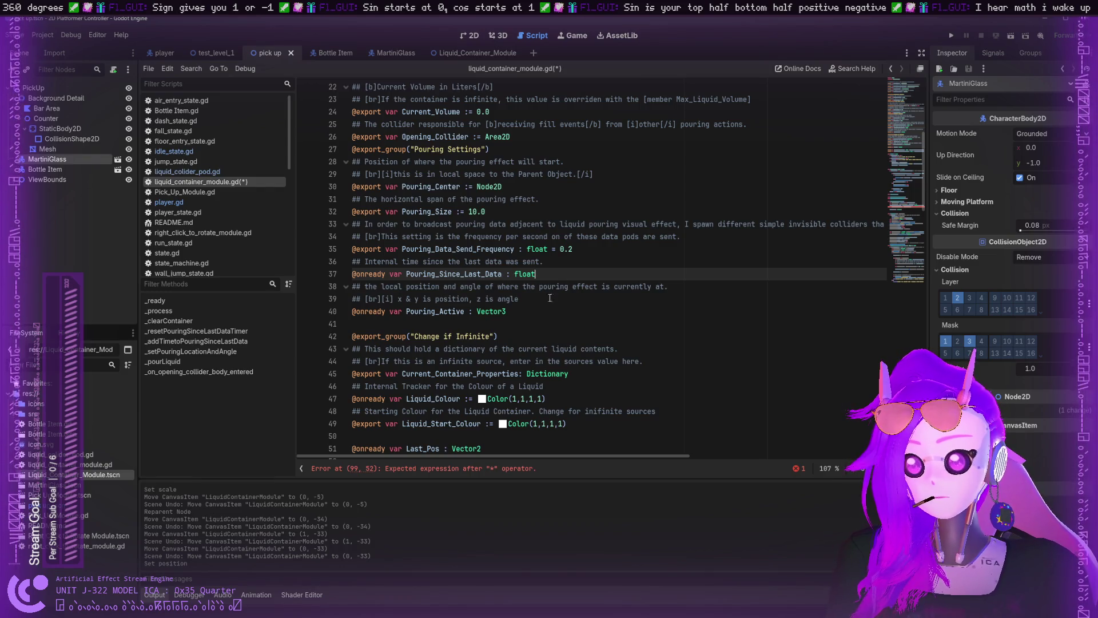
left_click(552, 294)
left_click(542, 312)
key("Return")
key("Return")
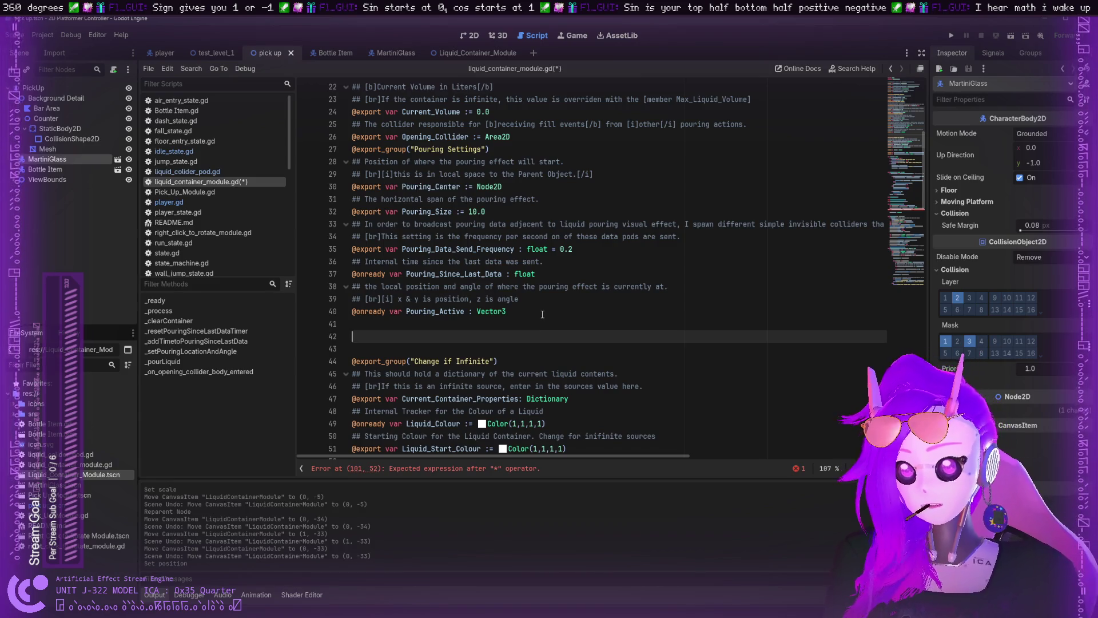
type("@")
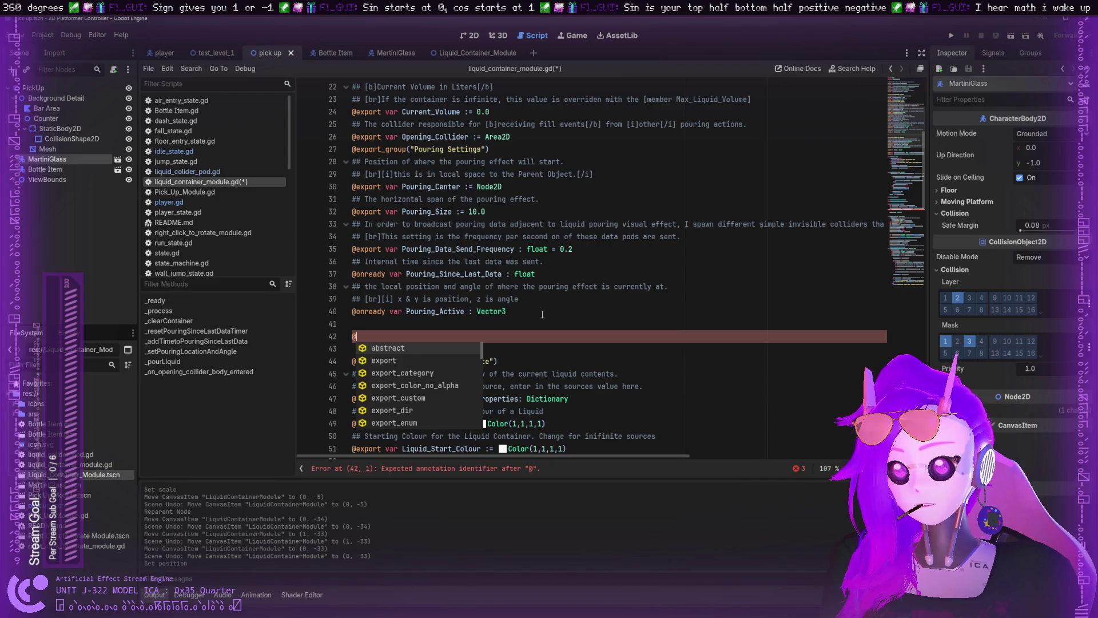
type("export var Pouring_An")
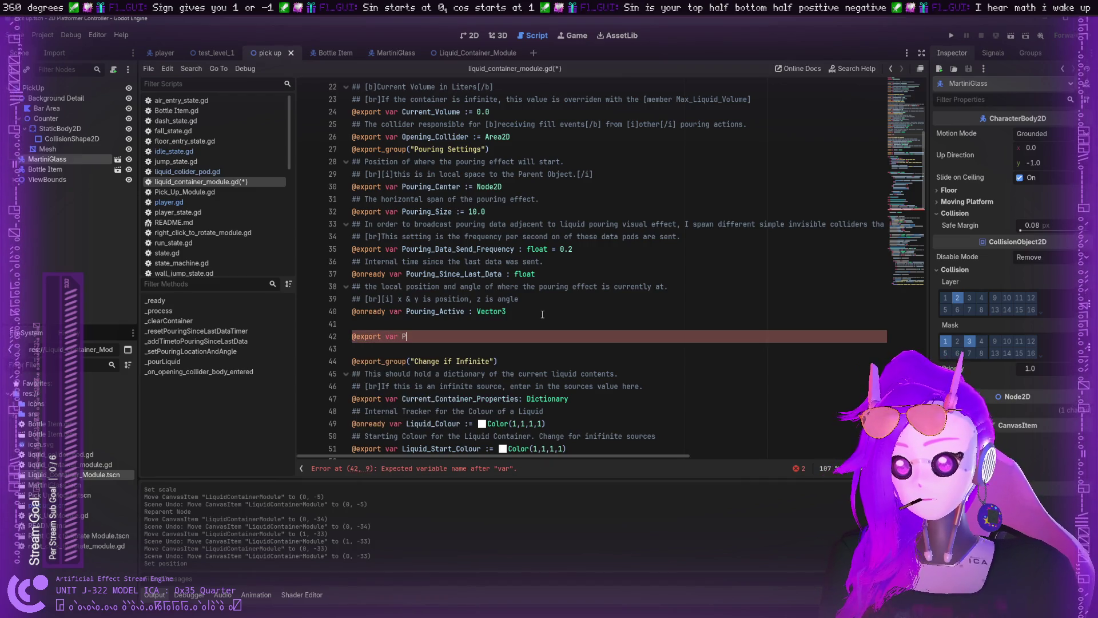
type("gl")
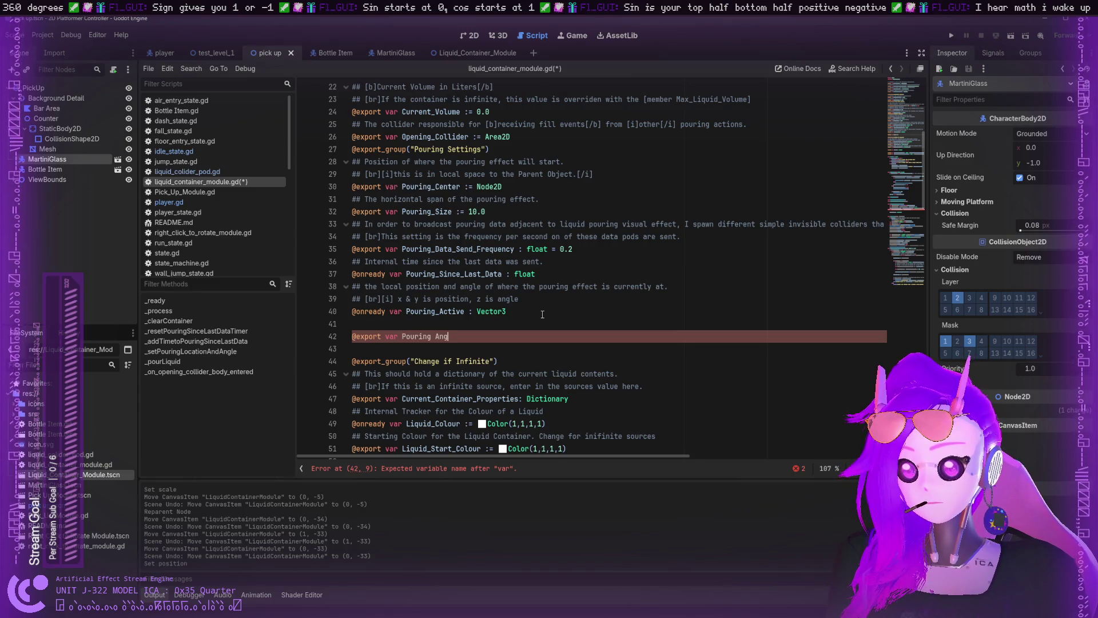
key("BackSpace")
key("BackSpace")
key("BackSpace")
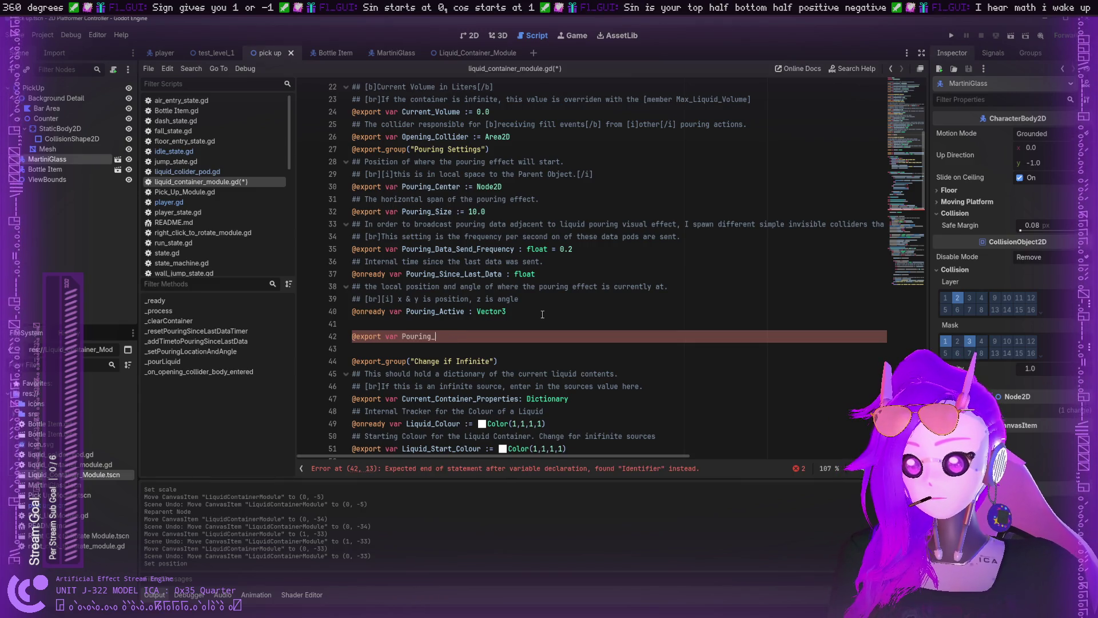
type("Angle : ")
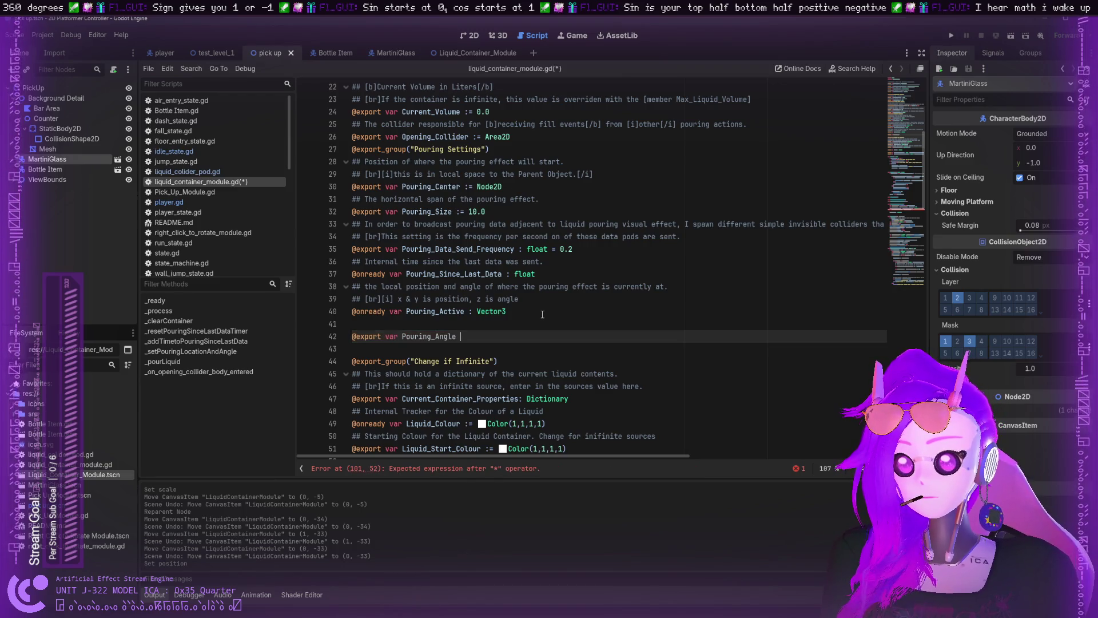
type("float")
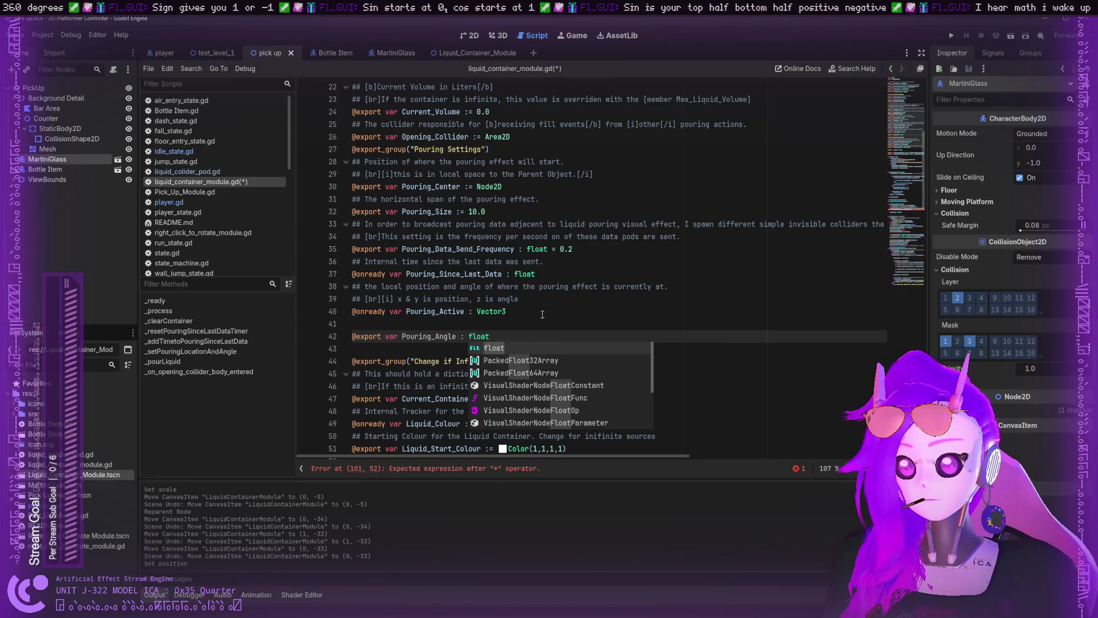
left_click(510, 320)
type("## ")
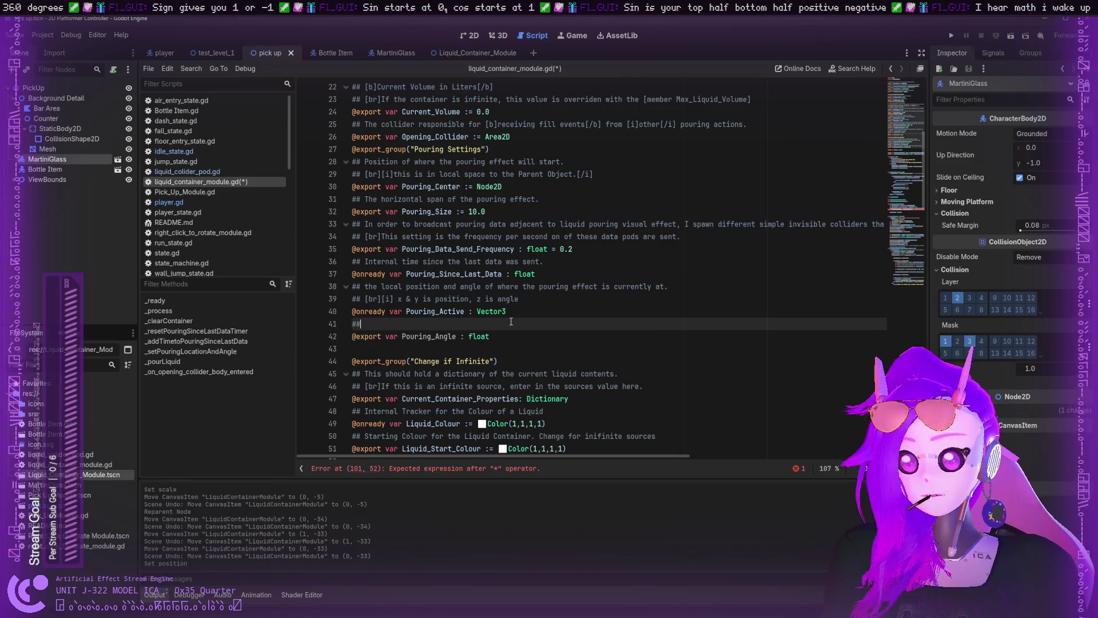
type("What ang")
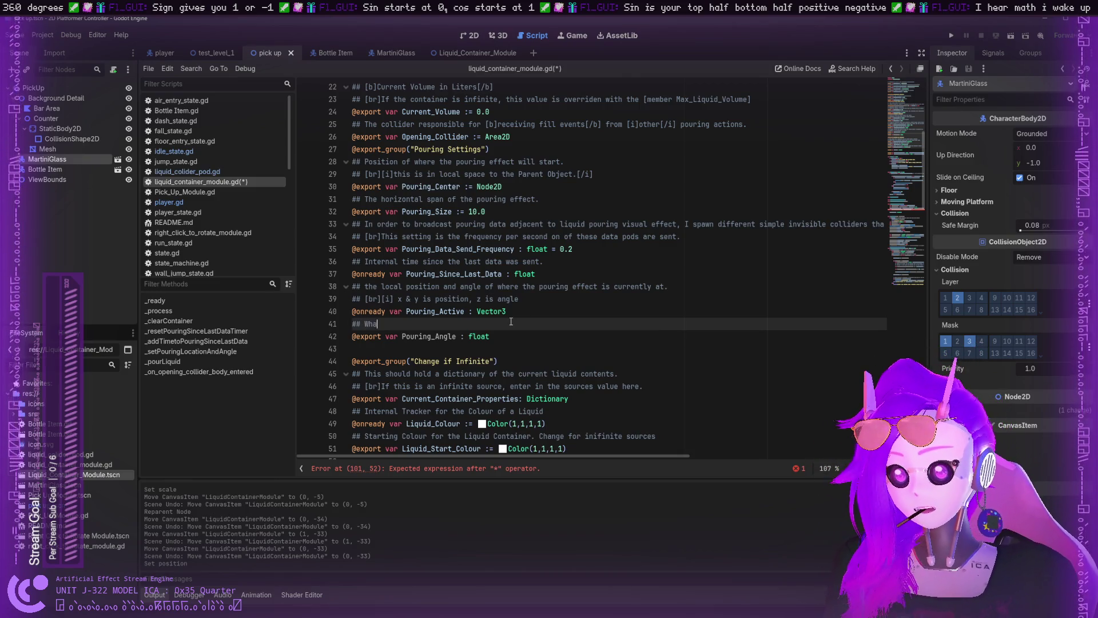
type("le ")
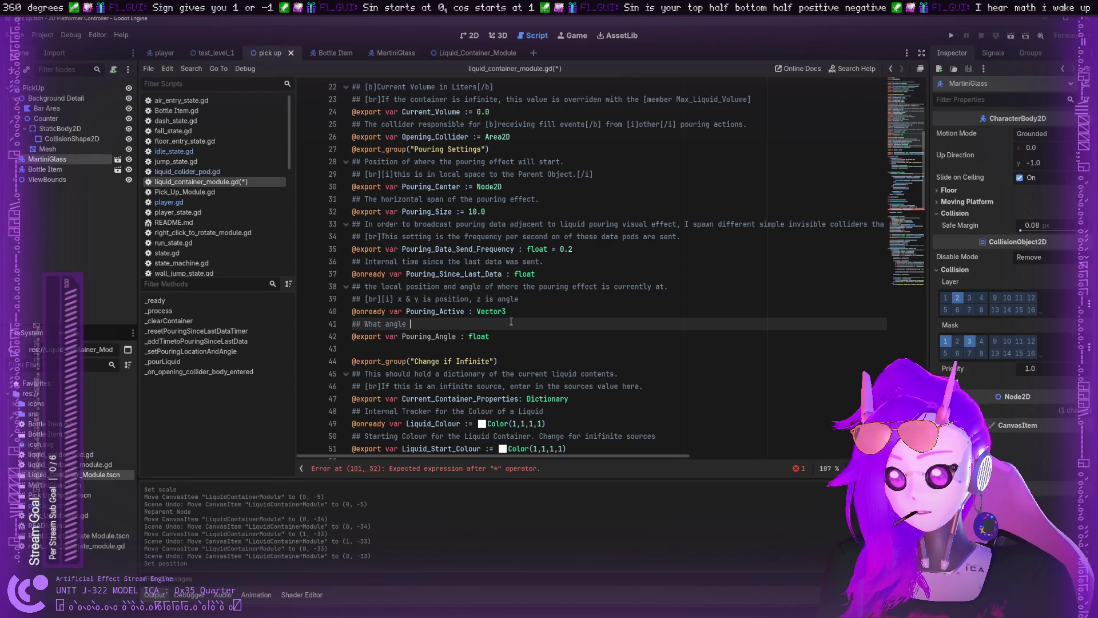
type("do you")
Reword the first comment line to end 'angle the emitted pouring is offset by'
key("ctrl+BackSpace")
key("ctrl+BackSpace")
key("ctrl+BackSpace")
type("angle the ")
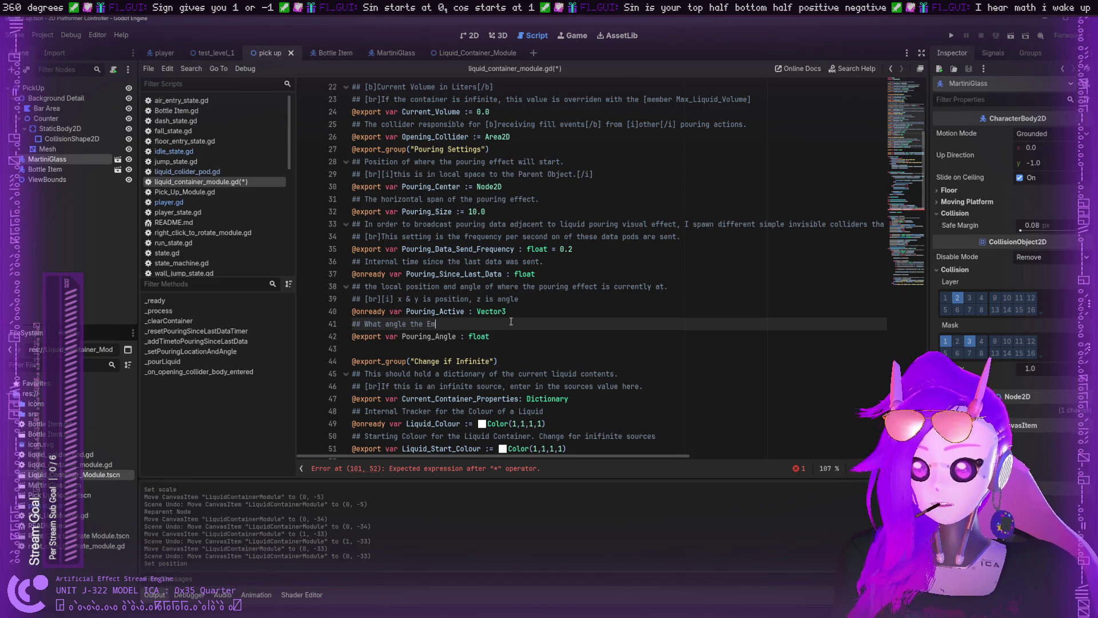
type("emitted po")
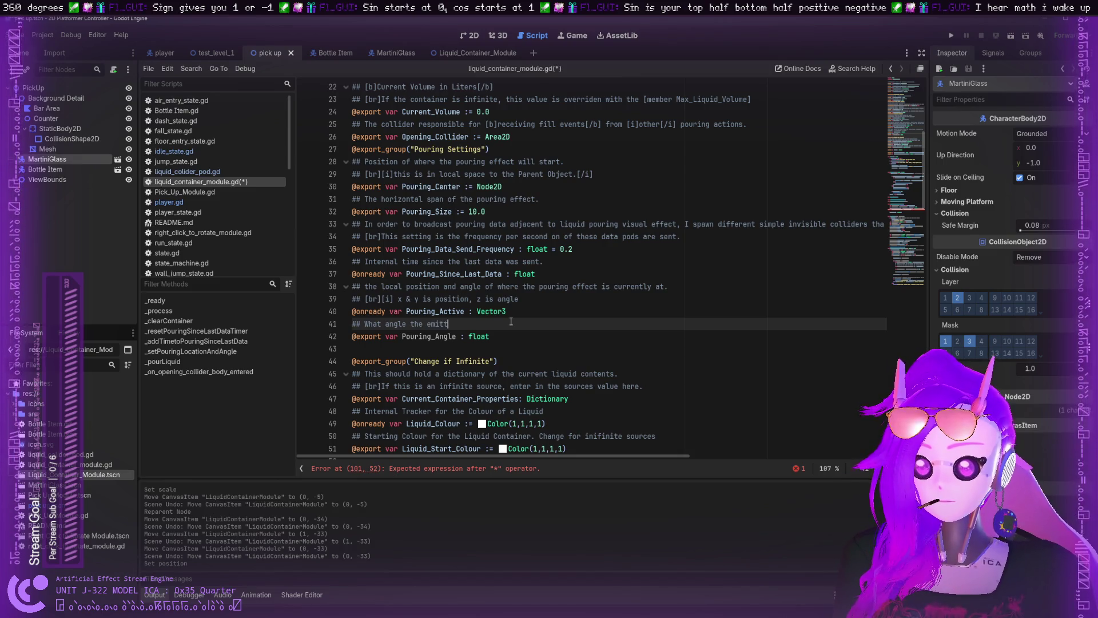
type("uring ")
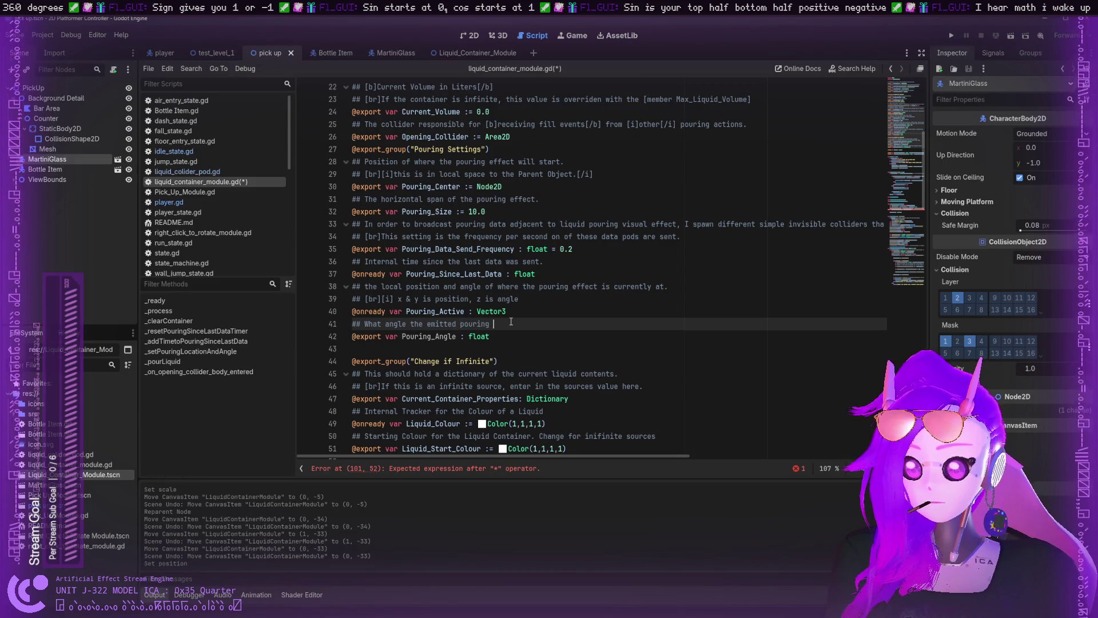
type("is offset by")
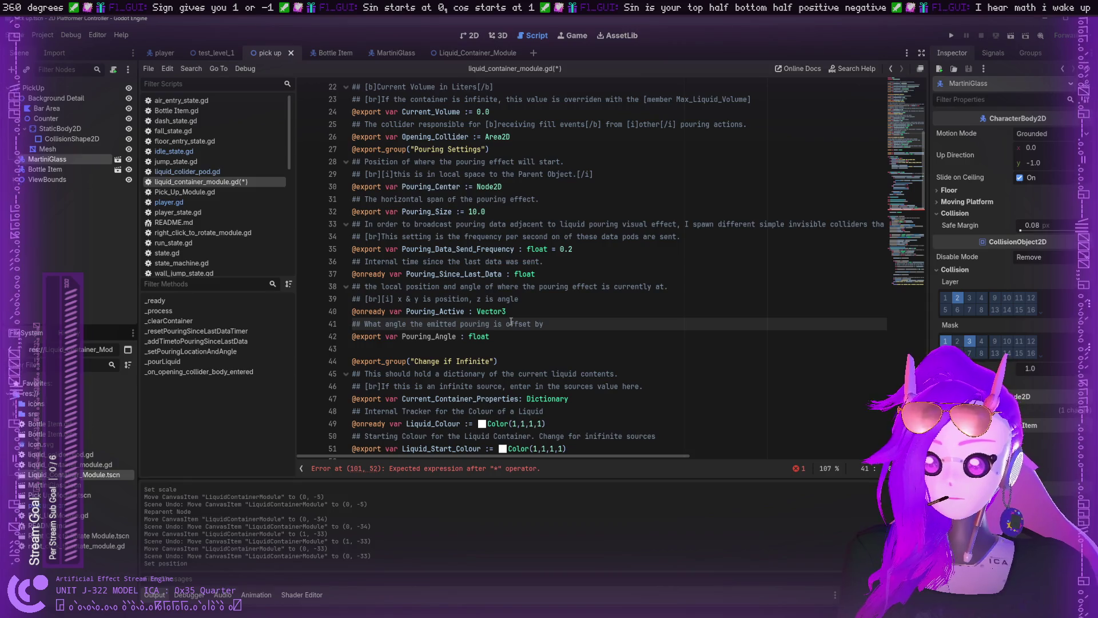
key("BackSpace")
key("BackSpace")
key("BackSpace")
type("by")
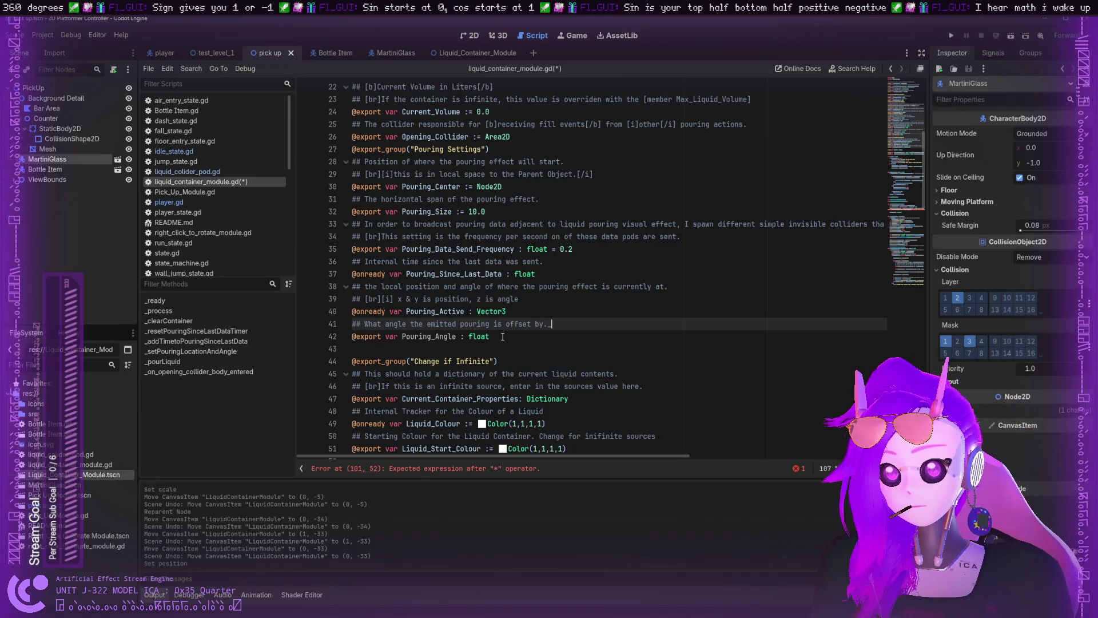
Add comment '[br][i]in positive angle only as the angle is swaped depending on container rotation.' and save
key("Return")
key("BackSpace")
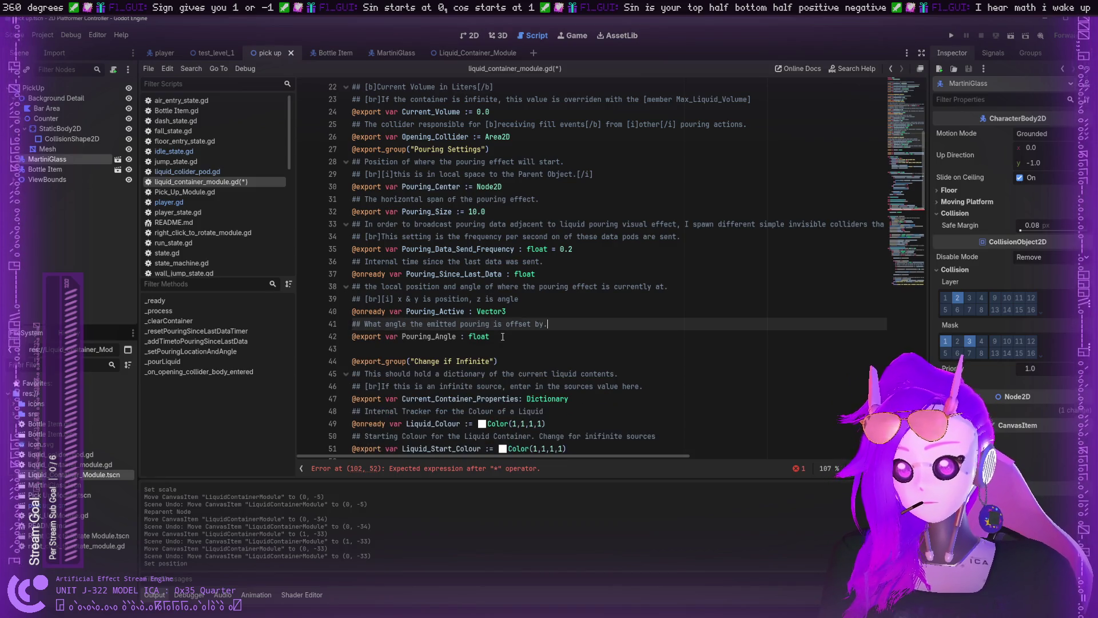
key("Return")
type("## ")
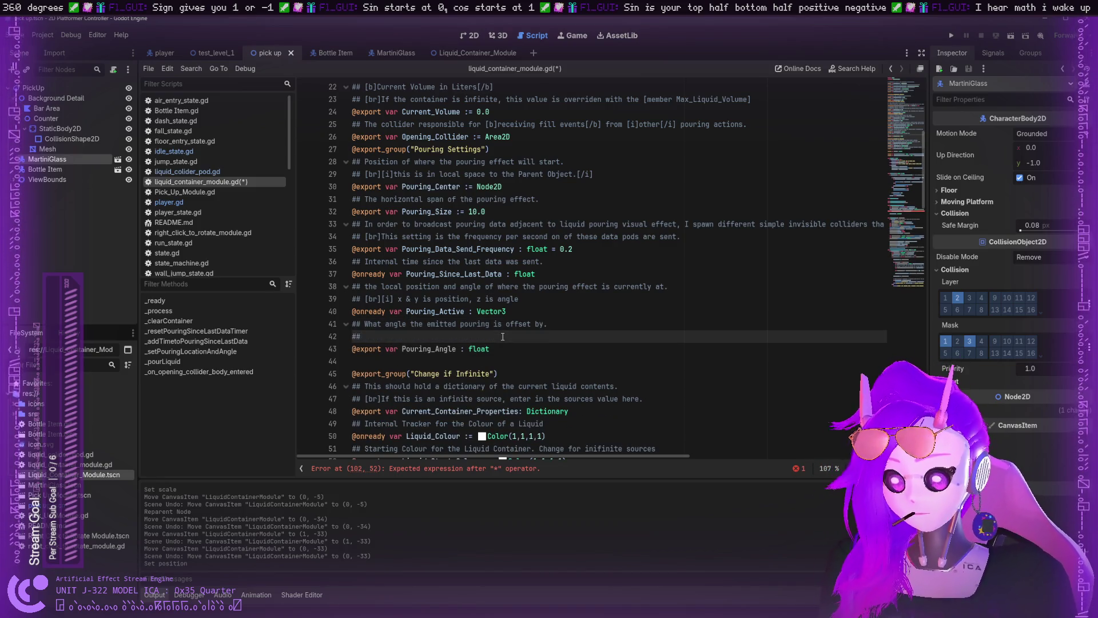
type("[br")
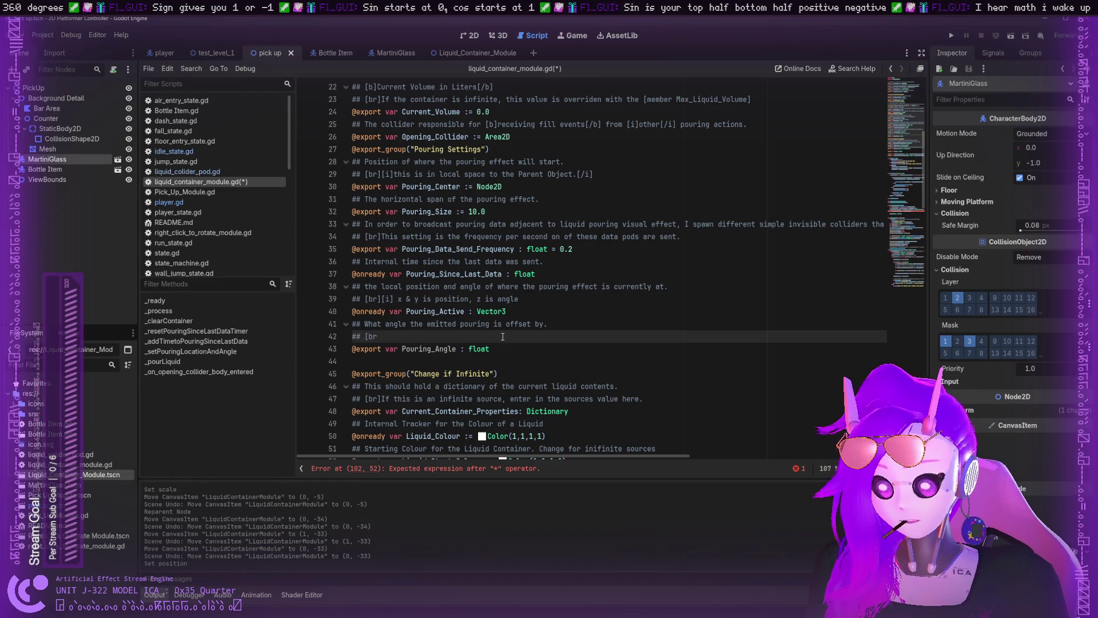
type("][i]")
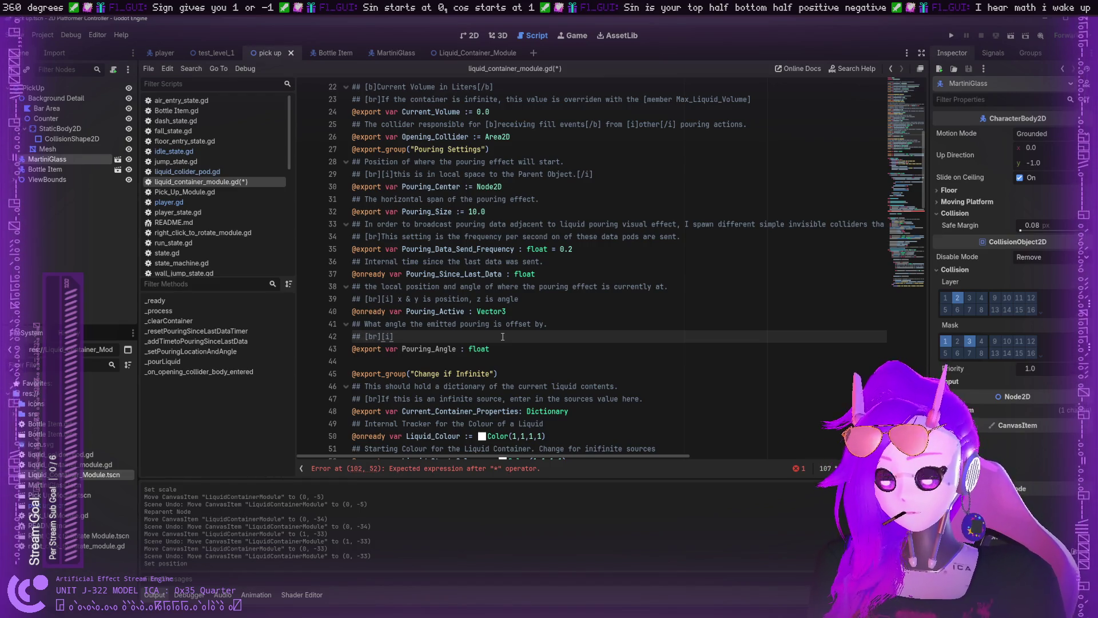
type("in ")
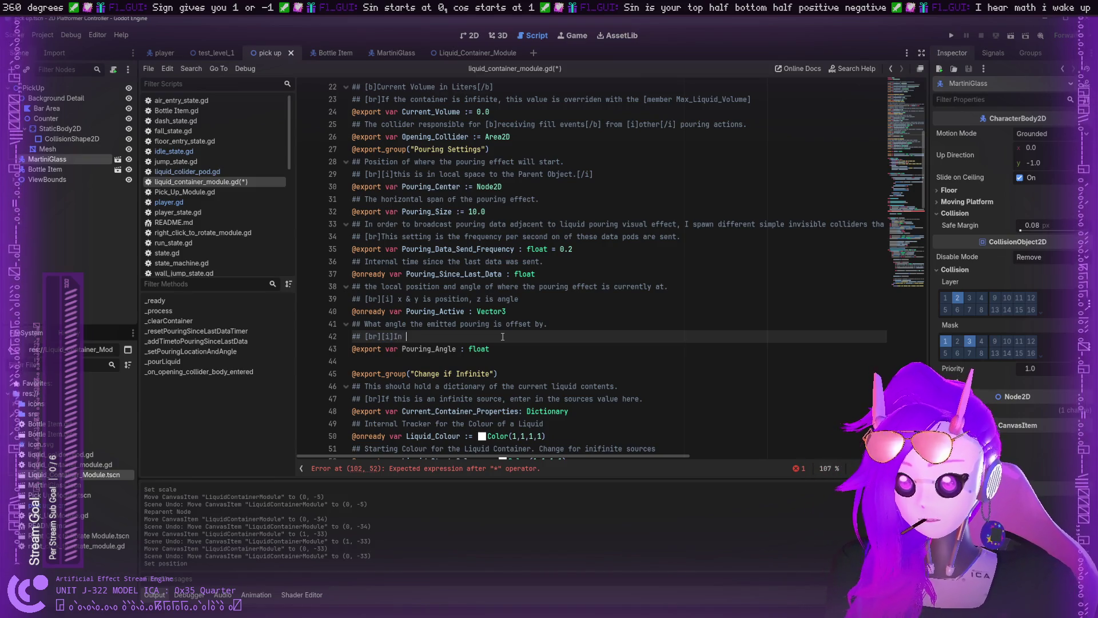
type("positive ")
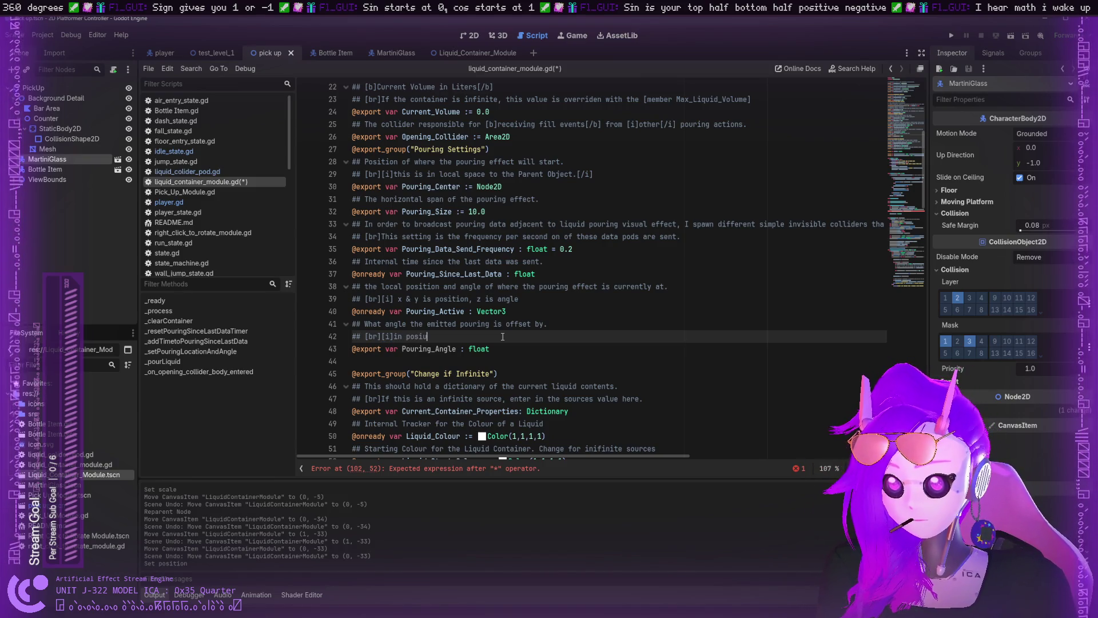
type("angle ")
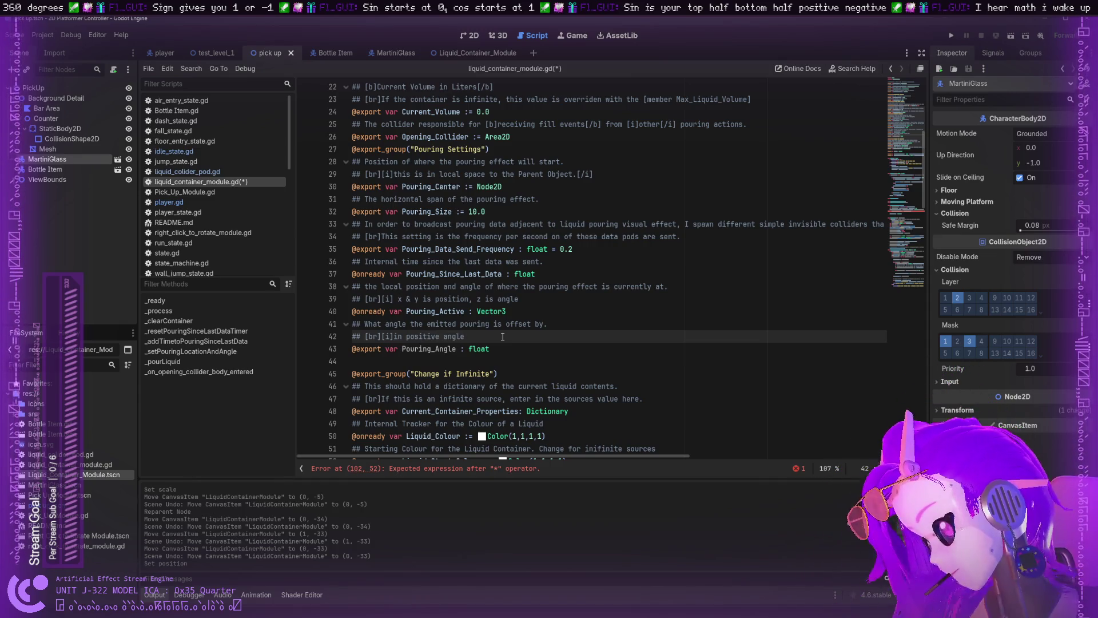
type("only as")
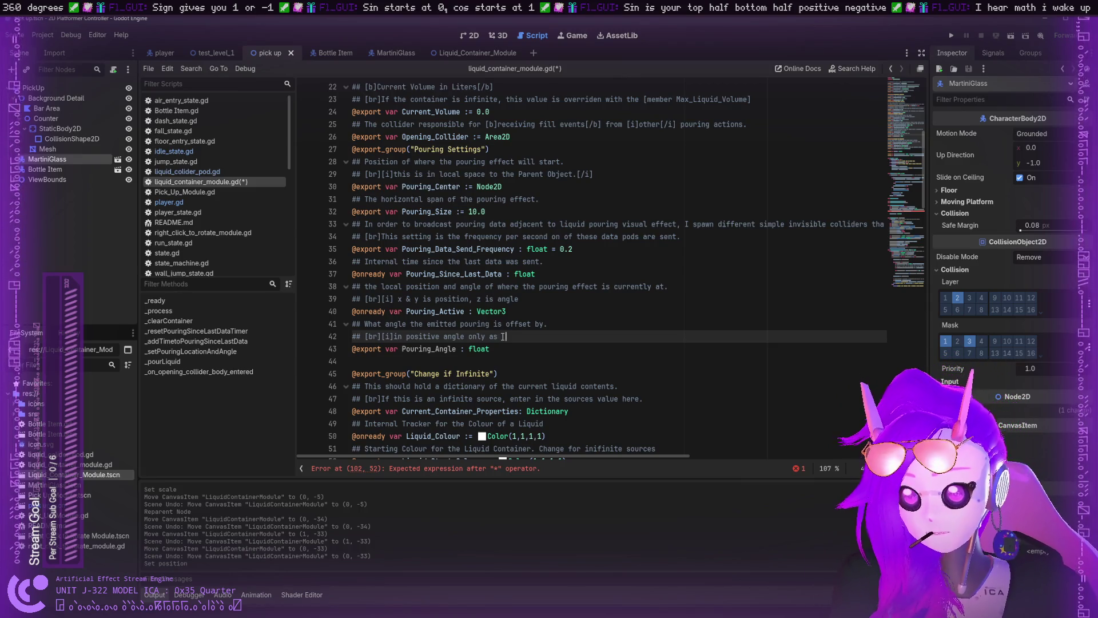
type("the angle is swaped depending on container rotation.")
key("ctrl+s")
scroll(456, 193, "down", 3)
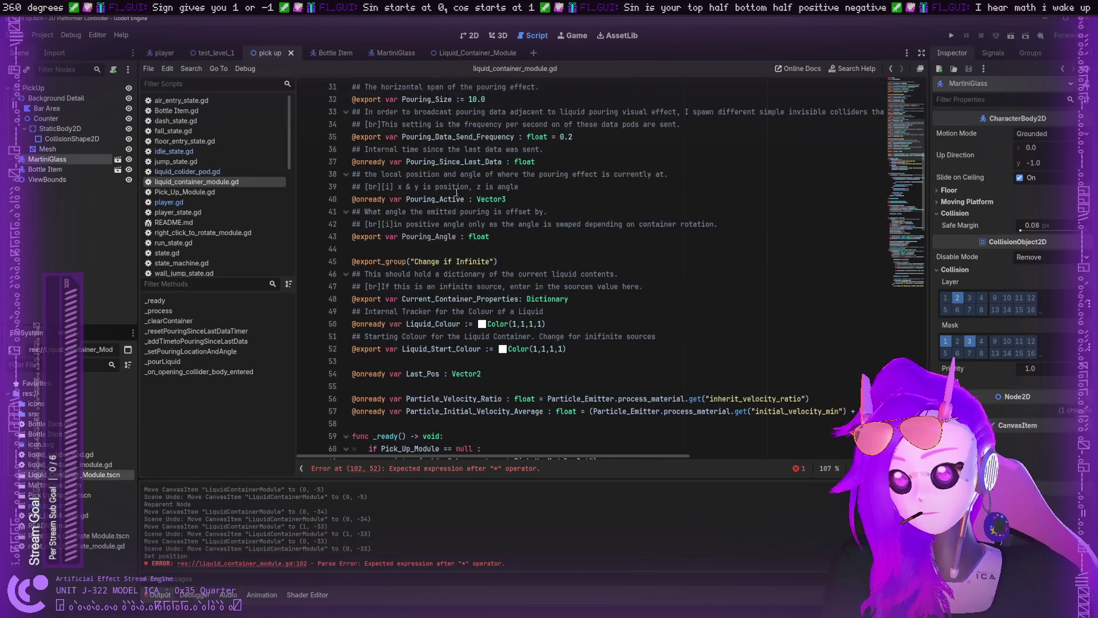
Complete Pouring_Rotation_Offset = Sign_Of_Rotation * Pouring_Angle and save the script
double_click(436, 236)
key("ctrl+c")
scroll(515, 258, "down", 15)
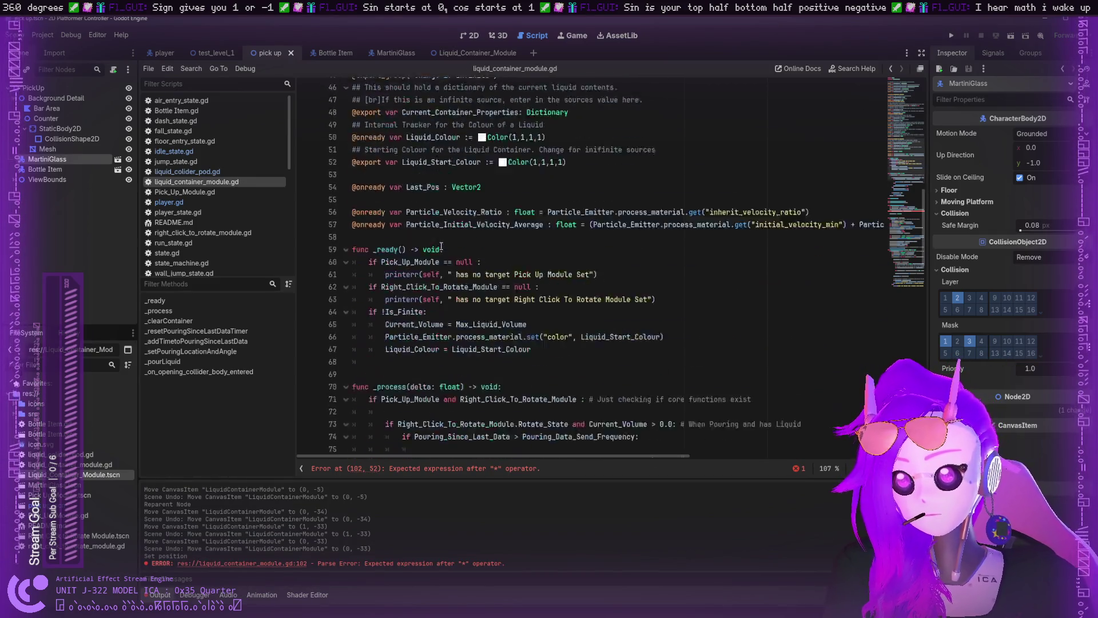
left_click(606, 275)
key("Return")
key("ctrl+v")
key("Home")
key("BackSpace")
key("BackSpace")
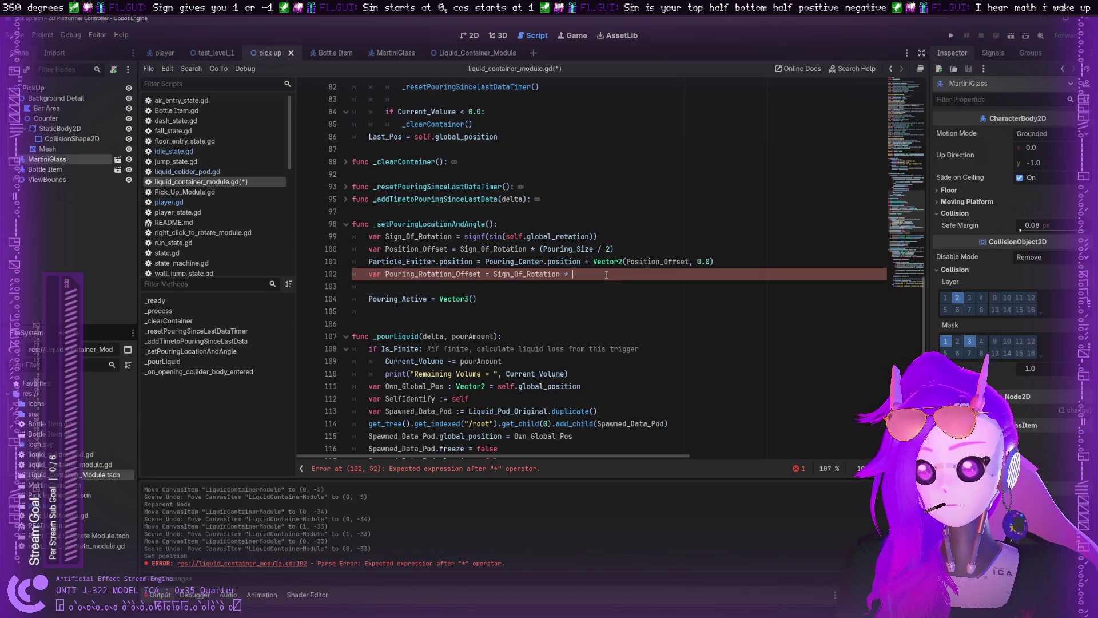
key("End")
key("Return")
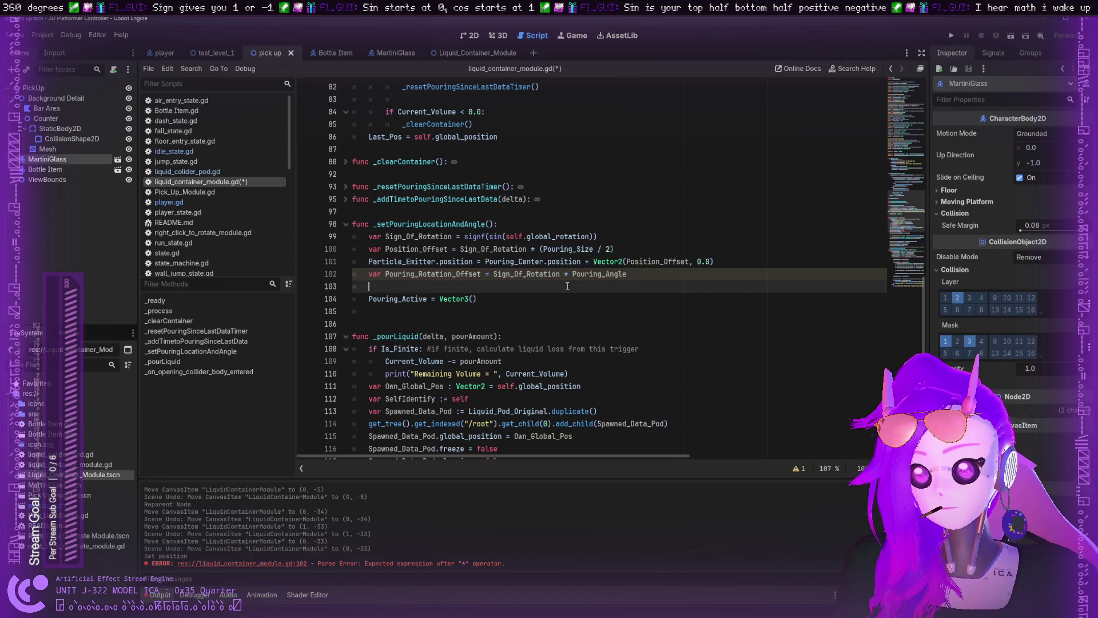
key("ctrl+s")
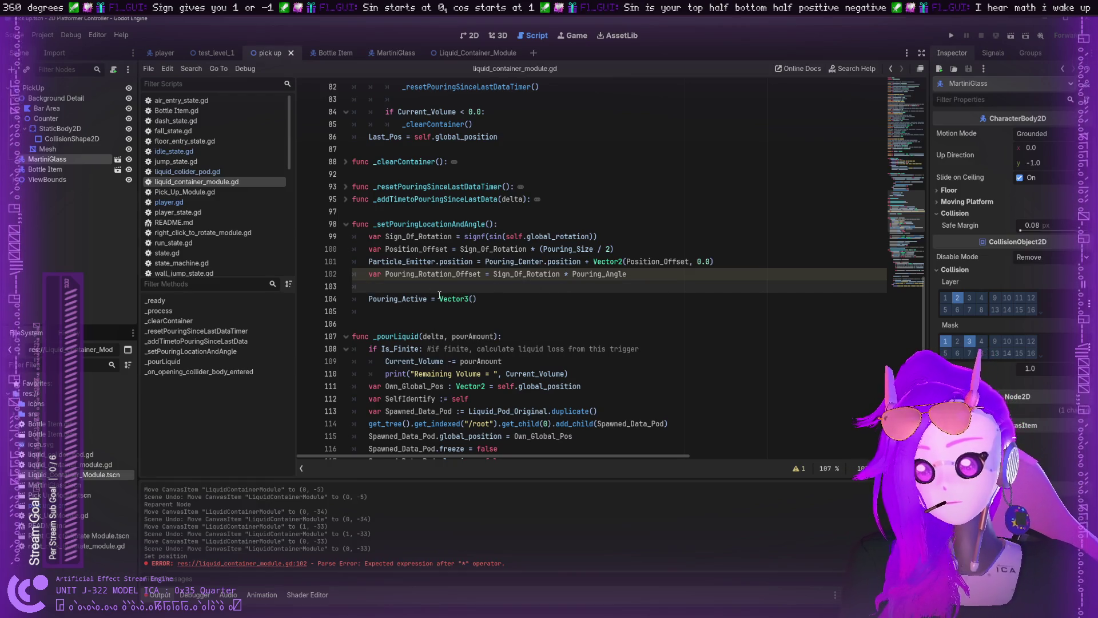
Begin a Particle_Emitter.rotation = assignment on line 103
double_click(470, 262)
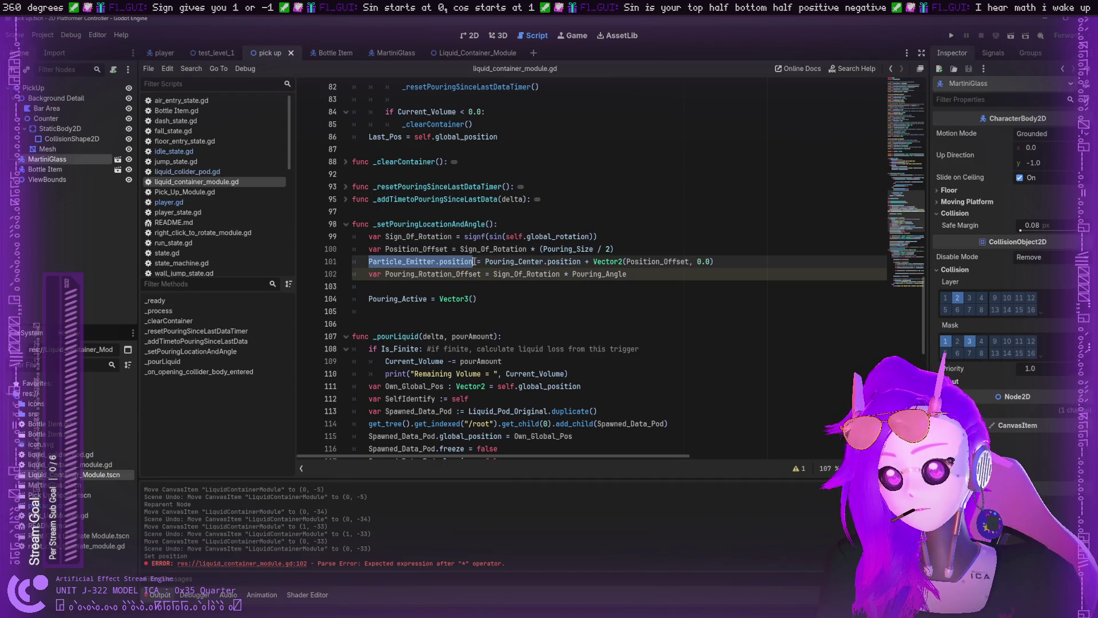
left_click(429, 281)
key("Return")
key("Return")
key("Up")
key("Up")
type("Particle_Emitter.positio")
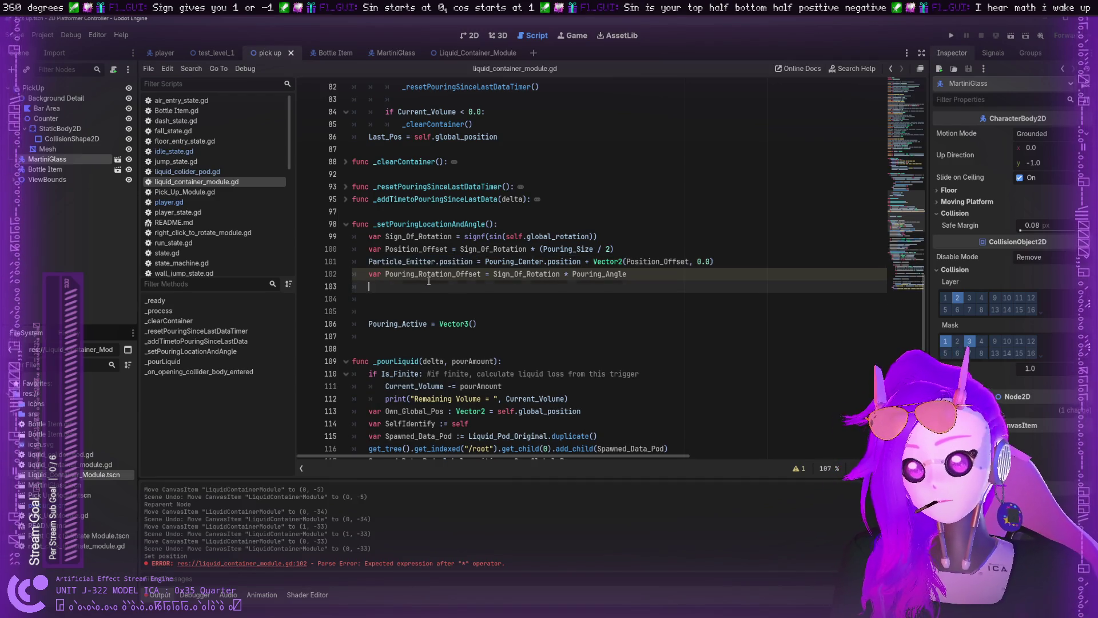
key("BackSpace")
key("BackSpace")
key("BackSpace")
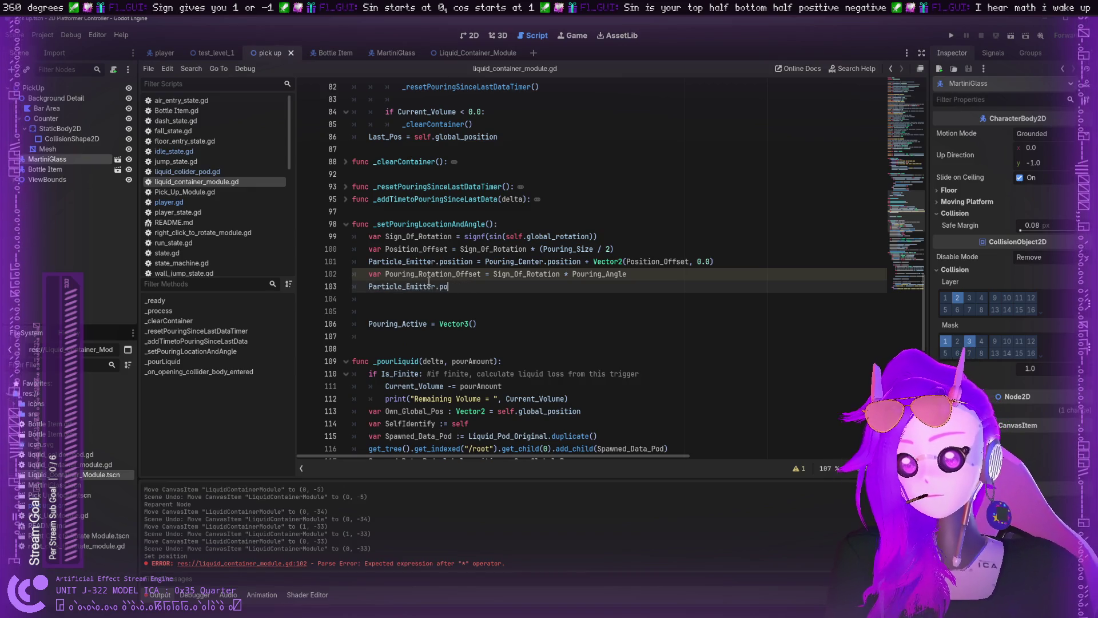
type("rotation =")
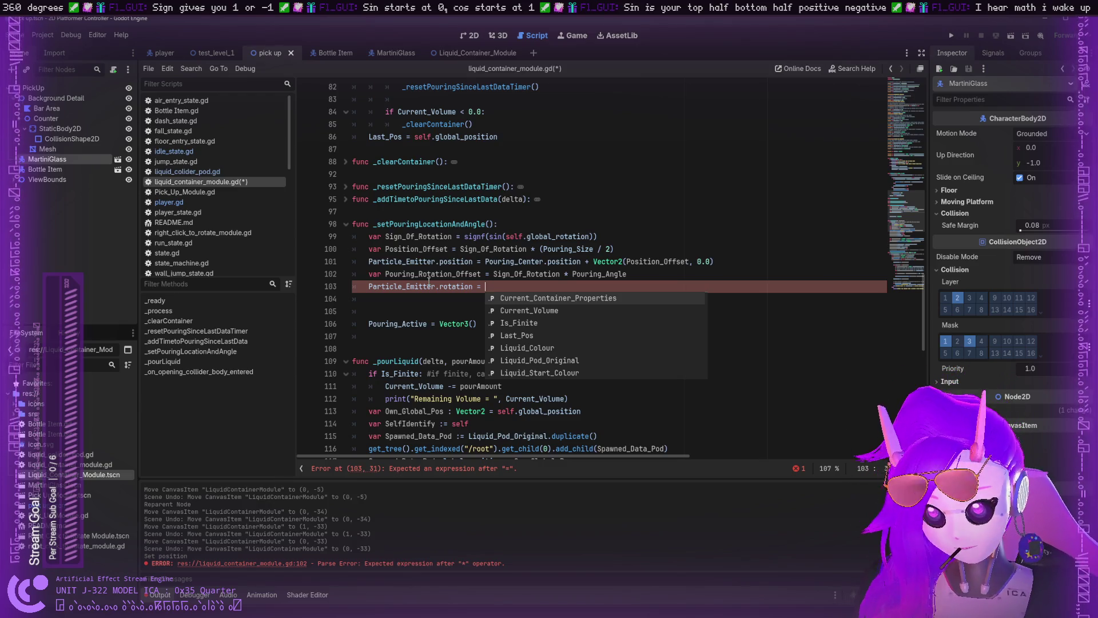
key("Escape")
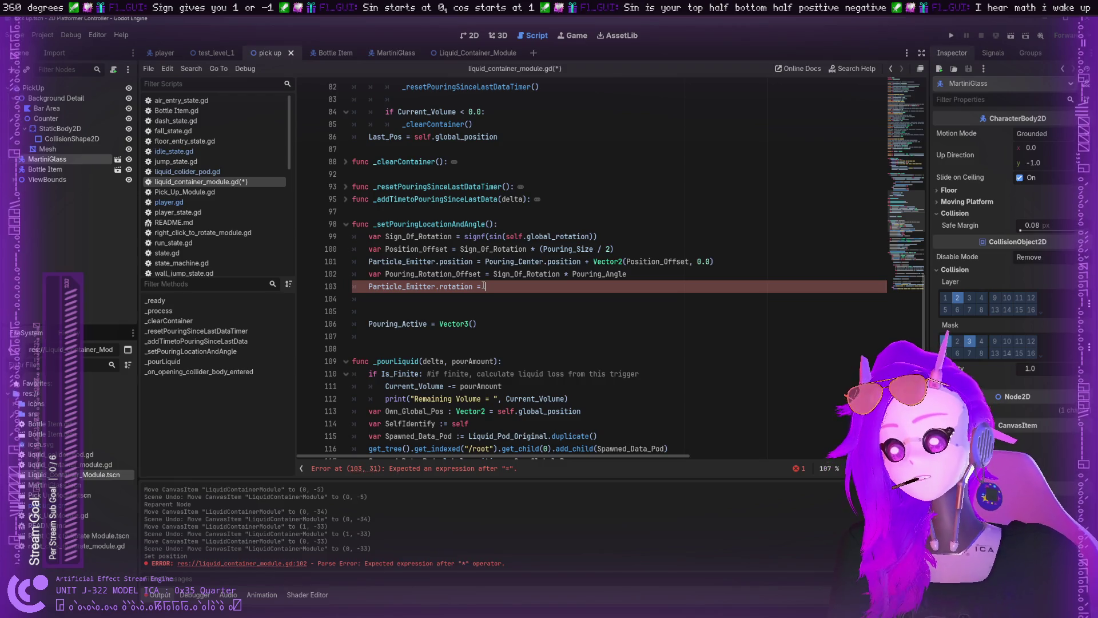
type("Pouring_Rotation_Offset")
left_click(483, 297)
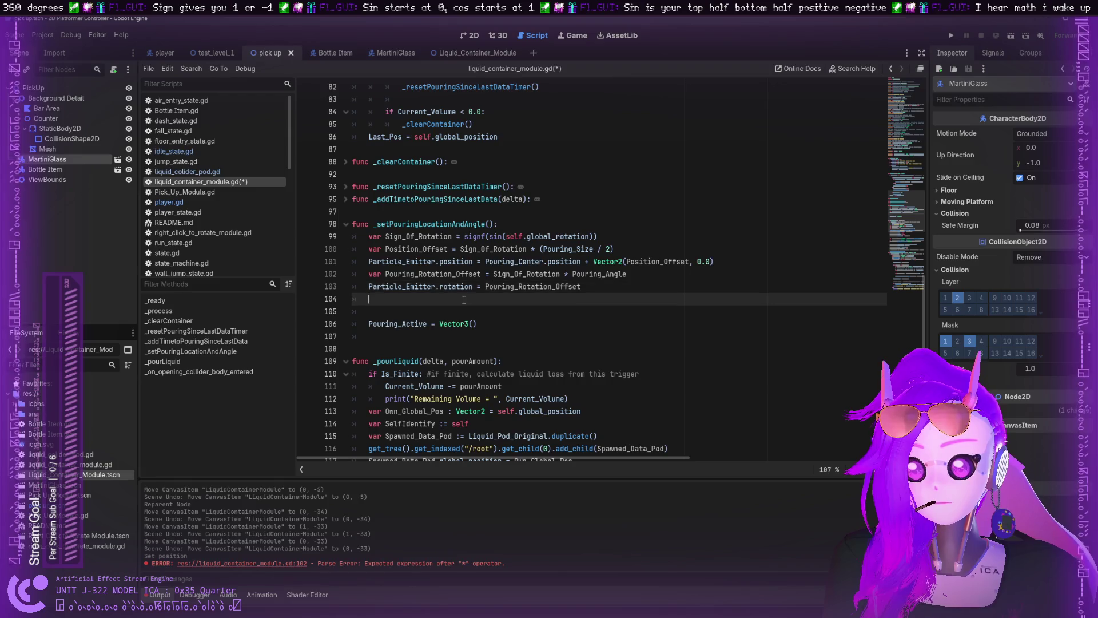
left_click(369, 324)
key("BackSpace")
key("BackSpace")
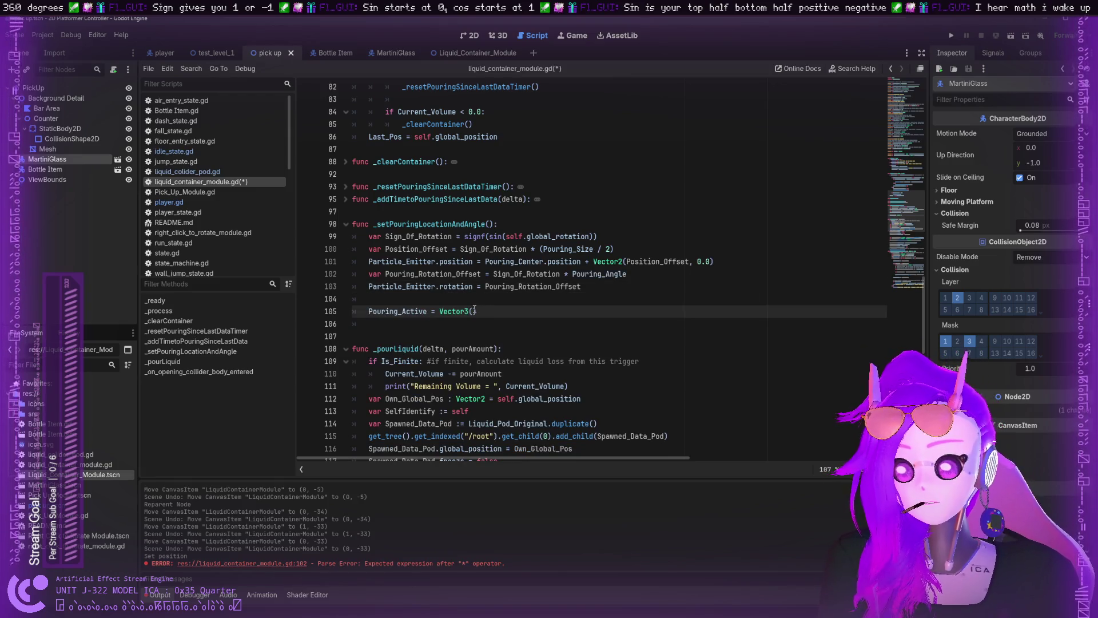
key("BackSpace")
key("BackSpace")
key("Return")
key("Return")
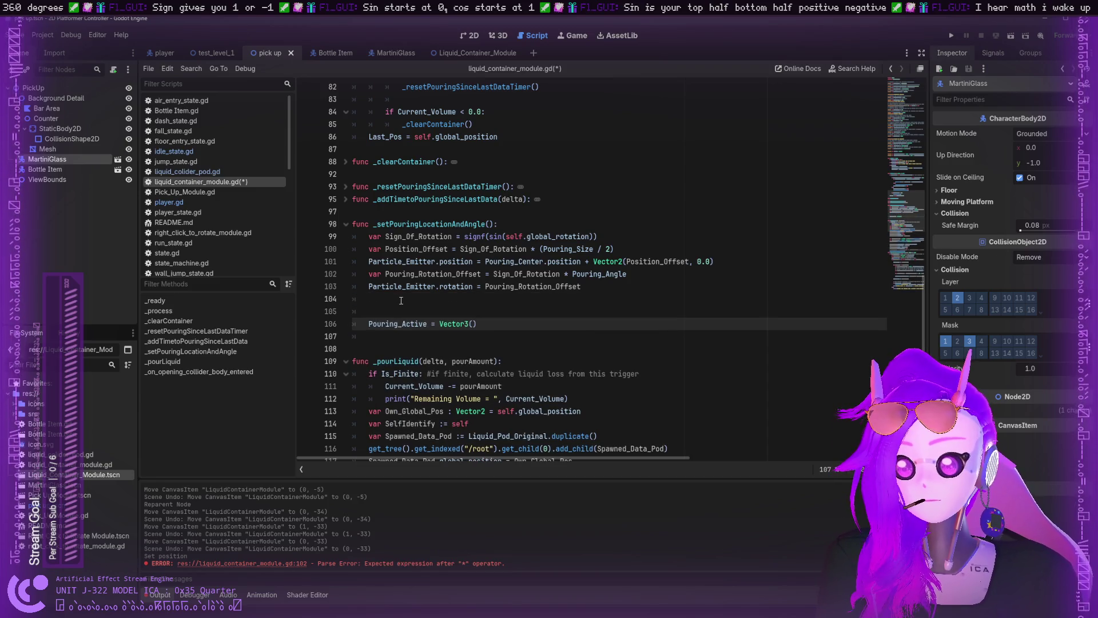
key("BackSpace")
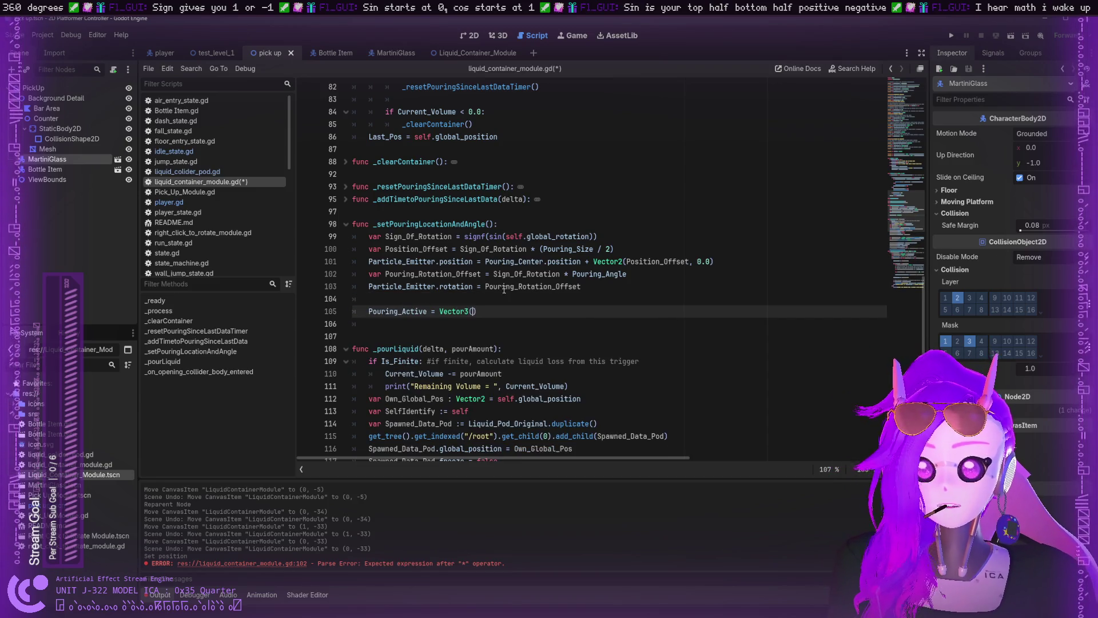
double_click(456, 262)
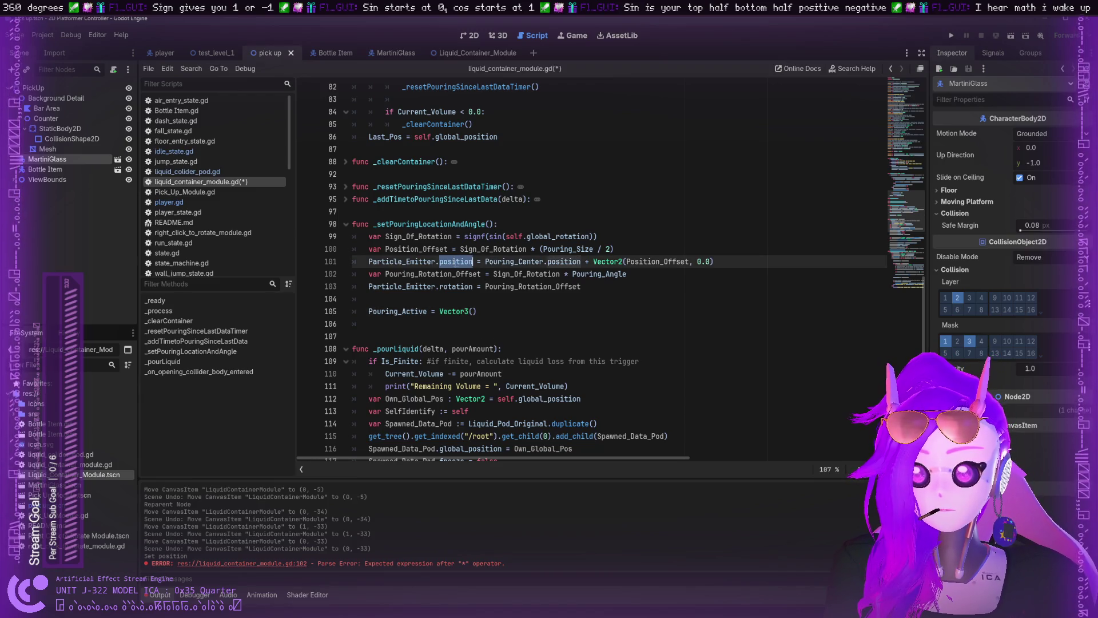
double_click(511, 261)
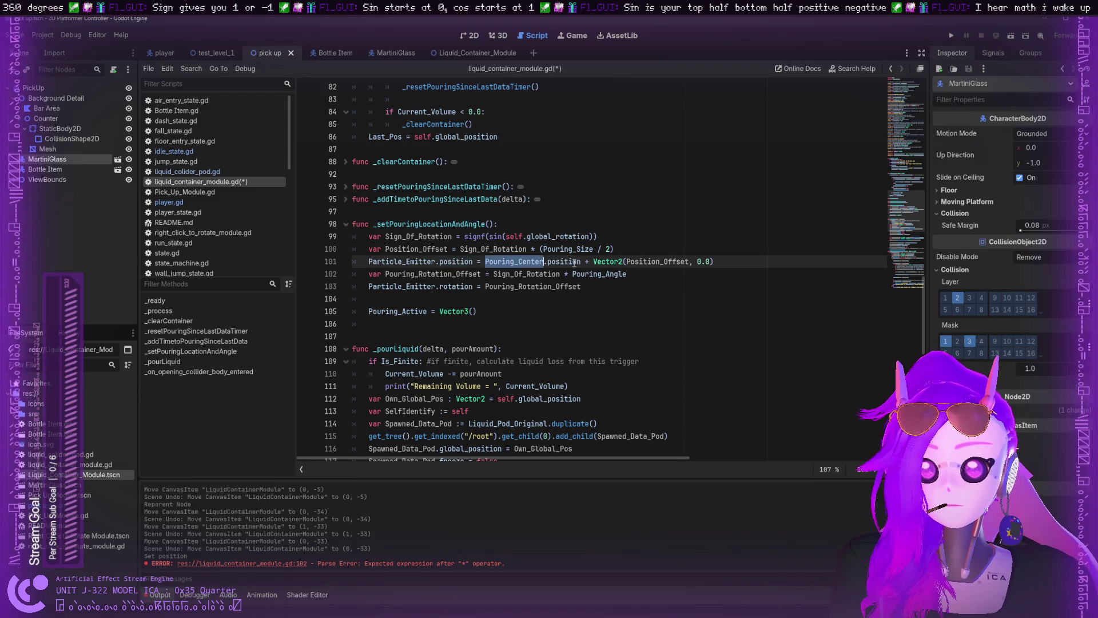
double_click(645, 261)
double_click(553, 261)
left_click(487, 261)
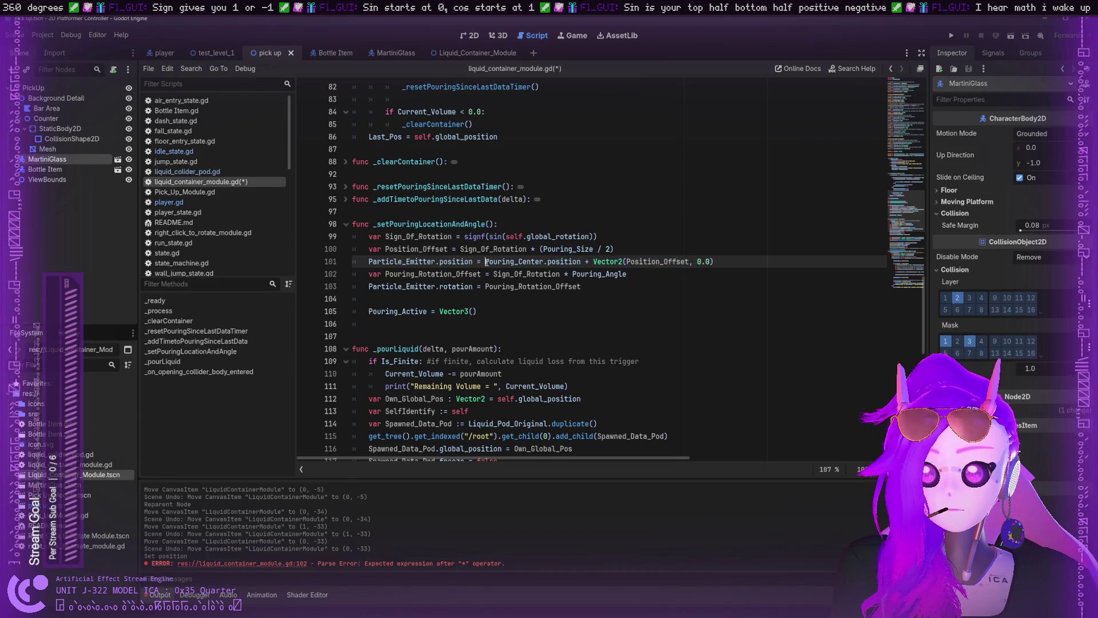
left_click_drag(486, 261, 719, 263)
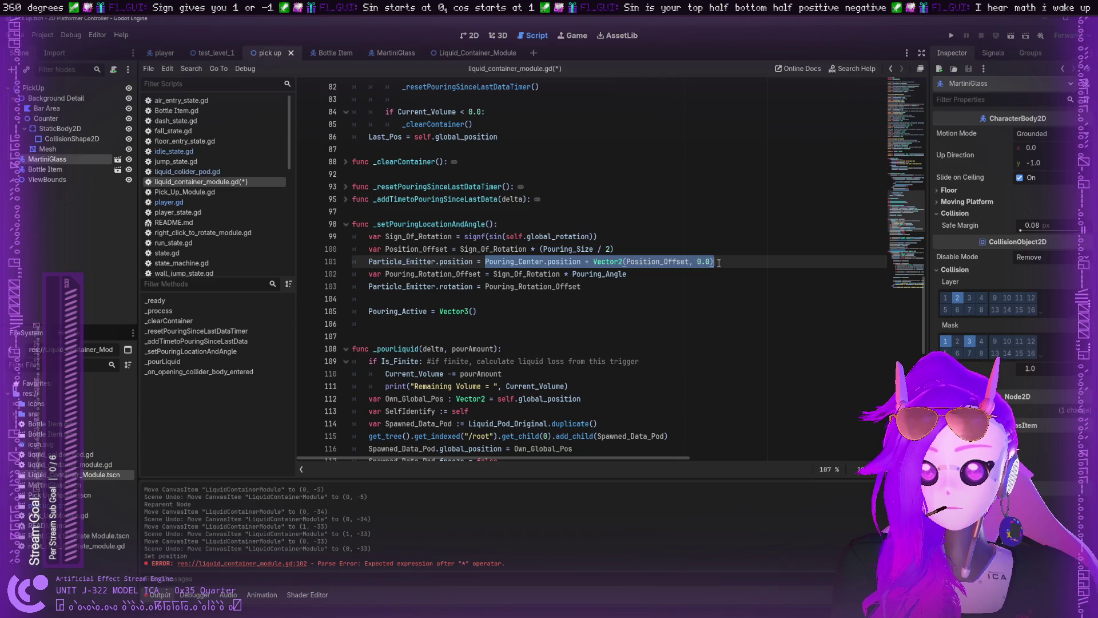
left_click(472, 311)
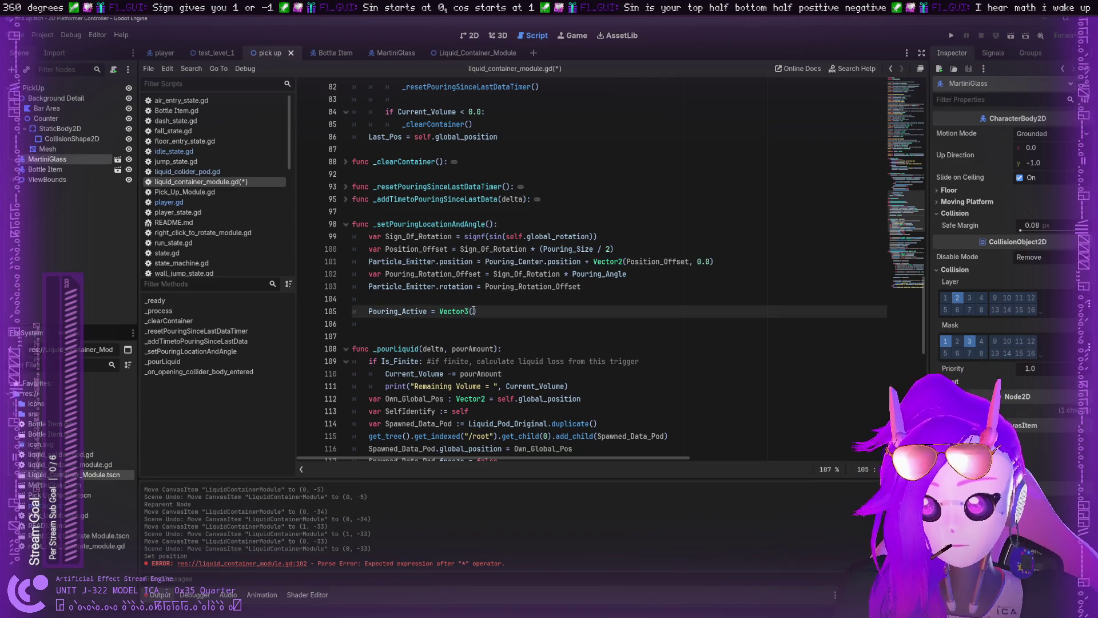
left_click_drag(474, 262, 369, 261)
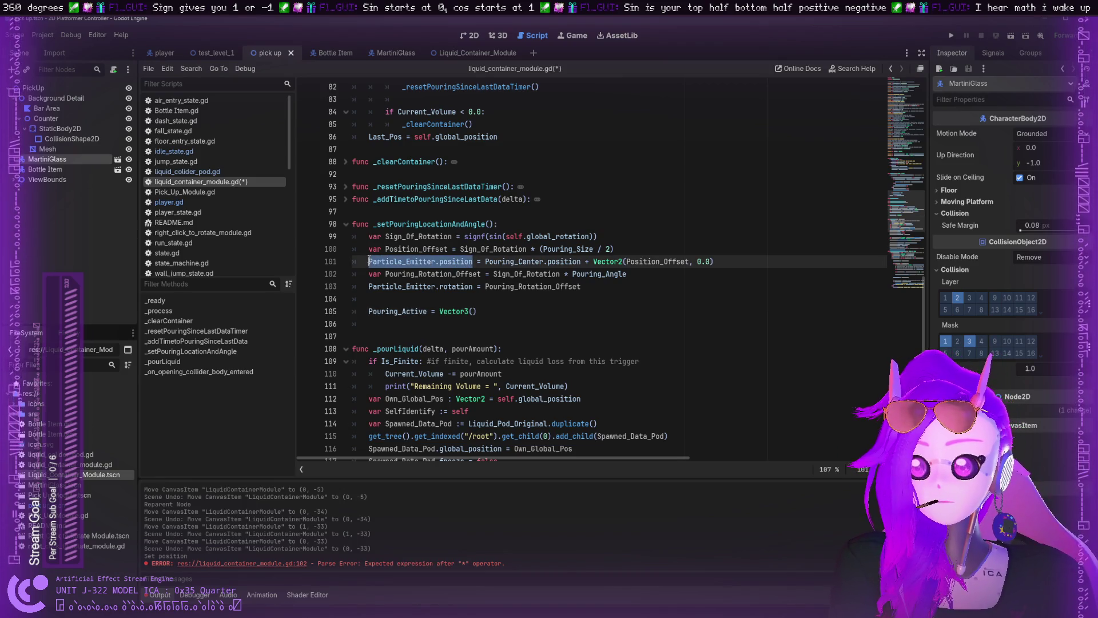
Fill Pouring_Active's Vector3 with Particle_Emitter.position.x and Particle_Emitter.position.y
left_click(472, 311)
type("Particle_Emitter.position")
type(".x,")
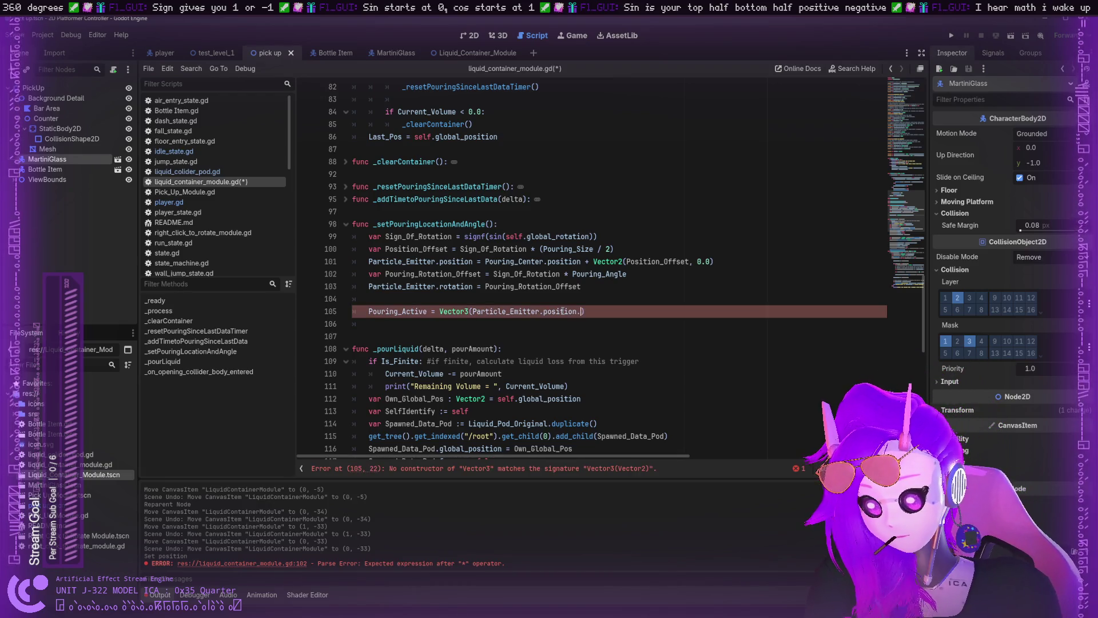
key("Escape")
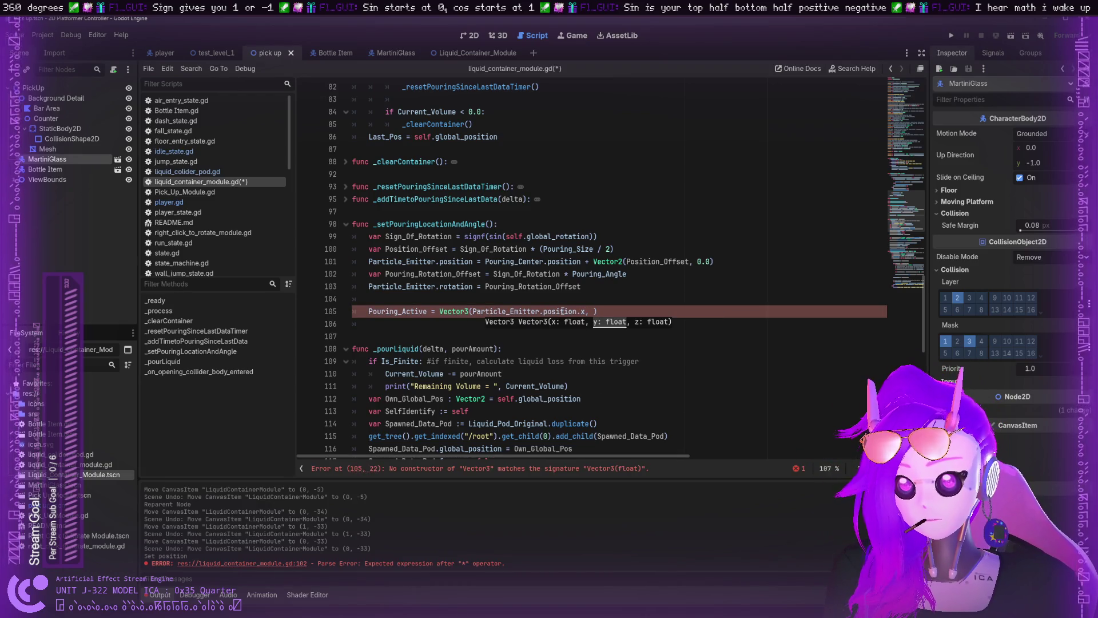
type("Particle_Emitter.position")
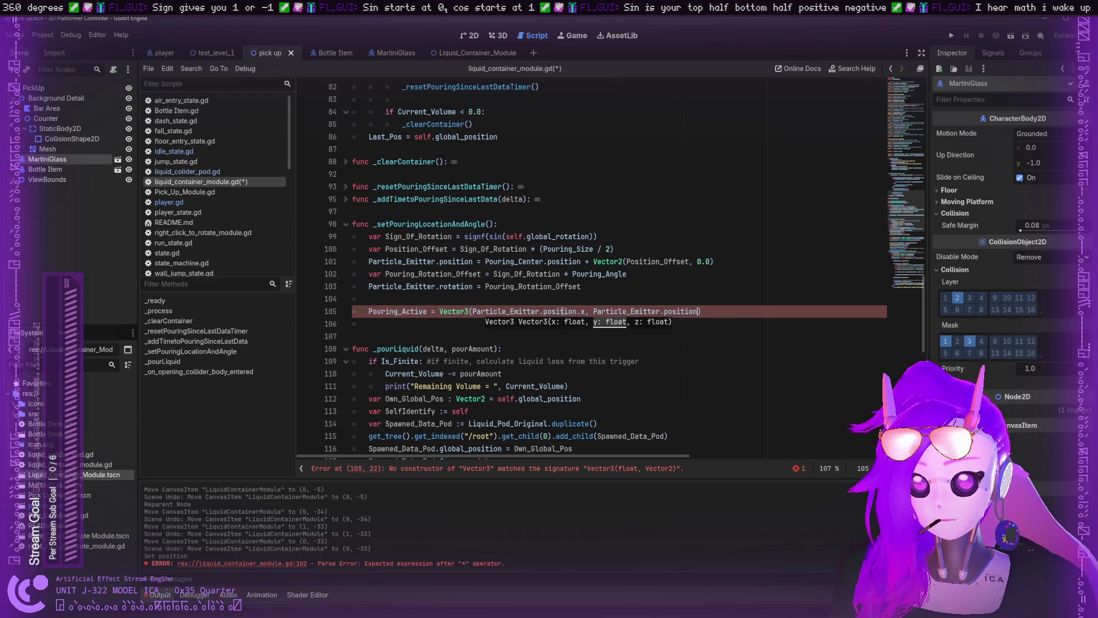
type(".y,")
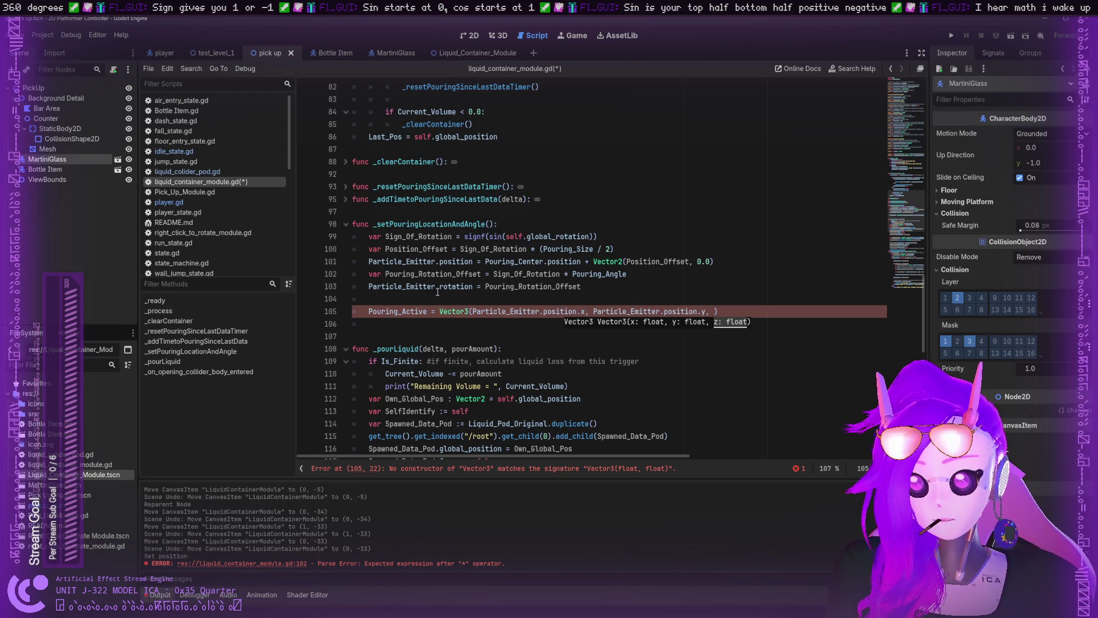
Add Particle_Emitter.rotation as the third Vector3 argument, then select the whole line
left_click_drag(473, 288, 368, 288)
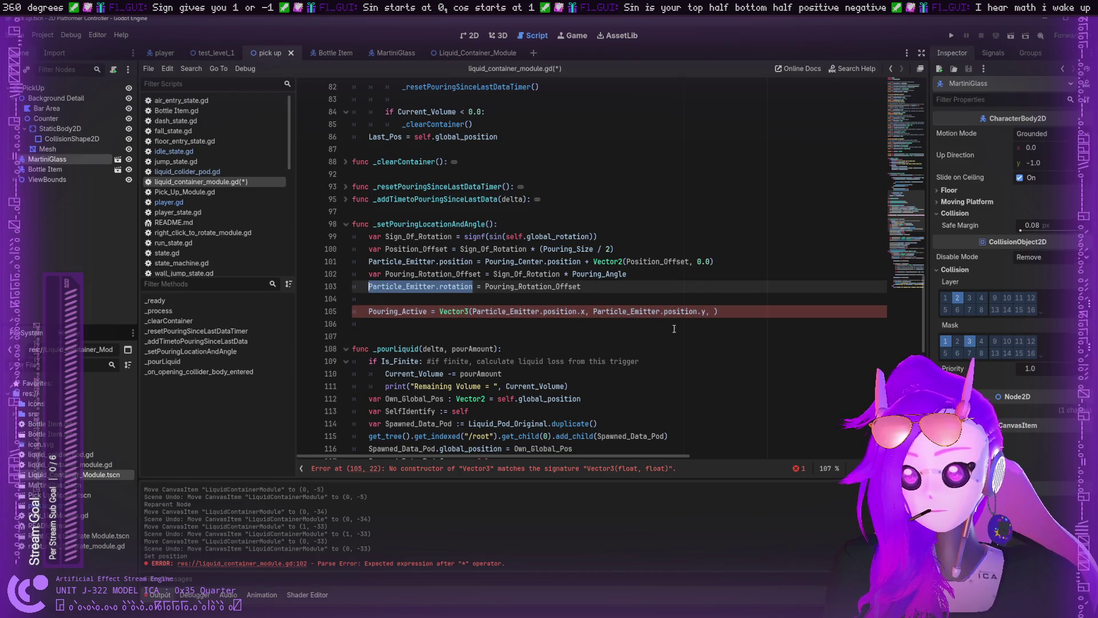
key("ctrl+c")
left_click(710, 312)
key("ctrl+v")
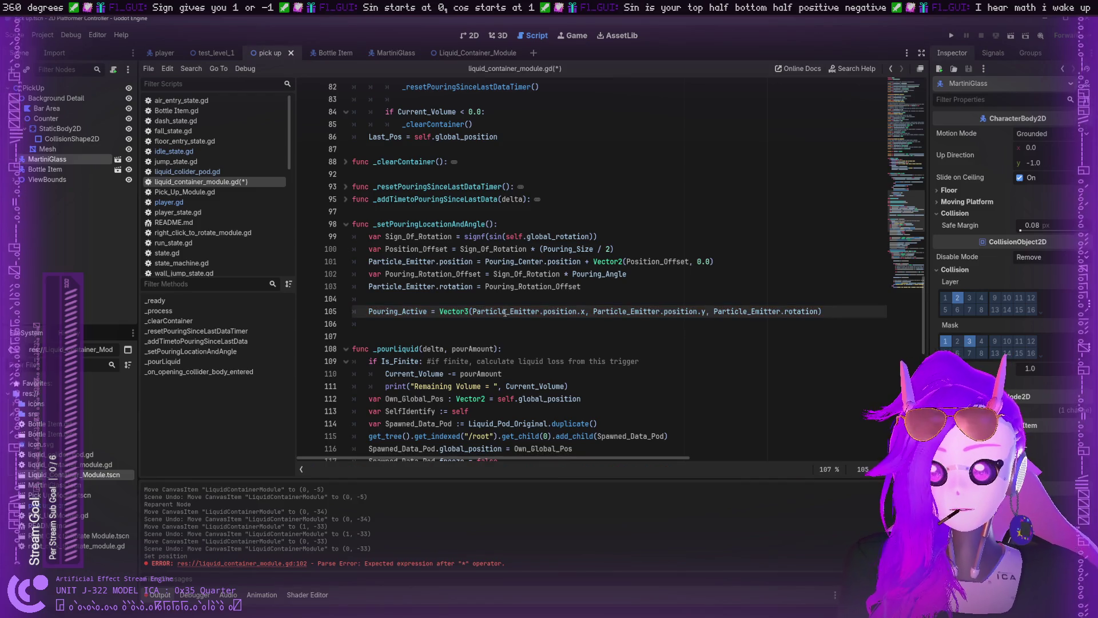
left_click(457, 299)
double_click(423, 311)
left_click(429, 297)
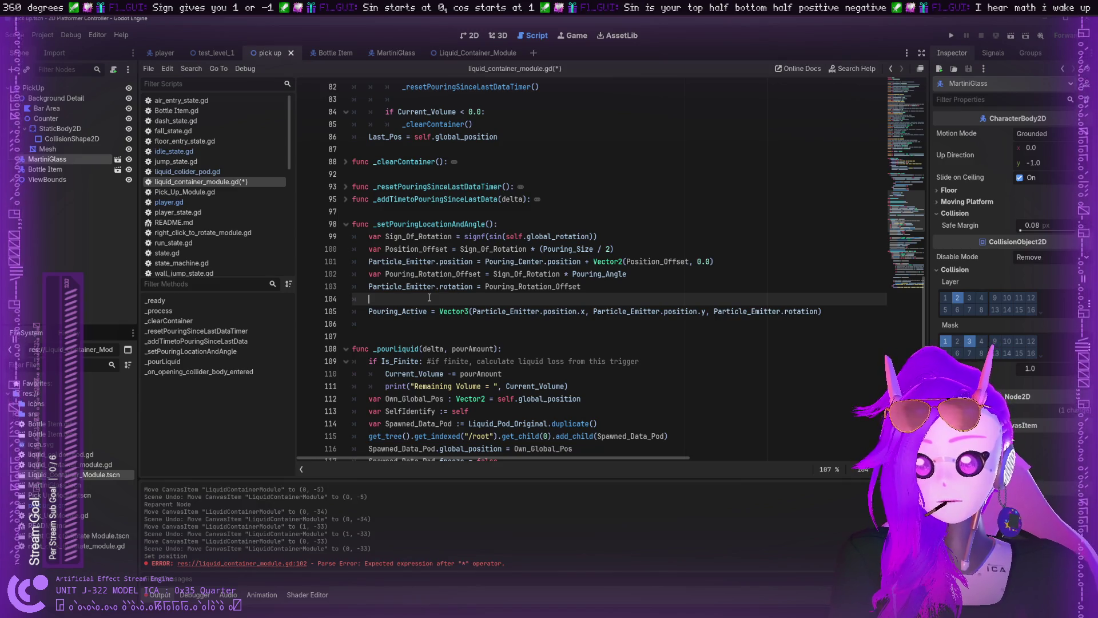
left_click_drag(369, 312, 847, 316)
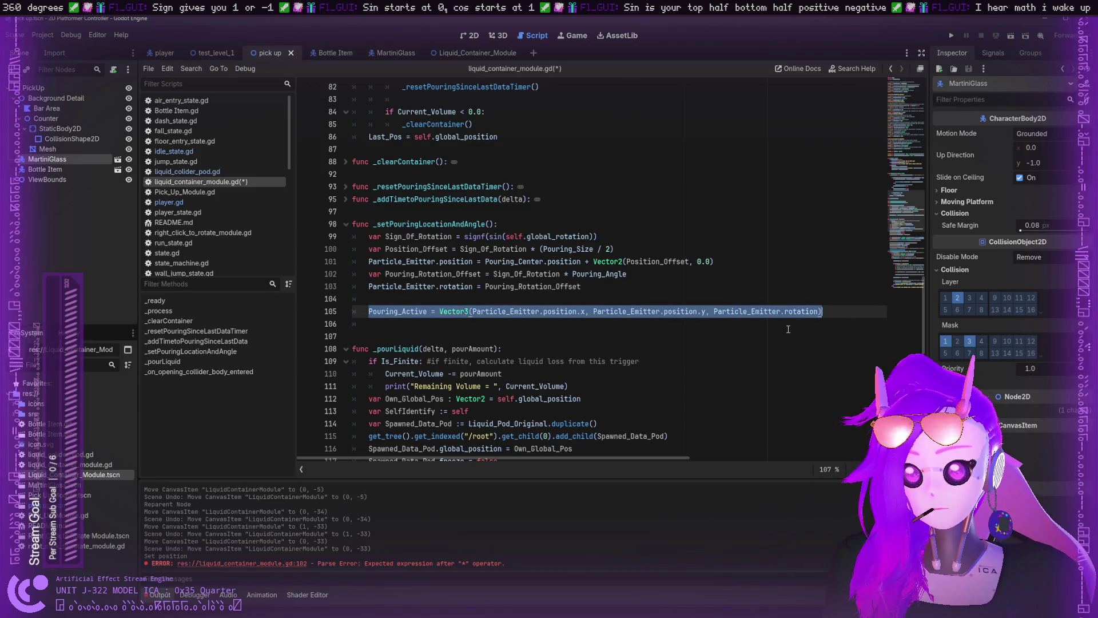
Delete the Pouring_Active assignment on line 105 and its declaration with comments
key("BackSpace")
key("BackSpace")
key("BackSpace")
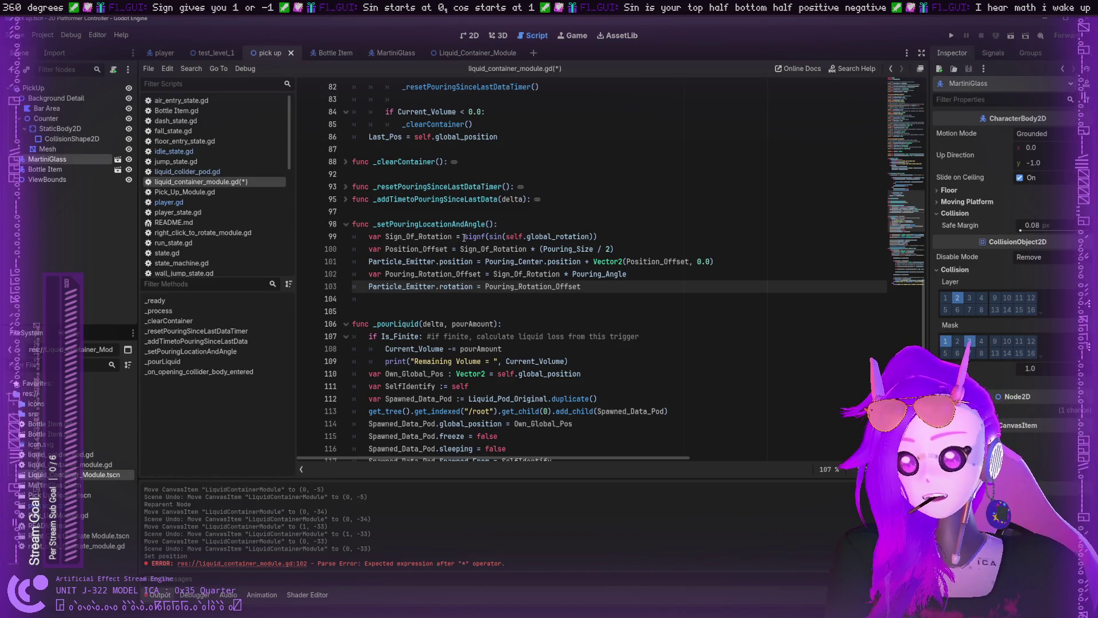
scroll(446, 240, "up", 12)
scroll(457, 240, "up", 5)
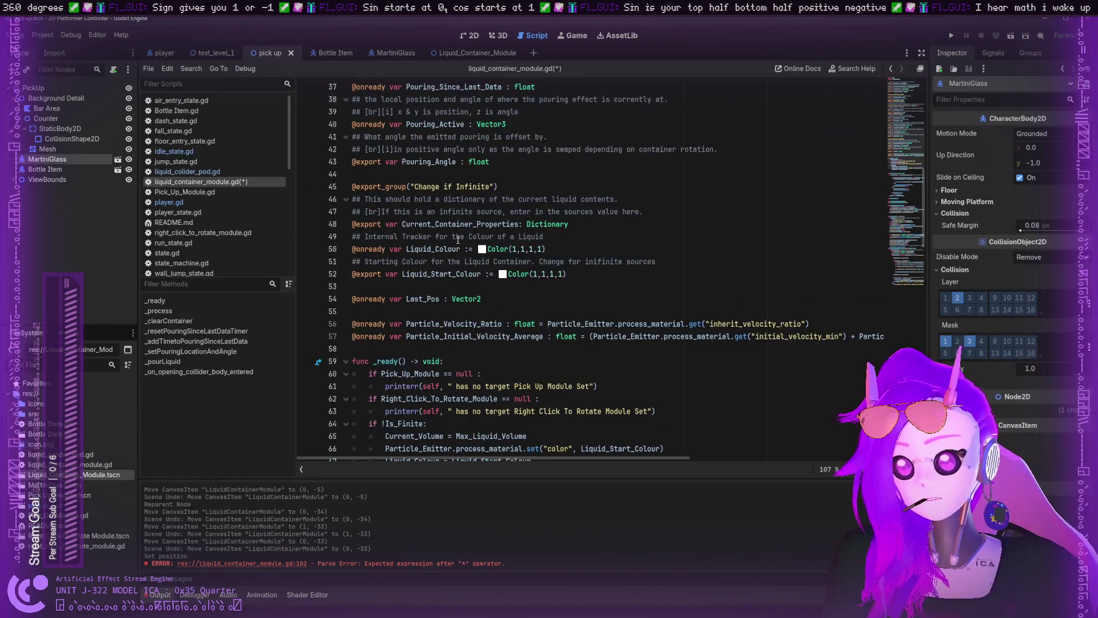
left_click(500, 314)
mouse_move(506, 274)
left_mouse_down()
mouse_move(352, 275)
mouse_move(344, 256)
left_mouse_up()
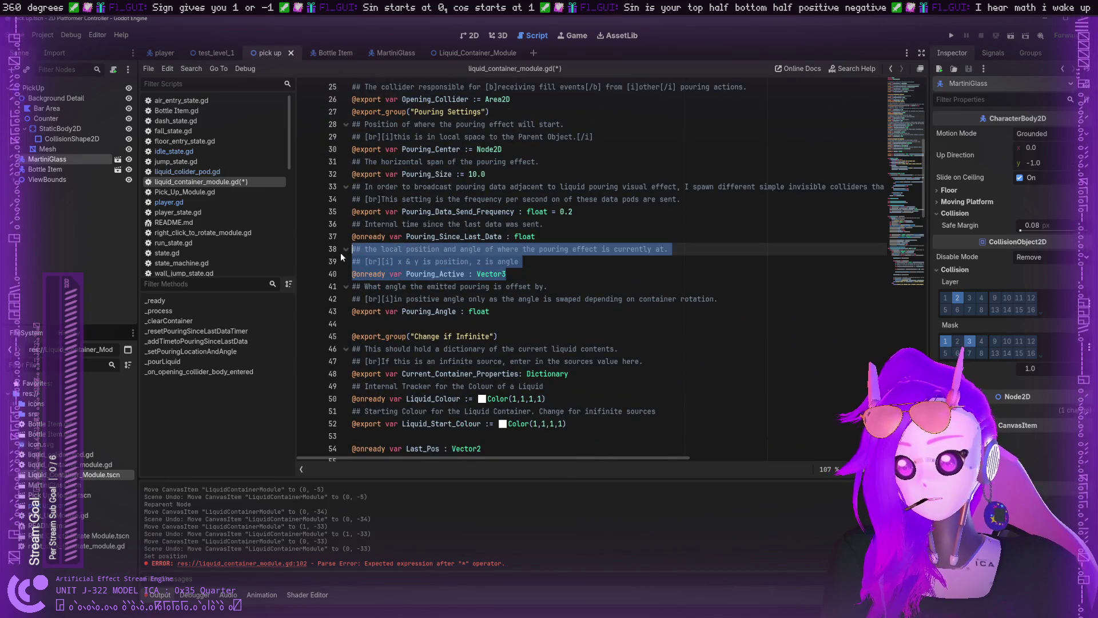
key("BackSpace")
key("BackSpace")
Save liquid_container_module.gd
scroll(531, 278, "down", 8)
scroll(531, 278, "down", 6)
key("ctrl+s")
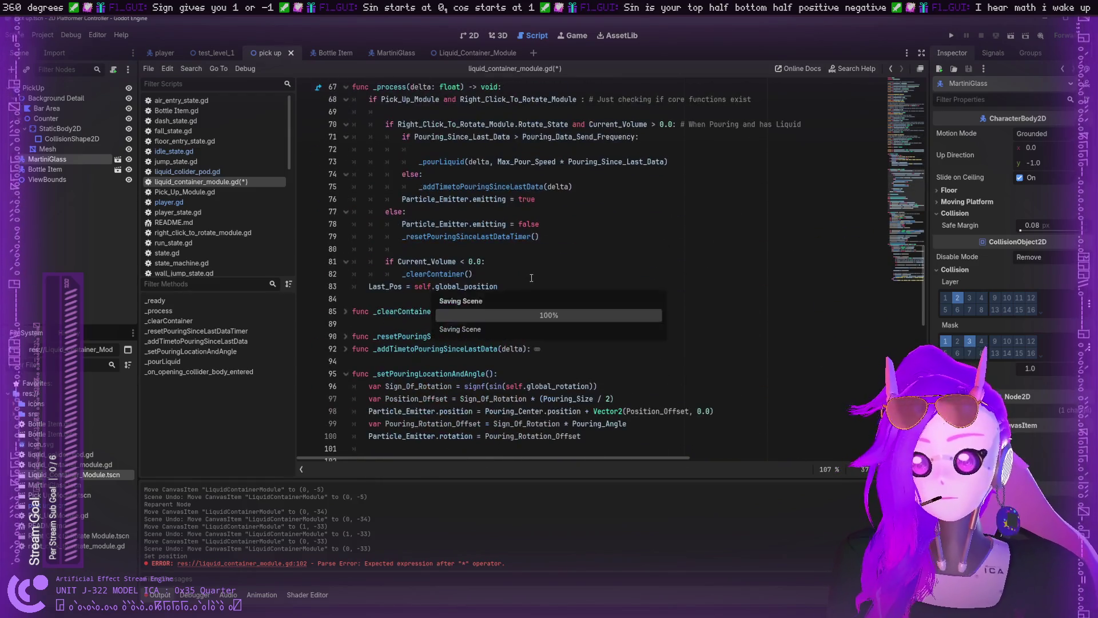
scroll(454, 227, "up", 2)
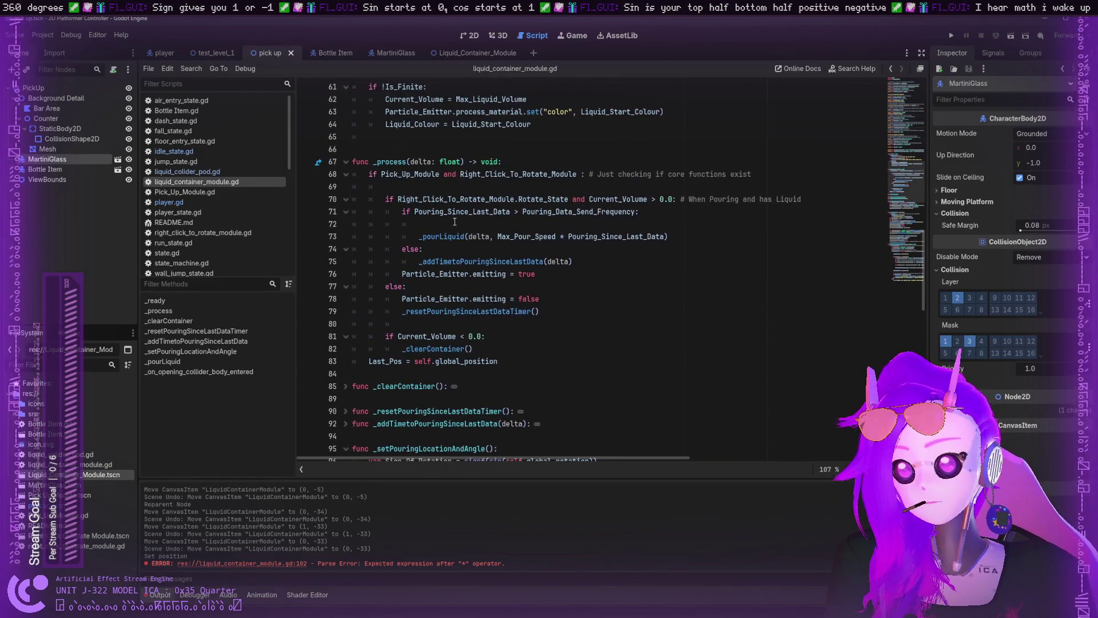
scroll(454, 228, "down", 10)
scroll(421, 236, "down", 1)
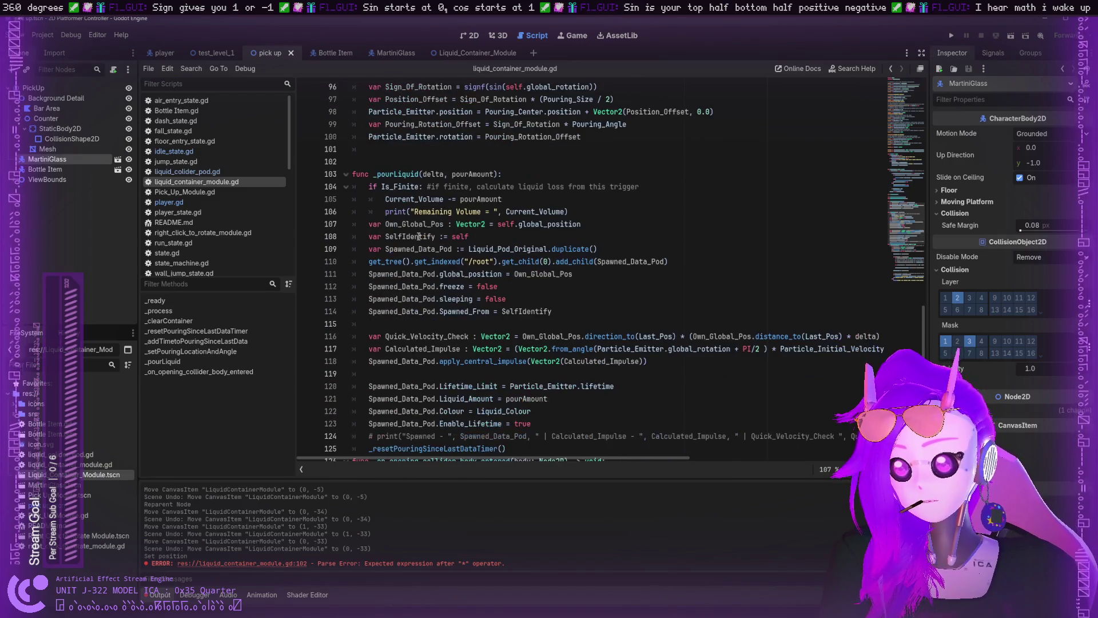
double_click(485, 274)
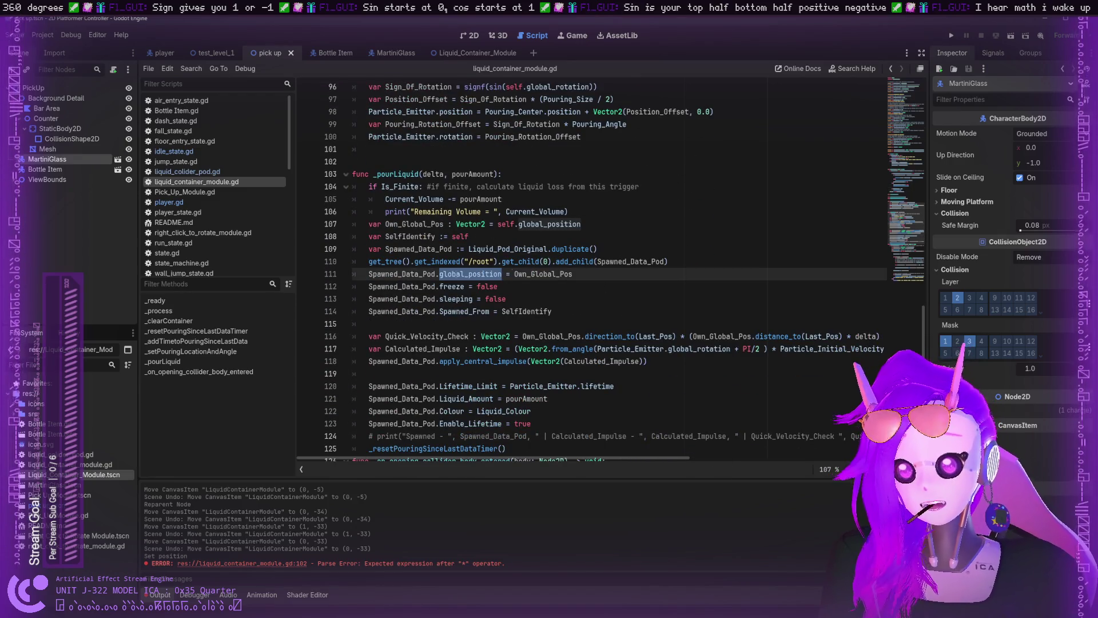
double_click(521, 274)
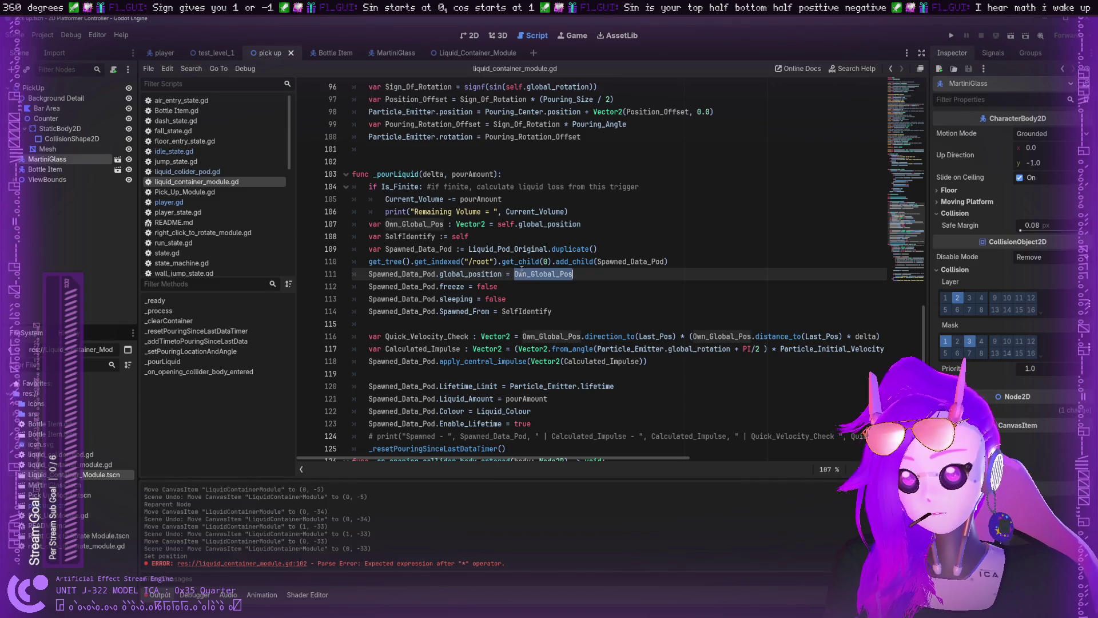
scroll(538, 240, "up", 13)
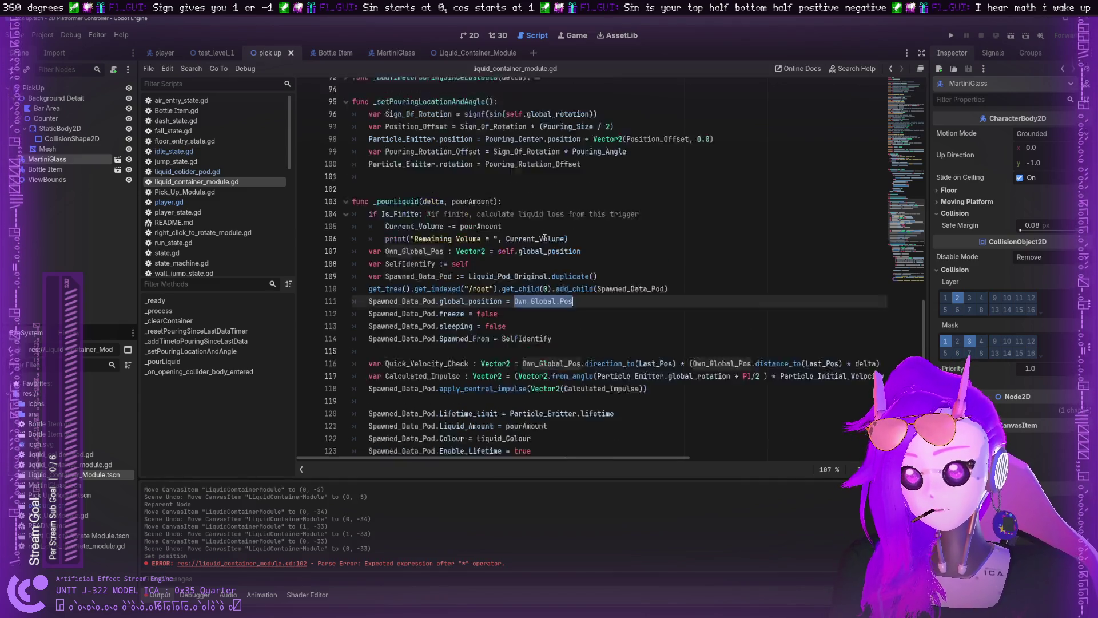
scroll(527, 242, "up", 2)
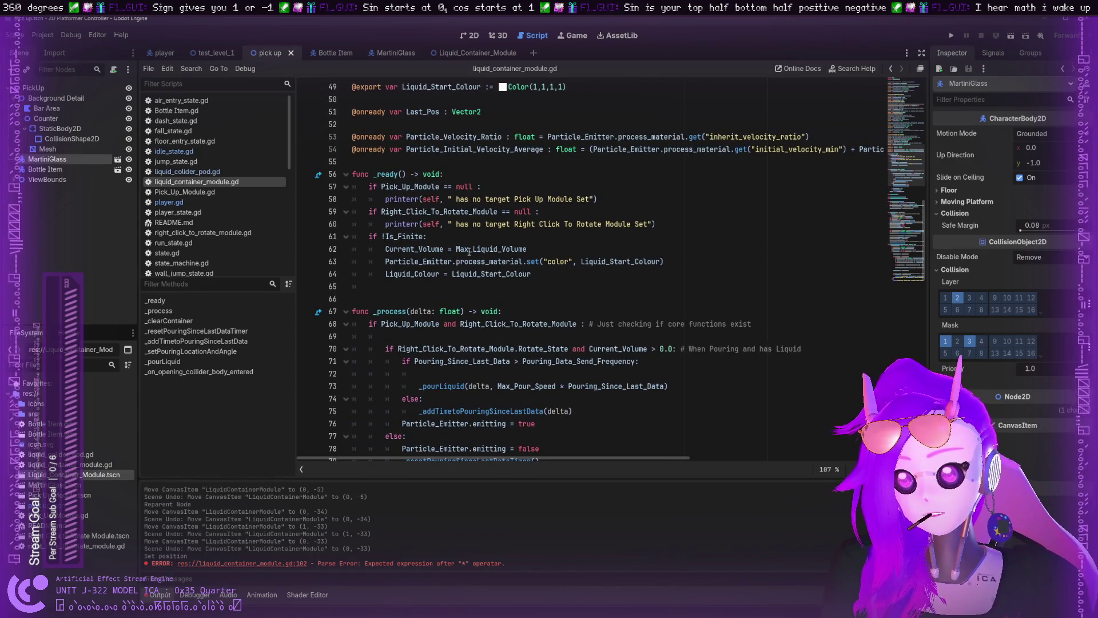
scroll(471, 252, "down", 3)
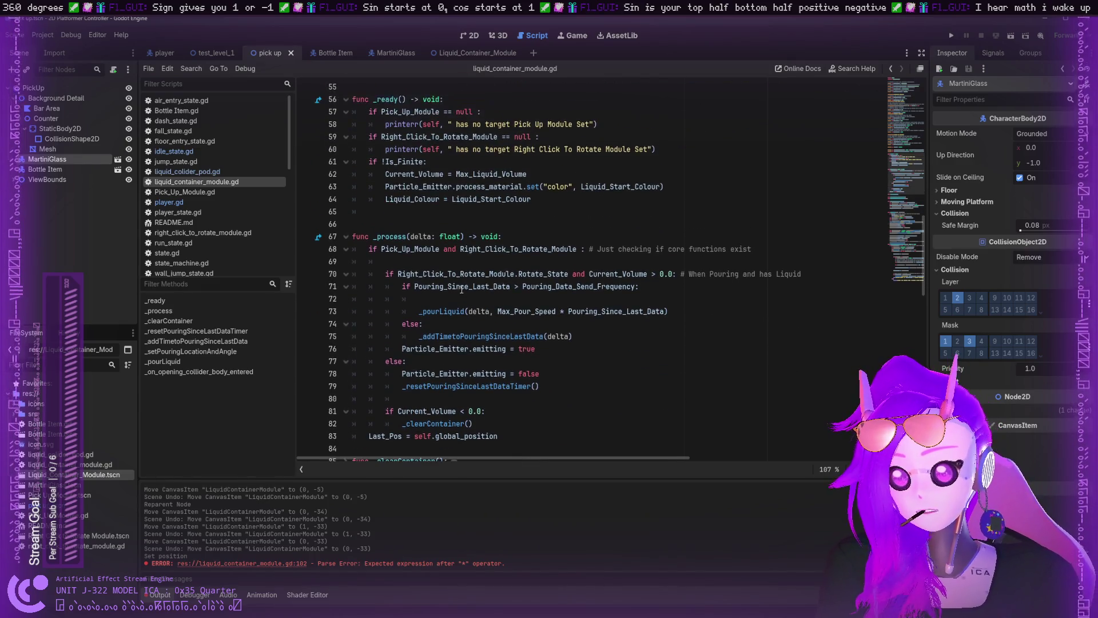
double_click(435, 336)
key("ctrl+c")
scroll(537, 289, "down", 1)
scroll(536, 289, "down", 10)
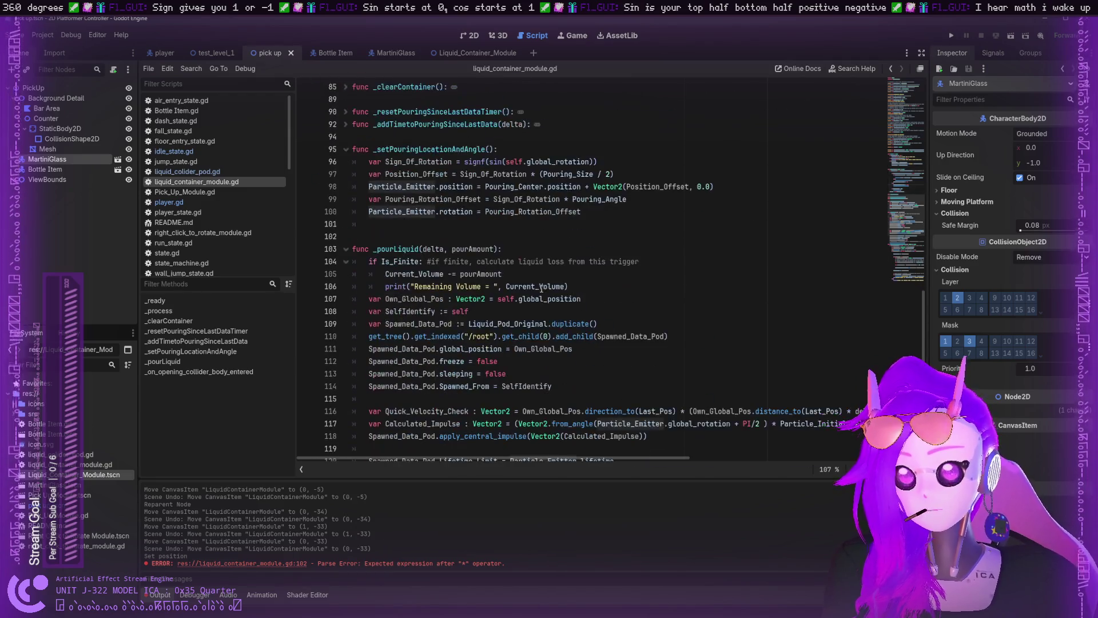
double_click(514, 311)
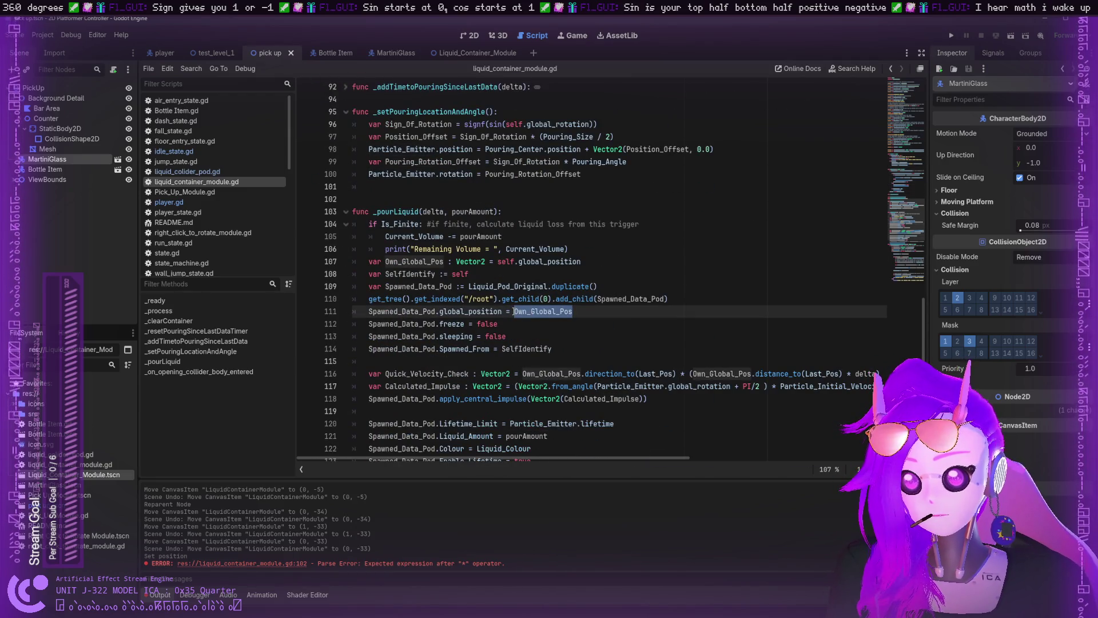
key("ctrl+v")
type(".glo")
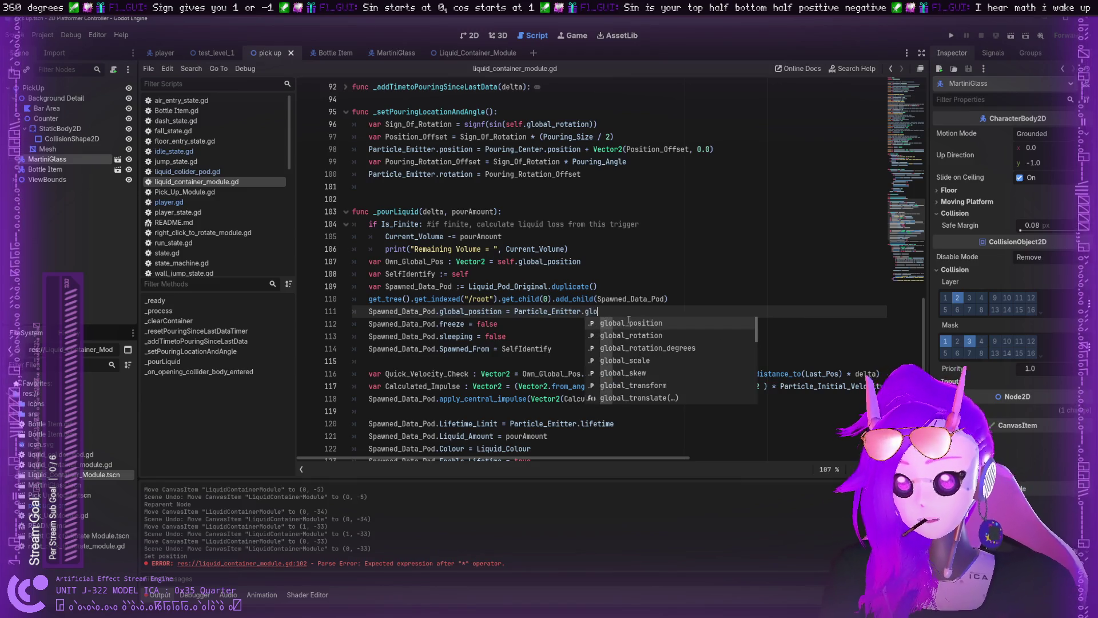
key("Return")
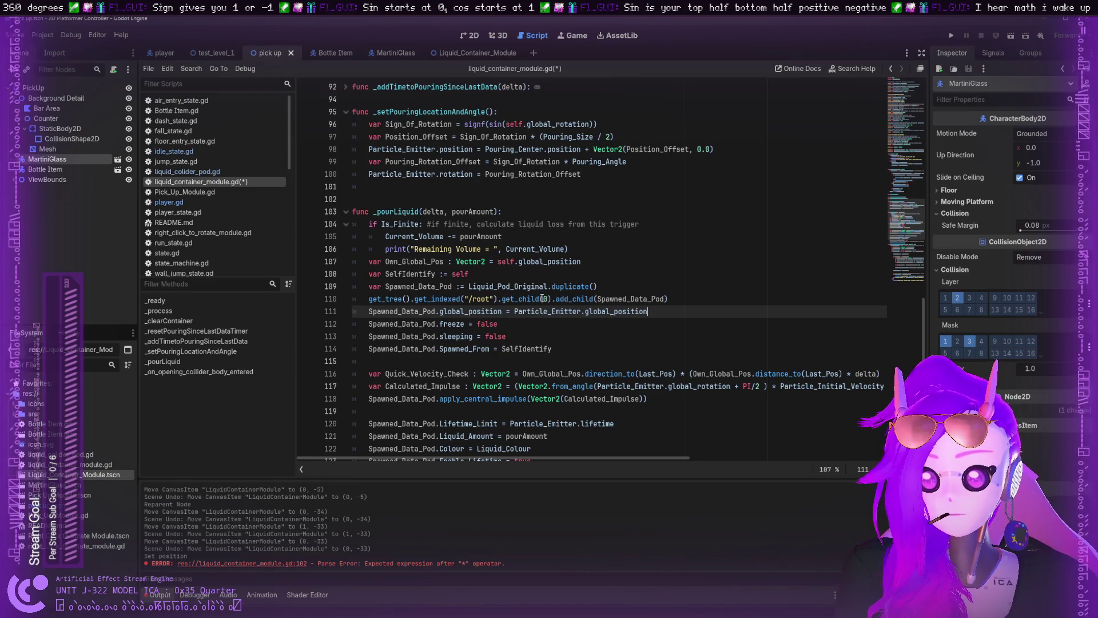
scroll(541, 294, "down", 2)
double_click(561, 312)
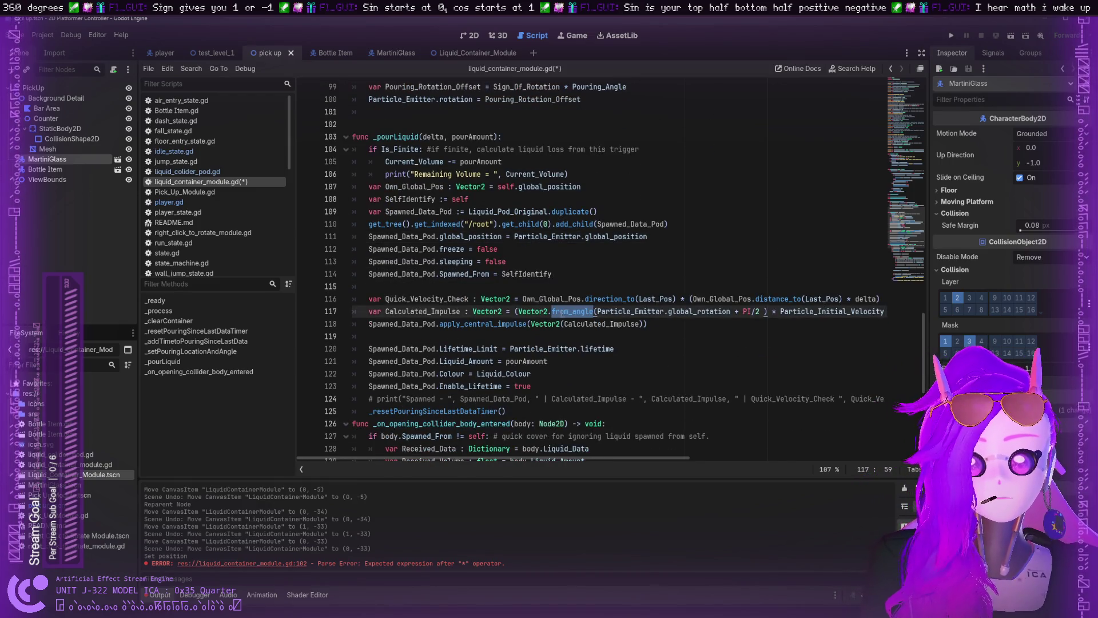
double_click(629, 312)
double_click(694, 311)
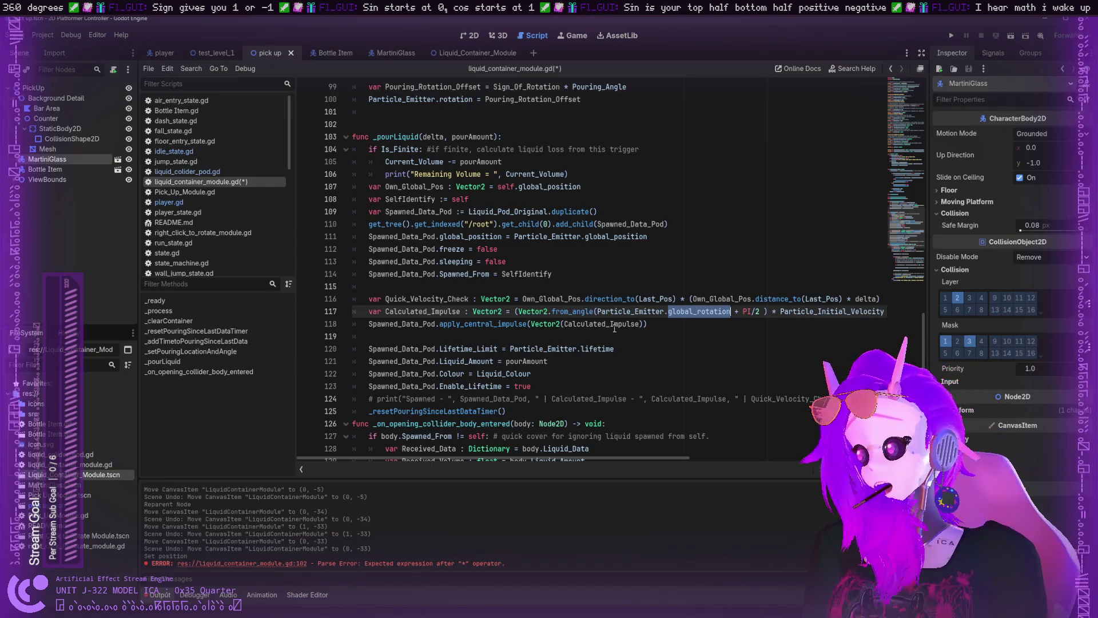
left_click(486, 224)
double_click(495, 211)
left_click(491, 198)
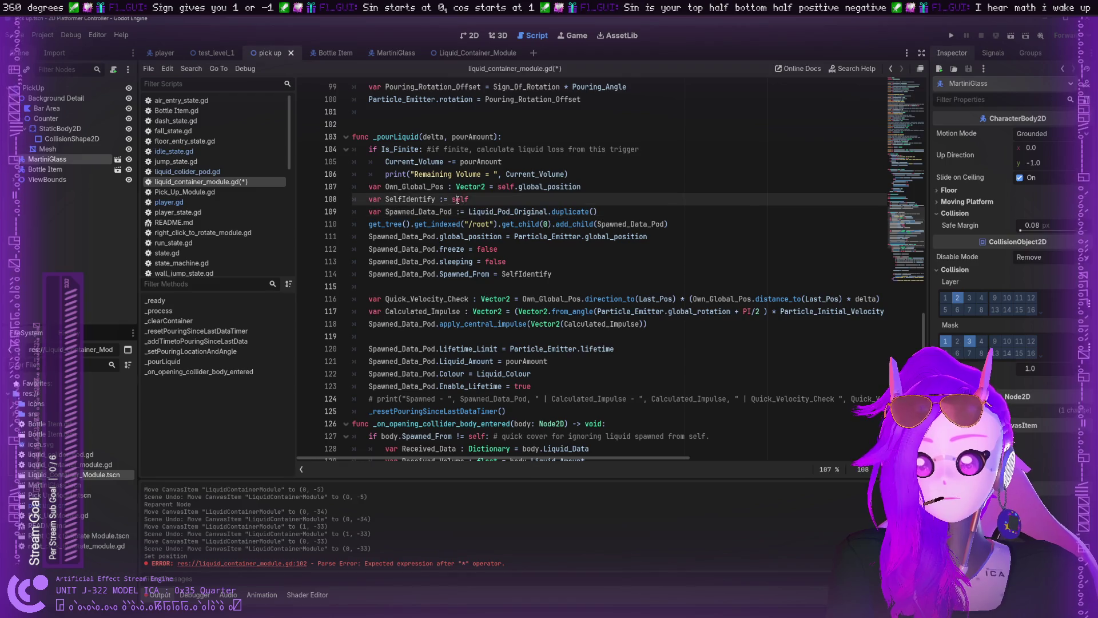
double_click(437, 202)
left_click(485, 198)
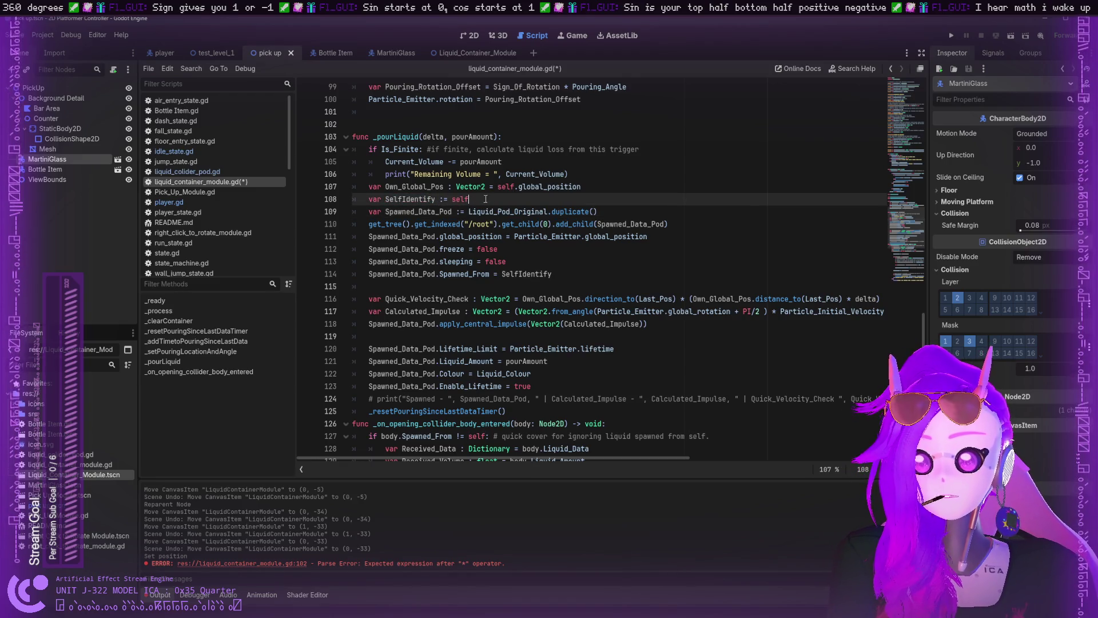
double_click(433, 199)
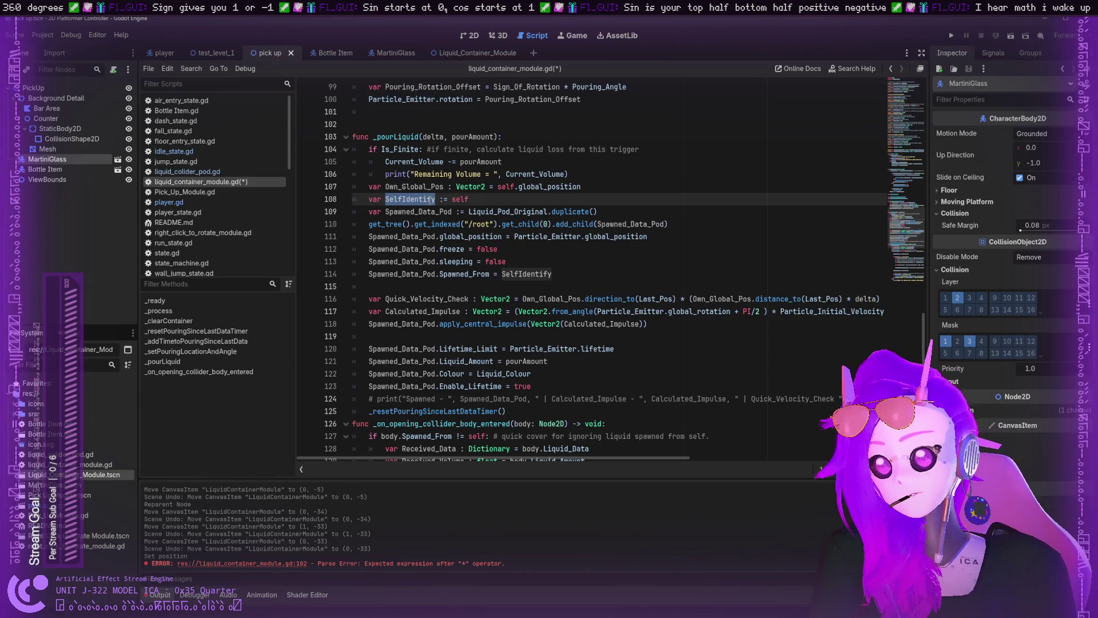
left_click(580, 187)
left_click_drag(580, 186, 311, 188)
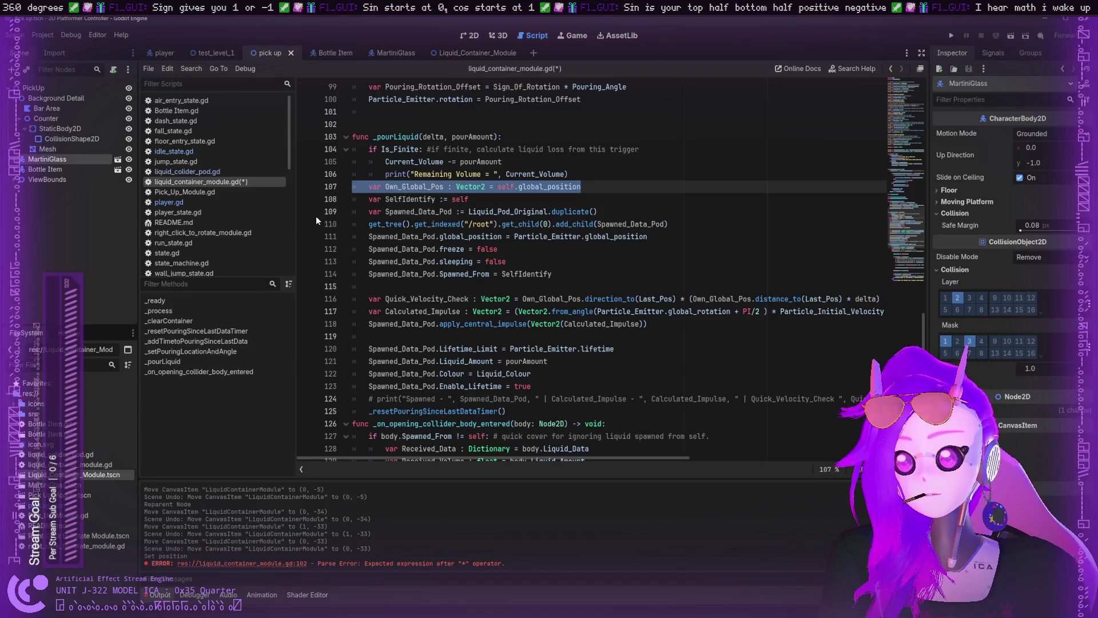
Delete the Own_Global_Pos declaration and place the caret in _setPouringLocationAndAngle's empty parameter list
key("BackSpace")
key("BackSpace")
scroll(440, 242, "up", 4)
scroll(439, 243, "up", 3)
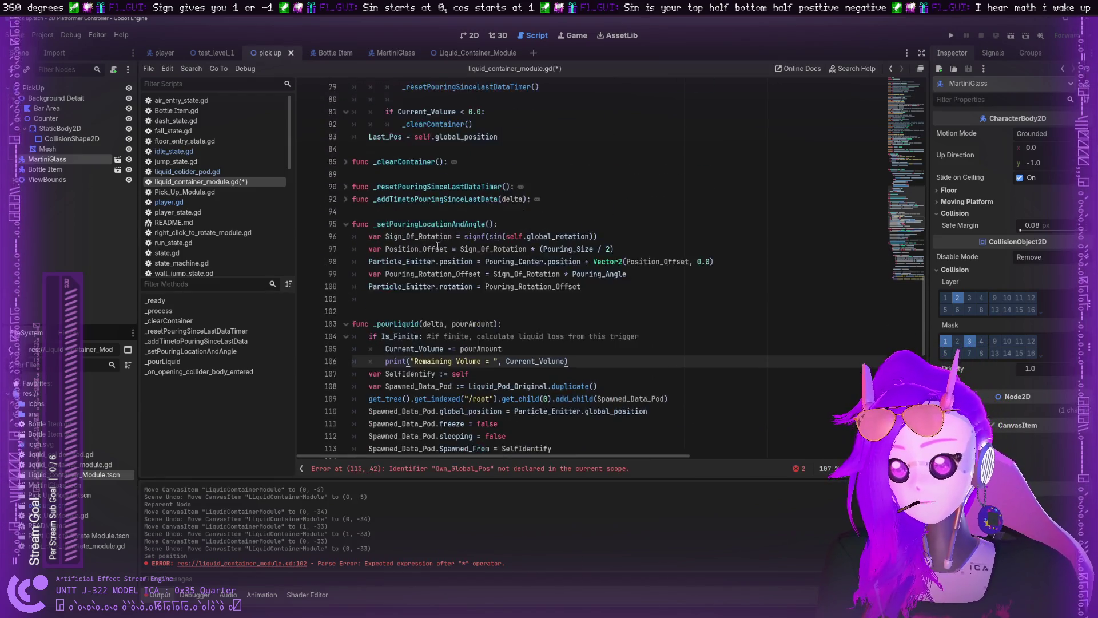
left_click_drag(497, 299, 352, 298)
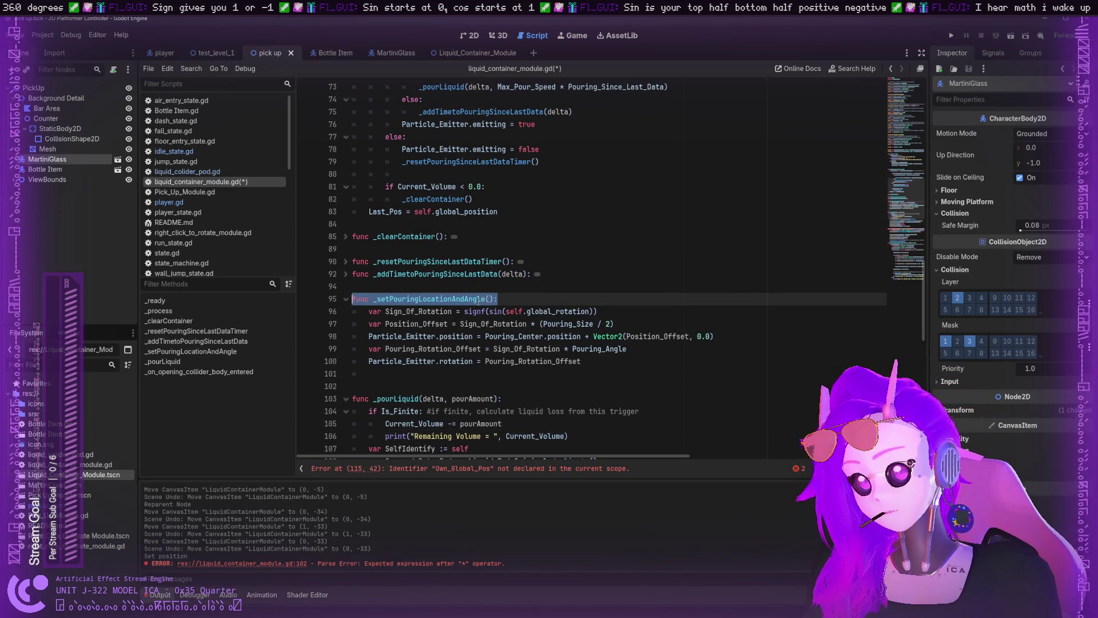
left_click(490, 299)
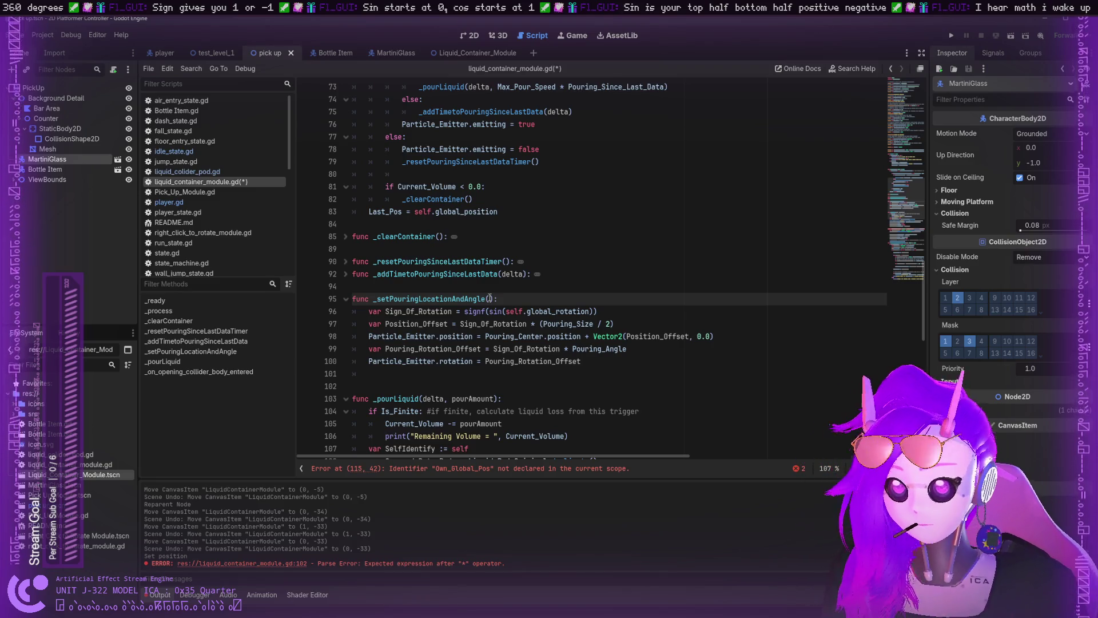
Add the parameter 'isOverflow : bool = false' to _setPouringLocationAndAngle and open a line below its header
type("is")
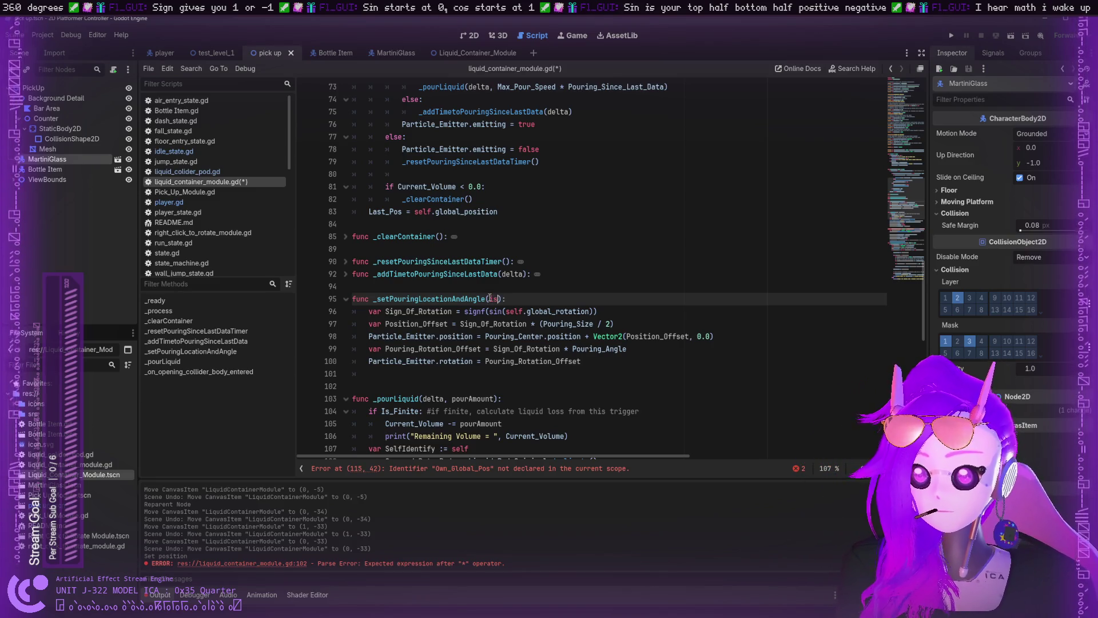
type("Ov")
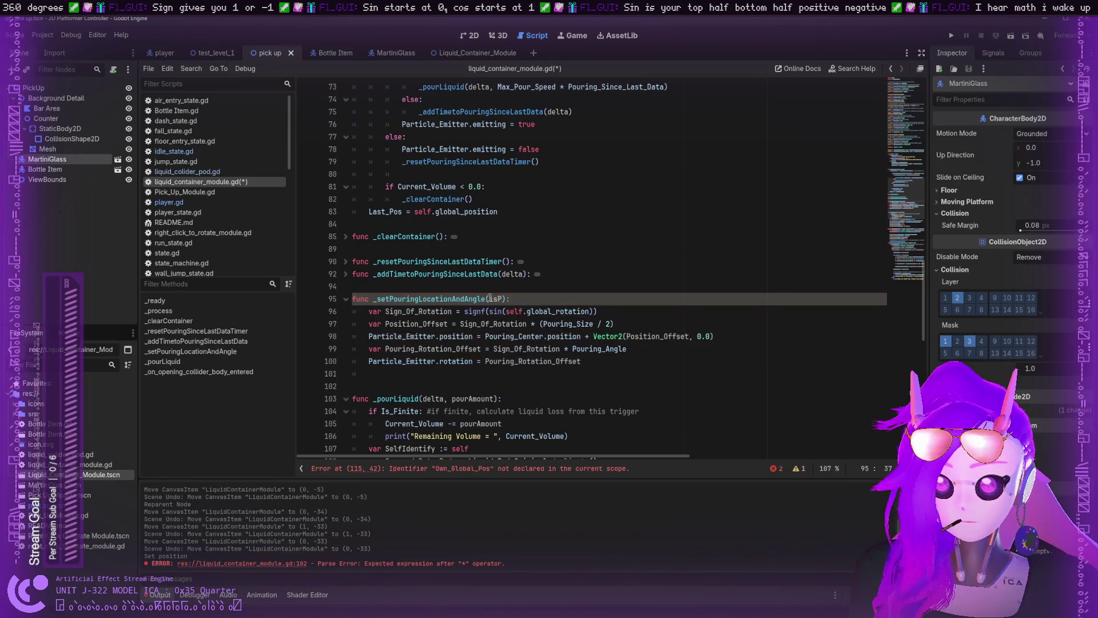
type("erflow")
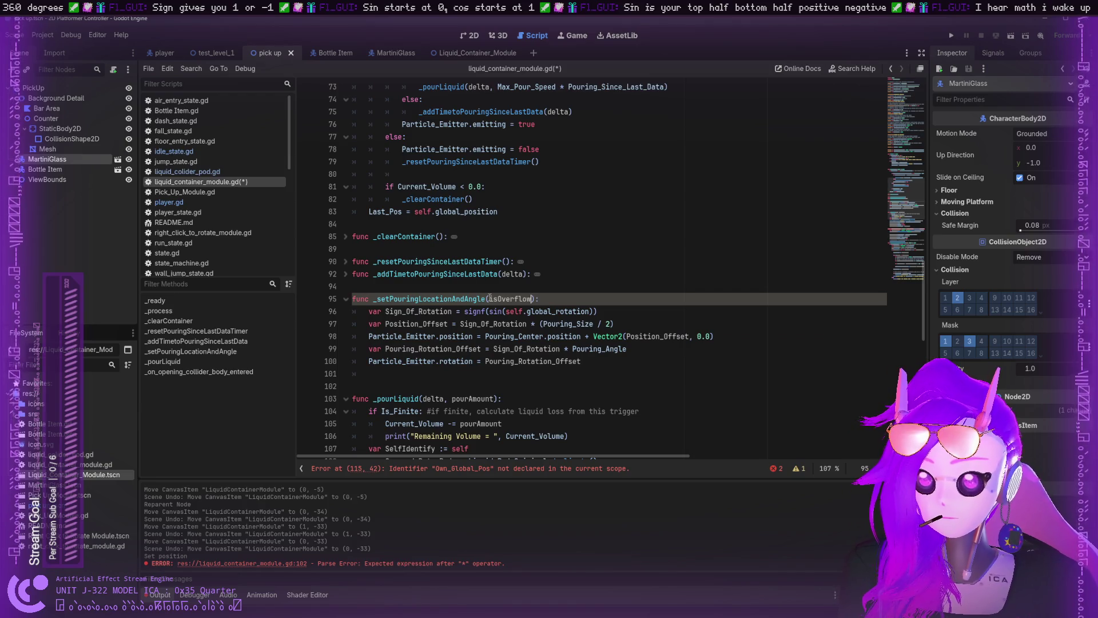
type(" : bool ")
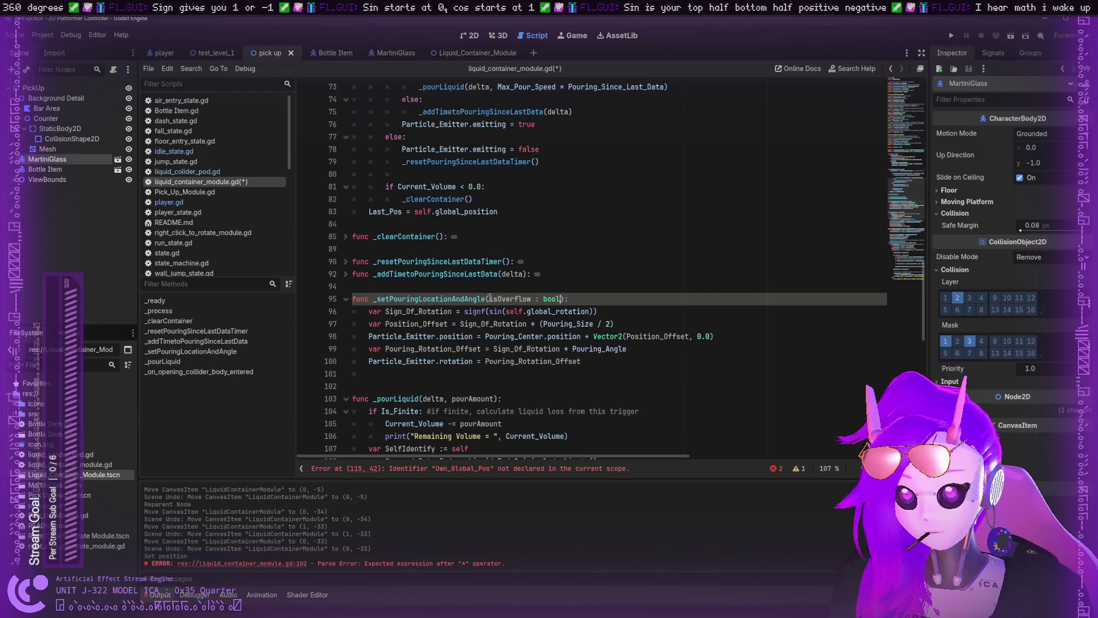
type("= false")
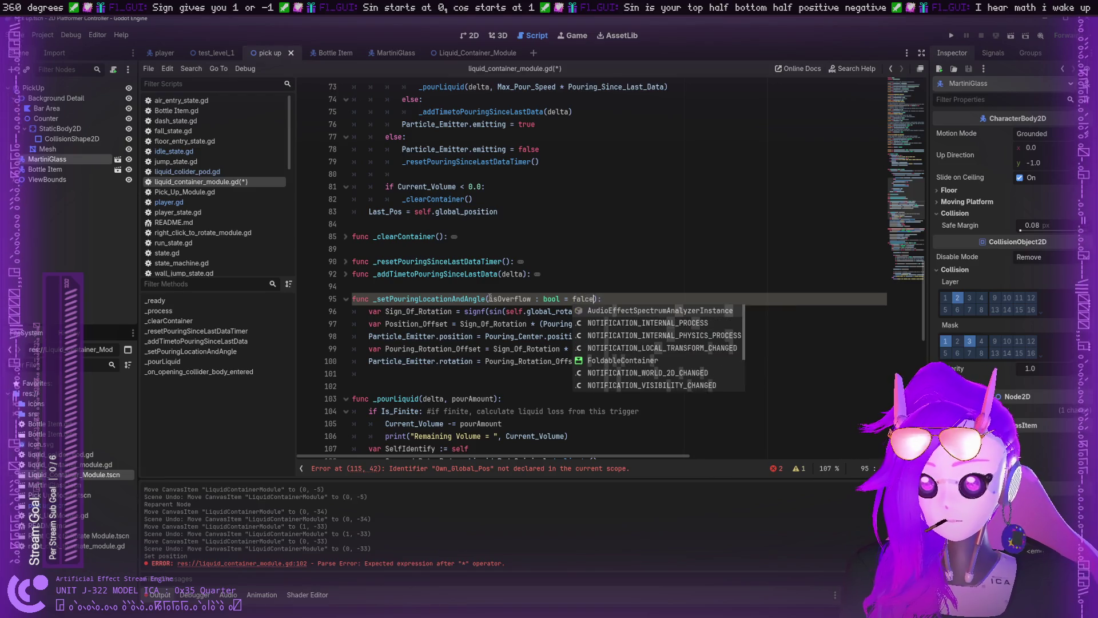
key("Escape")
left_click(492, 311)
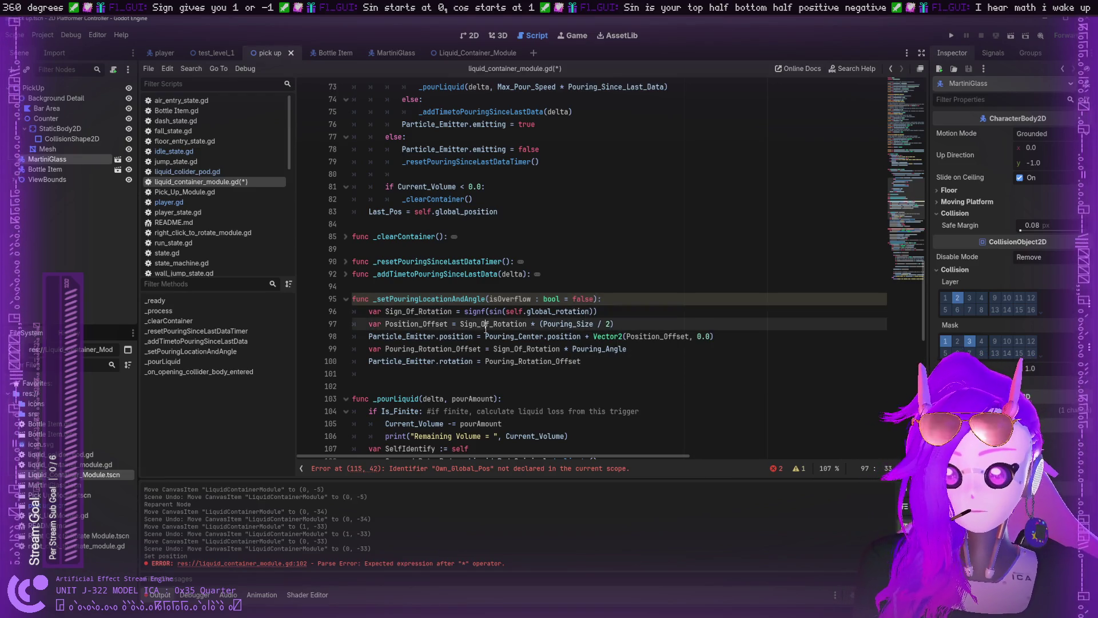
double_click(506, 299)
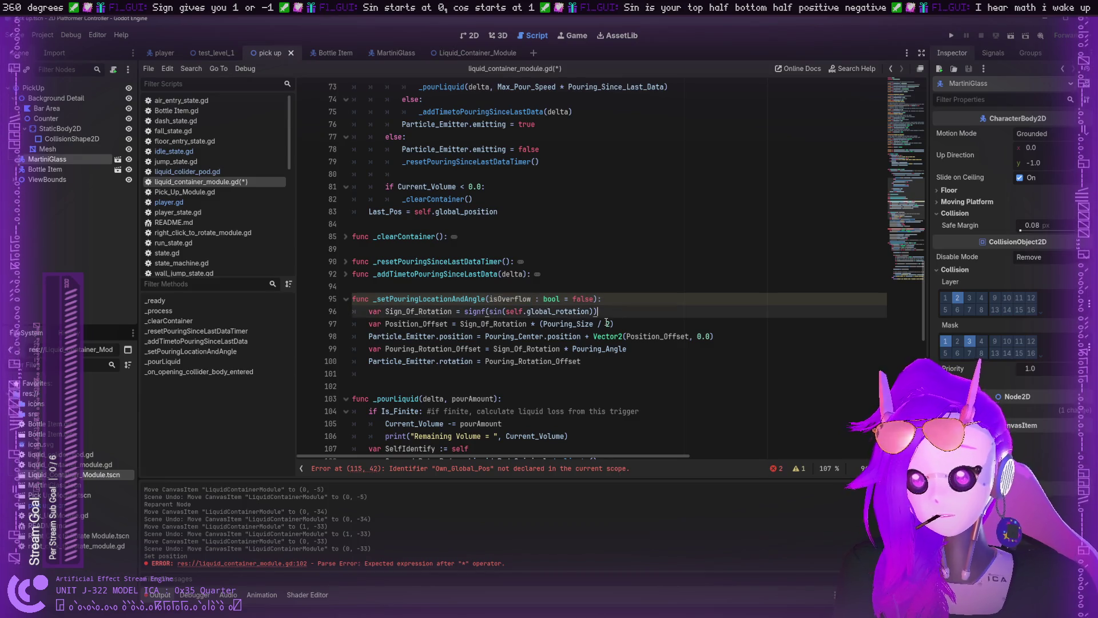
left_click(613, 362)
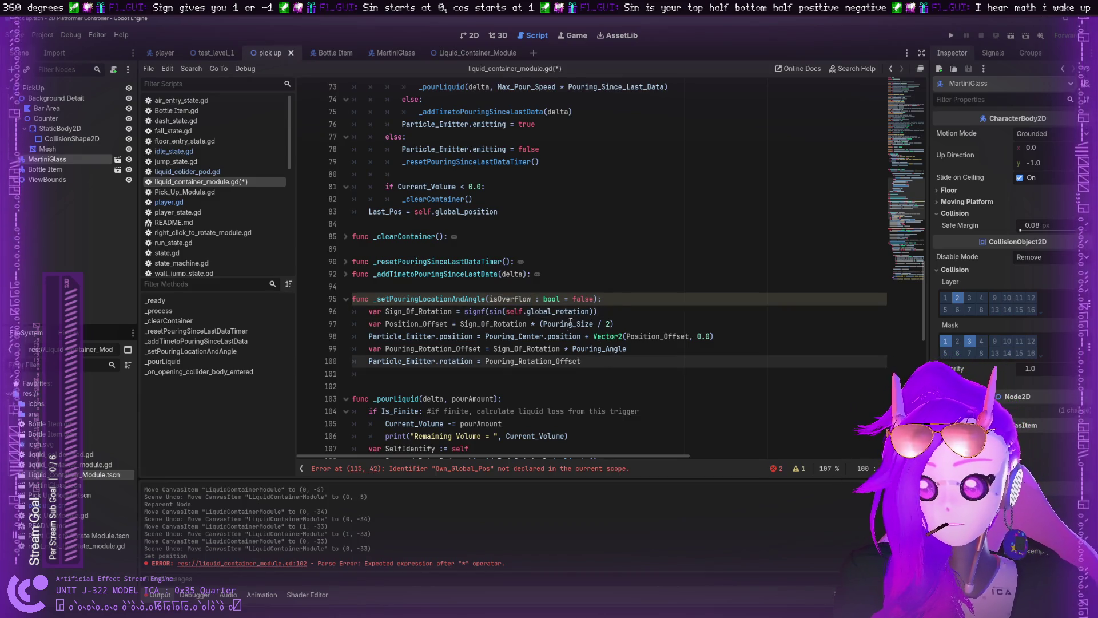
left_click(619, 299)
key("Return")
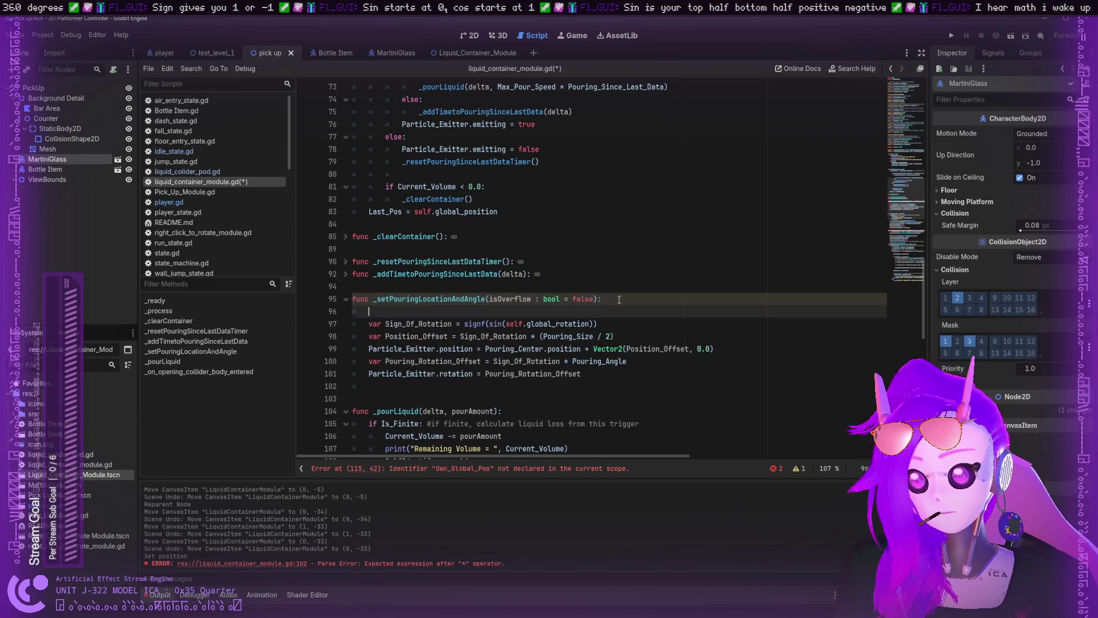
Add 'if isOverflow:' and 'else:' lines at the top of the function body
type("if isOverflow")
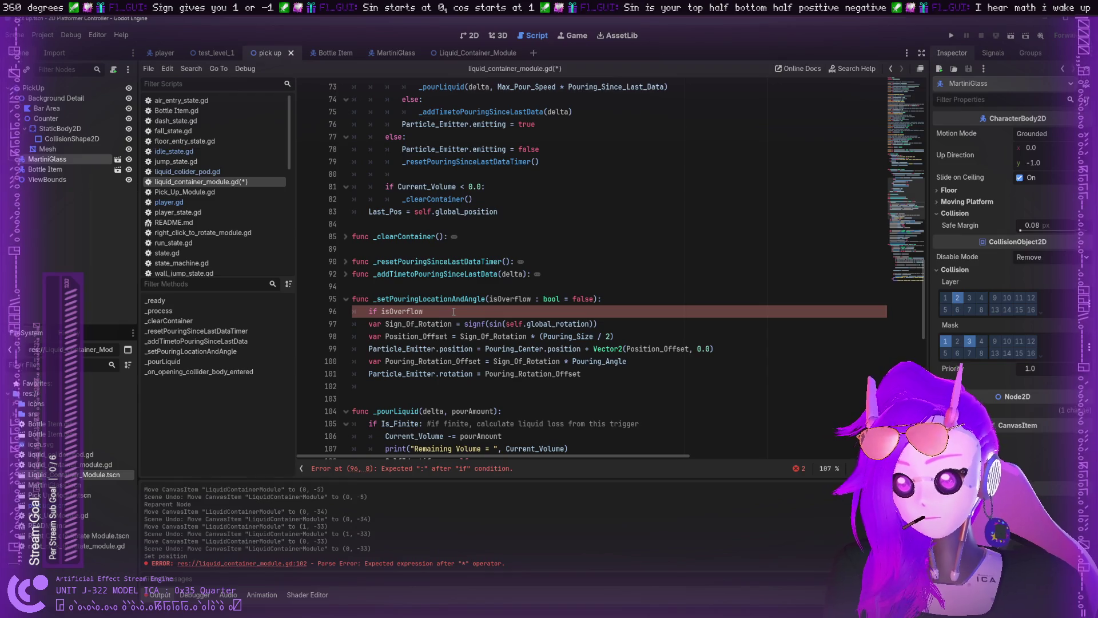
key("Return")
type("else:")
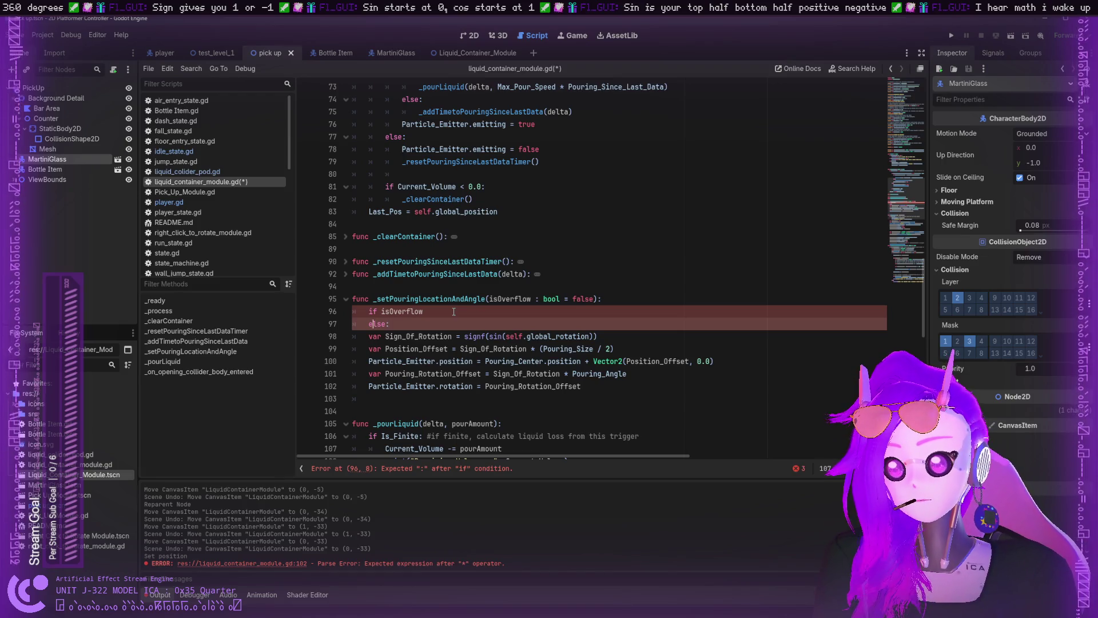
left_click(453, 311)
type(";")
key("BackSpace")
type(":")
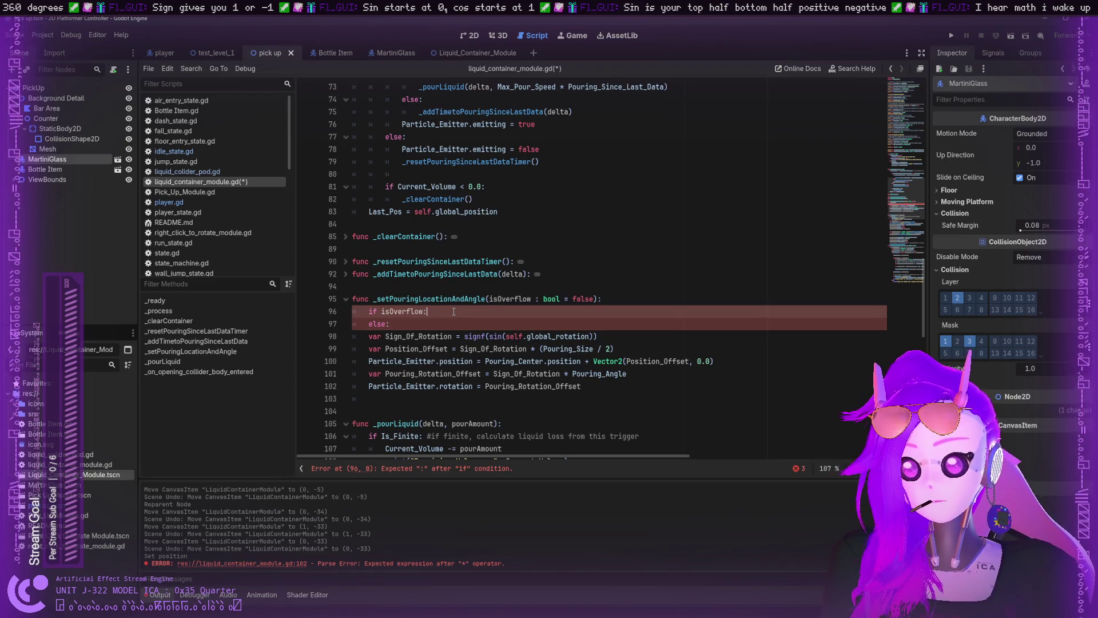
key("Return")
Indent the Sign_Of_Rotation line under else and copy it into the if branch
left_click(369, 348)
key("Tab")
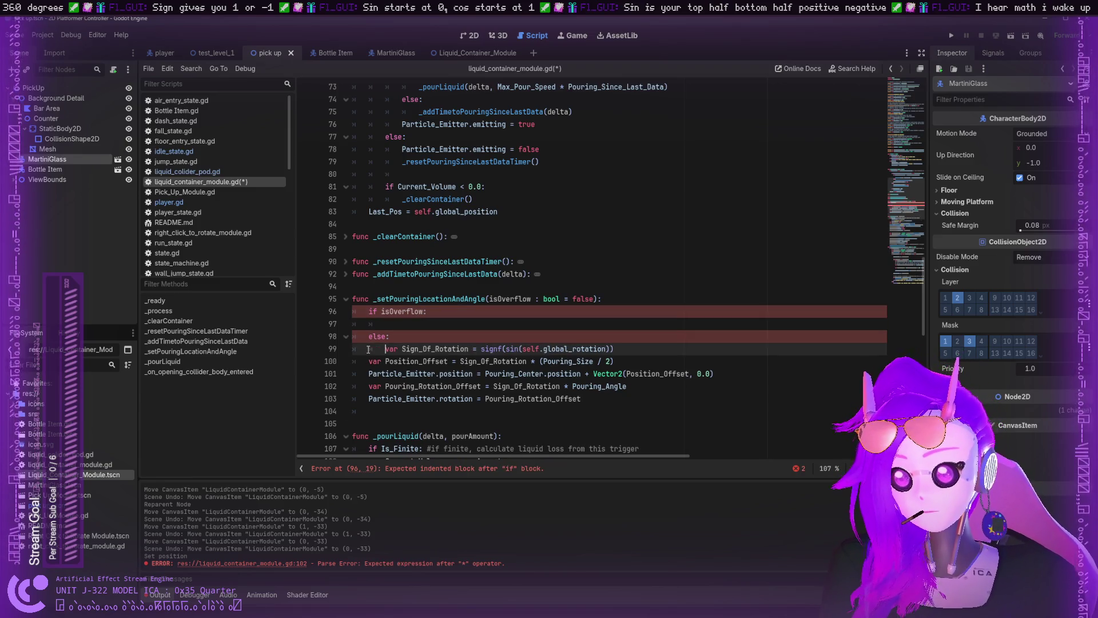
key("Up")
key("Up")
left_click_drag(386, 348, 626, 348)
key("ctrl+c")
left_click(444, 325)
key("ctrl+v")
left_click_drag(480, 324, 641, 323)
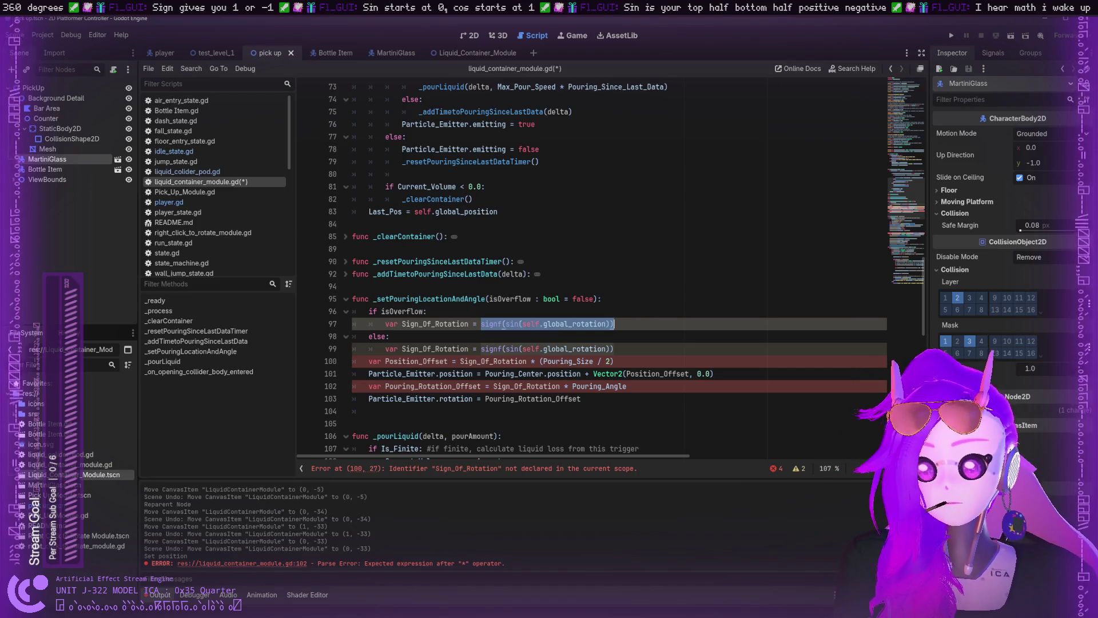
left_click_drag(506, 324, 609, 323)
left_click(506, 323)
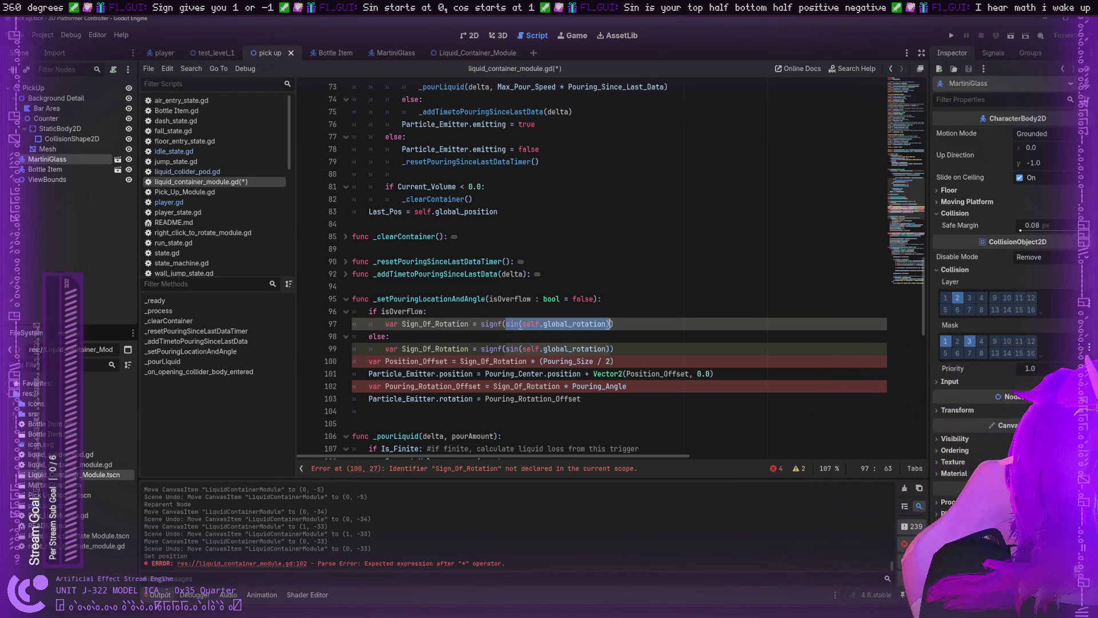
left_click(473, 309)
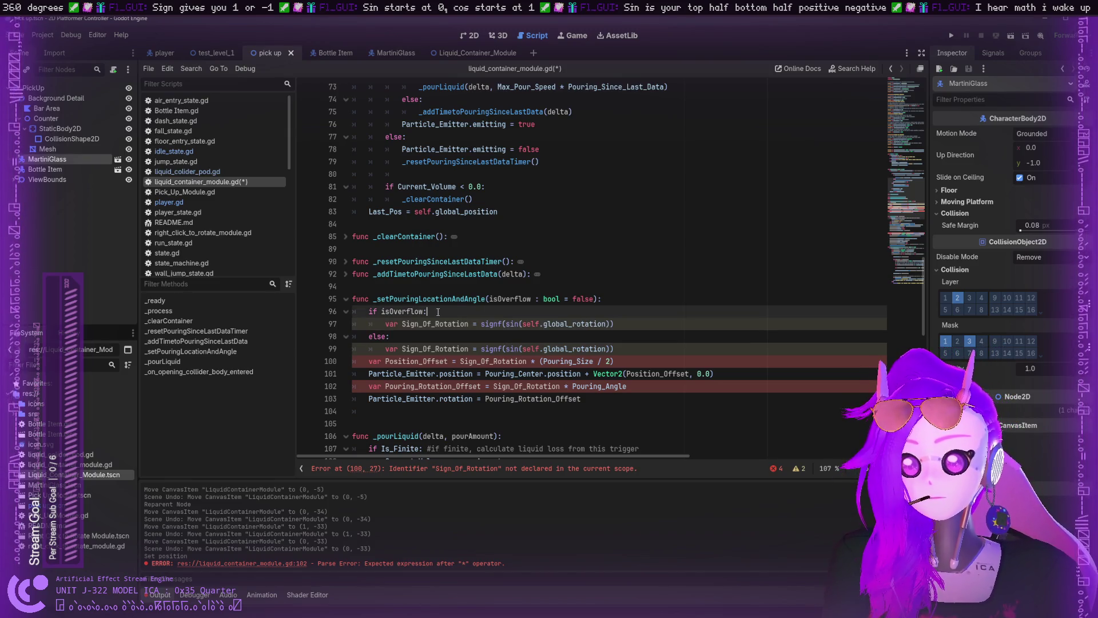
key("Return")
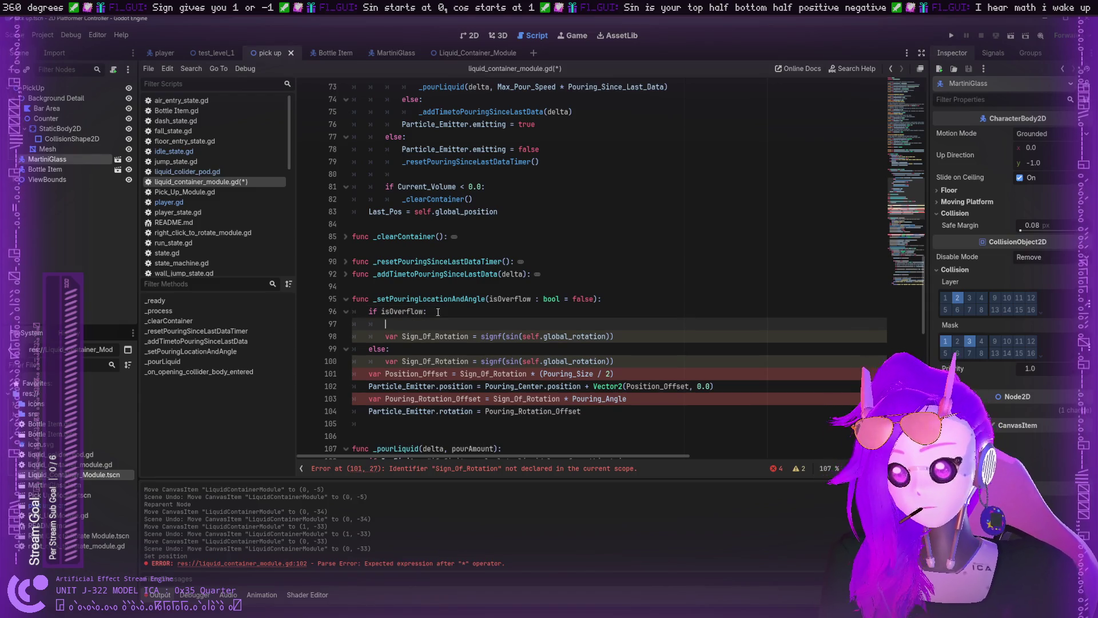
type("if Sign")
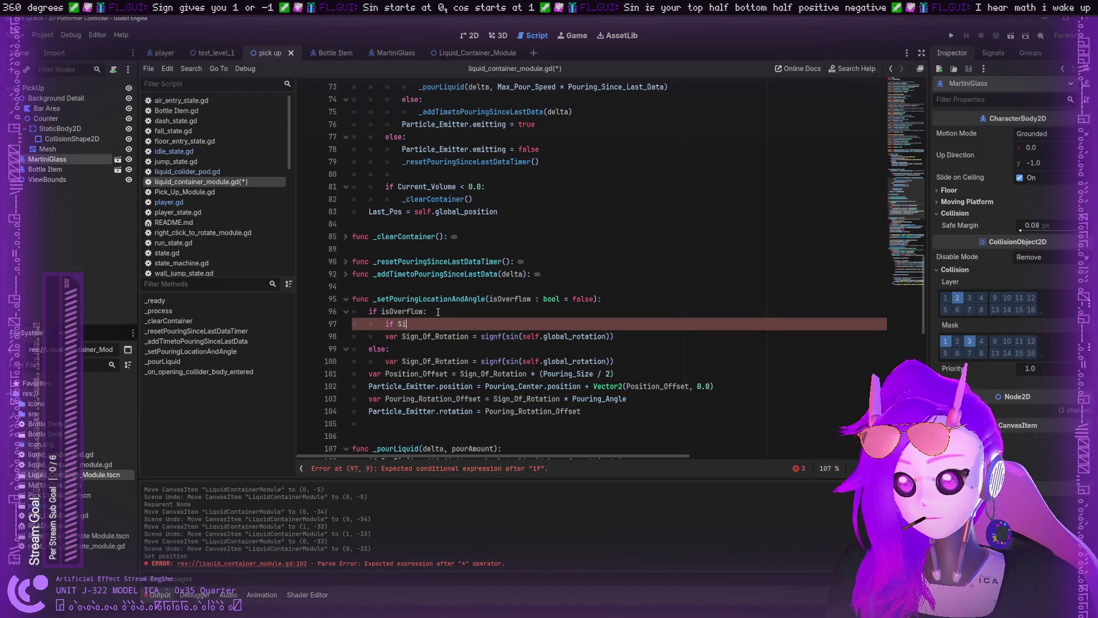
key("BackSpace")
key("BackSpace")
key("BackSpace")
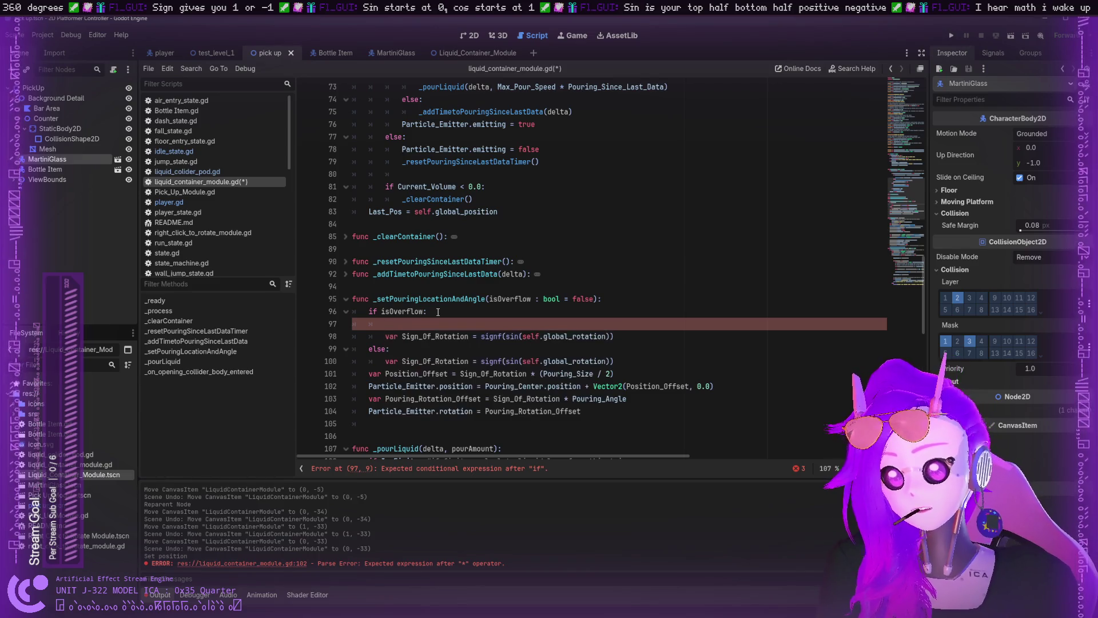
key("BackSpace")
key("BackSpace")
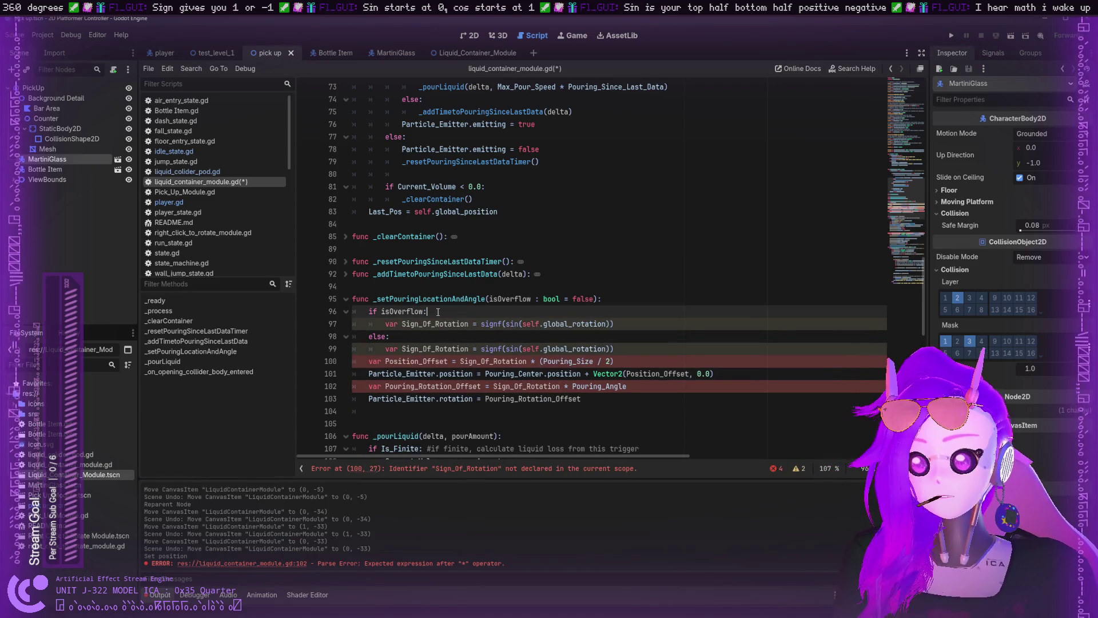
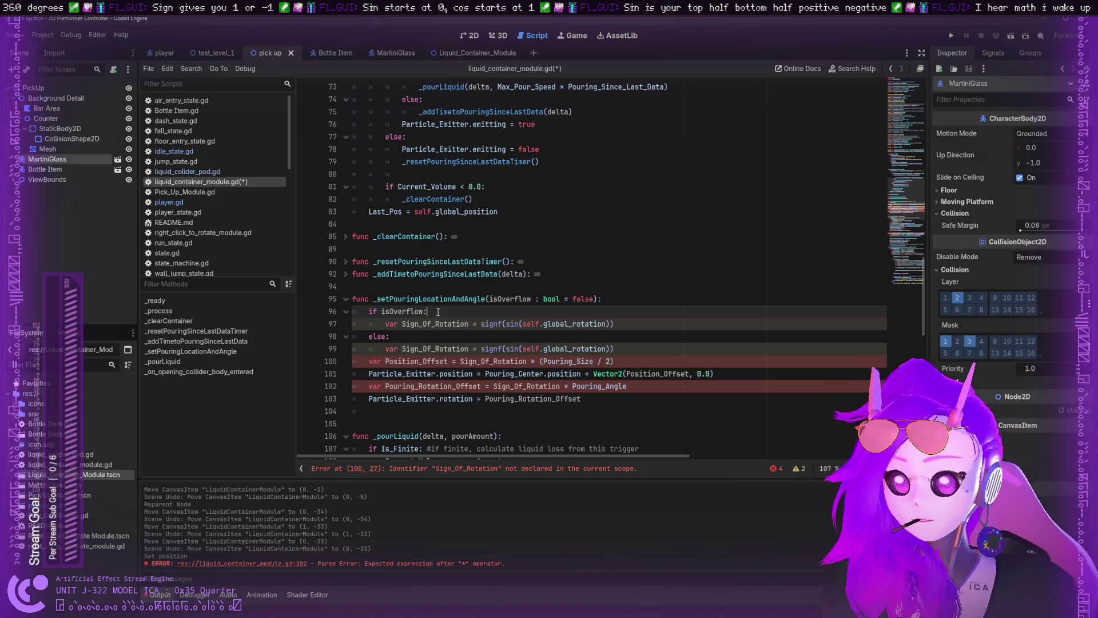
double_click(457, 319)
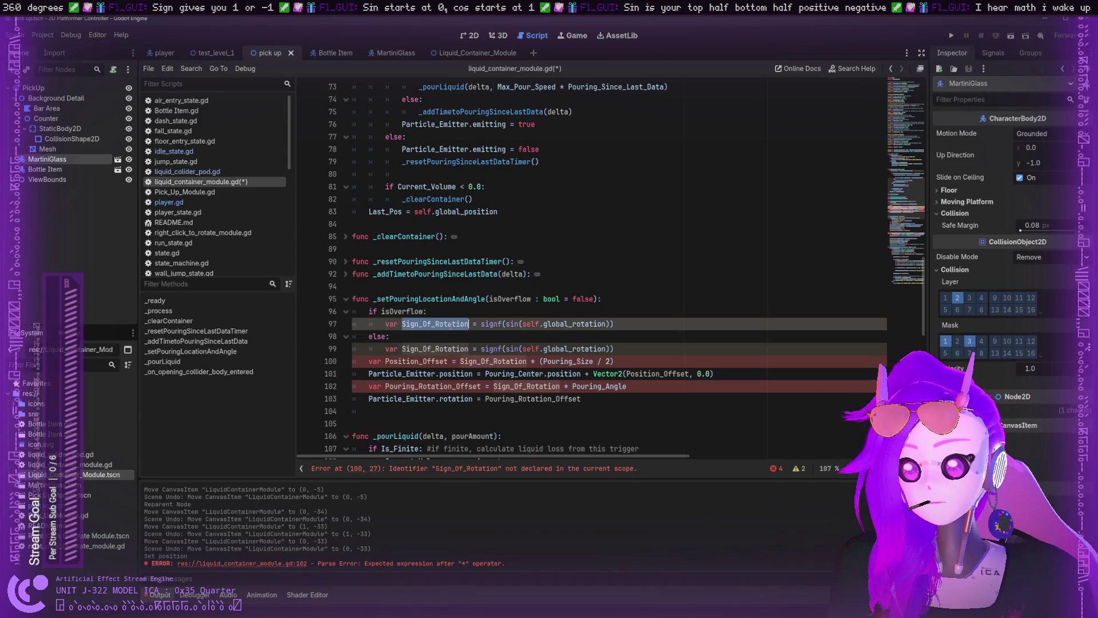
scroll(456, 317, "up", 10)
left_click(456, 315)
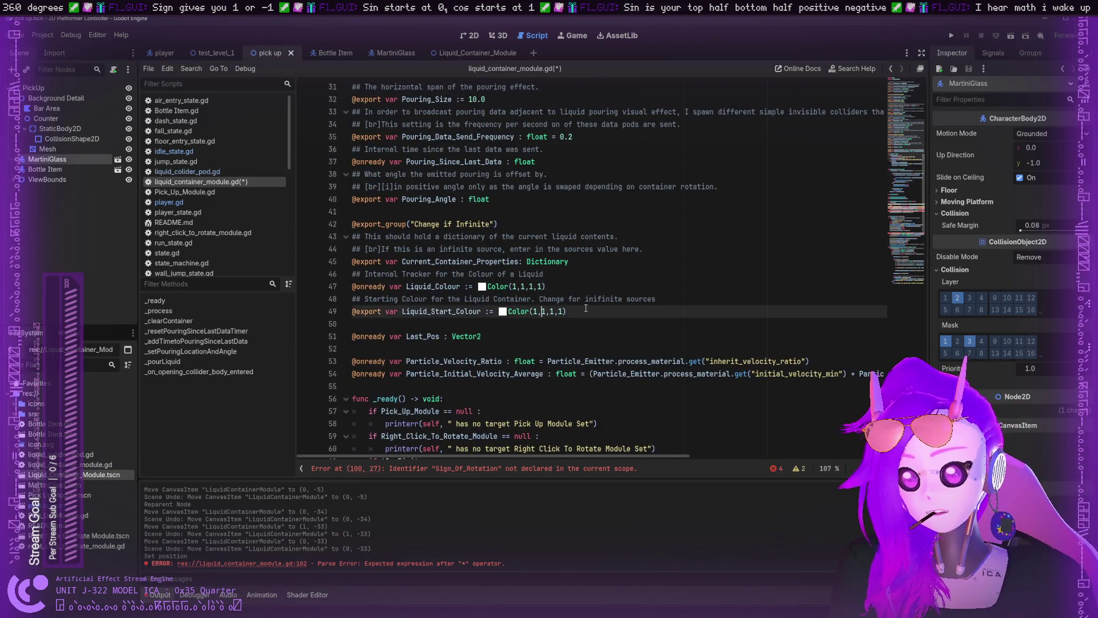
scroll(455, 317, "up", 2)
left_click(512, 274)
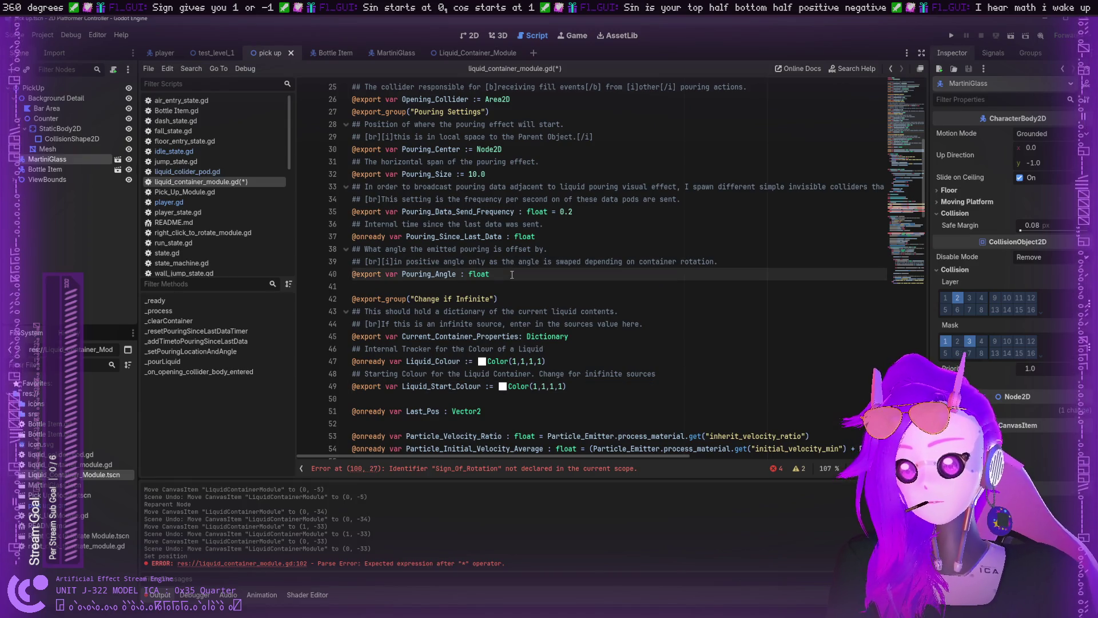
key("Return")
key("Return")
type("#")
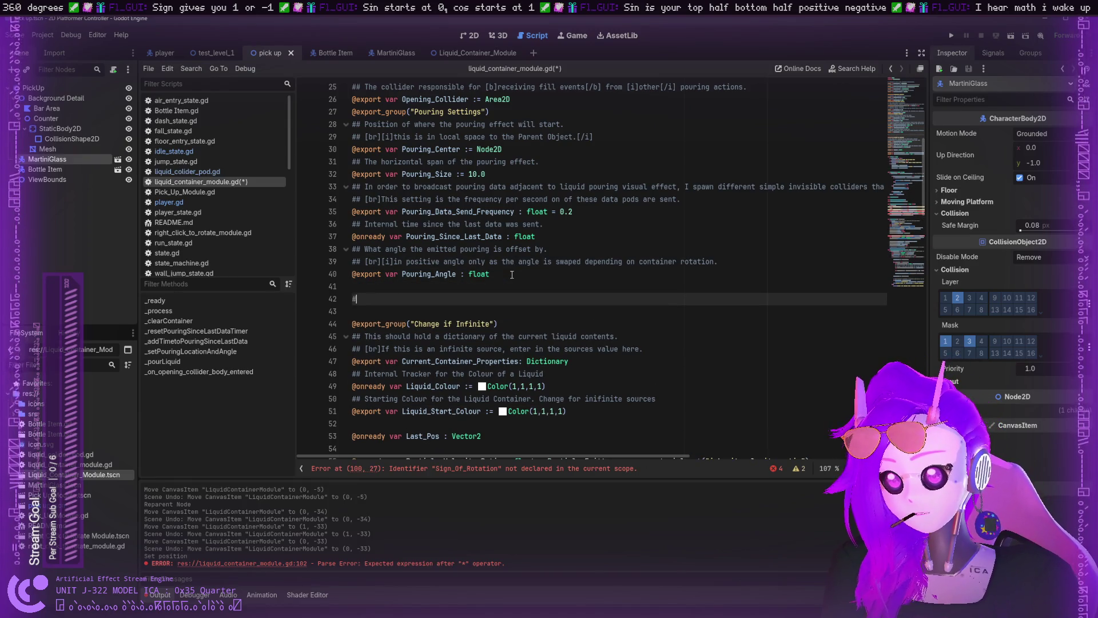
key("BackSpace")
type("@onread")
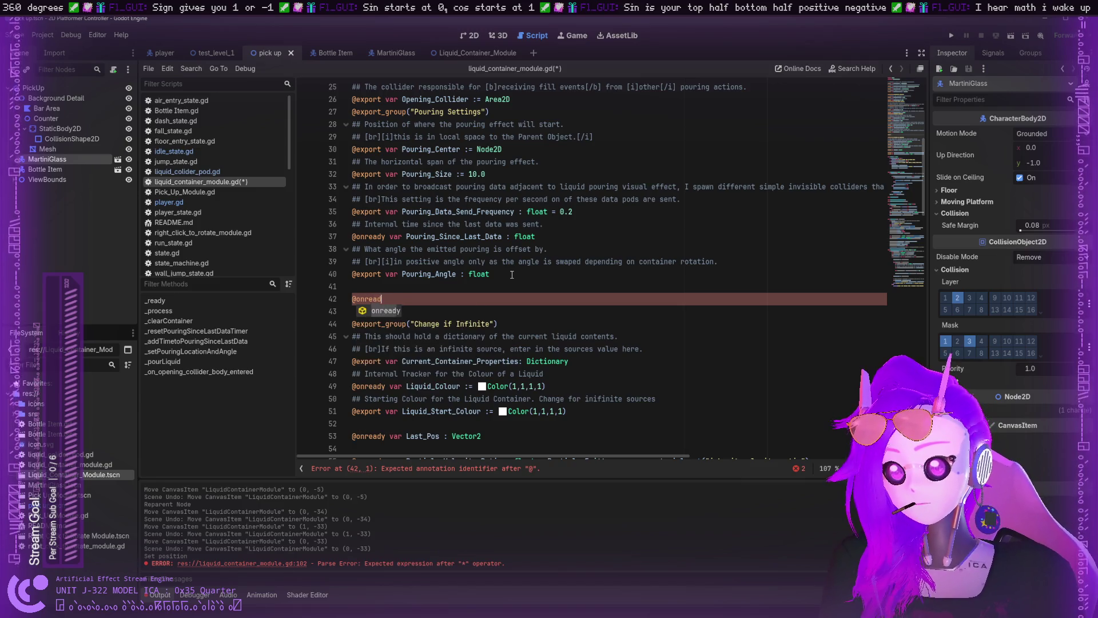
type("yu")
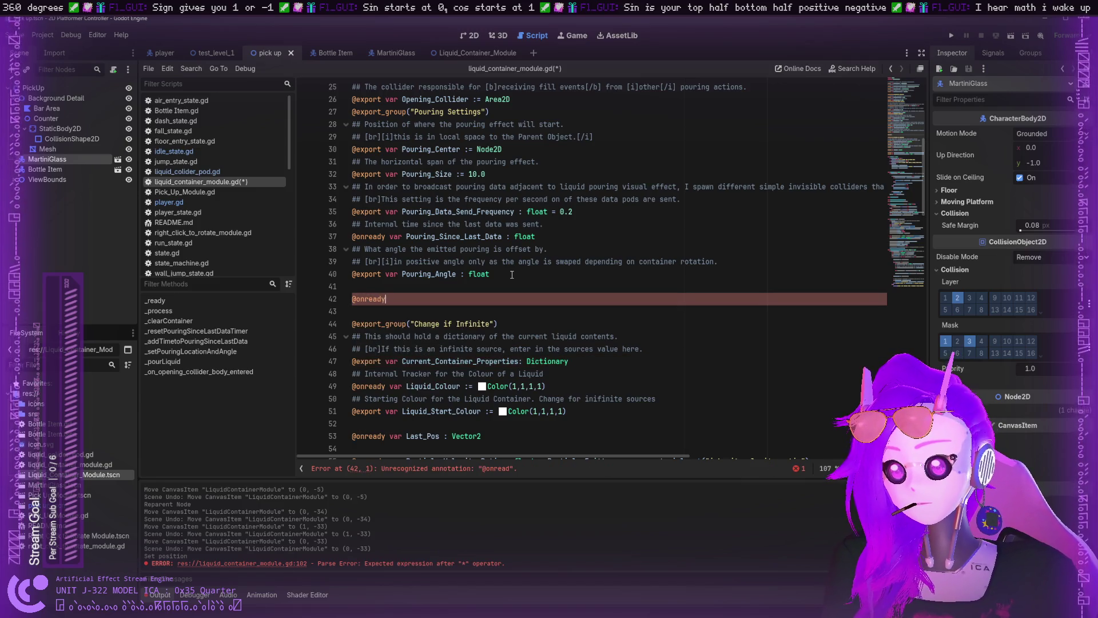
type("var Sign_Of_Rotation ")
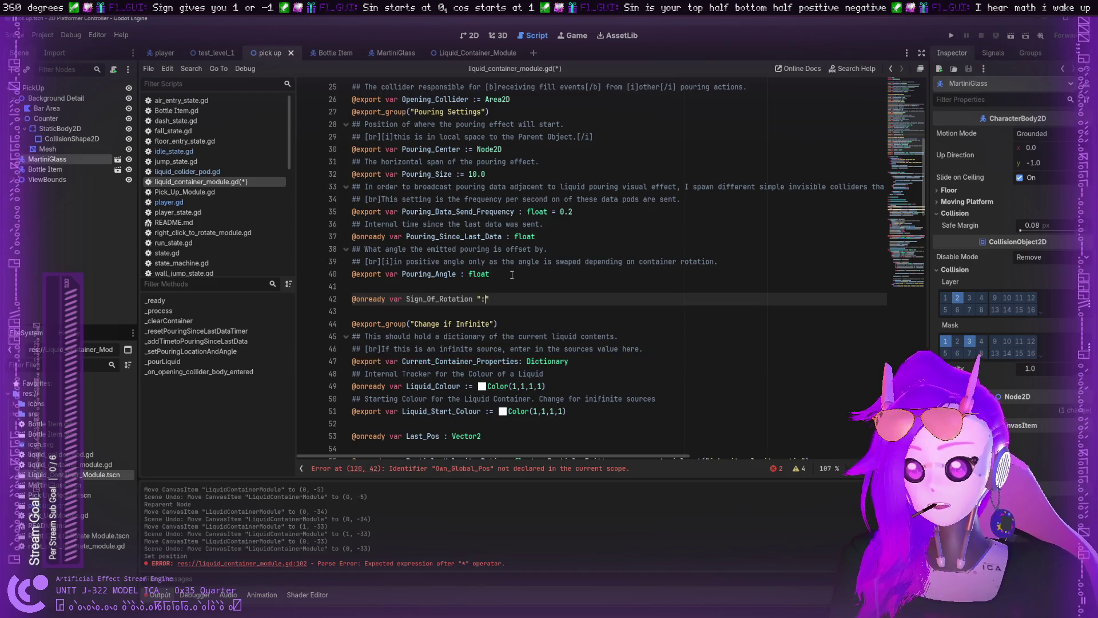
type(": float")
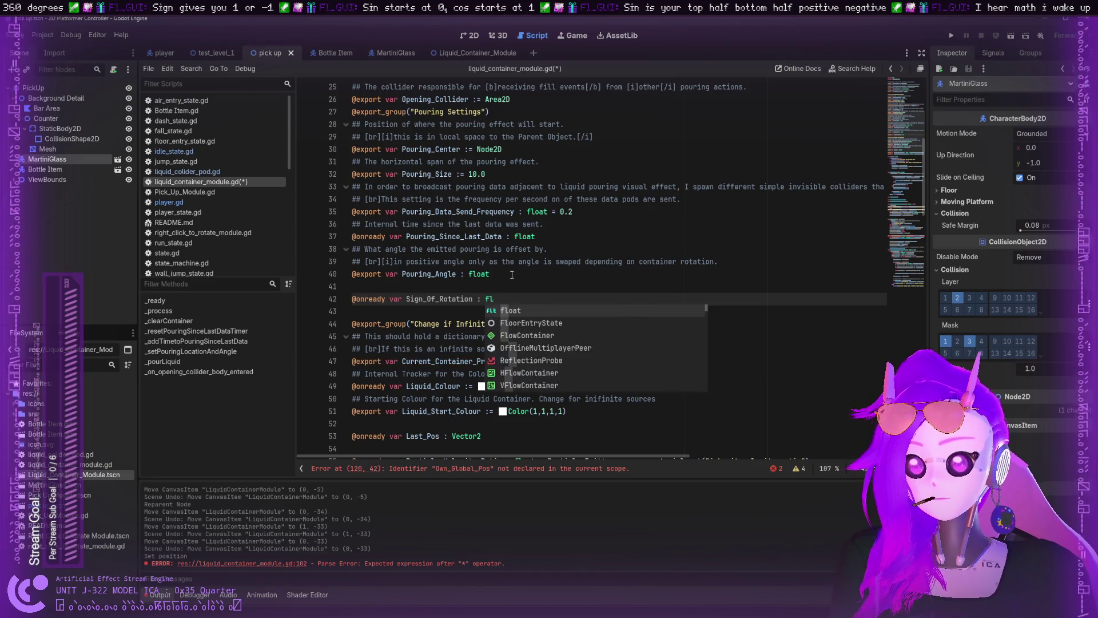
left_click(510, 262)
Initialize the new Sign_Of_Rotation declaration on line 42 to -1.0
scroll(501, 257, "down", 2)
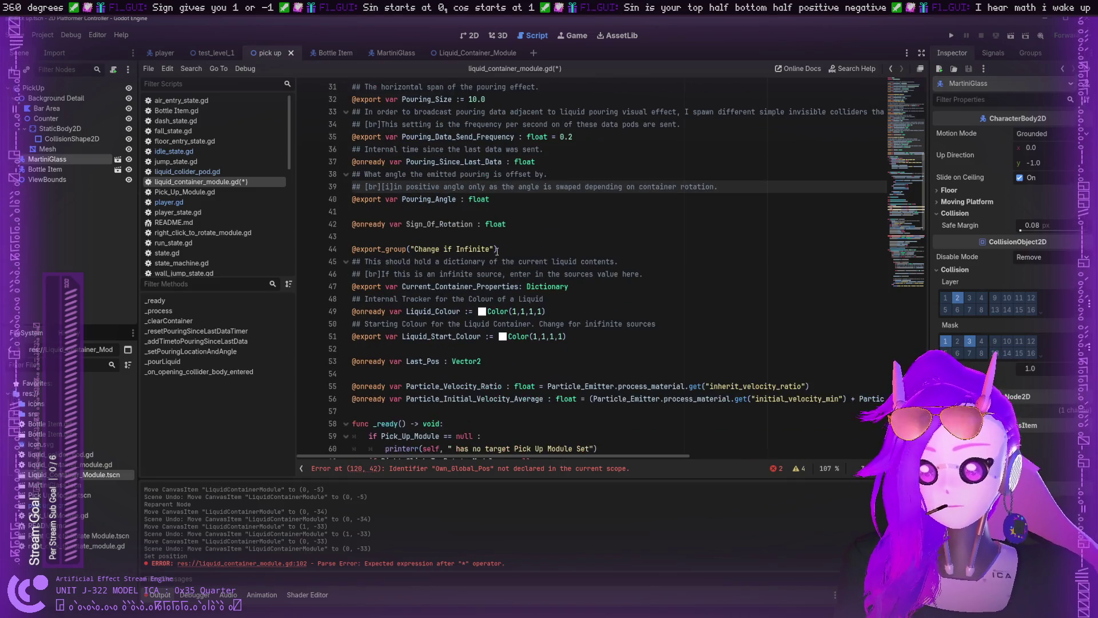
scroll(560, 263, "down", 10)
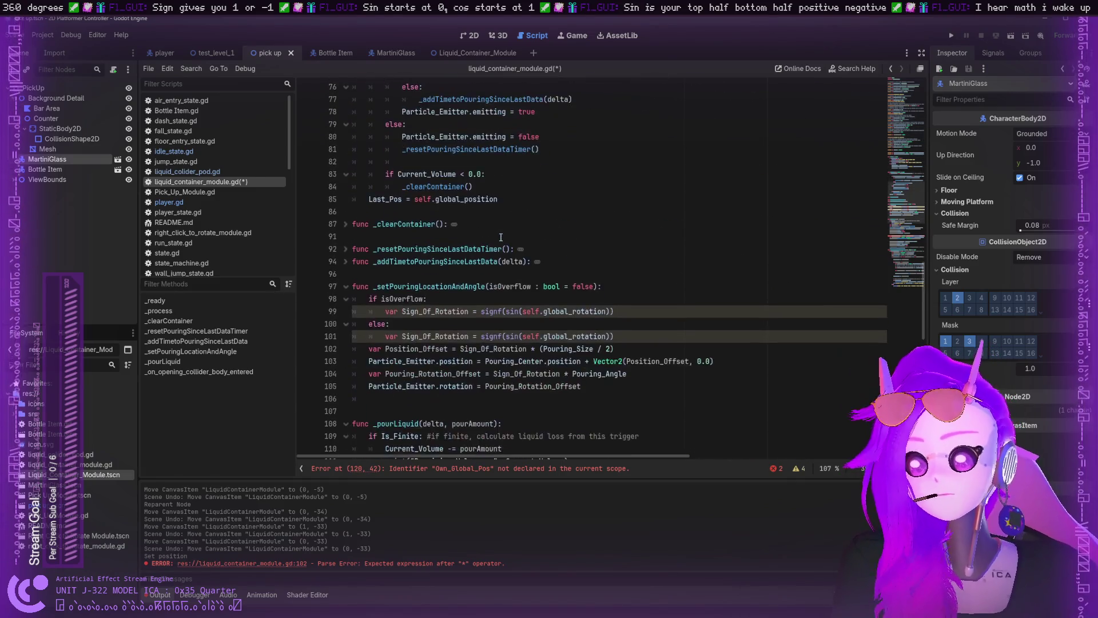
left_click(641, 275)
left_click_drag(623, 274, 385, 274)
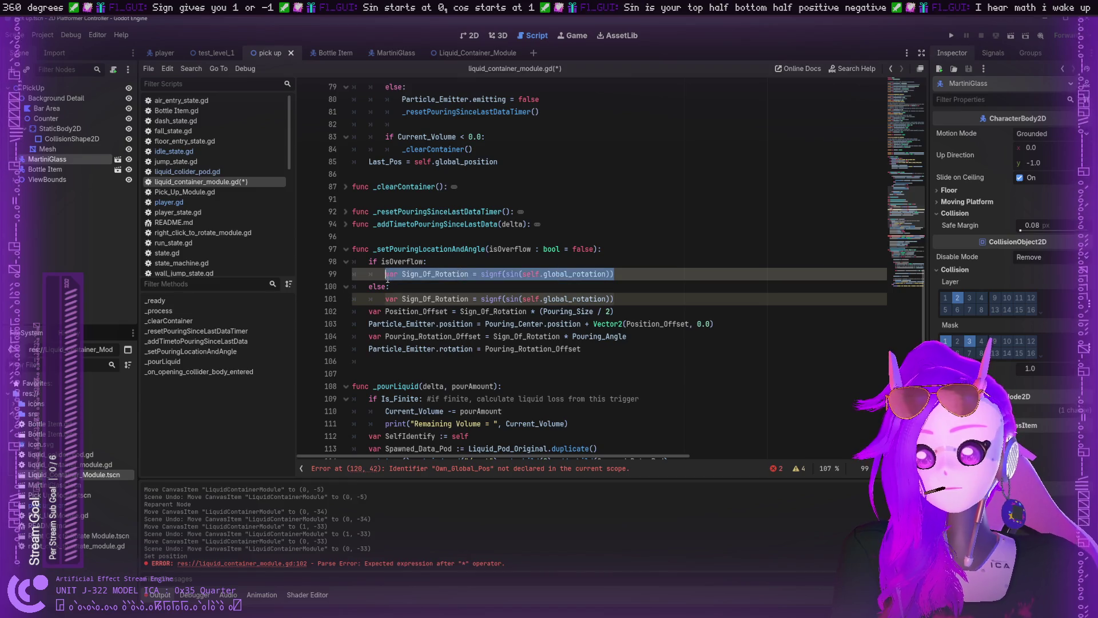
scroll(428, 263, "up", 15)
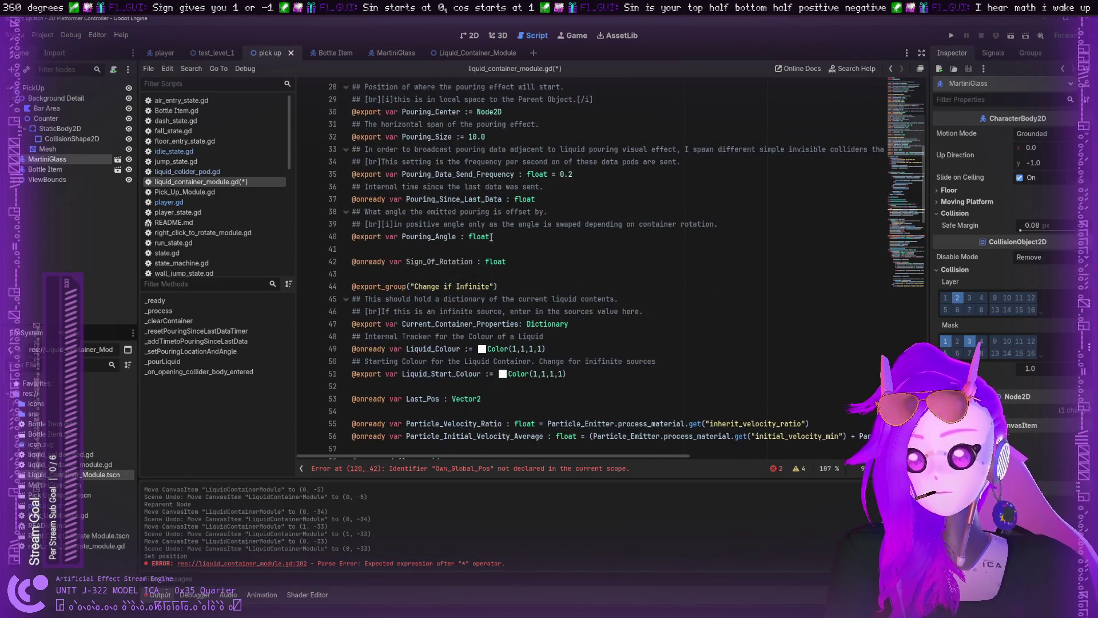
left_click(521, 264)
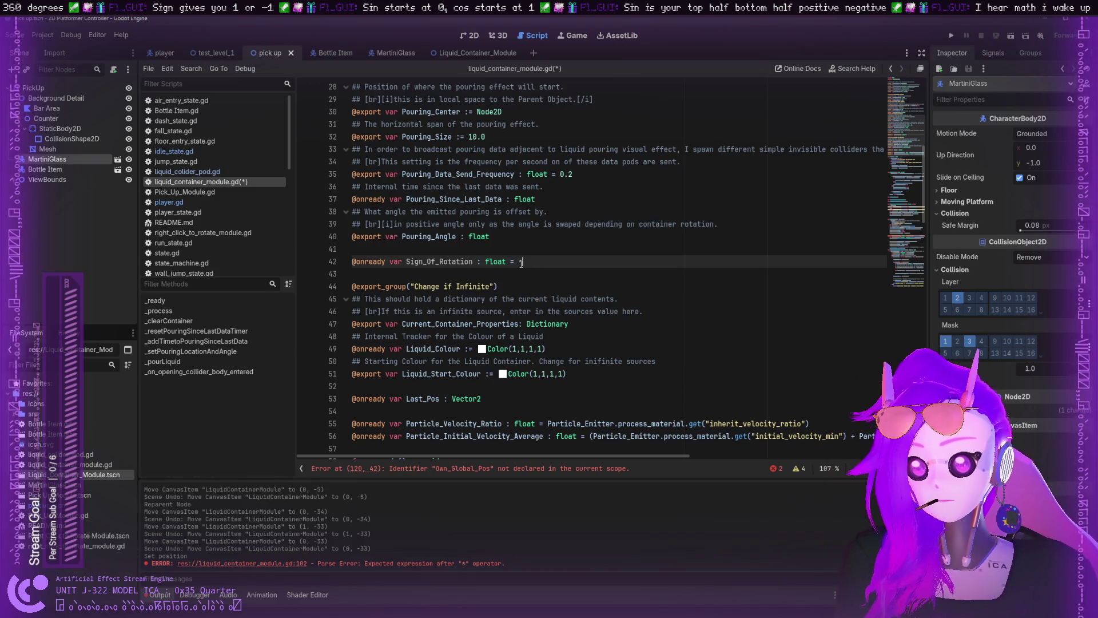
type("1.0")
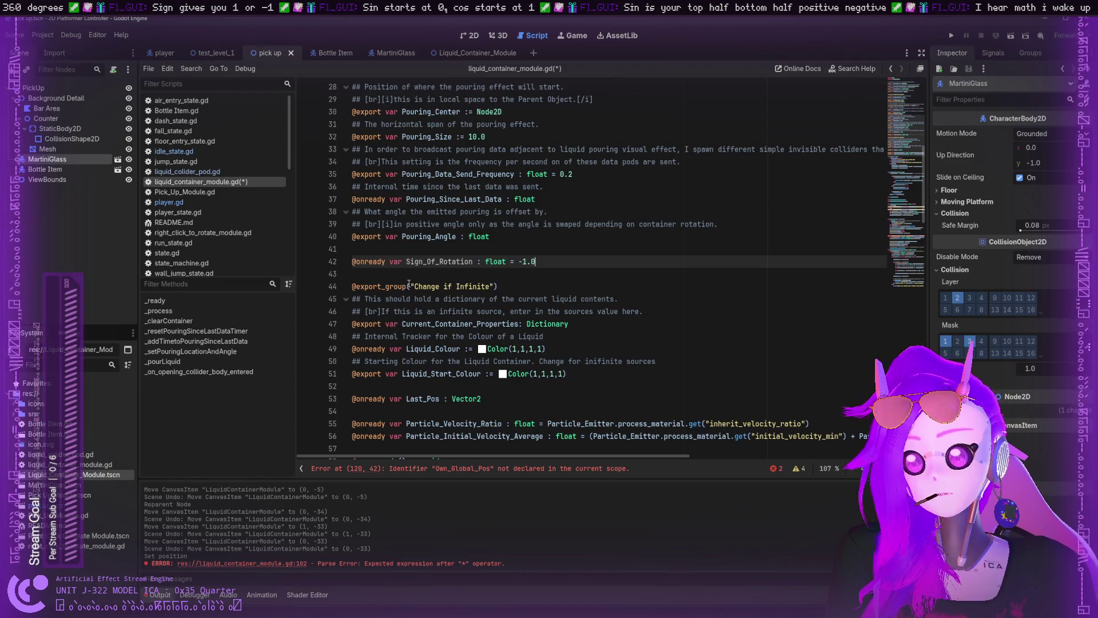
double_click(439, 262)
Remove the local 'var' keywords from the Sign_Of_Rotation lines 99 and 101
scroll(466, 277, "down", 15)
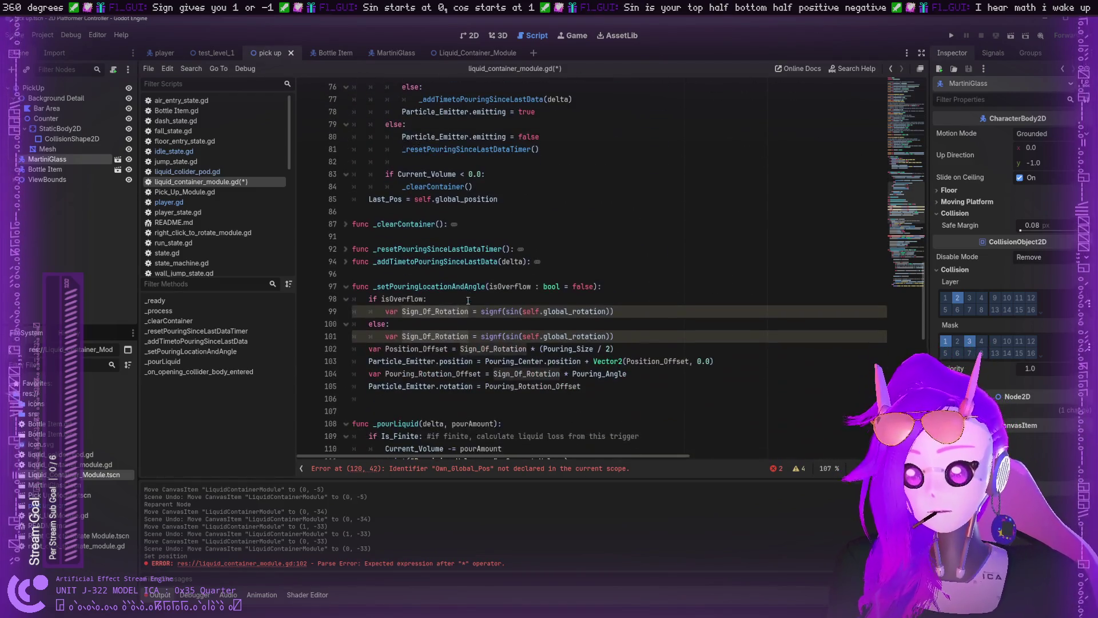
left_click(402, 336)
key("BackSpace")
key("BackSpace")
key("BackSpace")
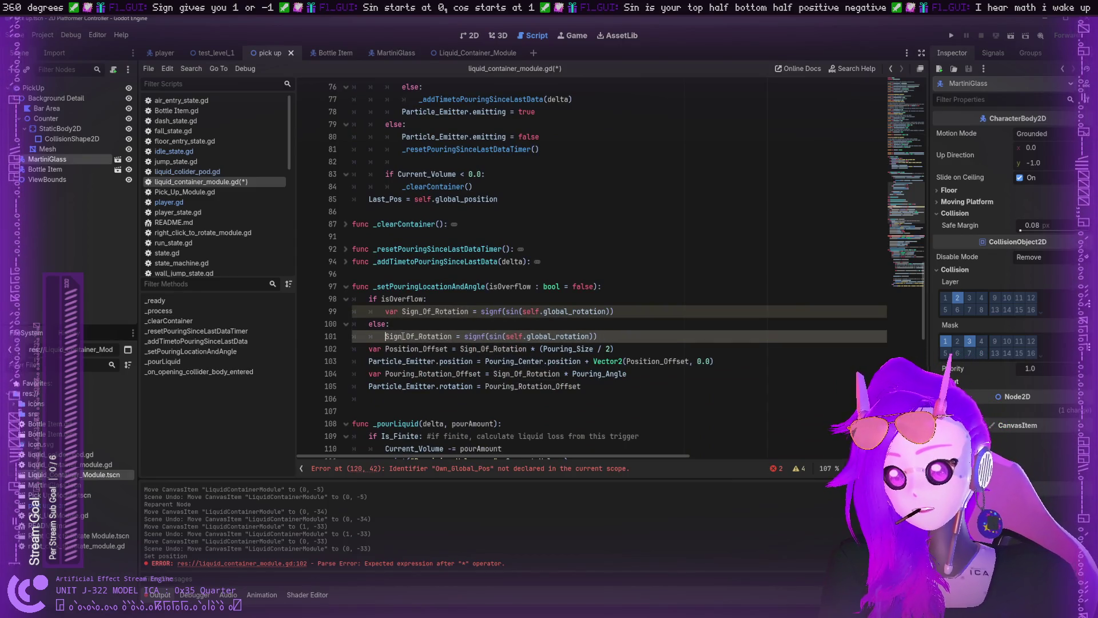
left_click_drag(404, 312, 383, 310)
key("BackSpace")
Replace line 99's signf(...) expression with Sign_Of_Rotation * -1.0
double_click(418, 311)
key("ctrl+c")
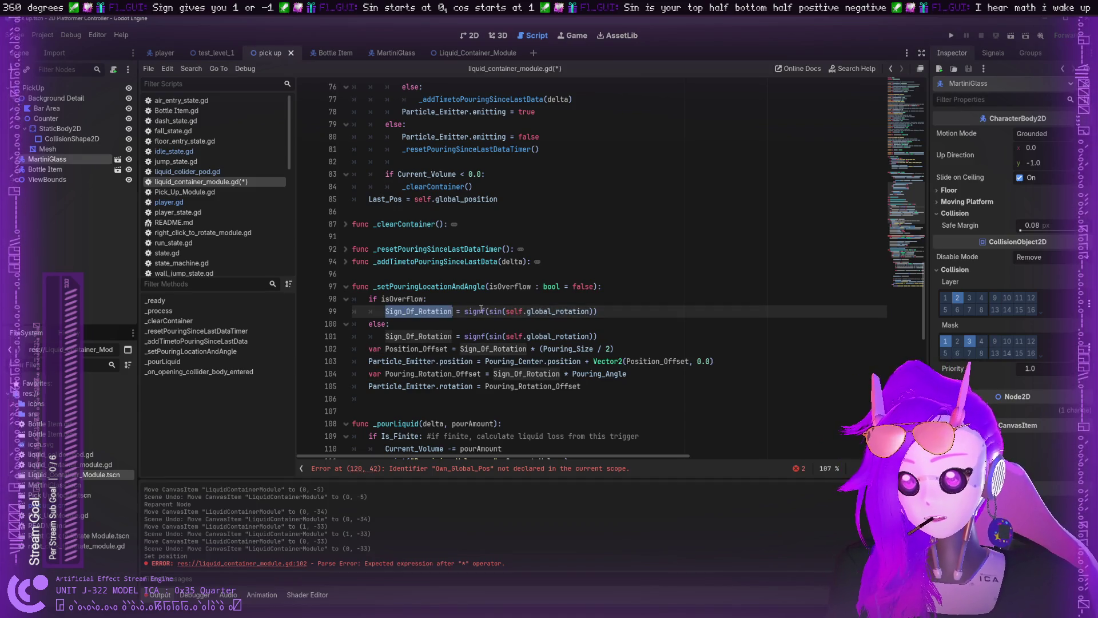
left_click_drag(464, 311, 597, 311)
key("ctrl+v")
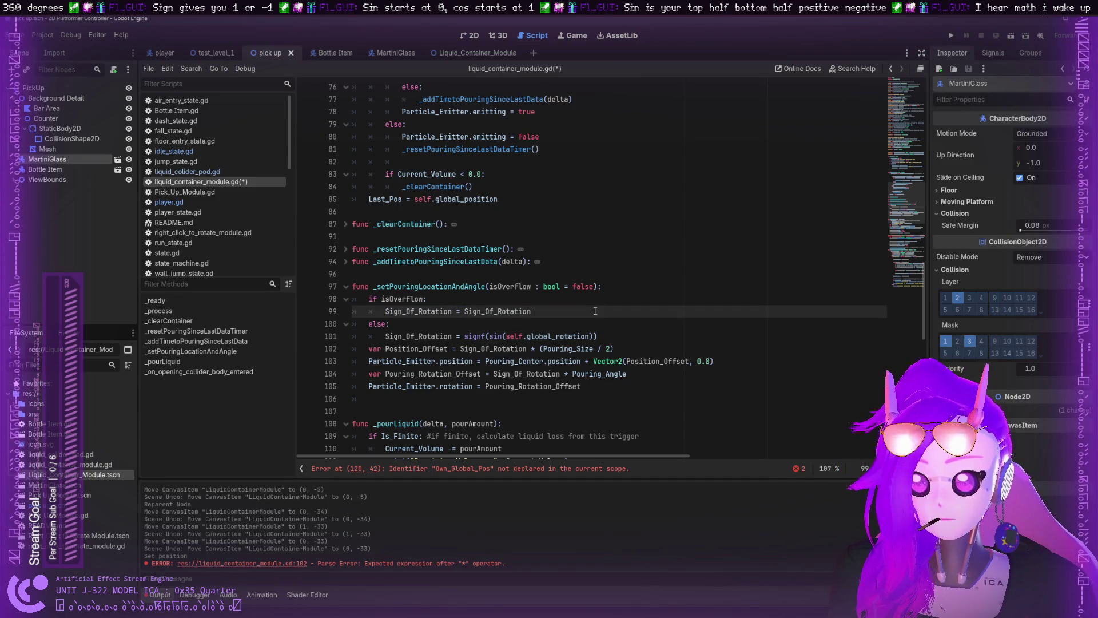
type("* -1")
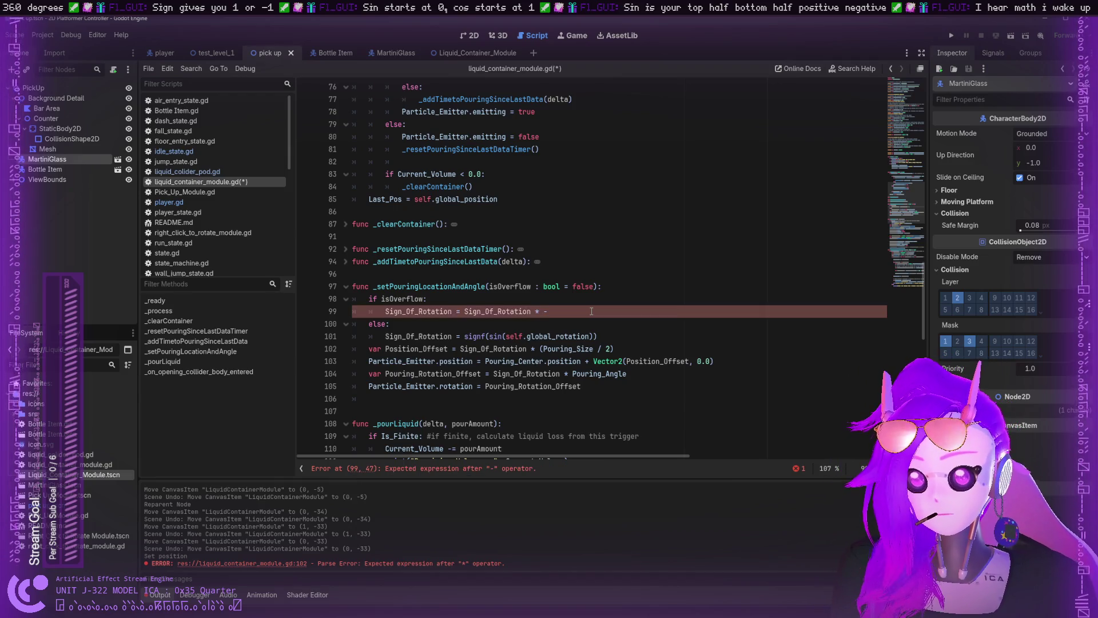
type(".0")
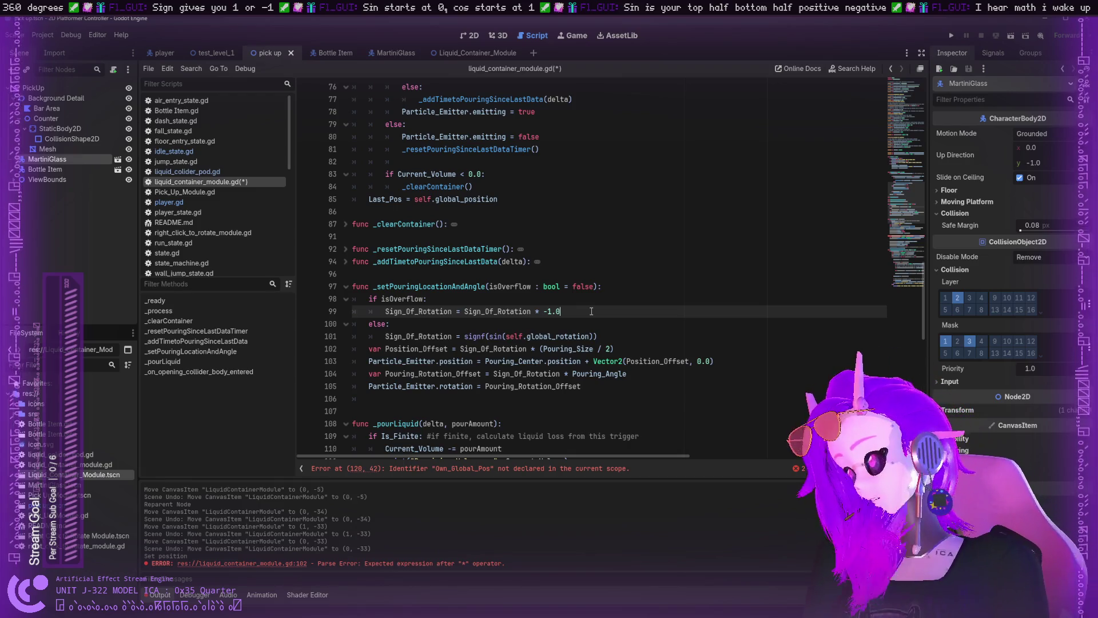
key("Up")
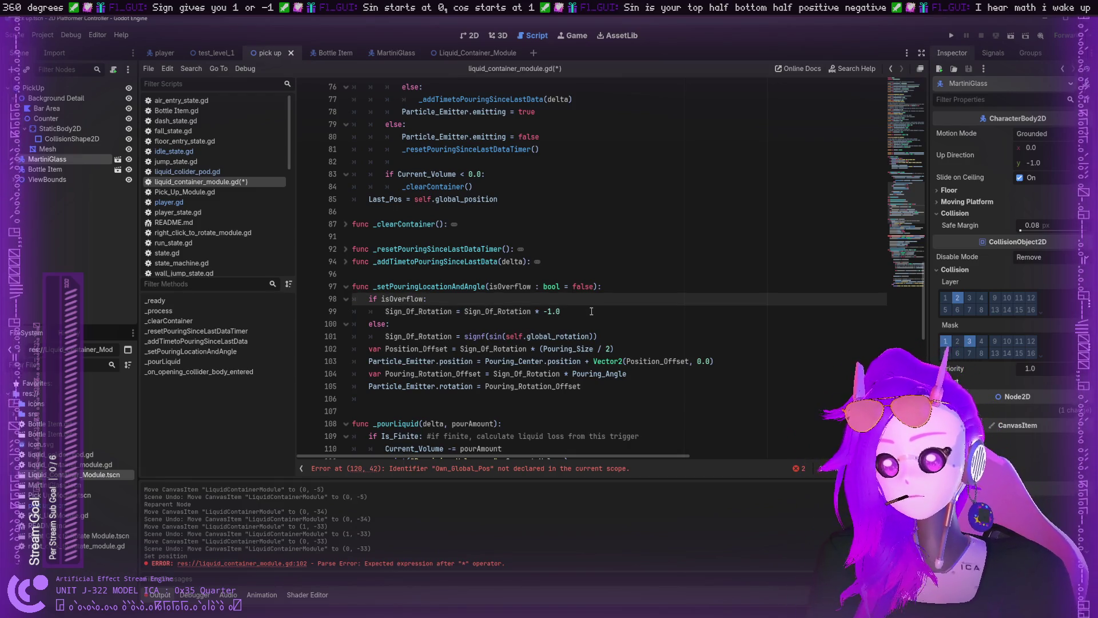
key("Down")
key("Left")
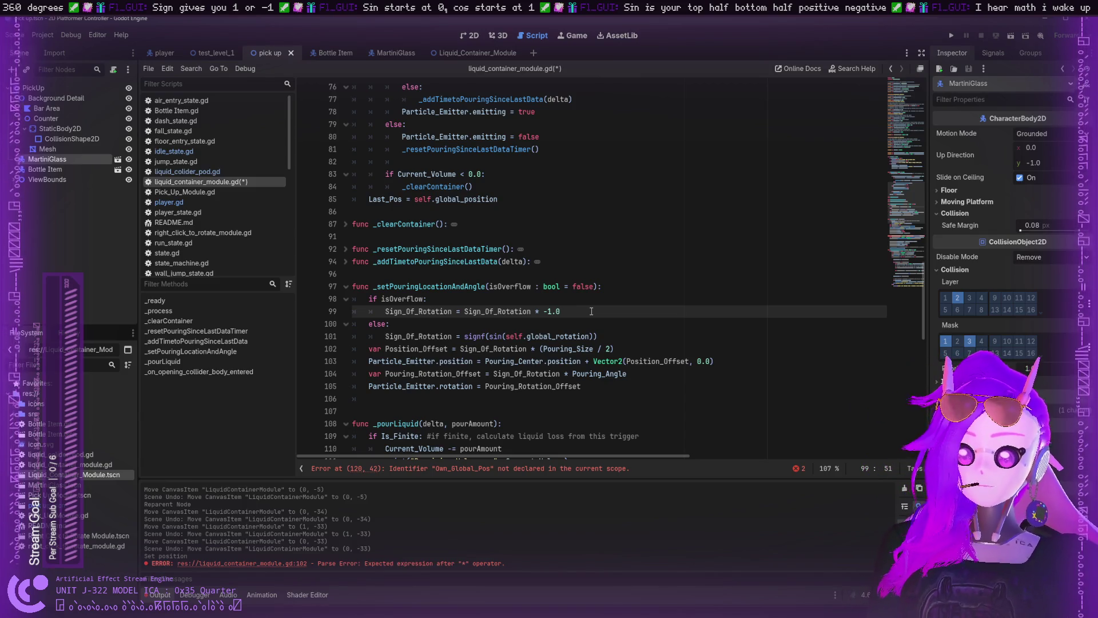
left_click(476, 336)
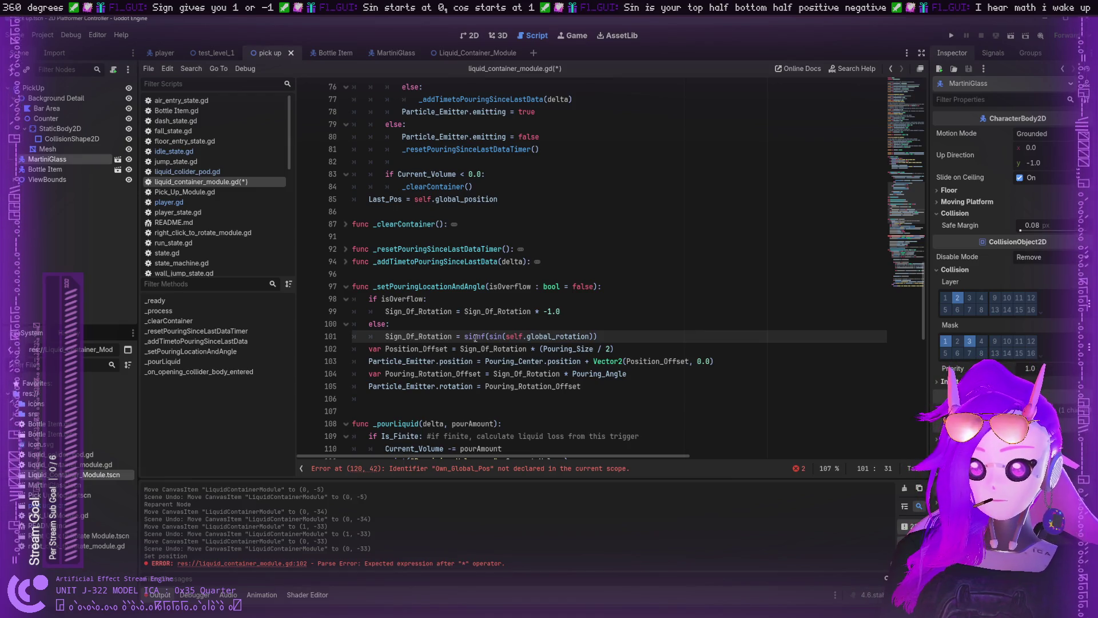
Add an 'if Sign_Of_Rotation == 0.0:' check inside the overflow branch
left_click(488, 312)
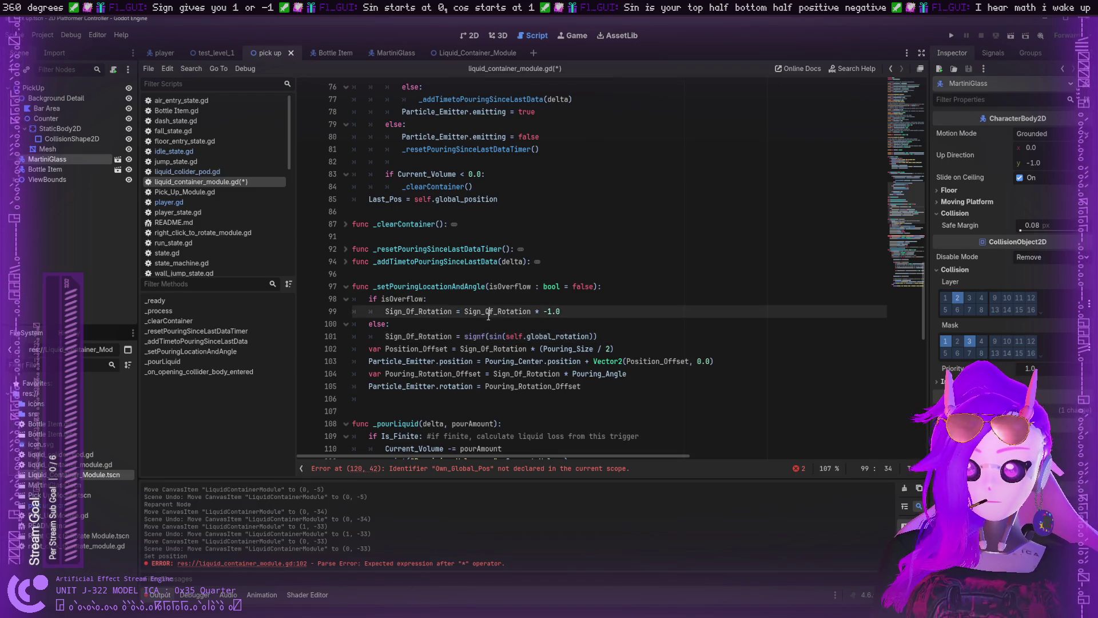
left_click(518, 301)
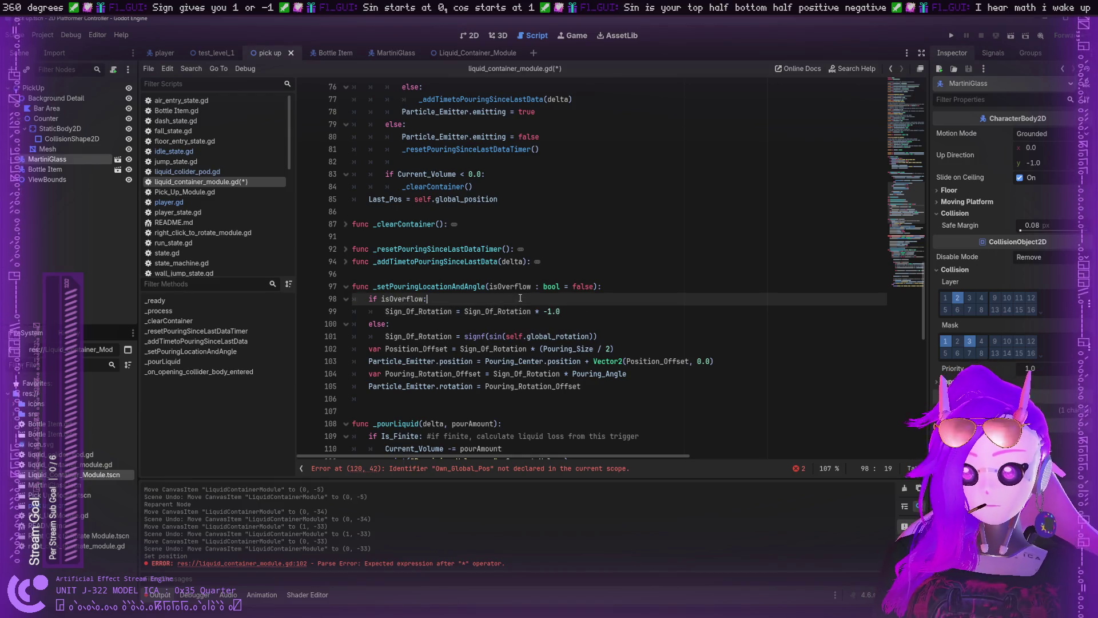
key("Return")
type("if ")
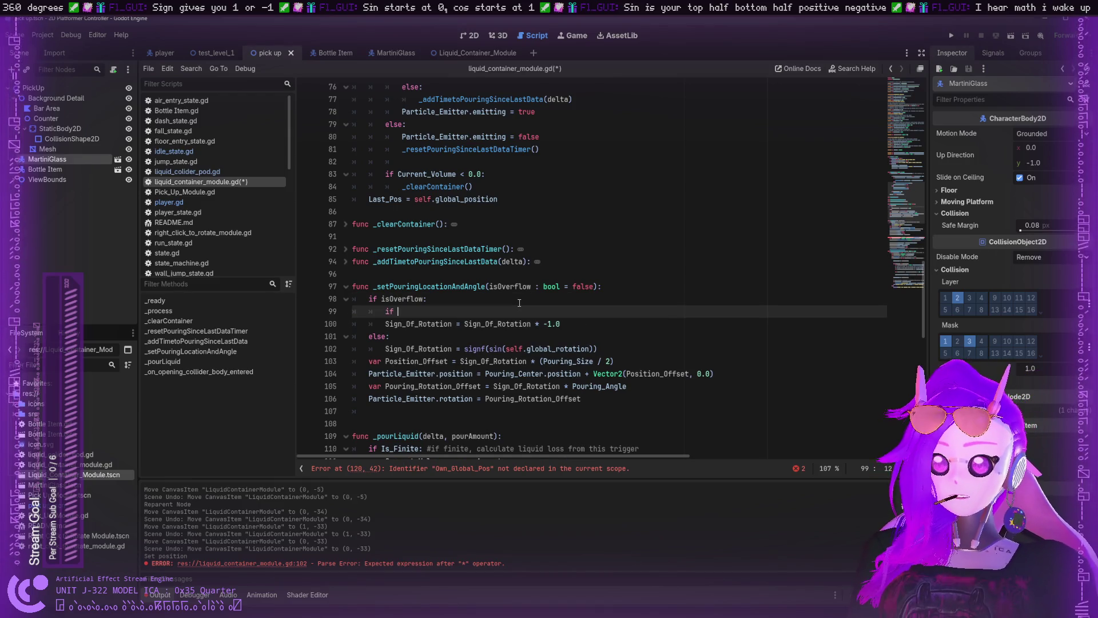
type("Sign_o")
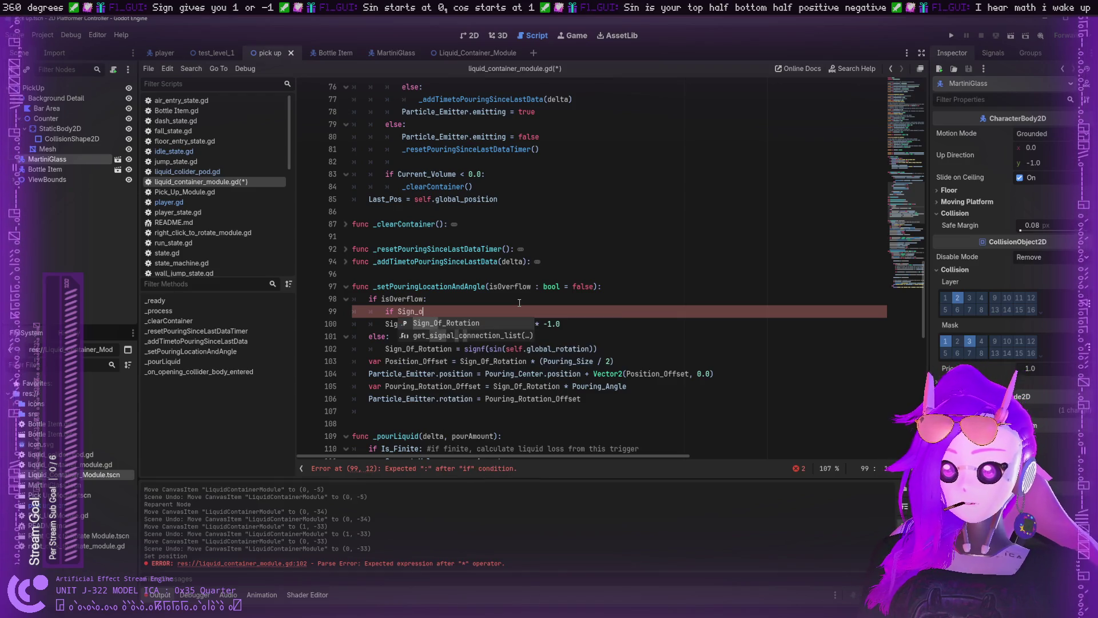
key("Return")
type("1")
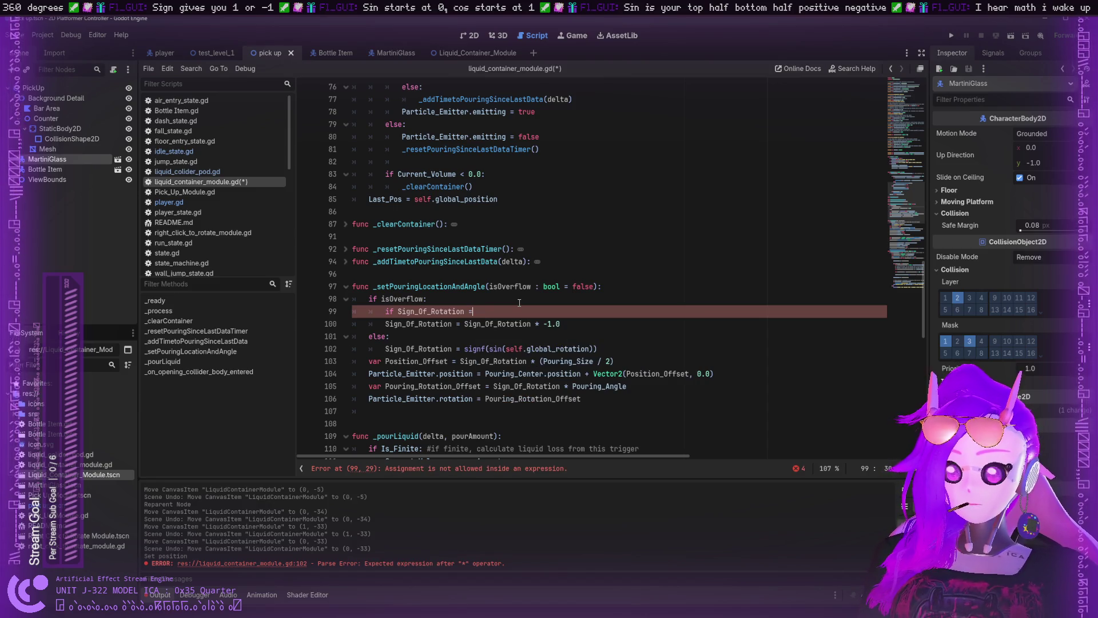
type("= 1")
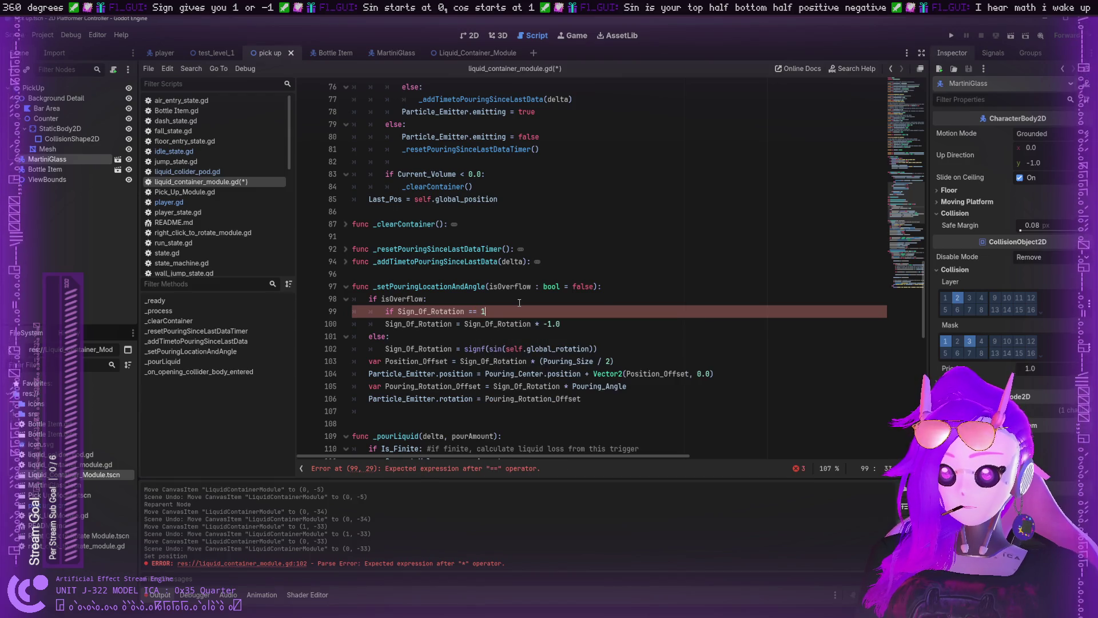
key("BackSpace")
key("BackSpace")
key("BackSpace")
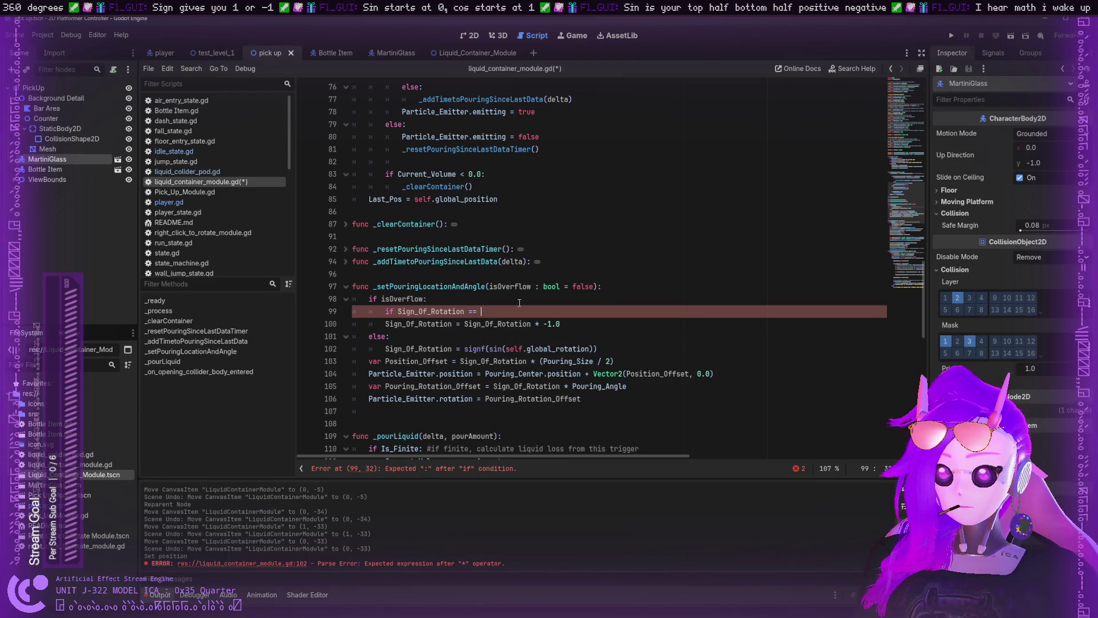
key("BackSpace")
key("BackSpace")
key("BackSpace")
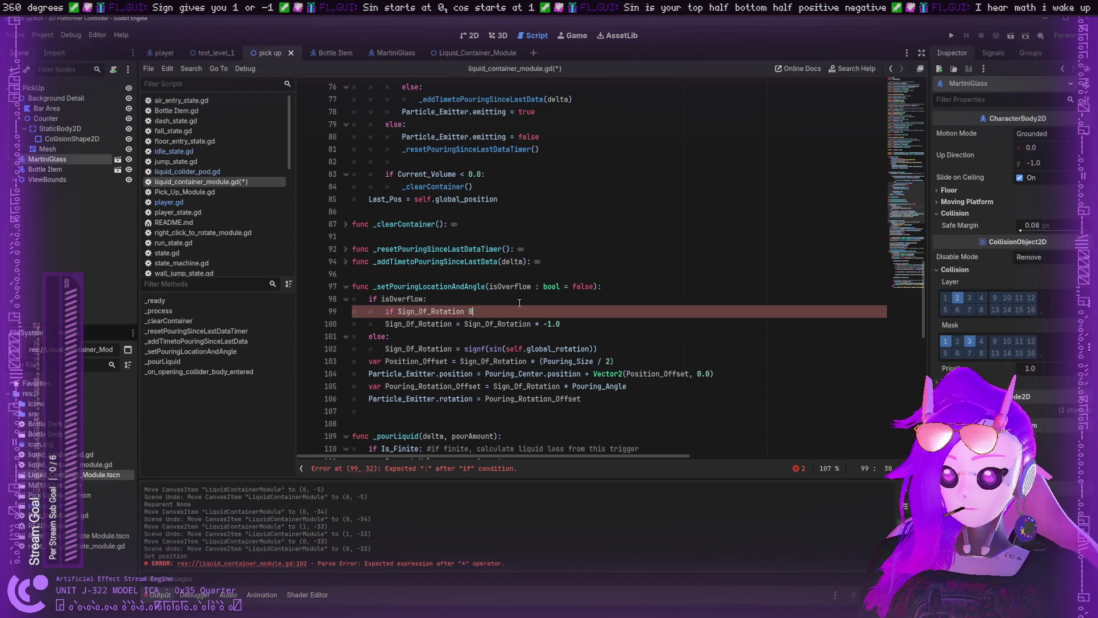
key("BackSpace")
key("BackSpace")
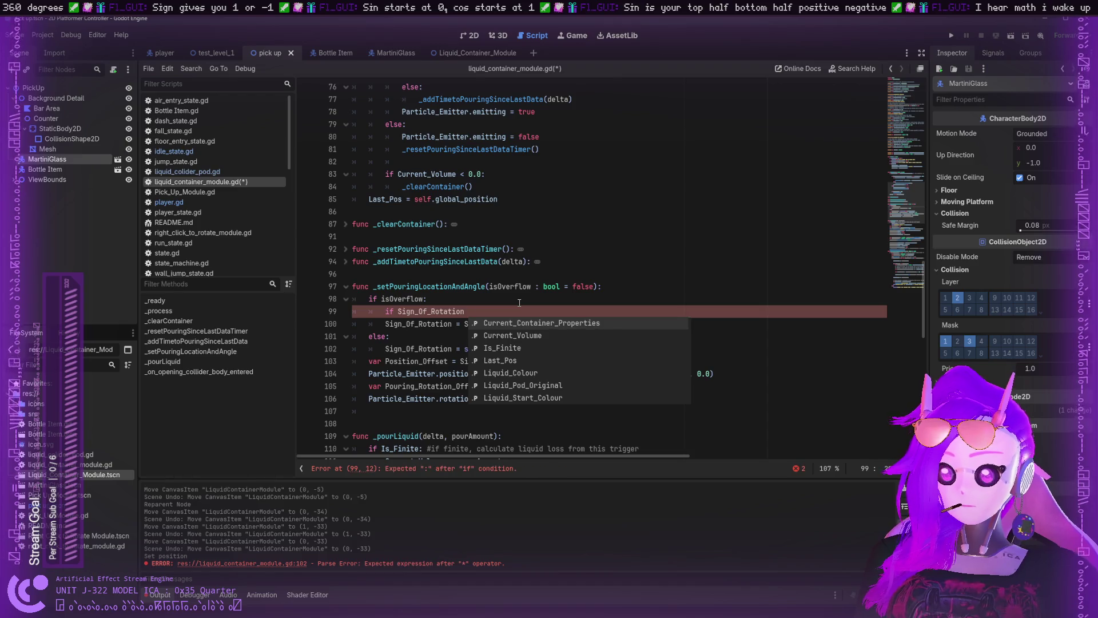
type("== 0.0:")
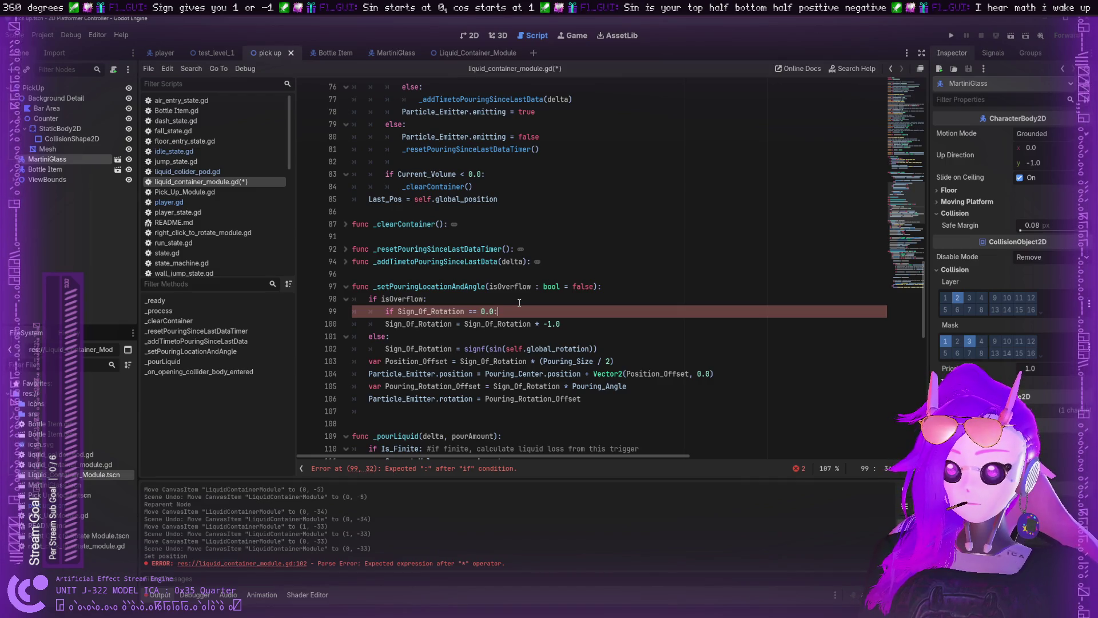
key("Return")
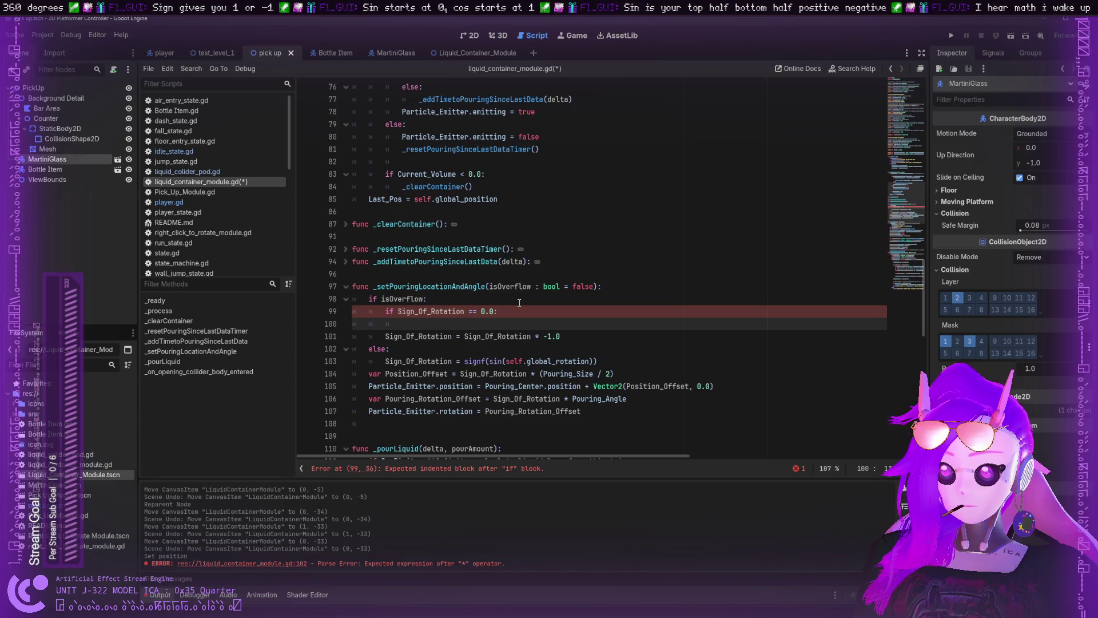
Set Sign_Of_Rotation = 1.0 inside the zero check
double_click(447, 337)
key("ctrl+c")
left_click(445, 323)
key("ctrl+v")
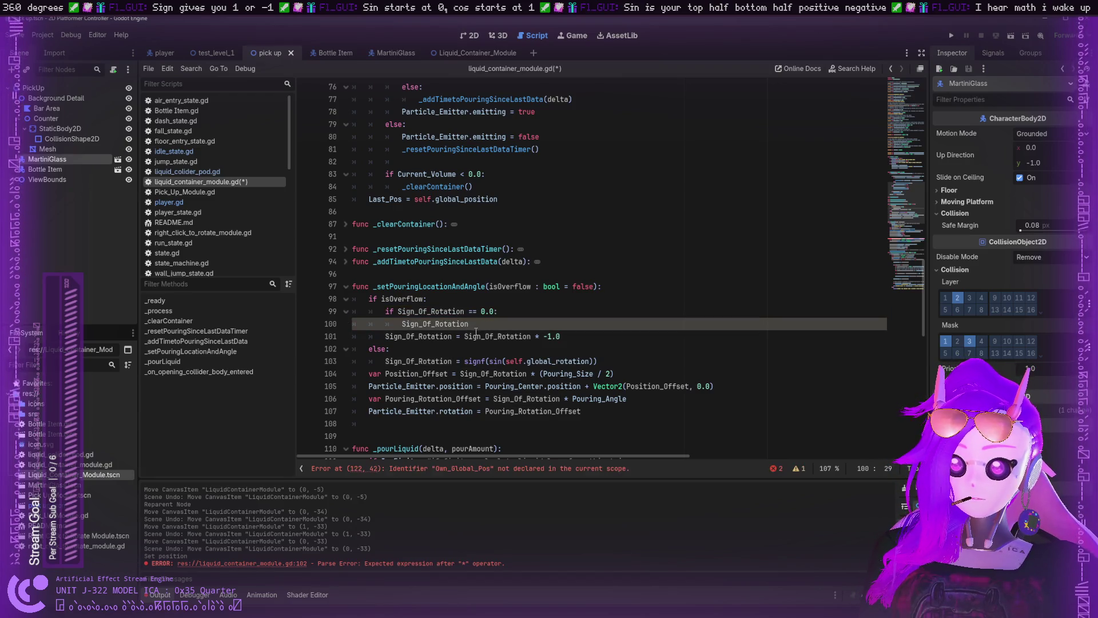
type("0.")
key("BackSpace")
key("BackSpace")
type("1.0")
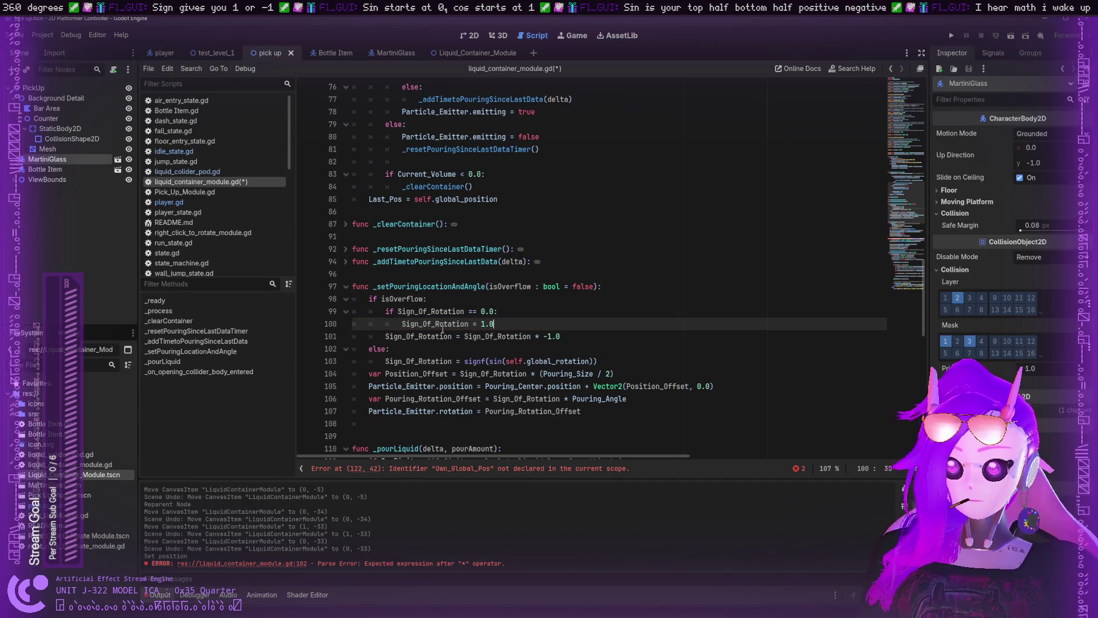
Add an else: and indent the sign-flip line beneath it
key("Return")
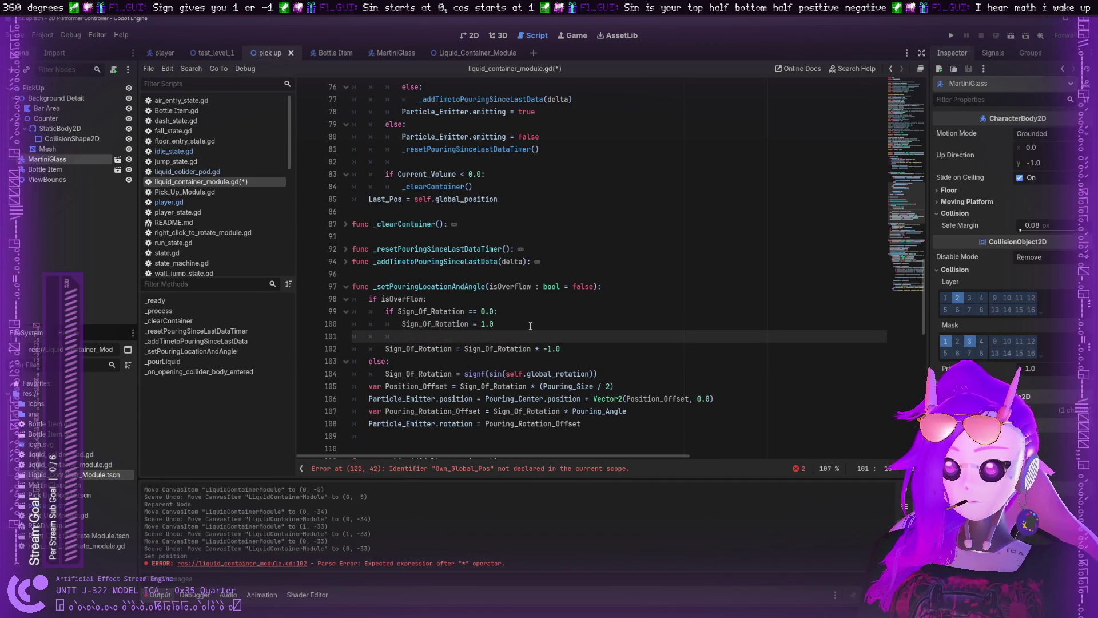
type("else:")
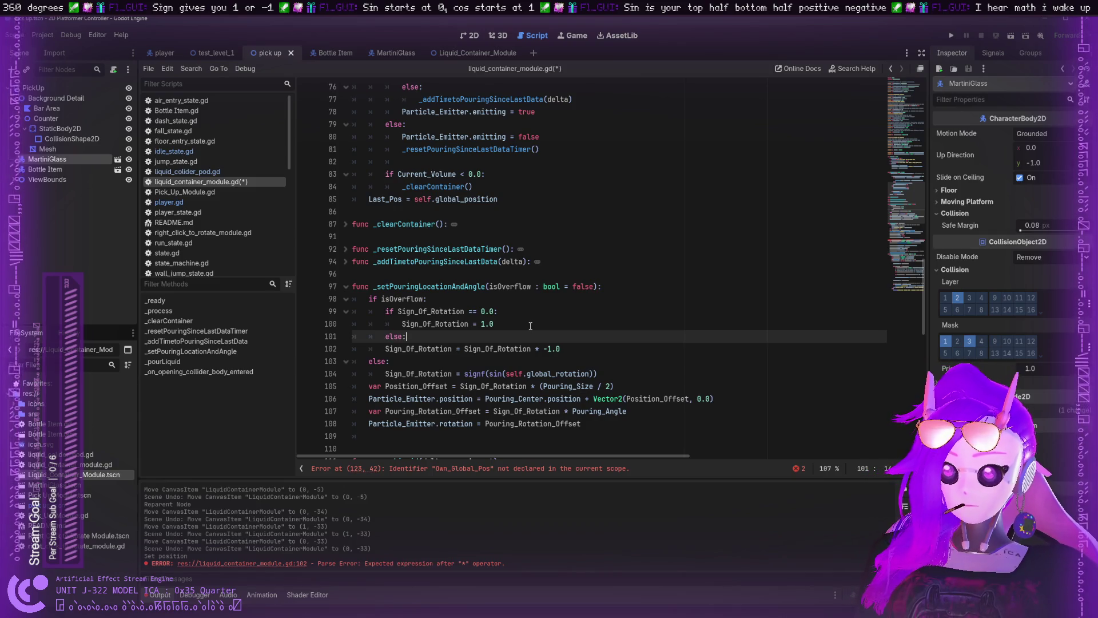
key("Down")
key("Tab")
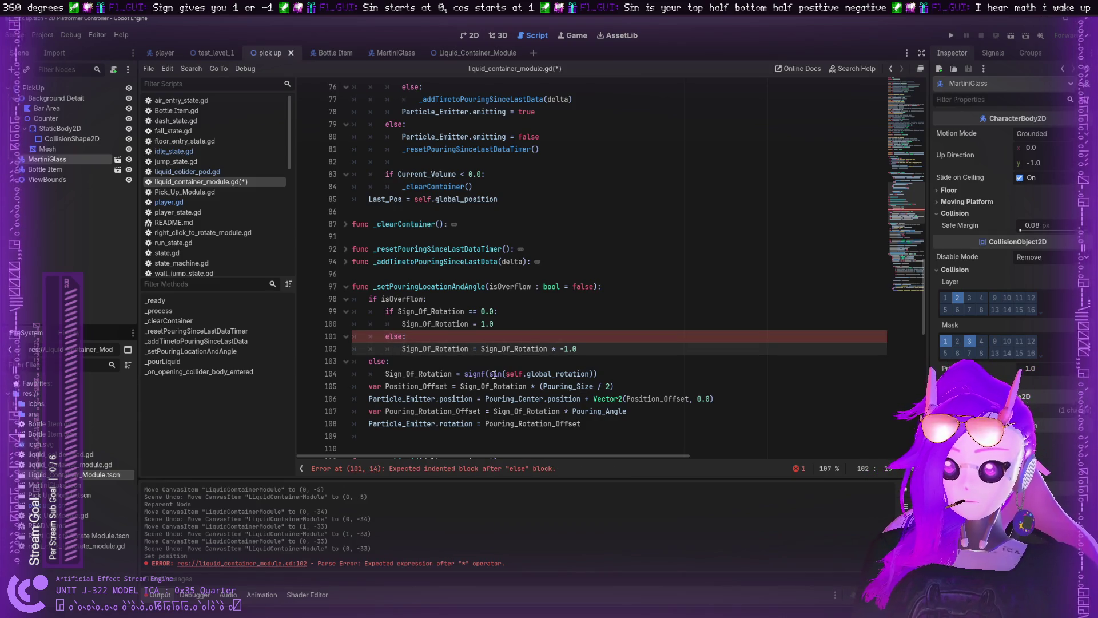
key("Down")
scroll(350, 275, "down", 1)
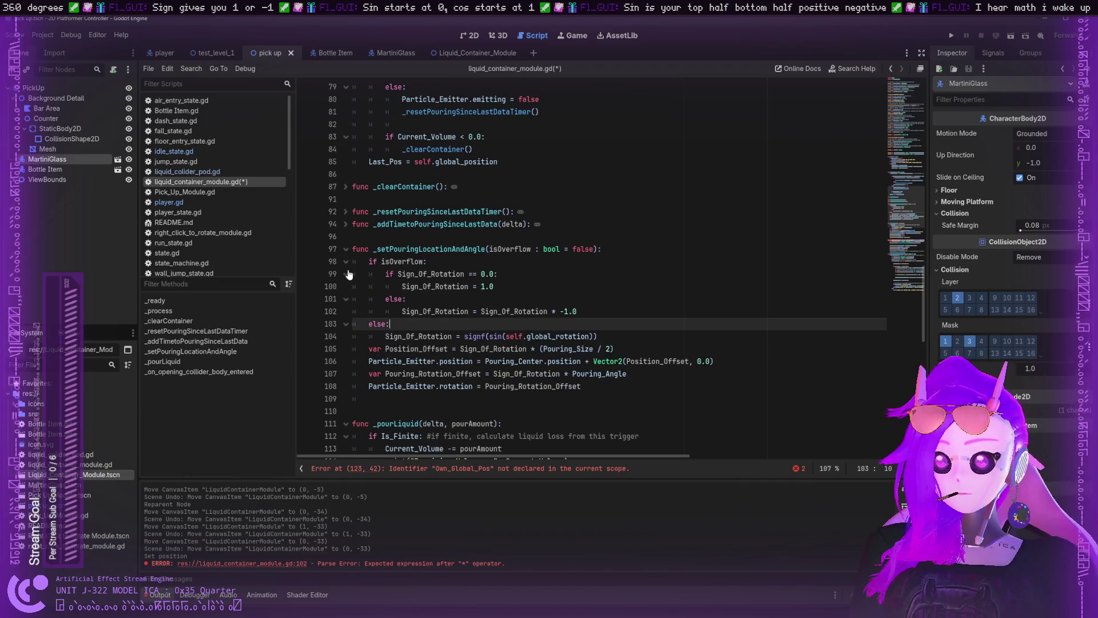
Fold the overflow branch and comment it '# Flips between left and right for pouring.'
left_click(347, 275)
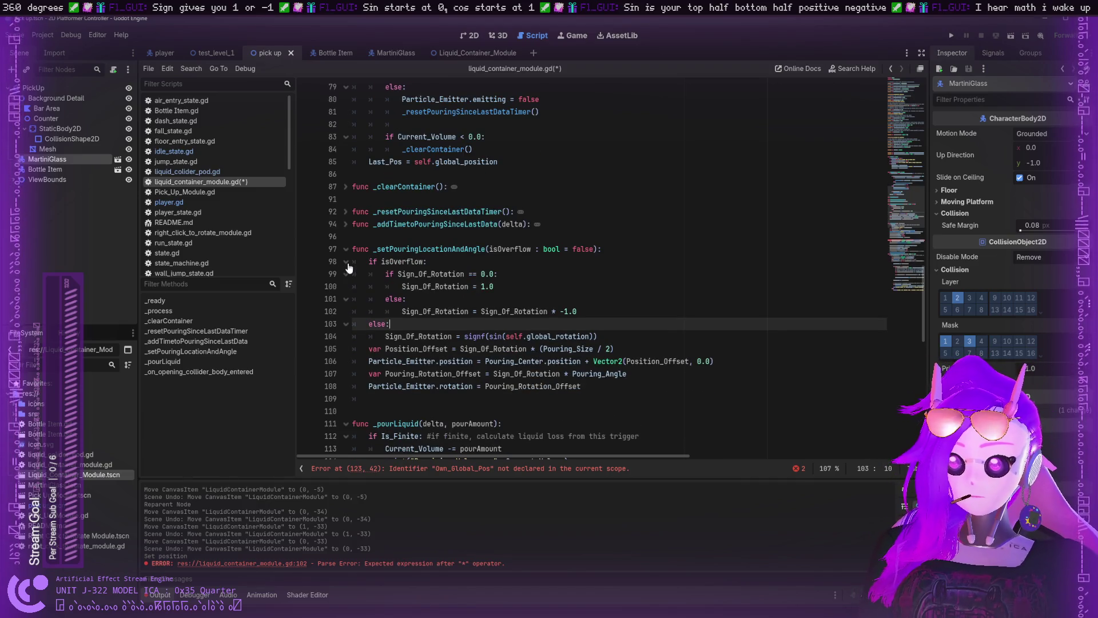
left_click(346, 262)
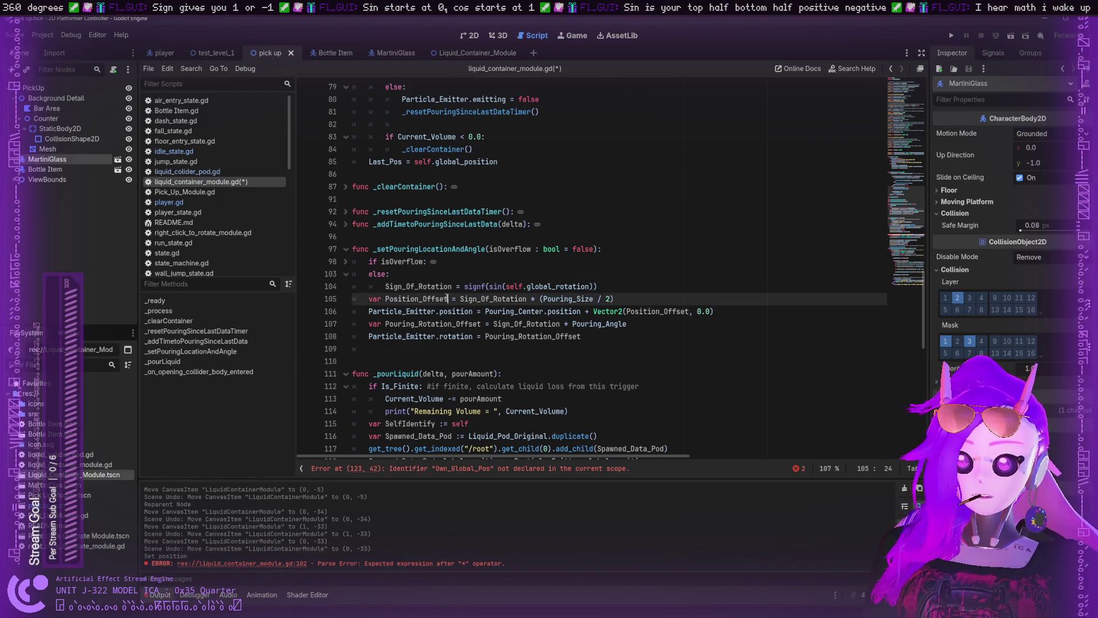
left_click(438, 287)
left_click(473, 261)
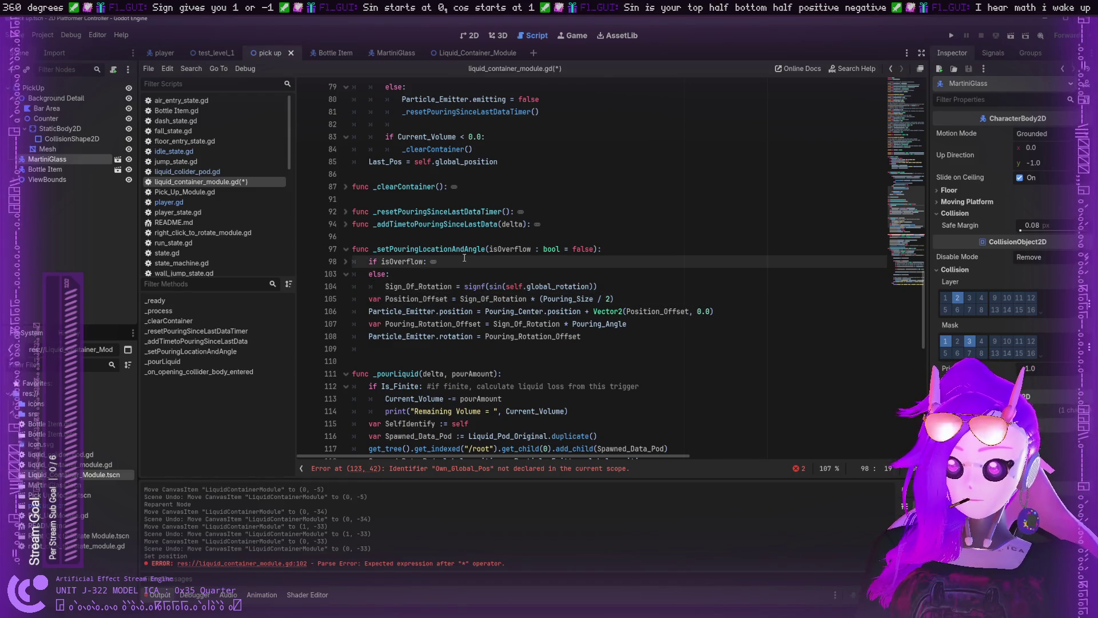
type("# ")
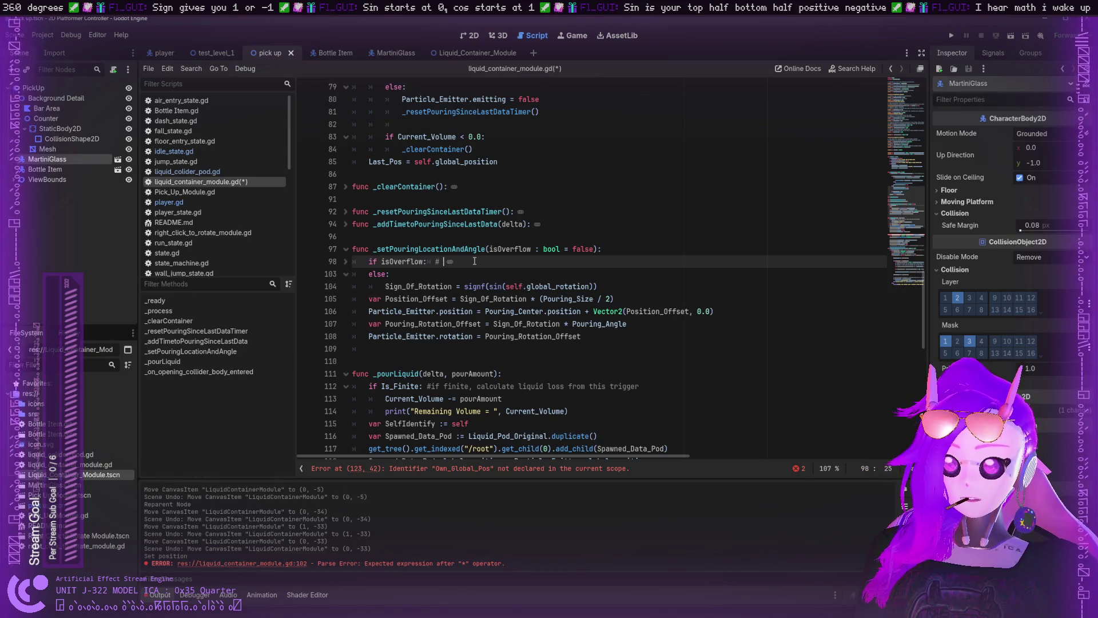
type("Flips bo")
key("BackSpace")
type("etween left and right of the ")
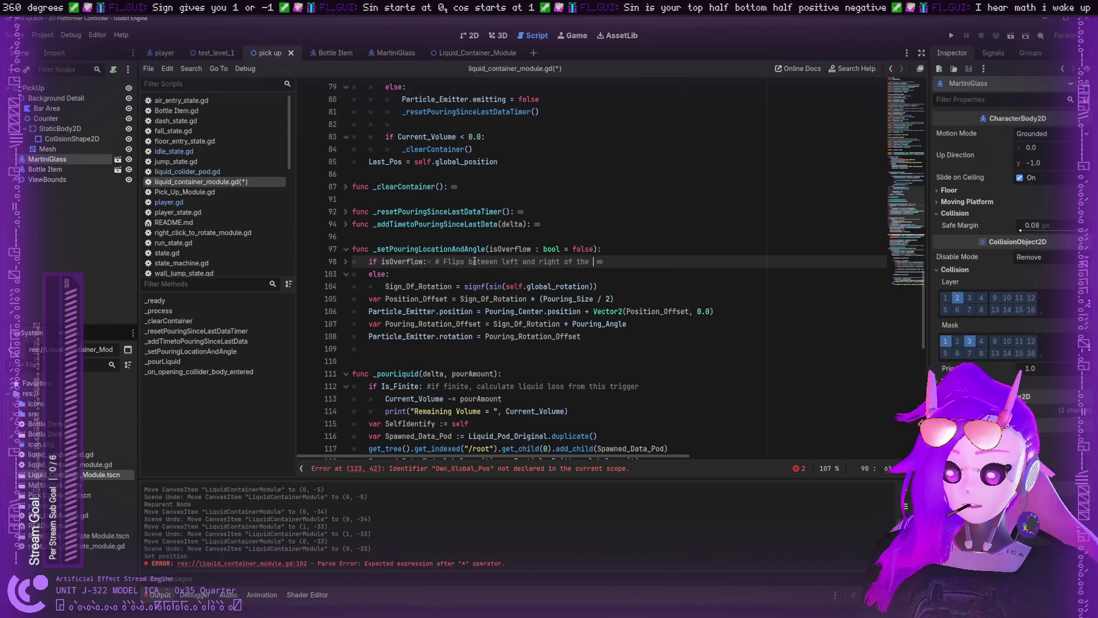
type("pouring angl")
key("BackSpace")
key("BackSpace")
key("BackSpace")
key("BackSpace")
key("BackSpace")
key("BackSpace")
type("pouring.")
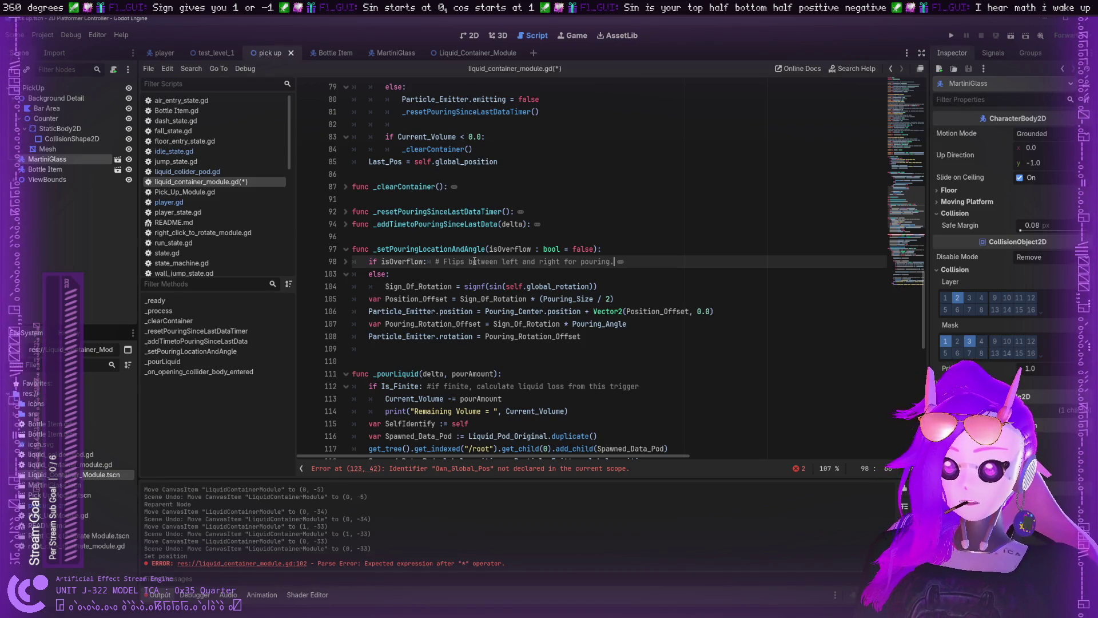
Save liquid_container_module.gd
left_click(439, 284)
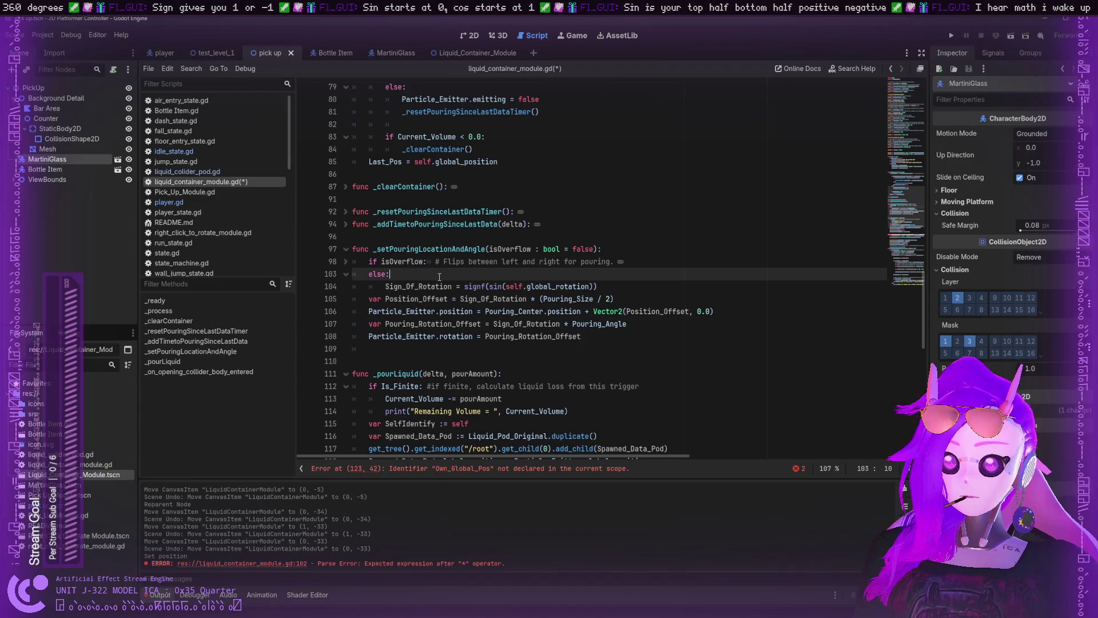
left_click(439, 275)
key("ctrl+s")
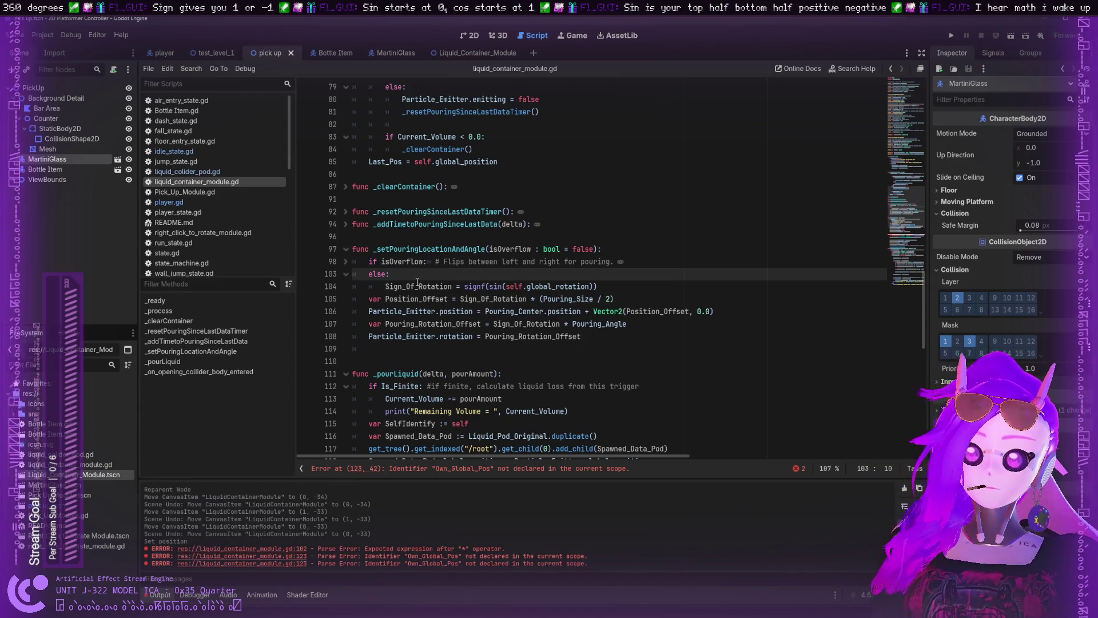
Trace the Own_Global_Pos references on line 123 and fix them so the parse error clears
double_click(429, 249)
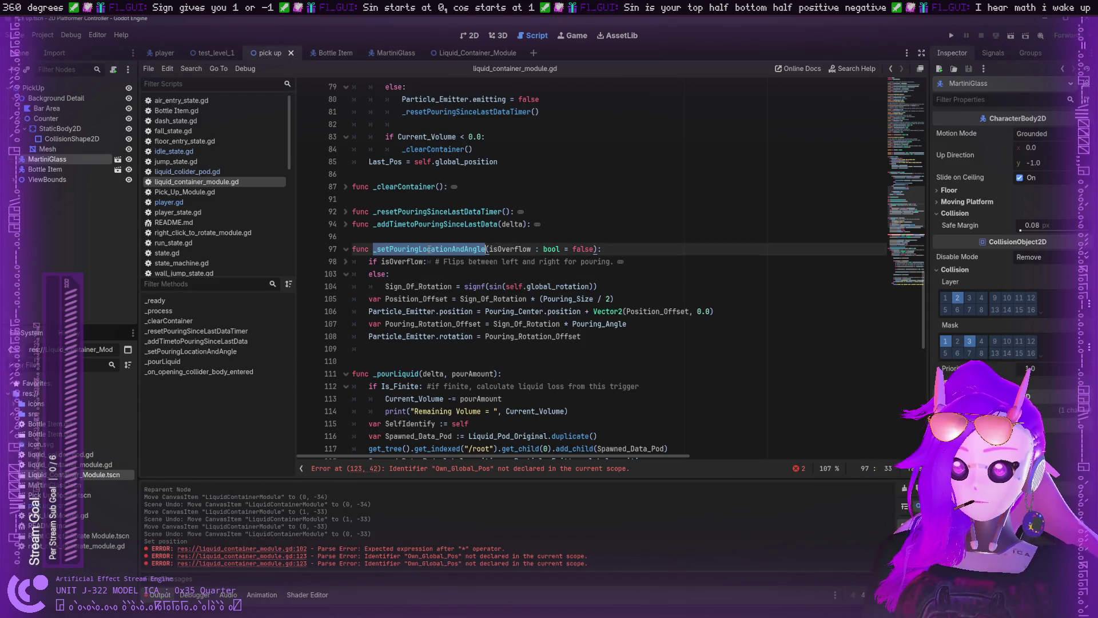
scroll(429, 249, "down", 2)
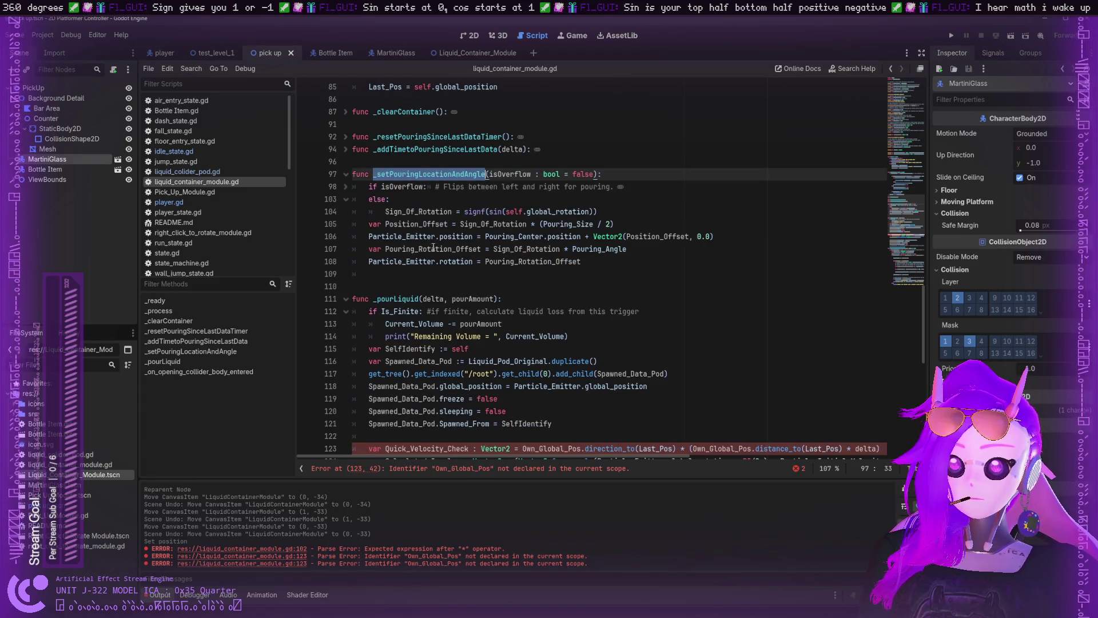
left_click(431, 160)
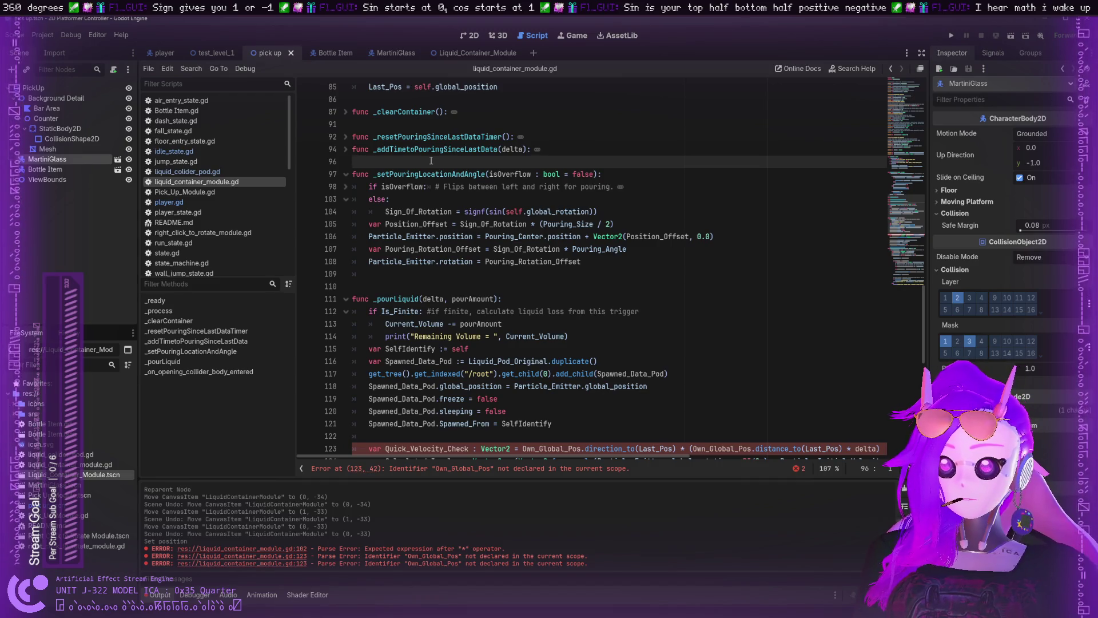
double_click(435, 174)
scroll(471, 238, "down", 2)
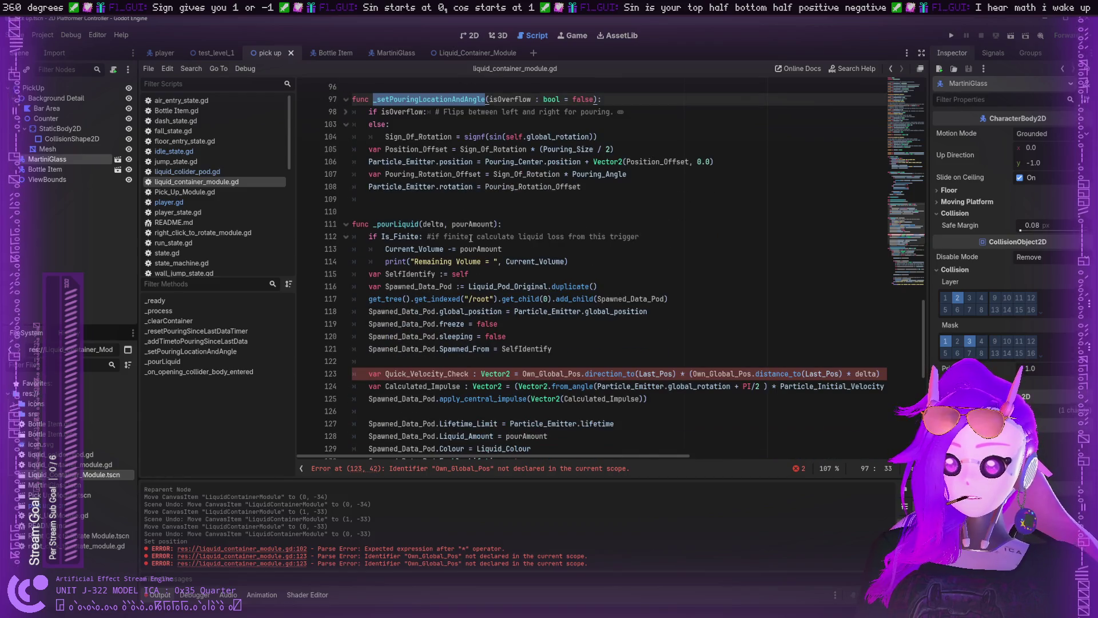
left_click(545, 365)
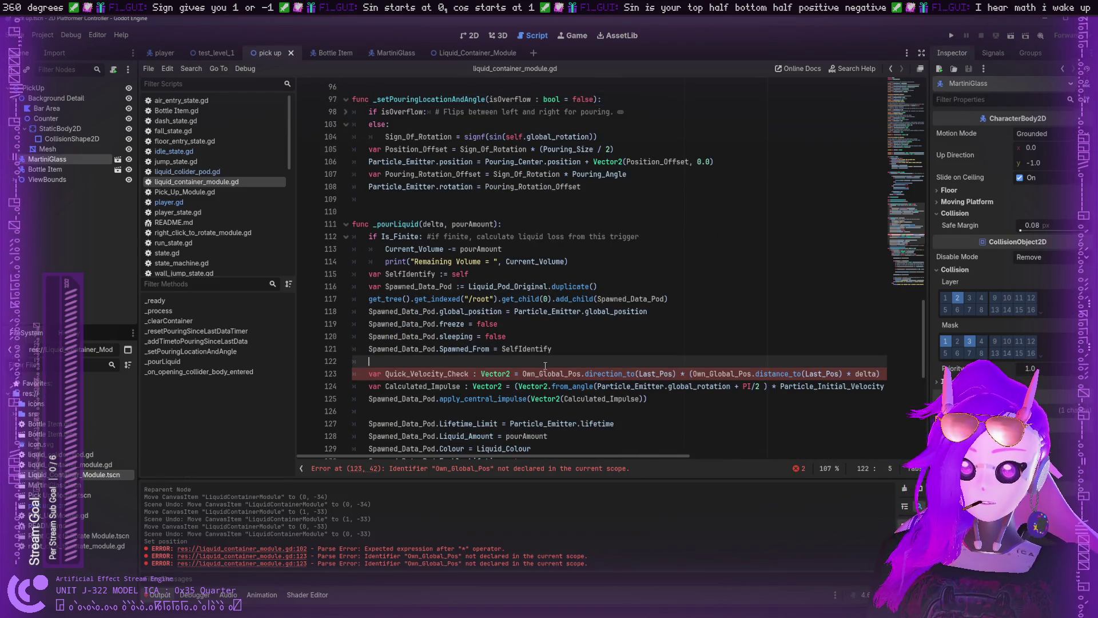
double_click(725, 375)
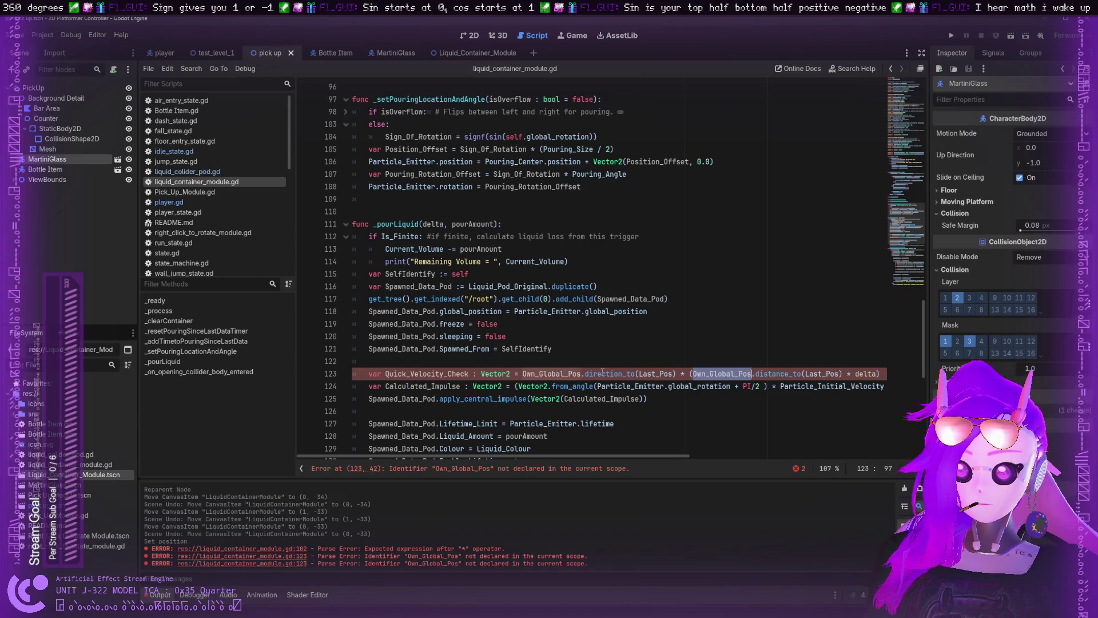
double_click(549, 375)
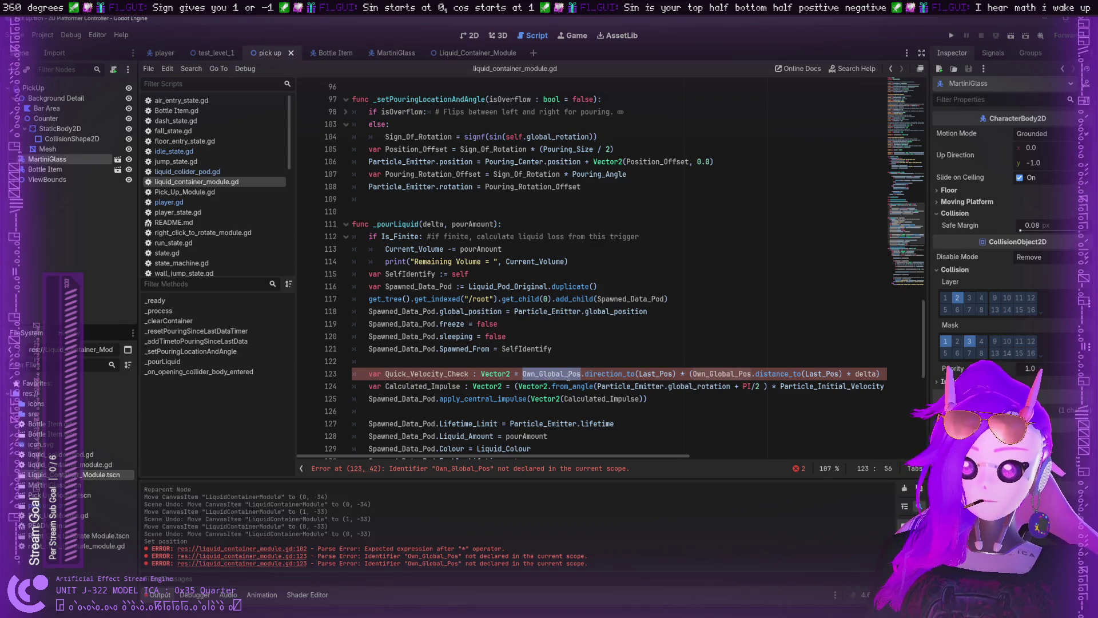
mouse_move(588, 457)
left_mouse_down()
mouse_move(646, 451)
mouse_move(572, 435)
left_mouse_up()
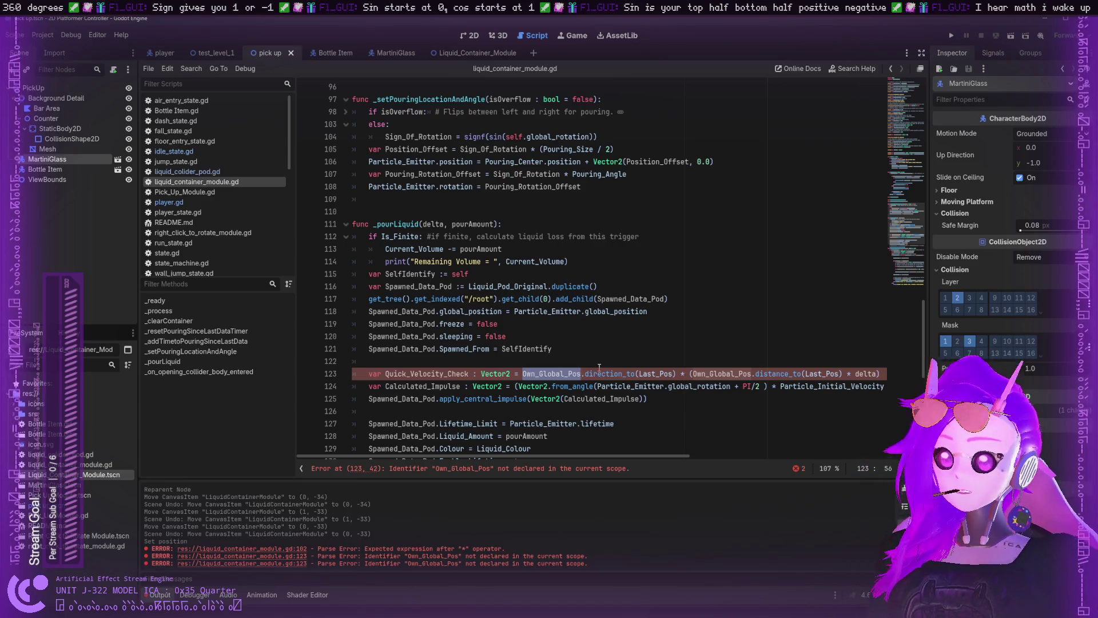
key("ctrl+z")
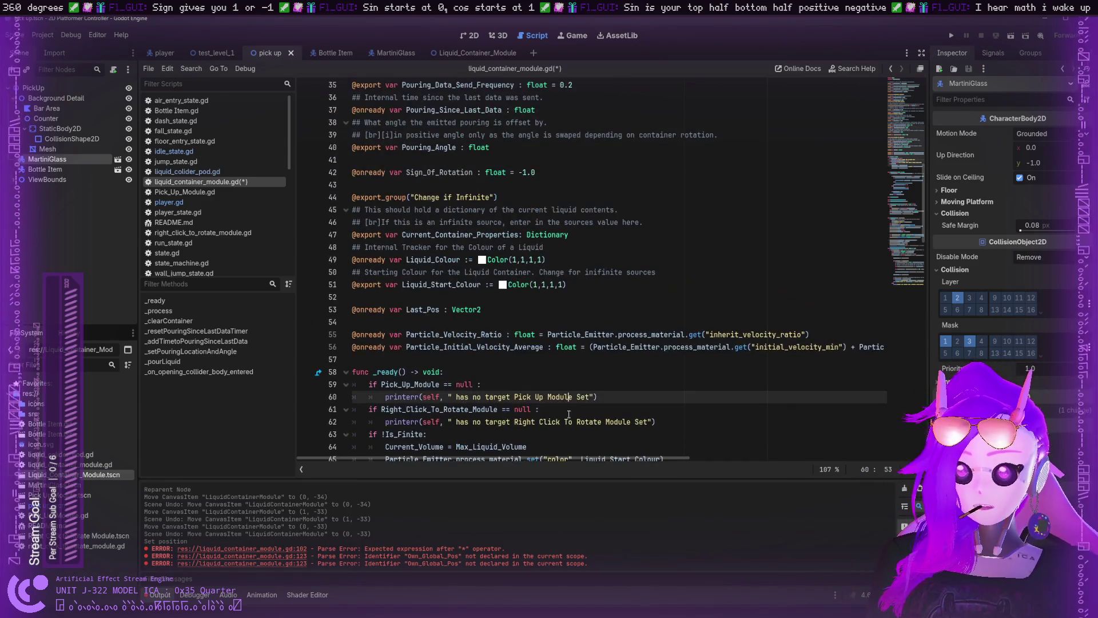
scroll(460, 338, "up", 3)
left_click(444, 296)
double_click(444, 297)
scroll(451, 286, "down", 5)
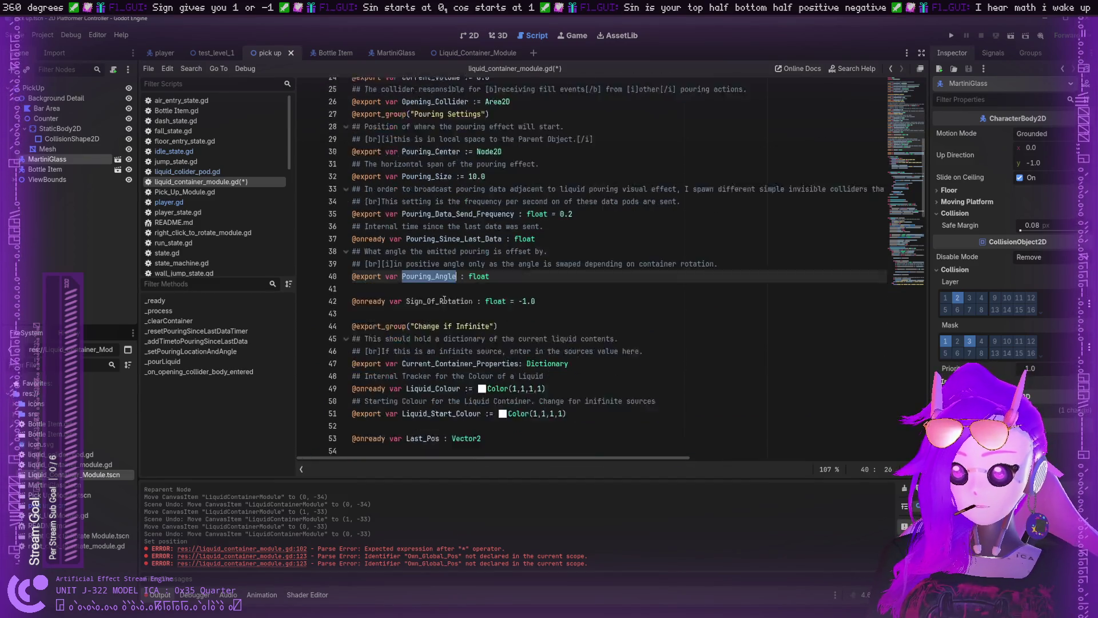
double_click(461, 247)
scroll(460, 269, "down", 1)
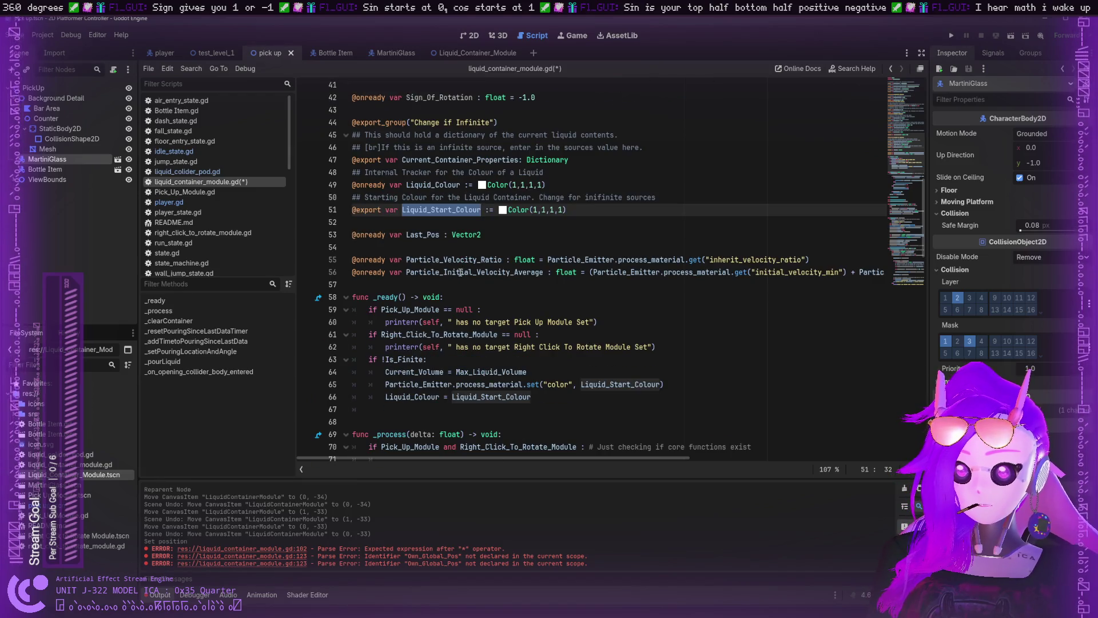
double_click(422, 235)
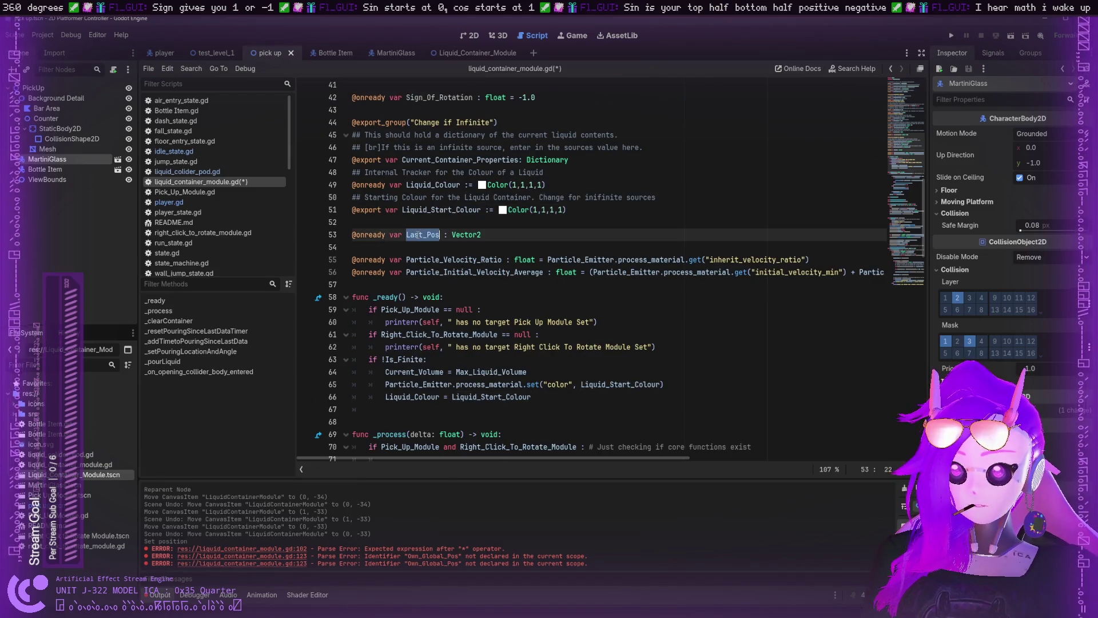
left_click(443, 235)
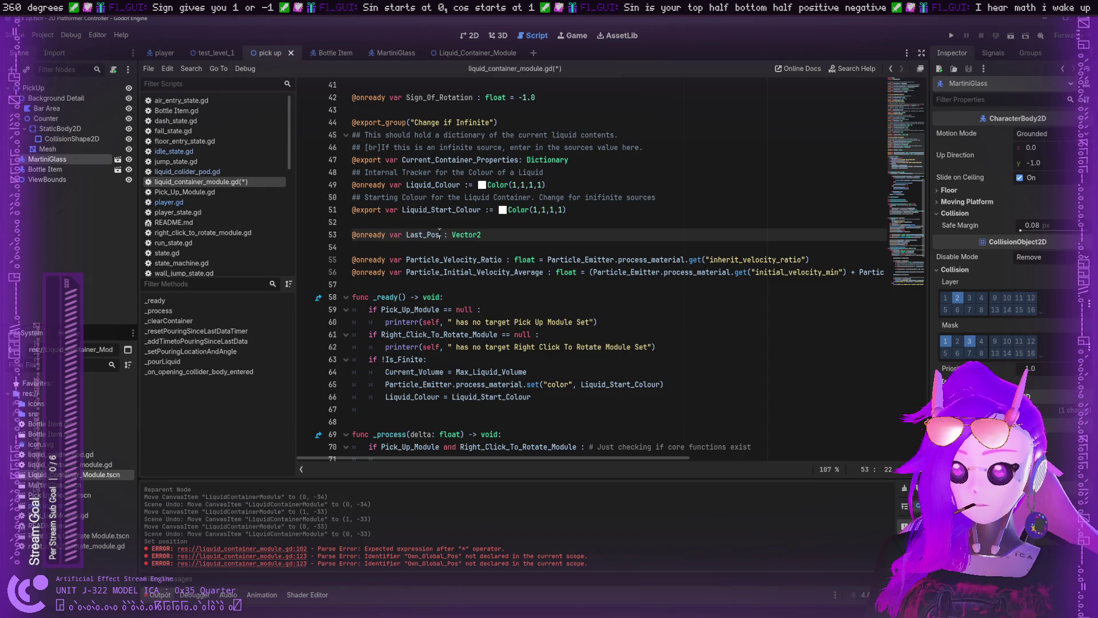
double_click(475, 272)
double_click(454, 260)
left_click(438, 234)
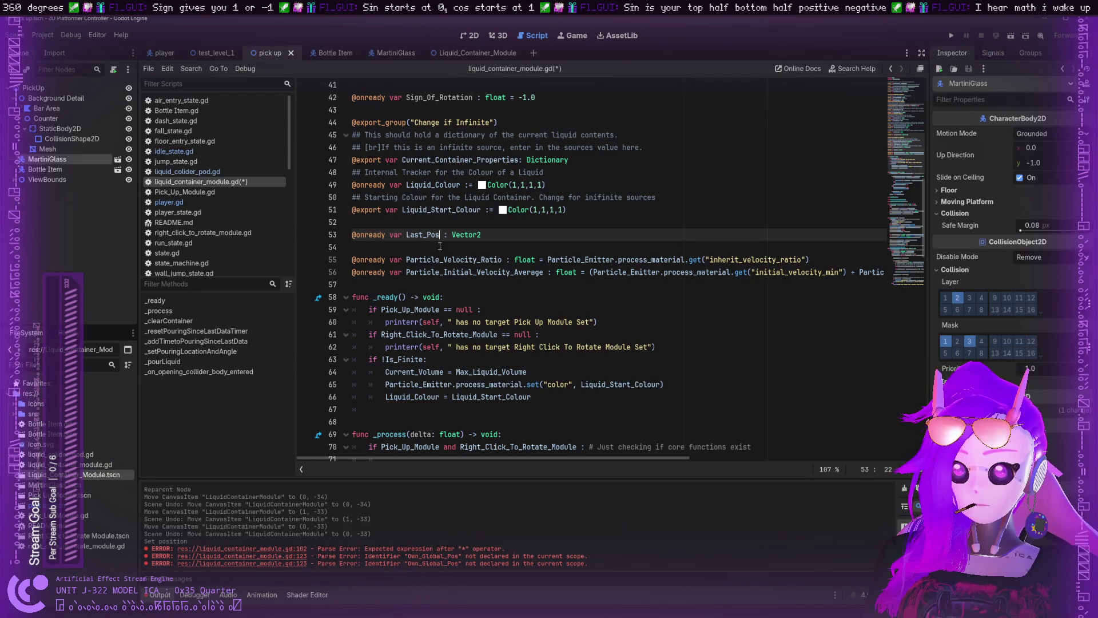
scroll(440, 246, "down", 4)
scroll(441, 240, "up", 4)
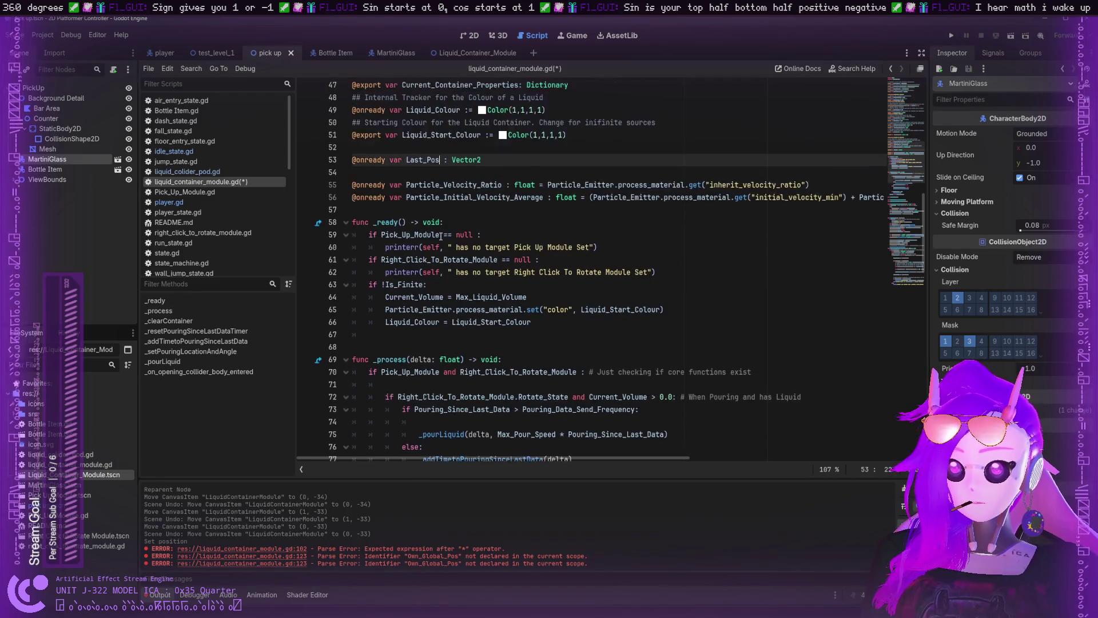
scroll(440, 236, "down", 2)
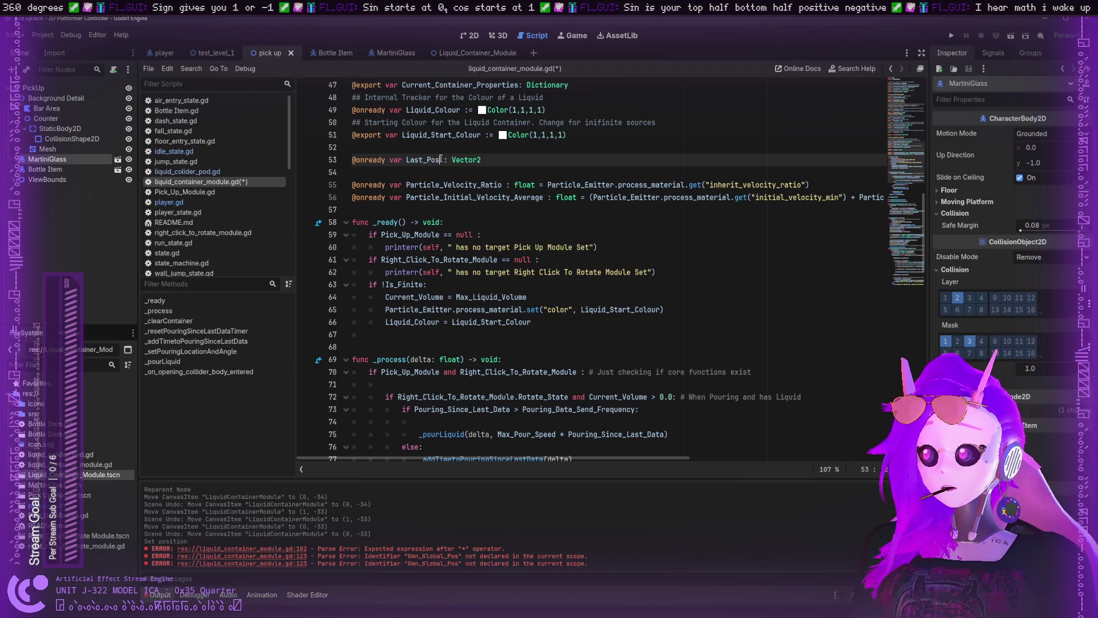
double_click(421, 159)
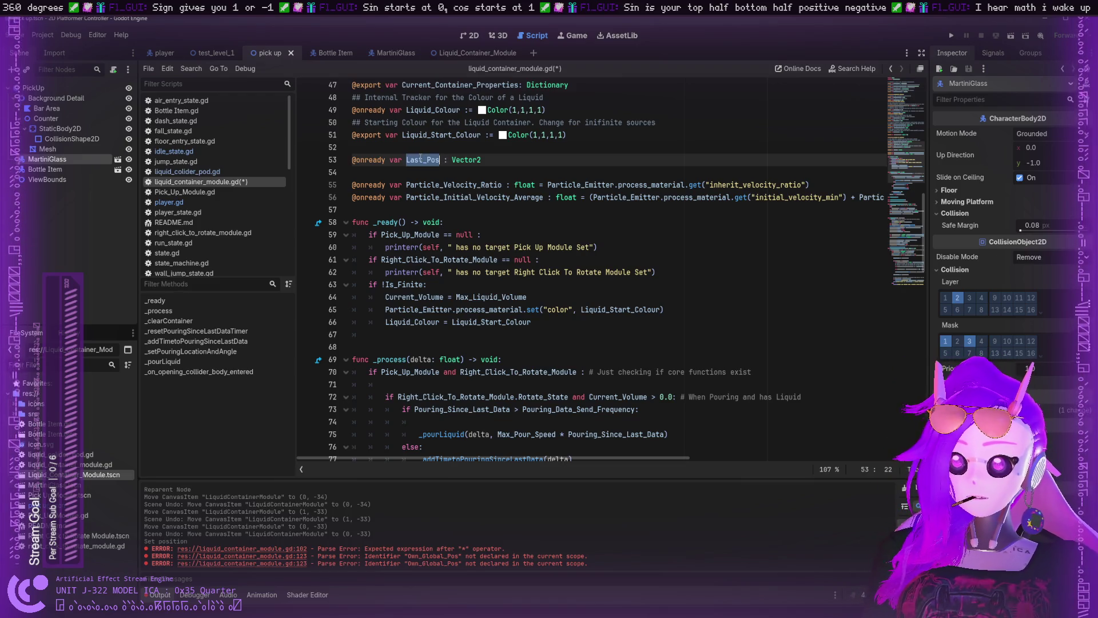
scroll(421, 159, "down", 20)
scroll(450, 244, "up", 16)
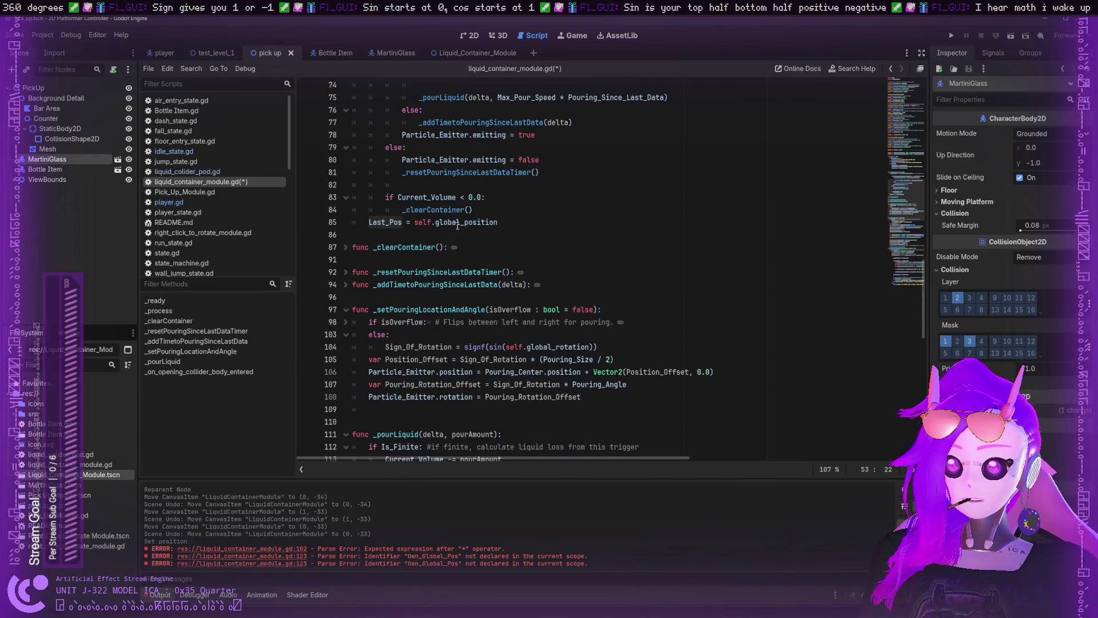
Change the Last_Pos assignment from self.global_position to Particle_Emitter.global_position
double_click(457, 226)
double_click(422, 222)
type("Paric")
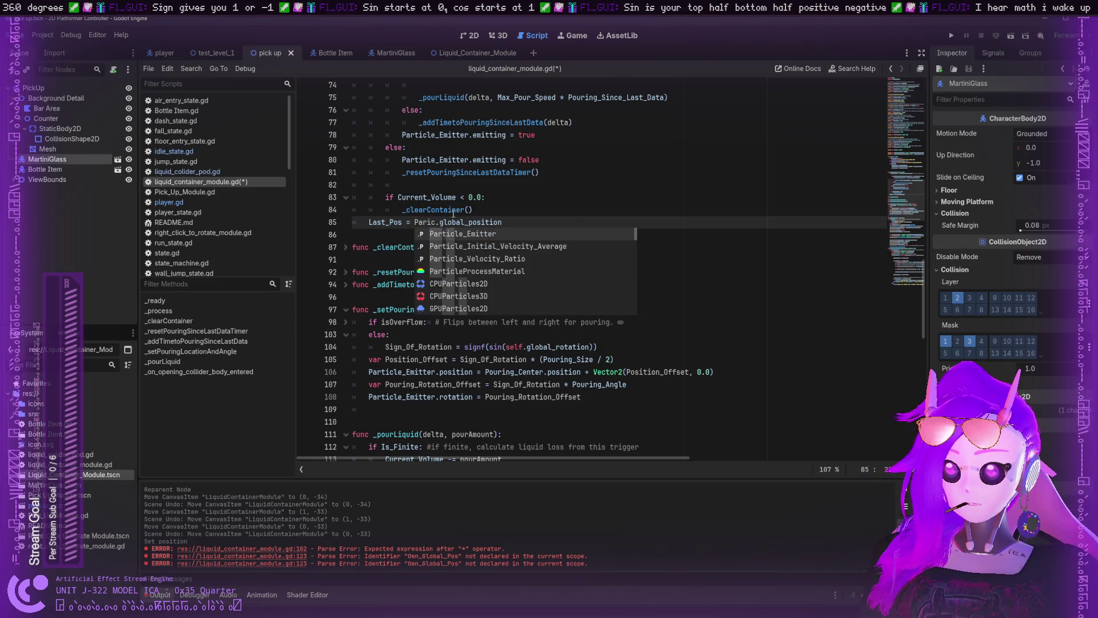
key("Return")
Select 'set' in the _setPouringLocationAndAngle function name
scroll(453, 213, "down", 15)
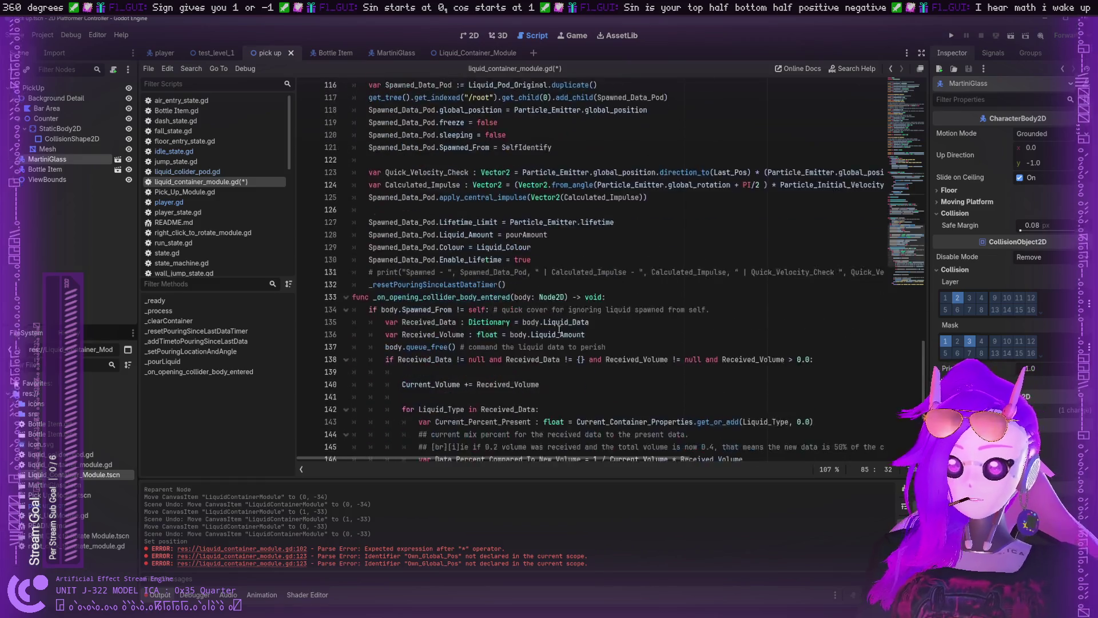
scroll(557, 336, "up", 9)
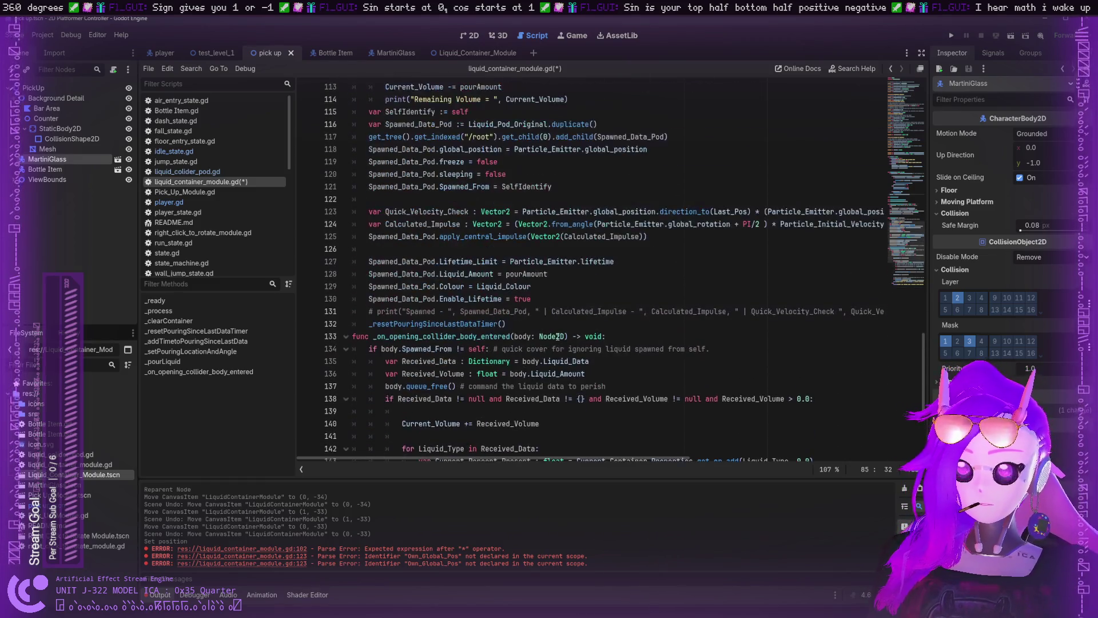
scroll(455, 243, "up", 5)
double_click(410, 234)
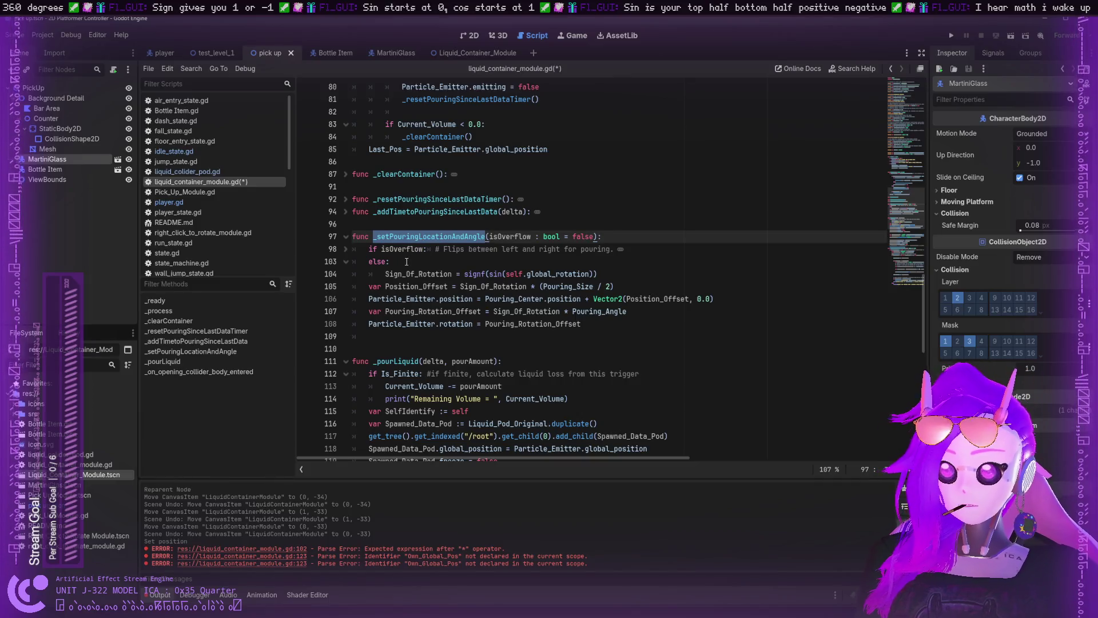
left_click_drag(391, 236, 377, 236)
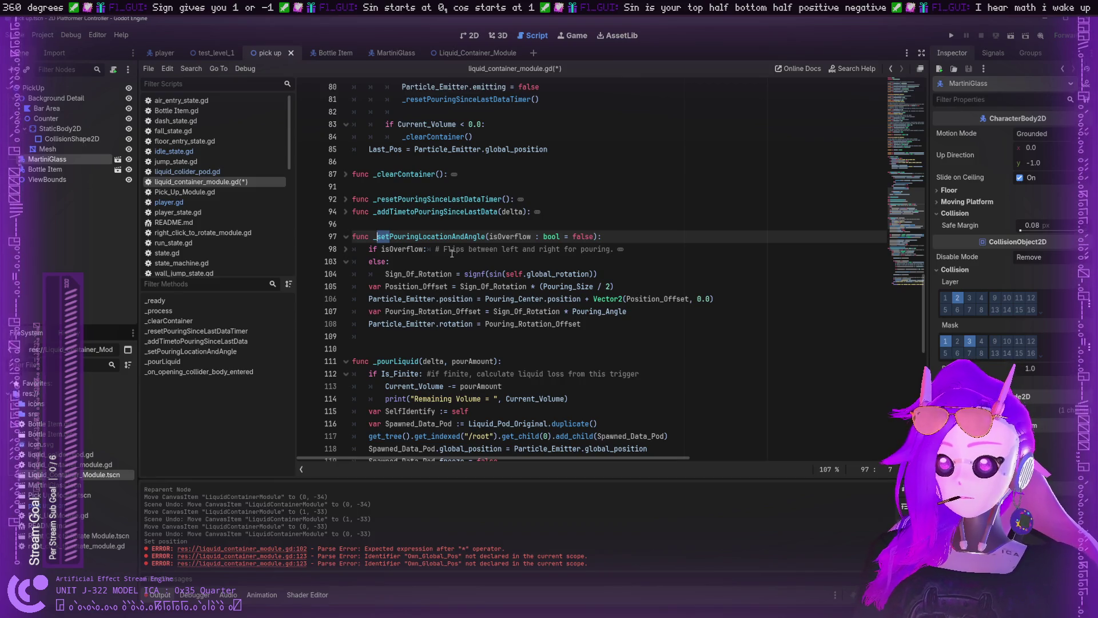
Rename the function to _processPouringLocationAndAngle
type("process")
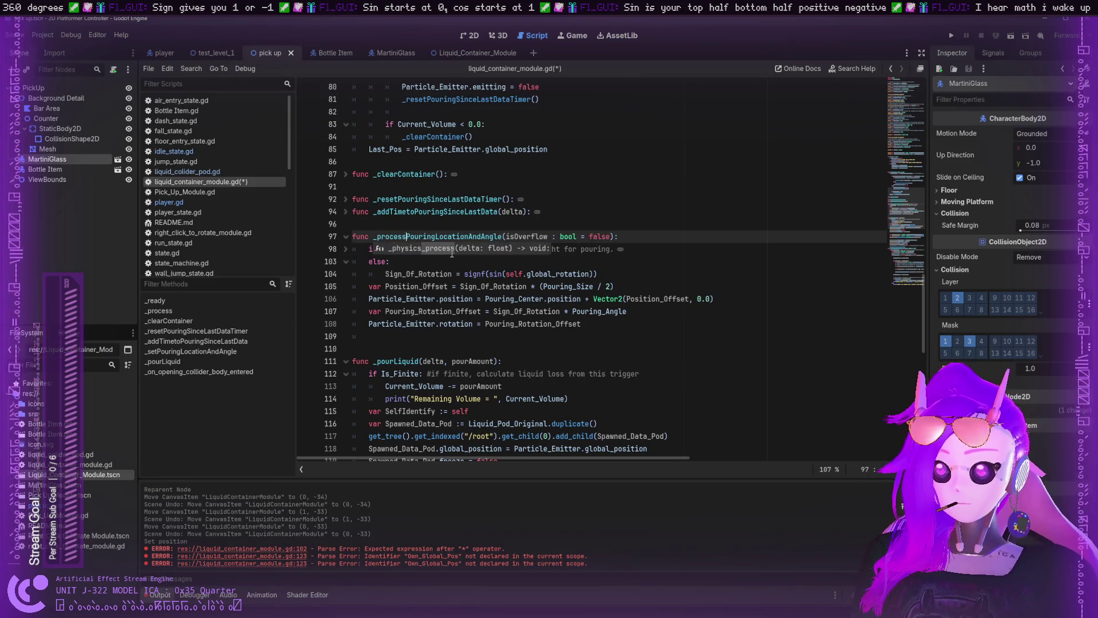
left_click_drag(373, 236, 503, 237)
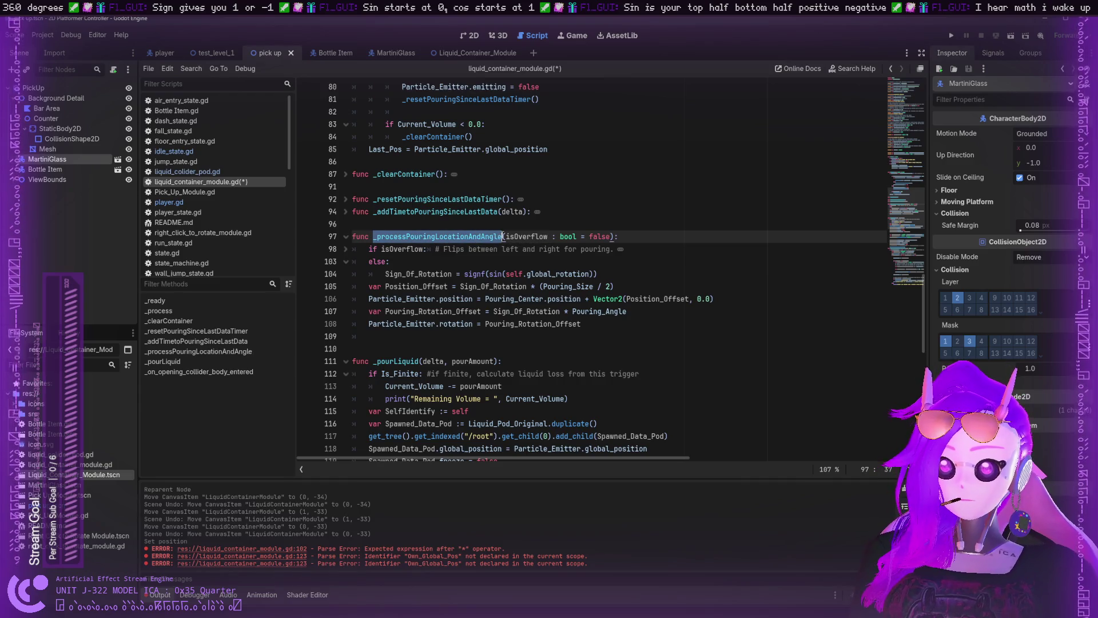
scroll(413, 265, "down", 5)
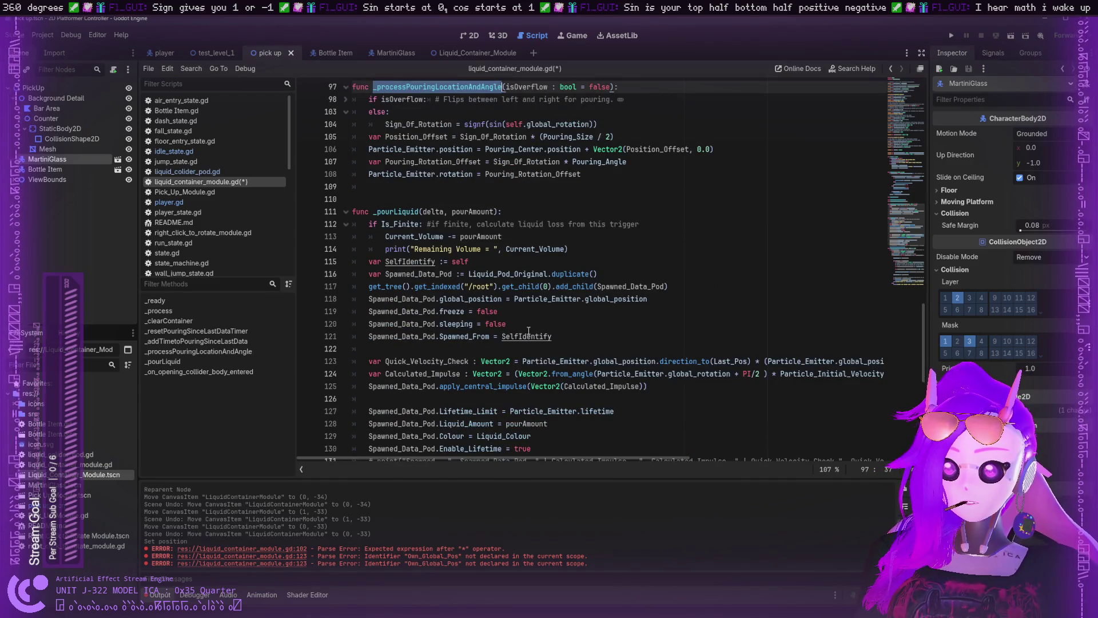
scroll(529, 334, "down", 10)
scroll(529, 334, "up", 10)
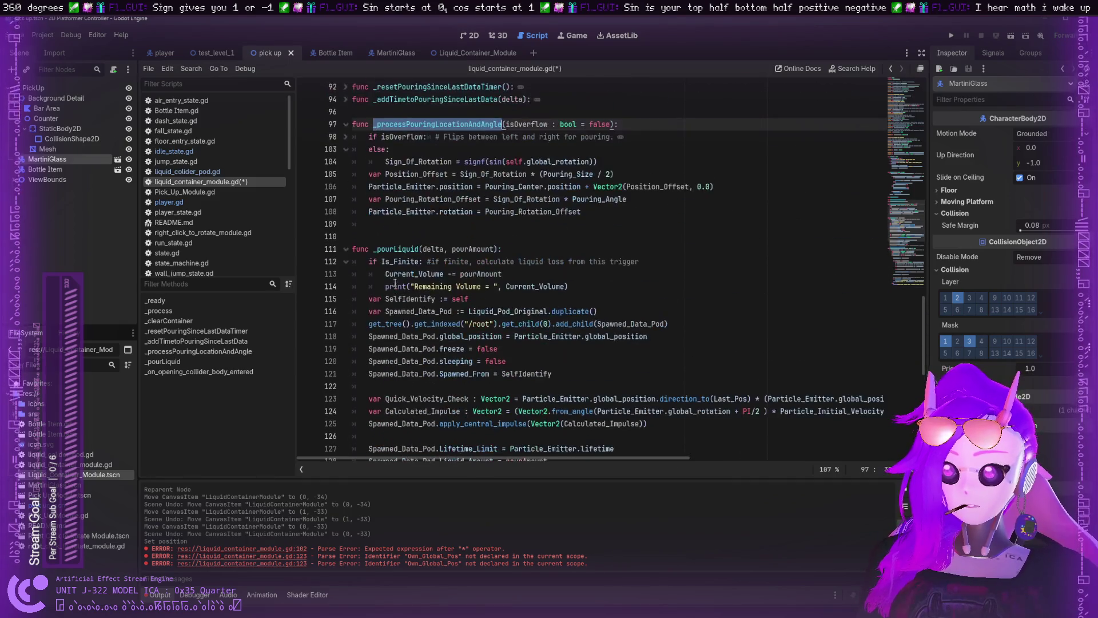
left_click(346, 262)
left_click(345, 262)
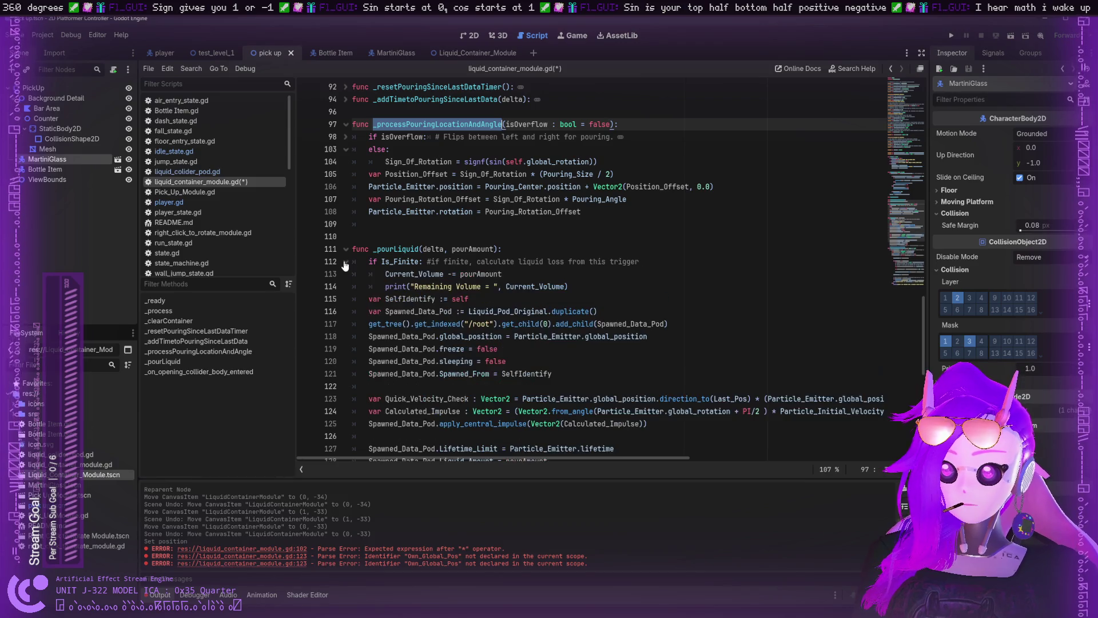
scroll(479, 252, "up", 10)
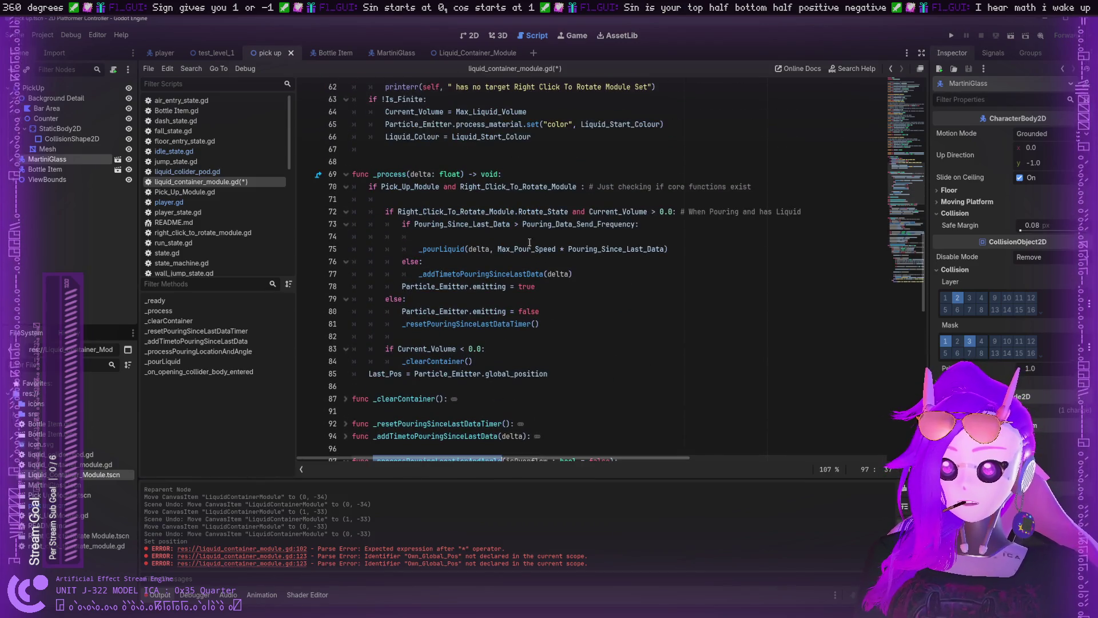
Call _processPouringLocationAndAngle() on line 74 inside _process
left_click(459, 235)
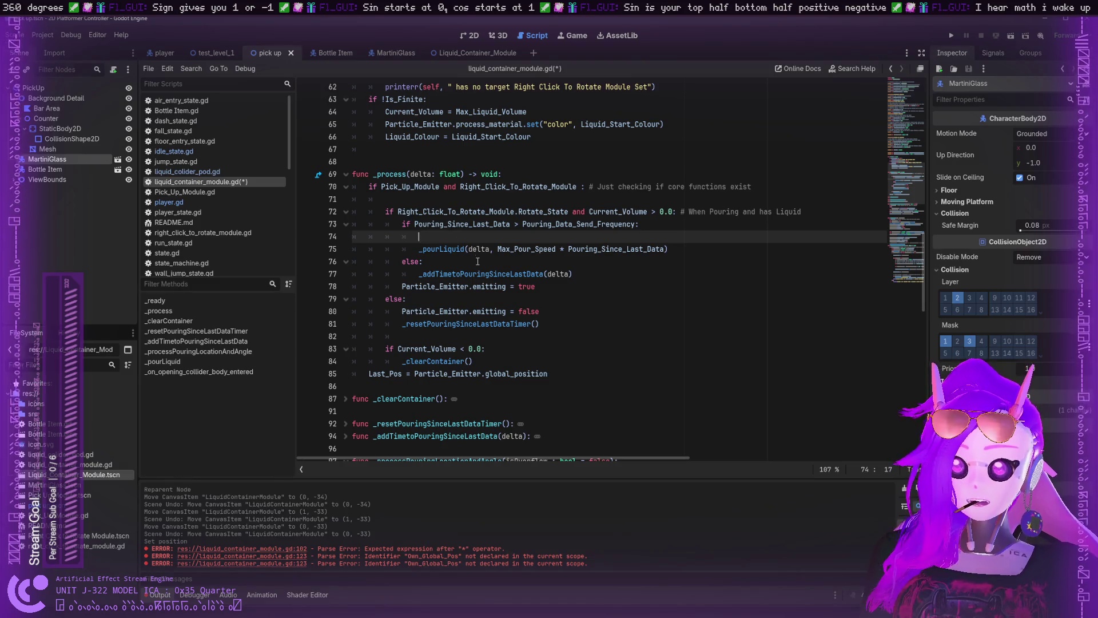
type("_processPouringLocationAndAngle")
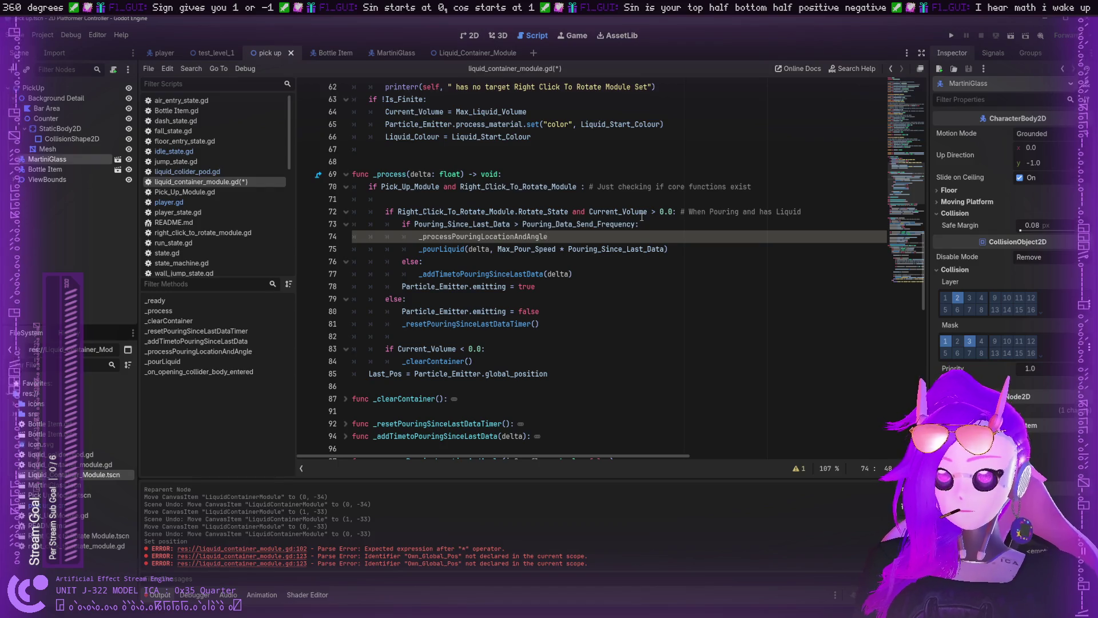
scroll(642, 217, "down", 7)
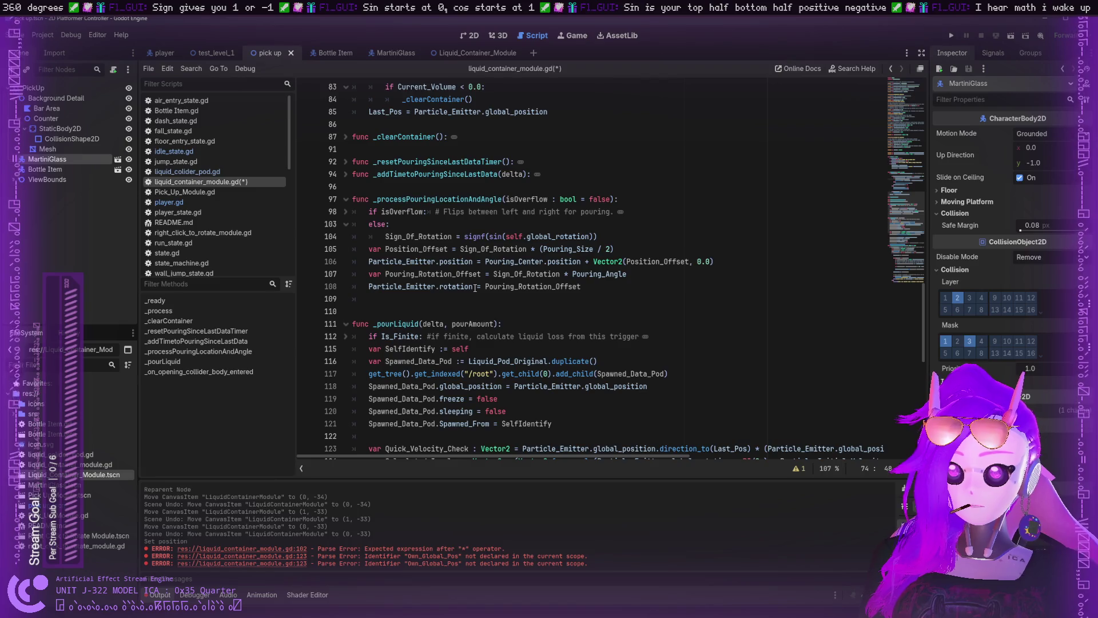
scroll(476, 290, "up", 8)
type("(")
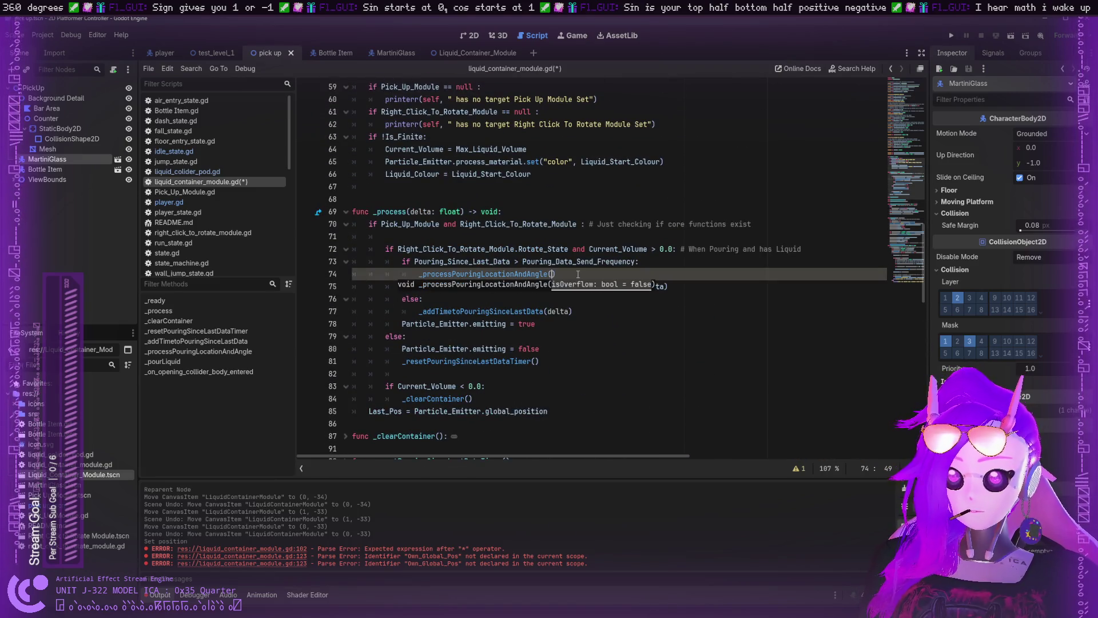
key("End")
key("shift+Home")
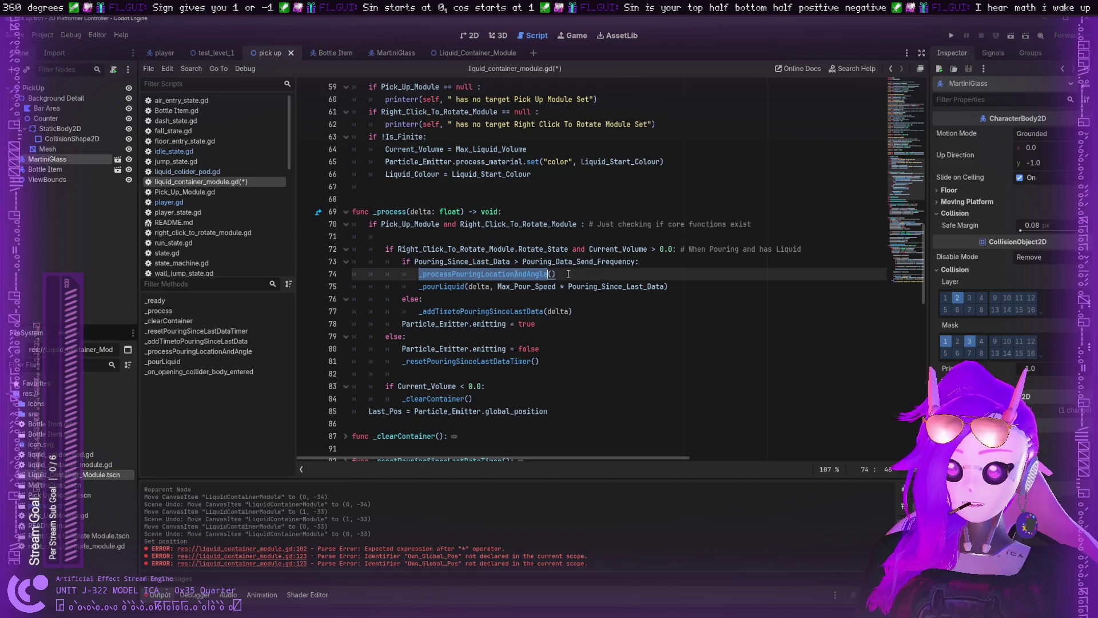
scroll(464, 329, "down", 8)
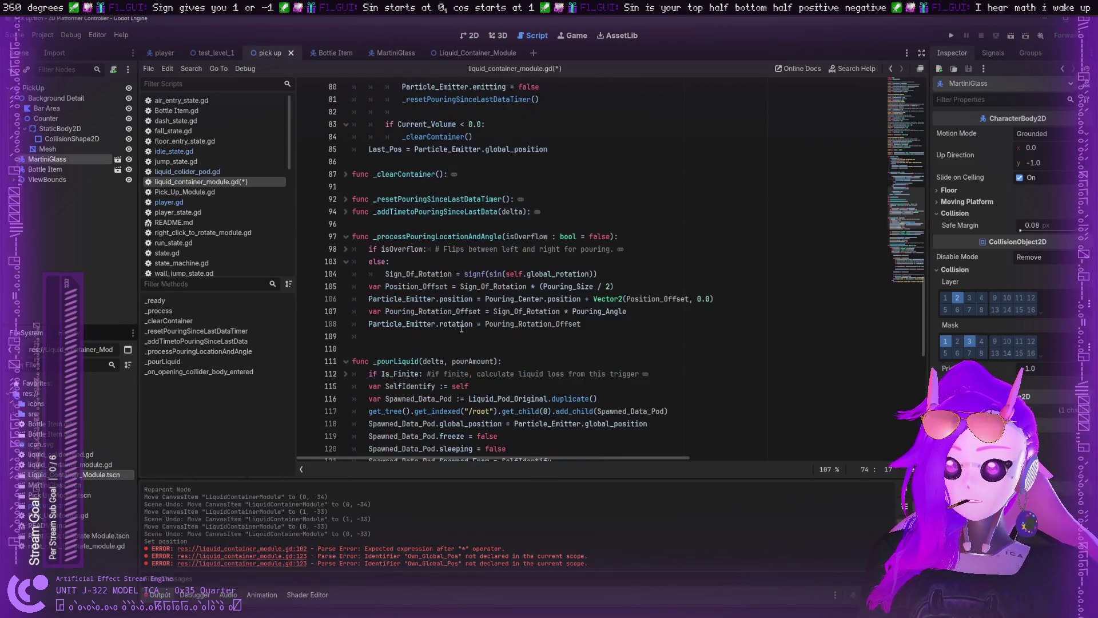
scroll(464, 329, "up", 4)
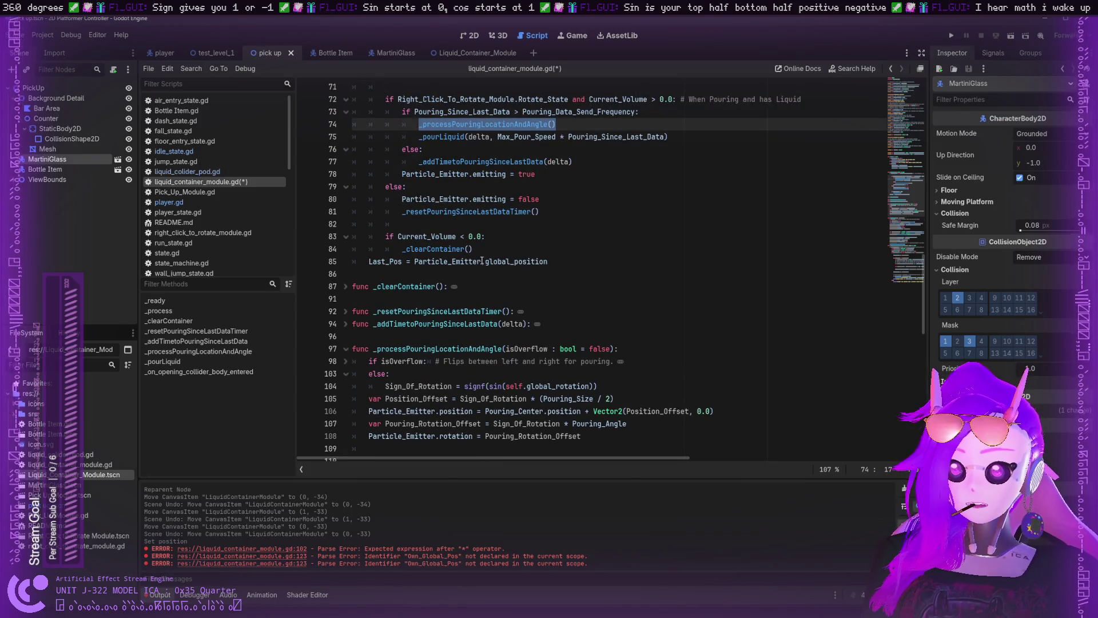
scroll(445, 283, "down", 5)
scroll(445, 282, "down", 10)
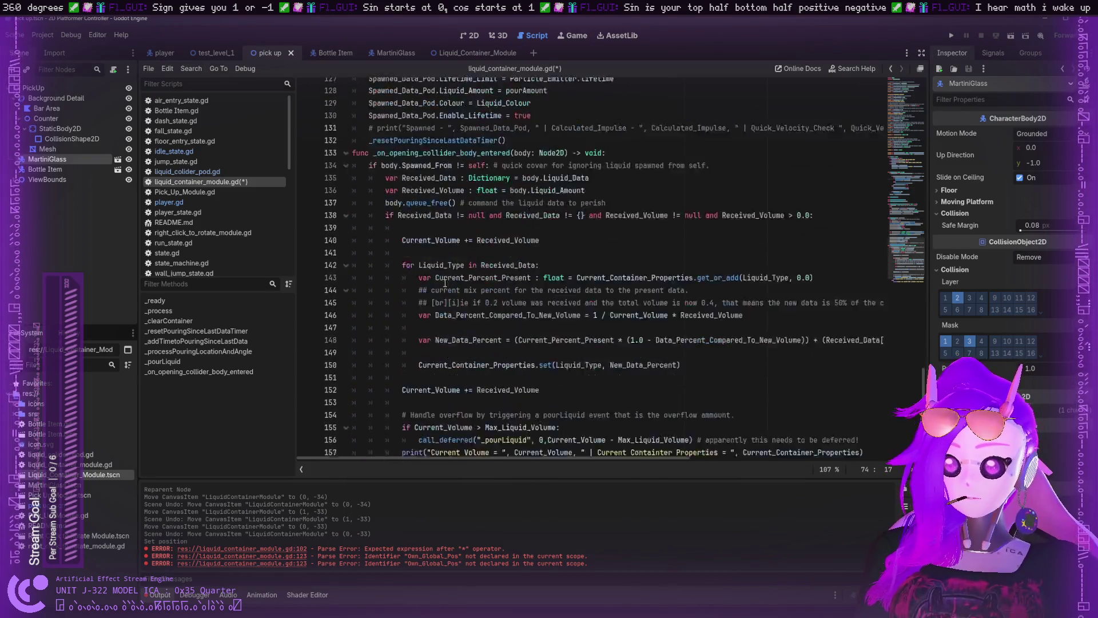
Insert a _processPouringLocationAndAngle(true) call under the overflow check before _pourLiquid
scroll(428, 161, "down", 1)
left_click(440, 349)
left_click(469, 374)
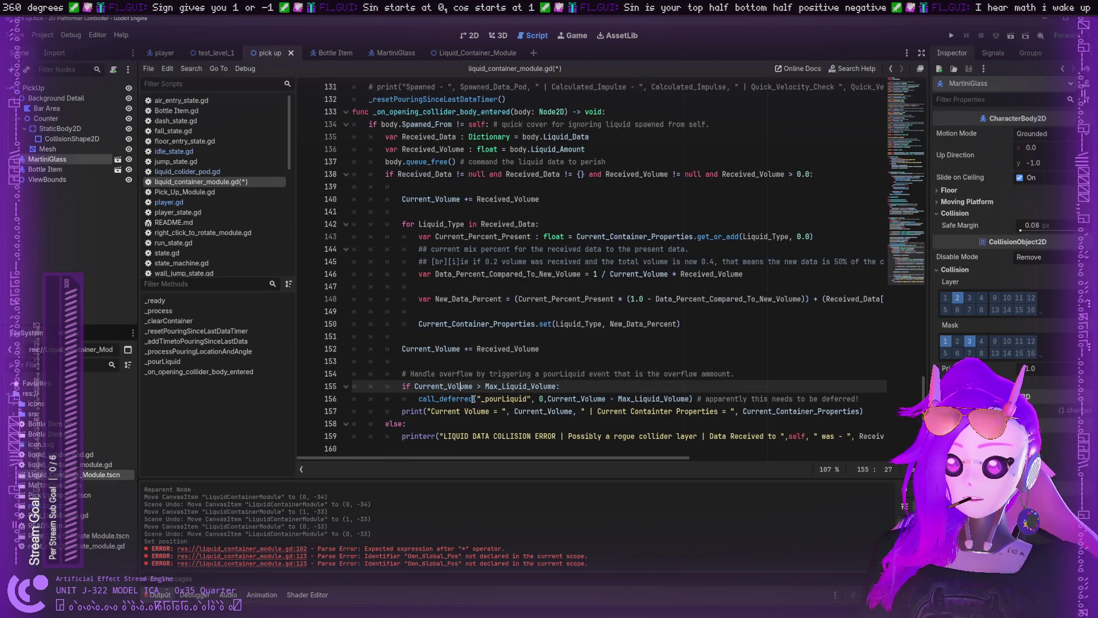
left_click(487, 399)
double_click(486, 399)
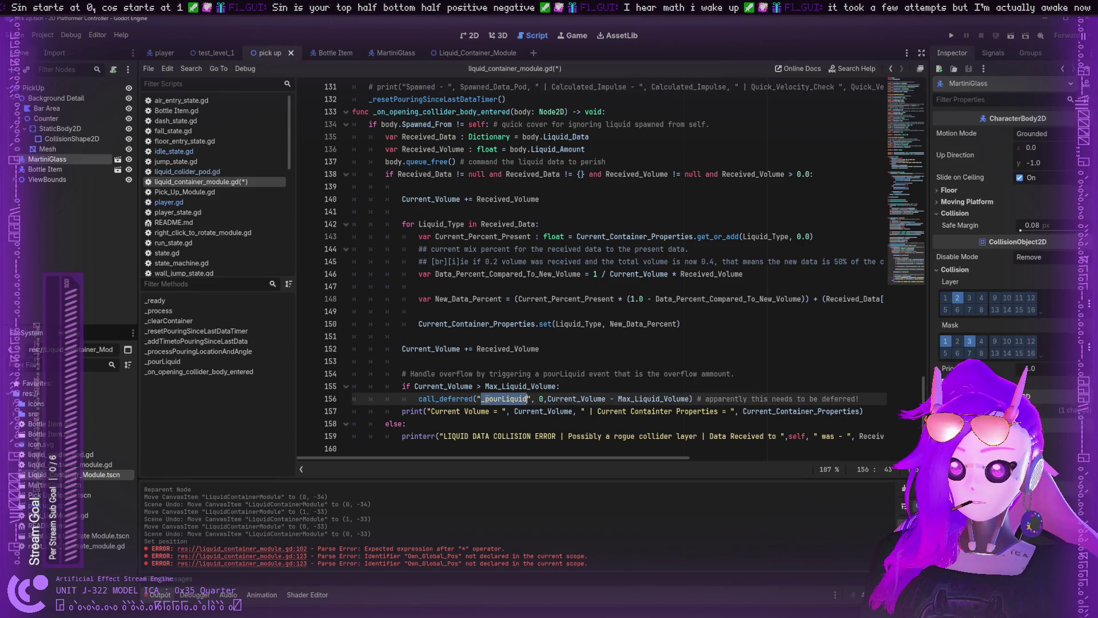
left_click(571, 385)
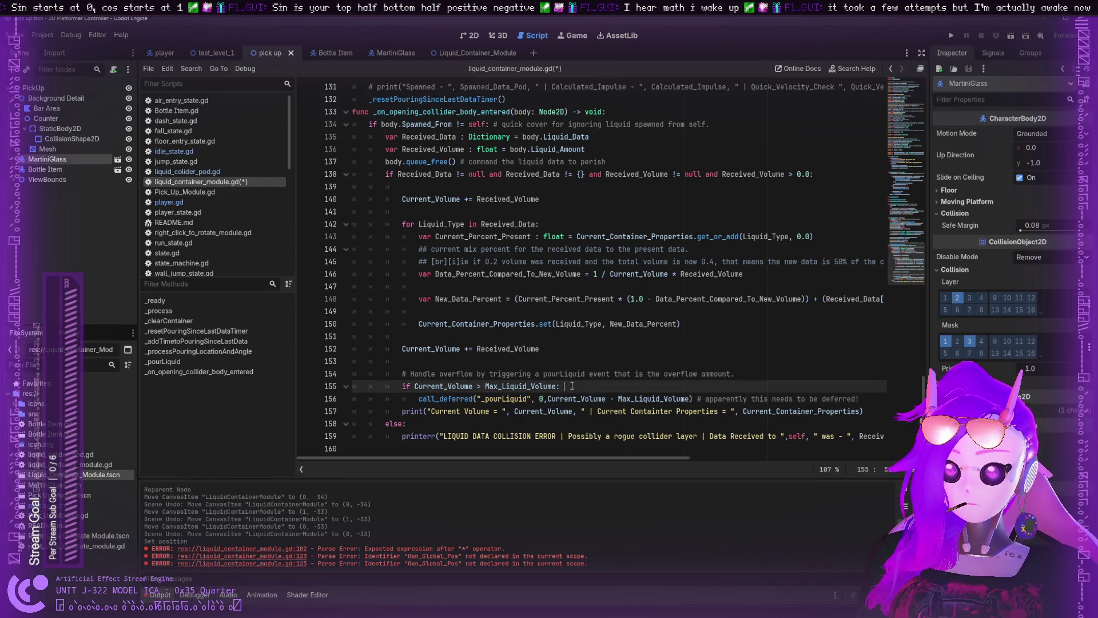
key("BackSpace")
key("Return")
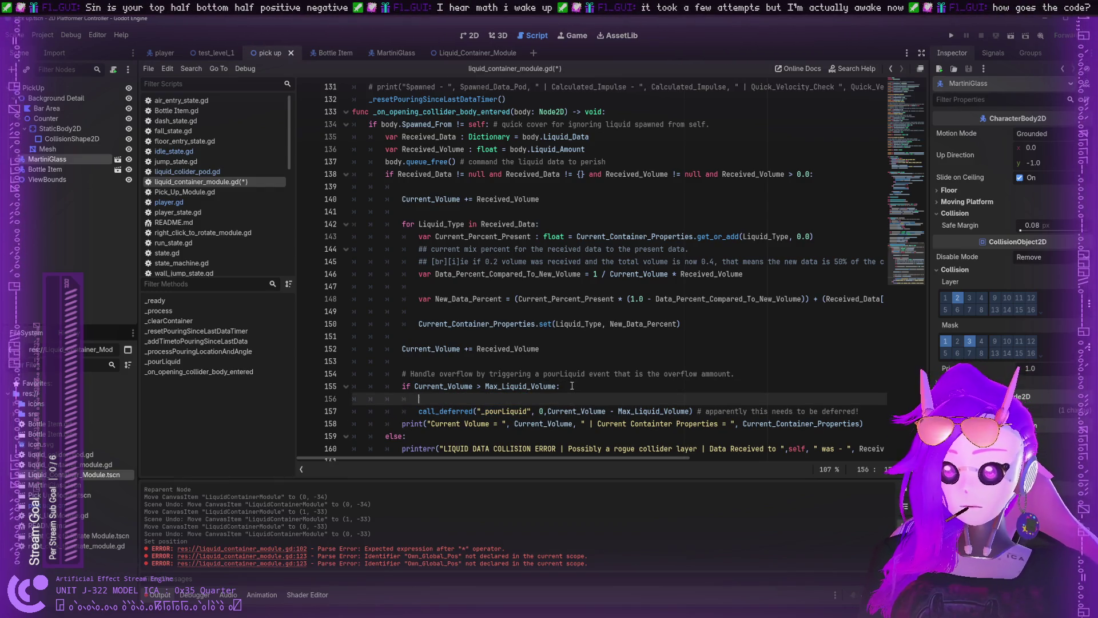
type("_processPouringLocationAndAngle()")
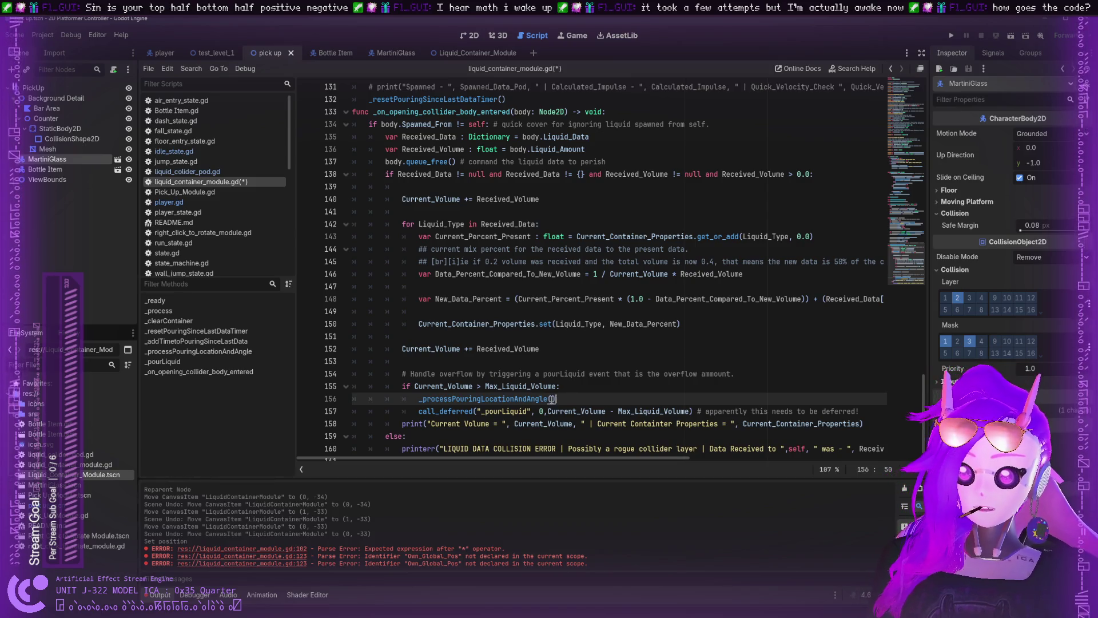
type("true")
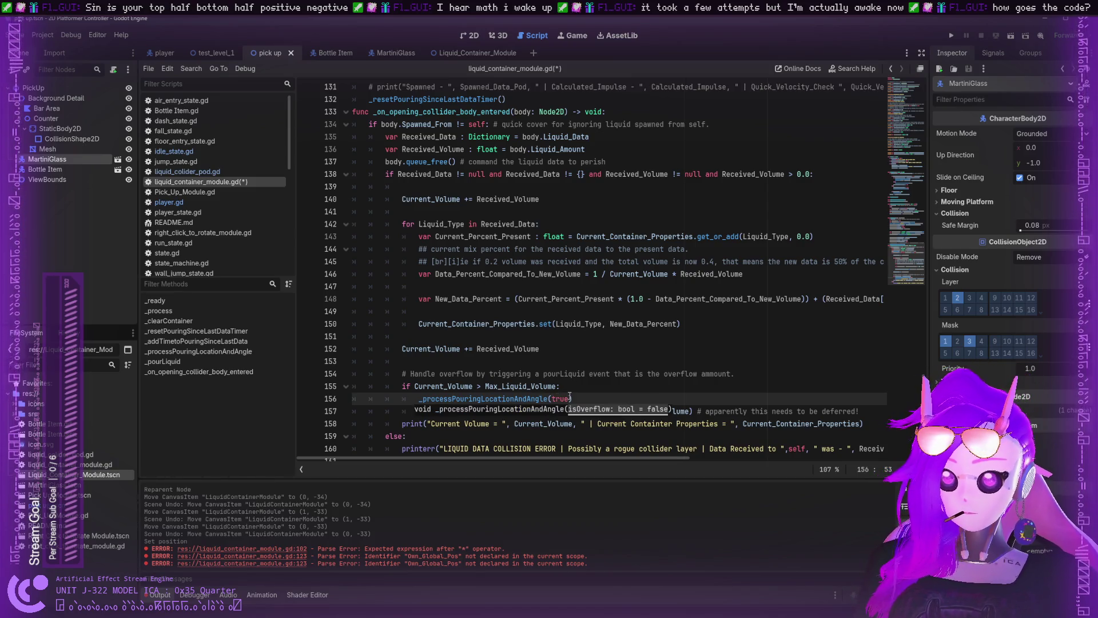
type(")")
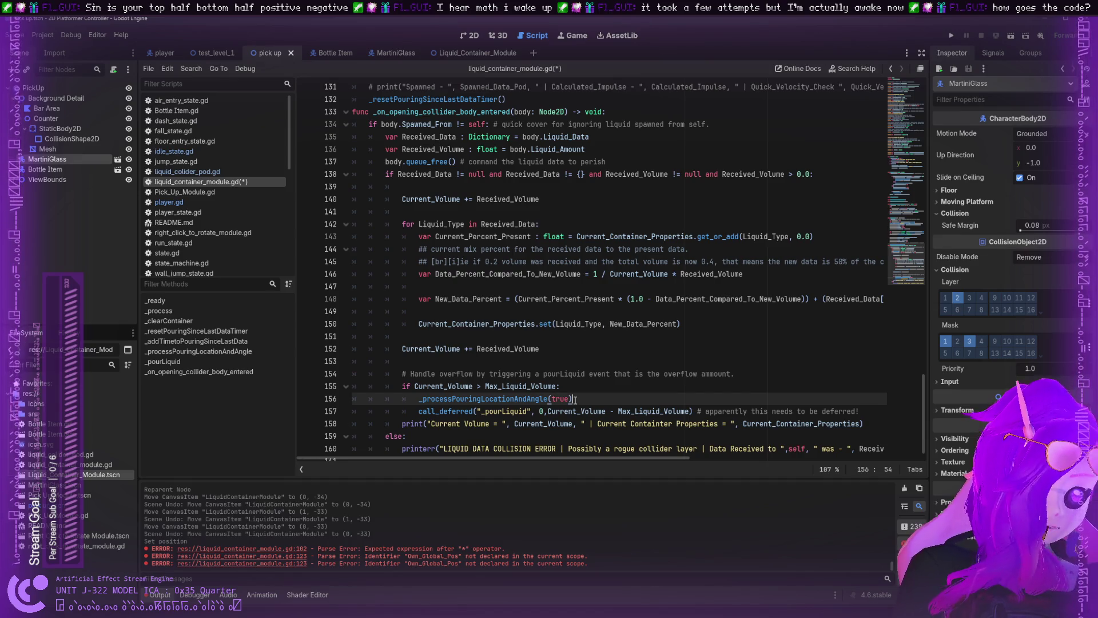
Save liquid_container_module.gd and review the script
key("ctrl+s")
scroll(520, 373, "up", 4)
scroll(520, 373, "down", 4)
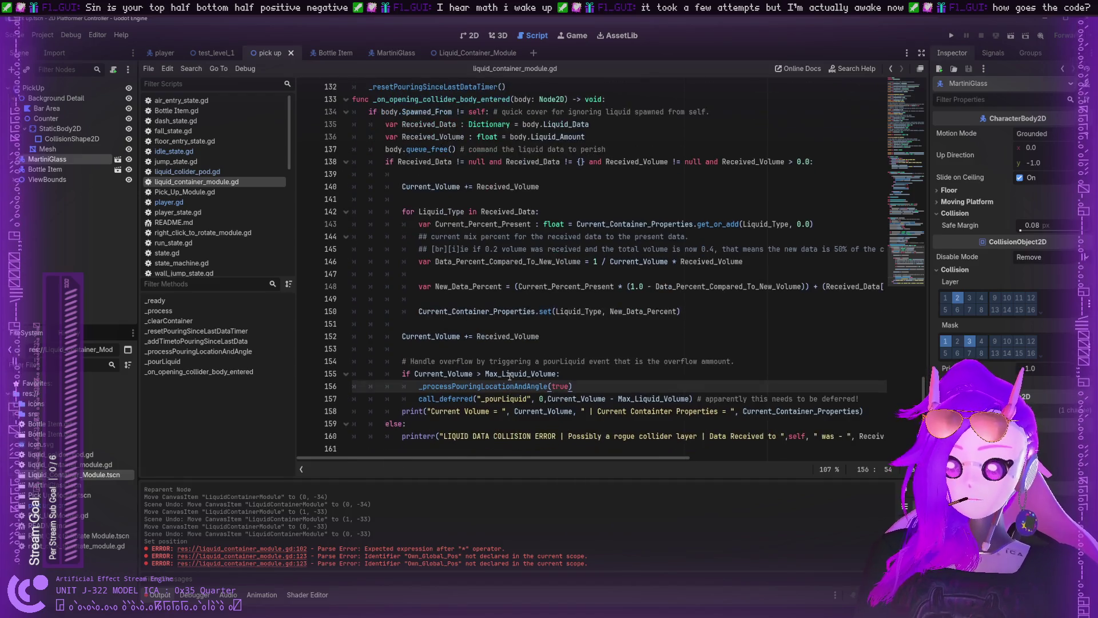
scroll(510, 376, "up", 8)
scroll(509, 376, "up", 9)
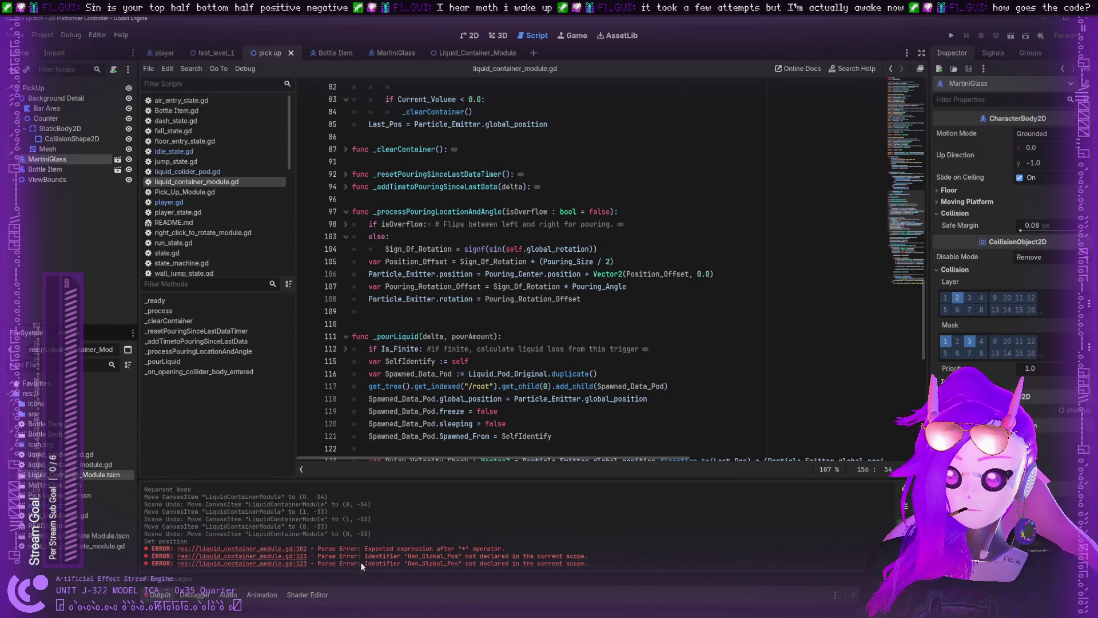
scroll(492, 237, "down", 15)
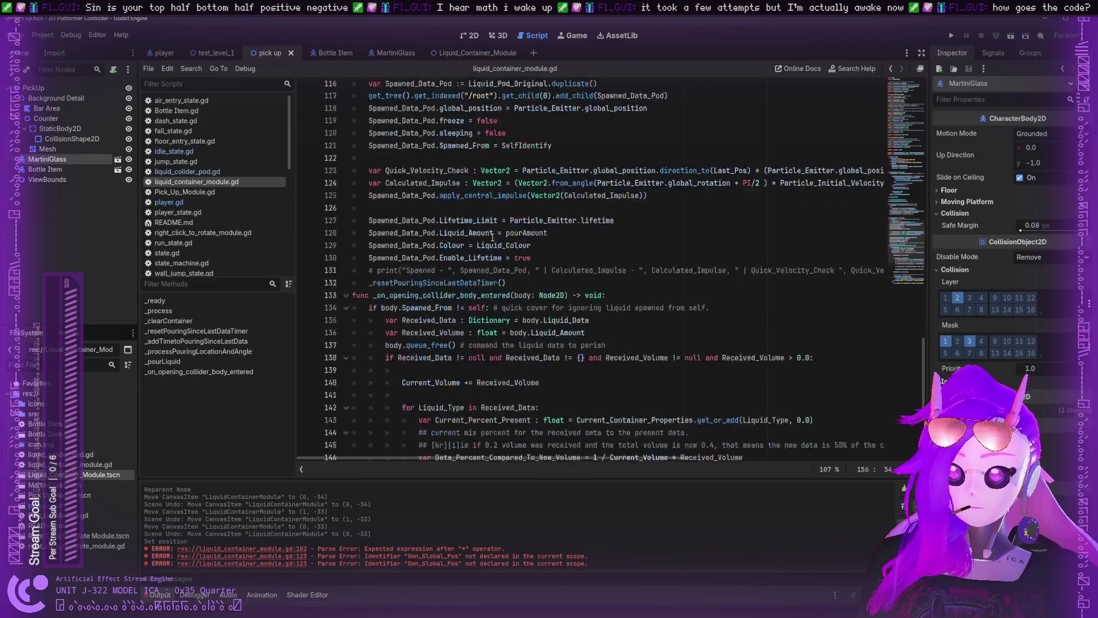
left_click(493, 237)
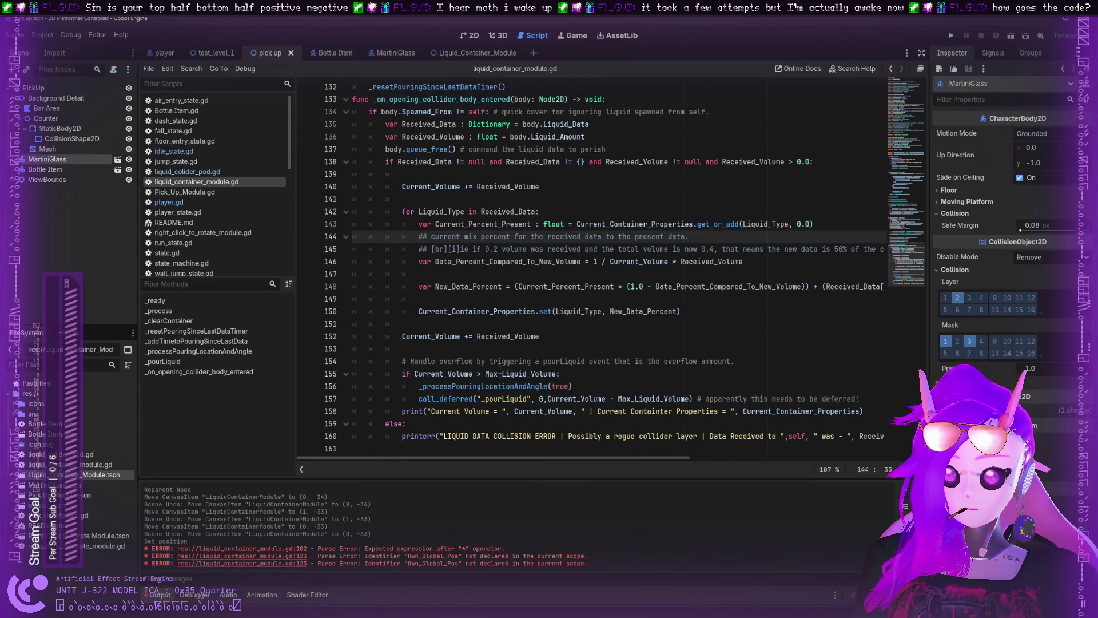
Show the Liquid_Container_Module scene in the 2D view, then return to the script editor
scroll(480, 293, "up", 15)
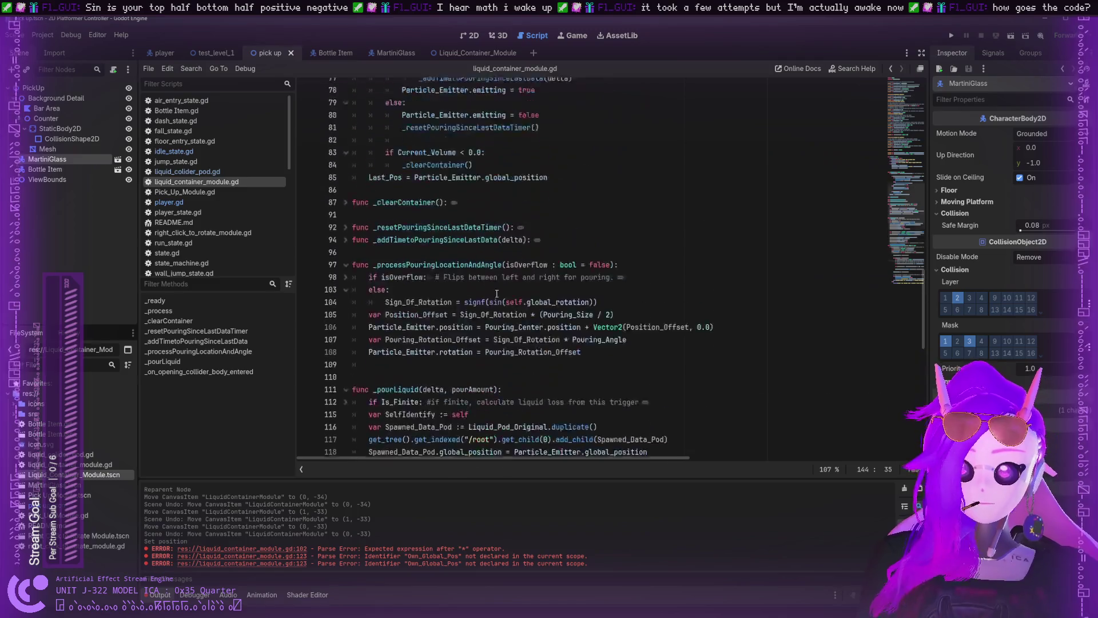
double_click(481, 287)
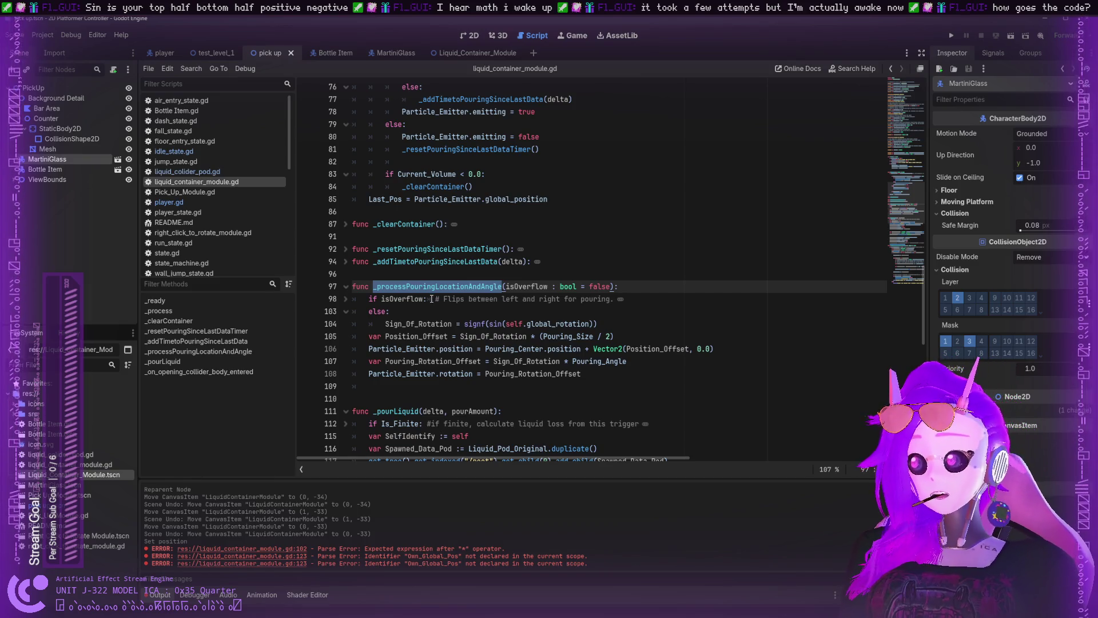
scroll(547, 294, "down", 2)
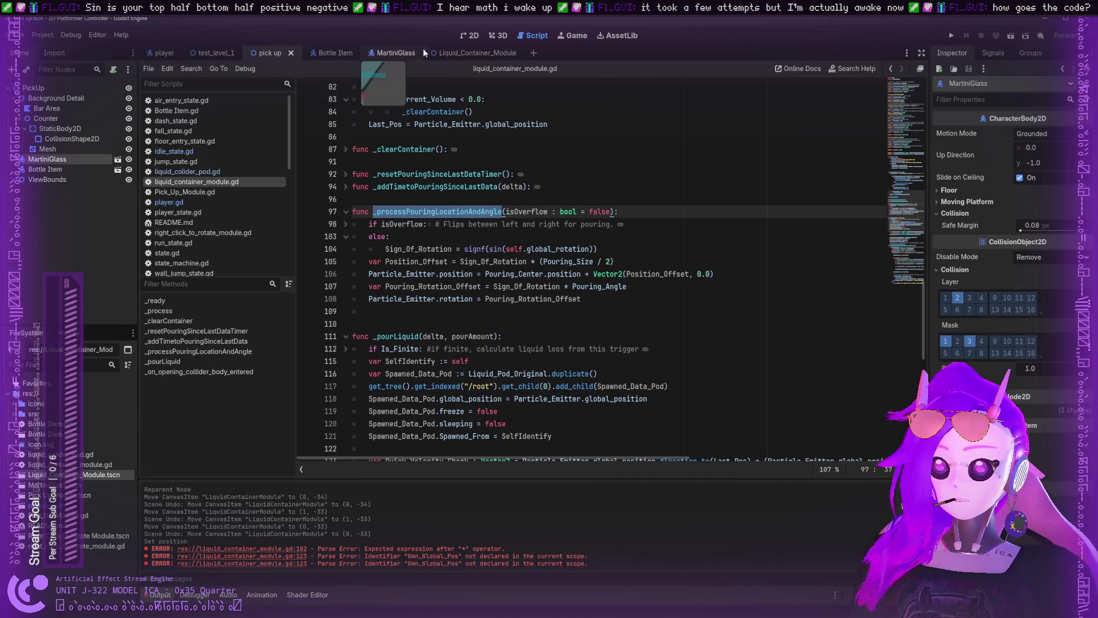
left_click(444, 54)
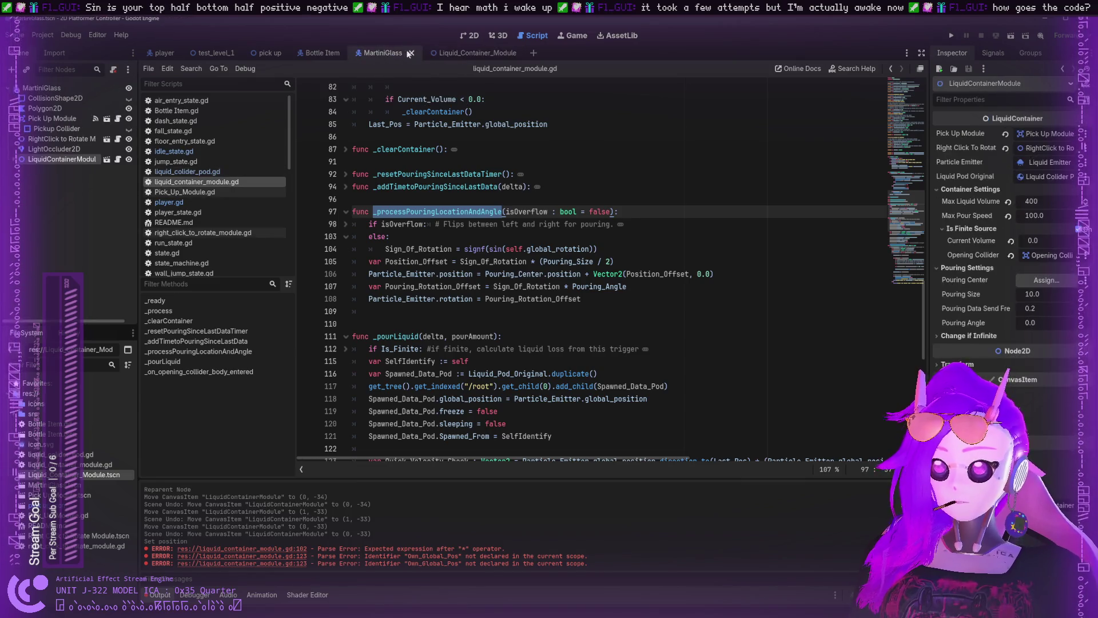
left_click(467, 36)
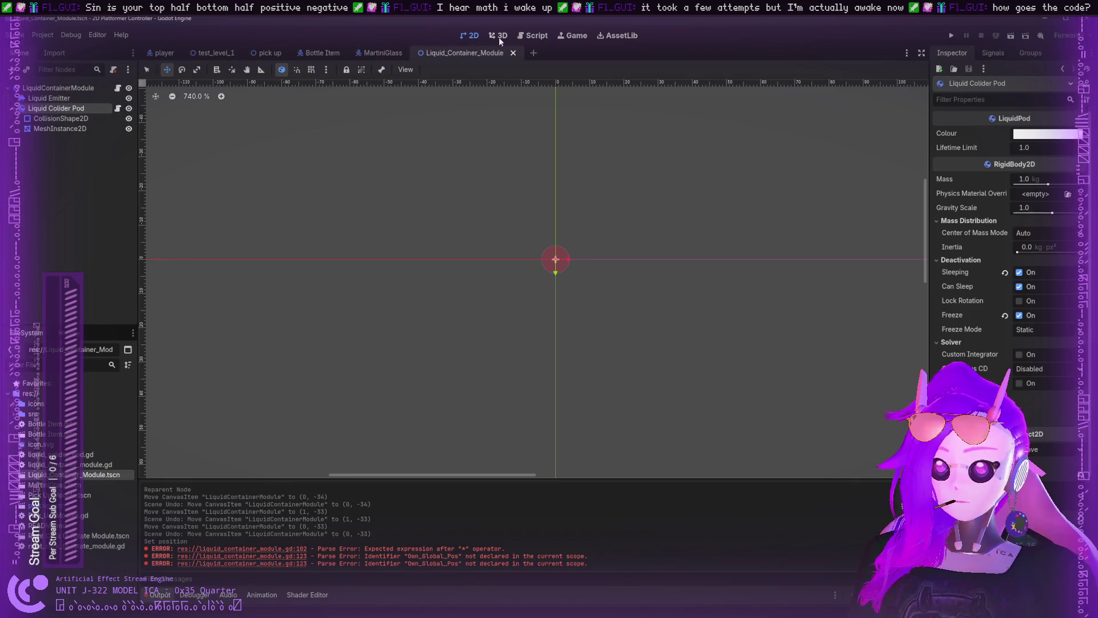
key("ctrl+F3")
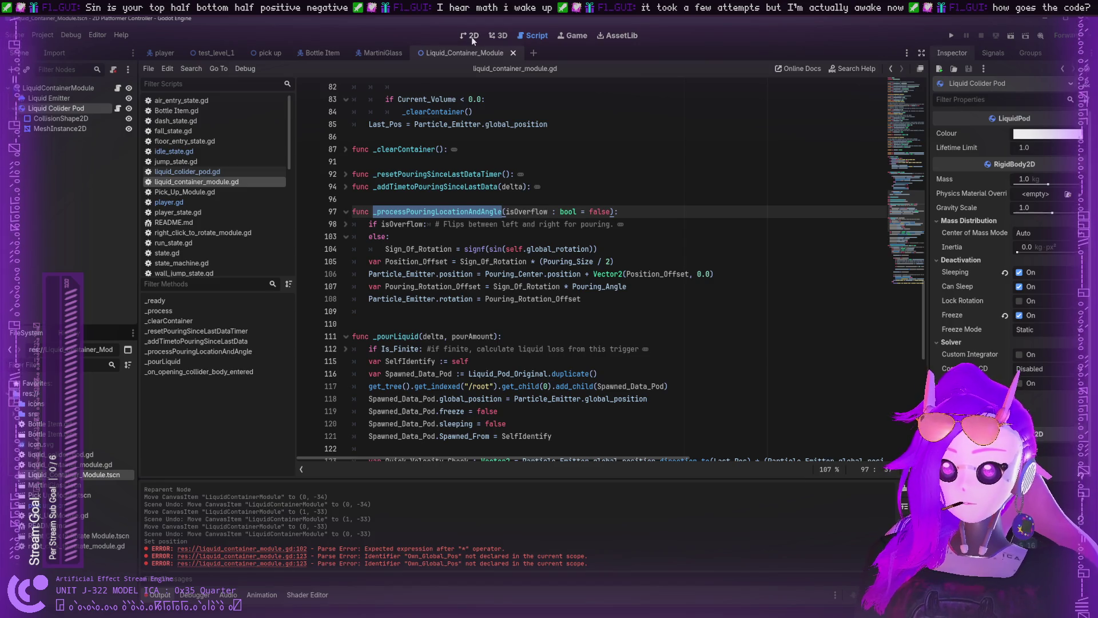
scroll(488, 201, "up", 15)
scroll(488, 201, "up", 5)
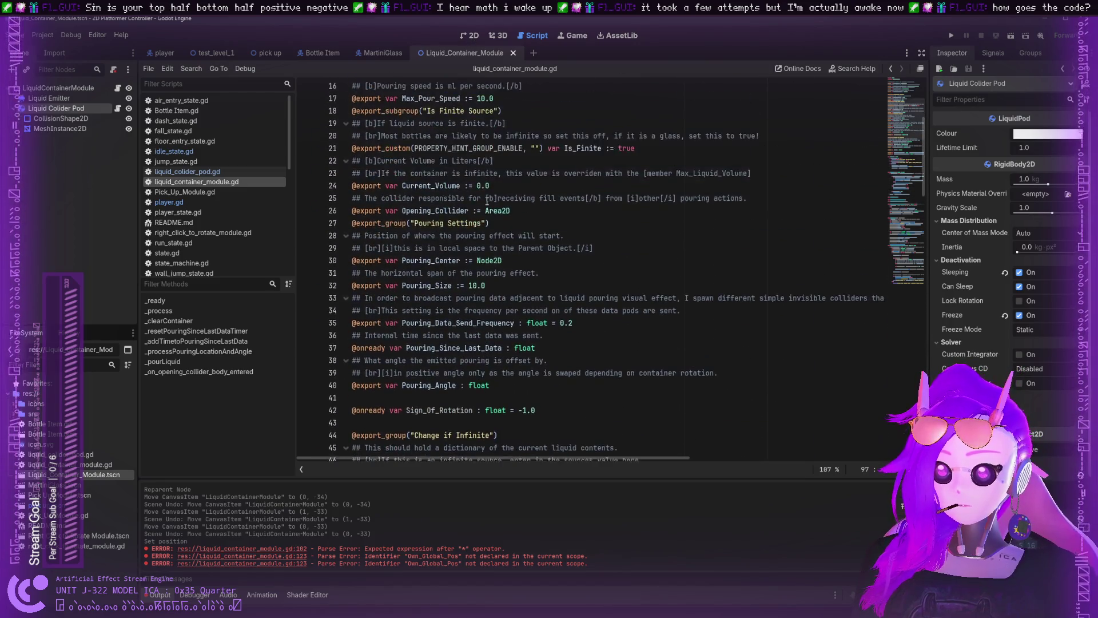
scroll(485, 201, "up", 2)
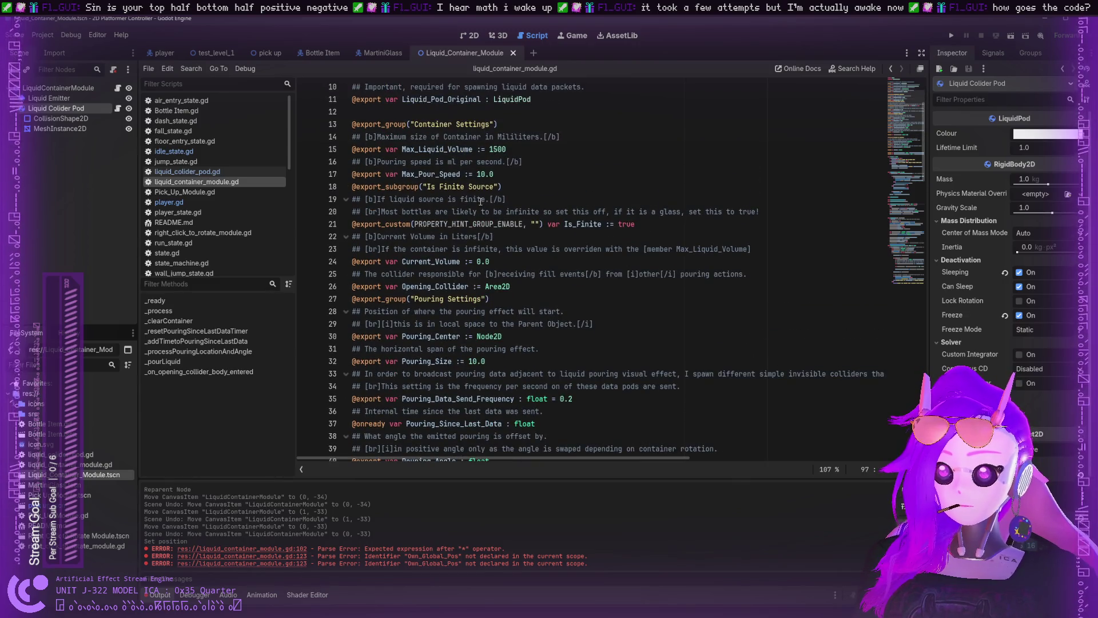
scroll(480, 201, "up", 2)
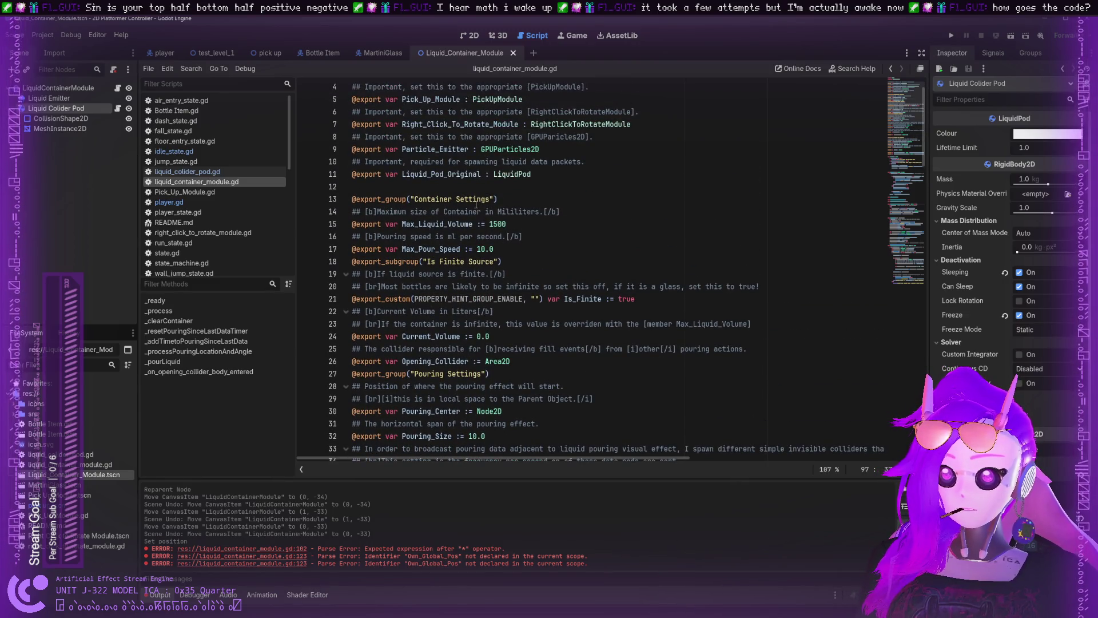
scroll(486, 260, "down", 3)
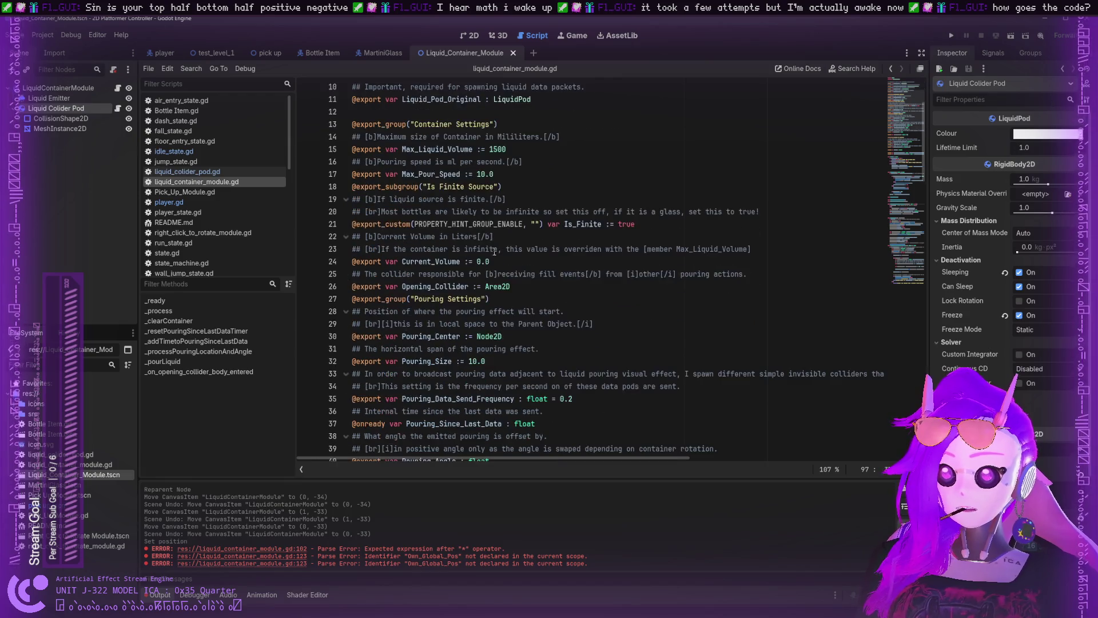
scroll(449, 319, "down", 2)
left_click(449, 317)
left_click(516, 354)
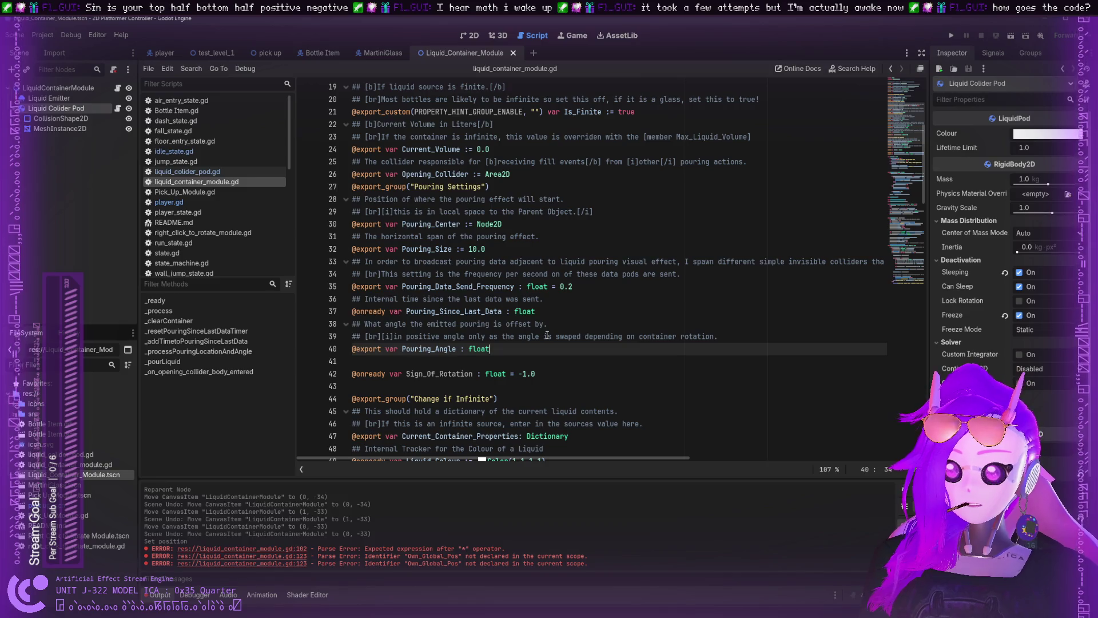
key("Return")
key("Return")
type("@e")
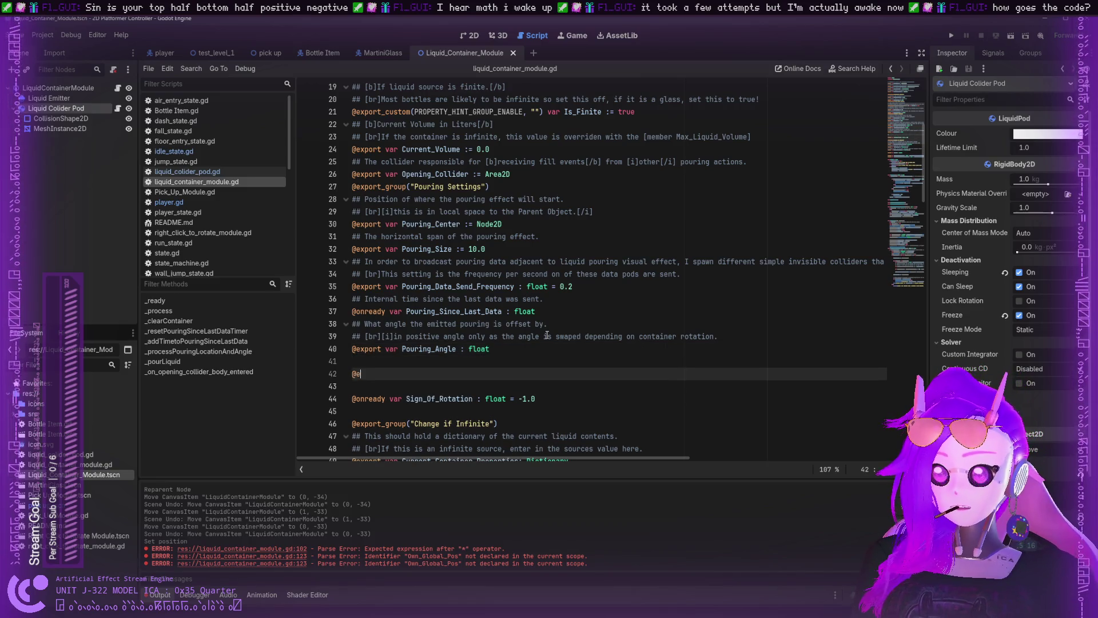
type("xport ")
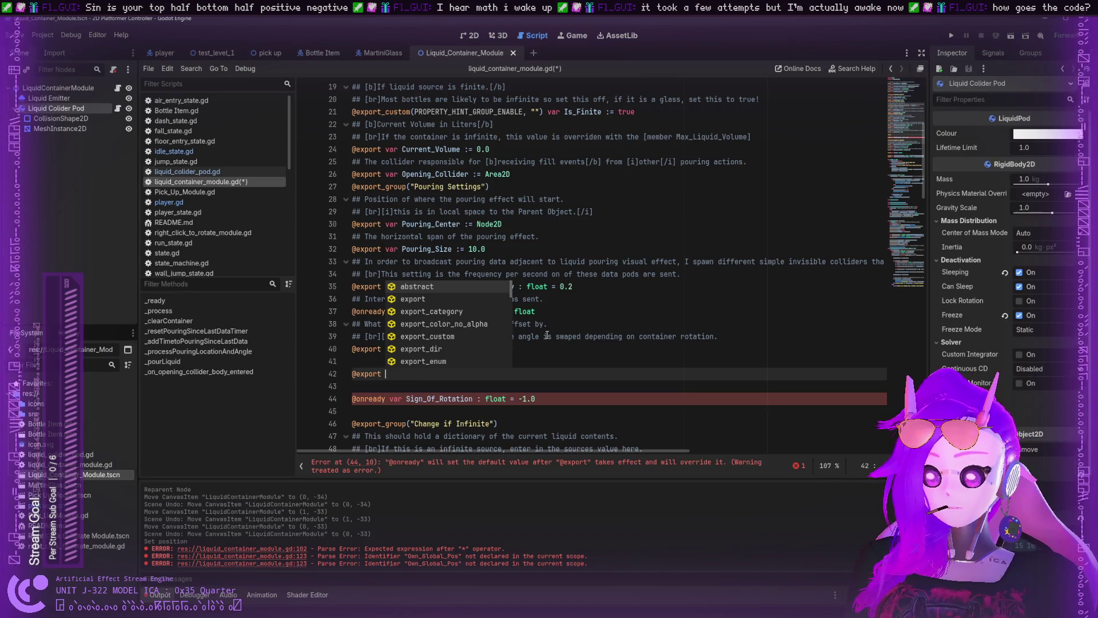
type("var ")
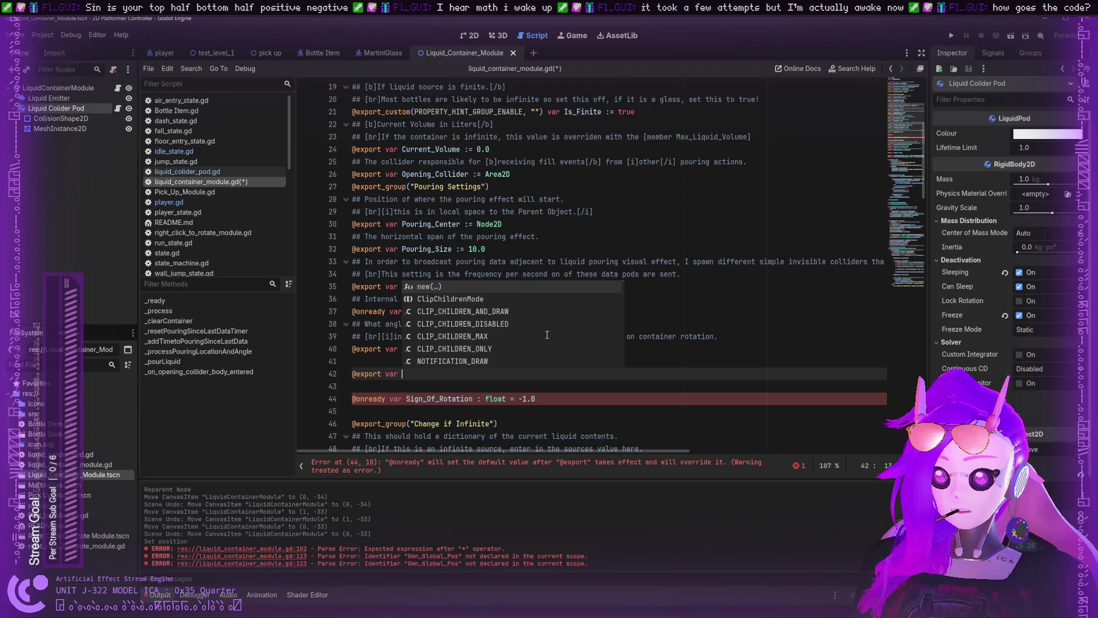
type("Is_")
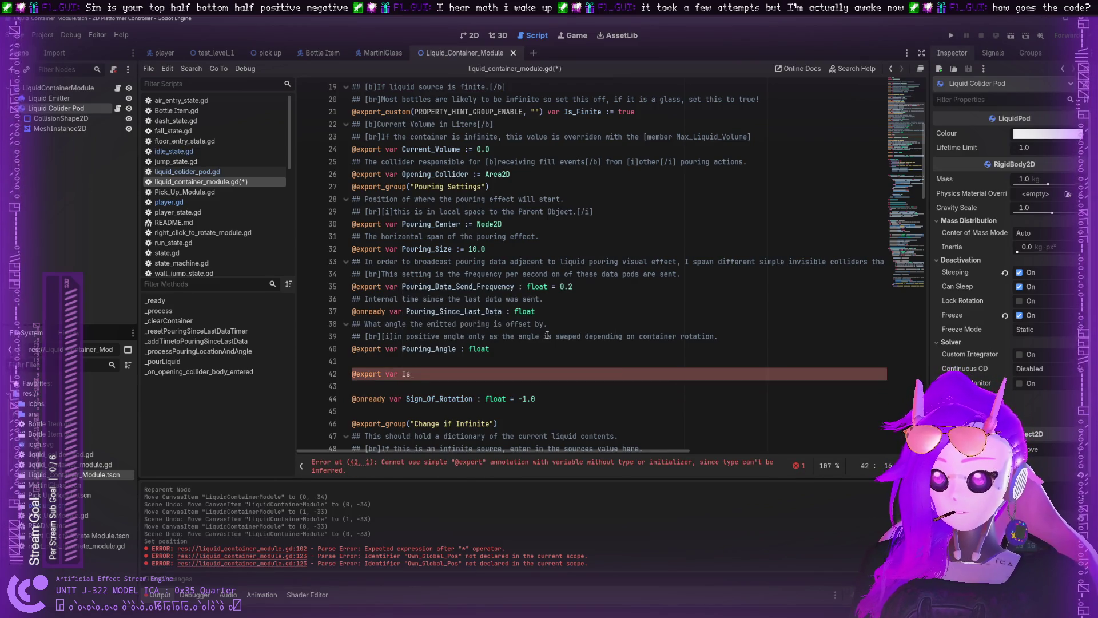
key("BackSpace")
key("BackSpace")
type("Has_")
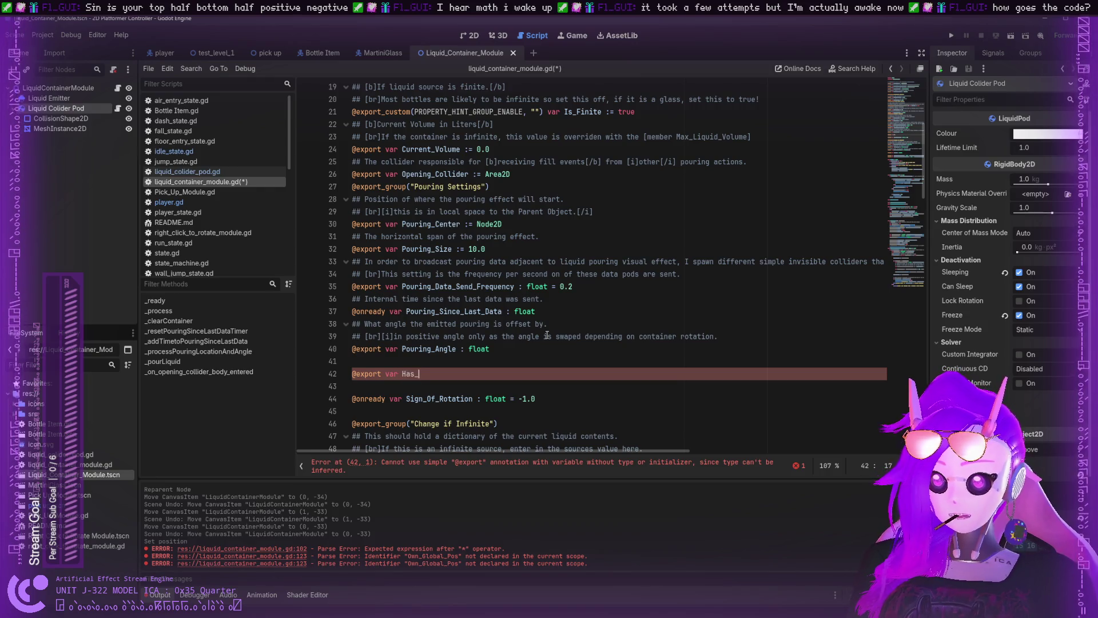
key("BackSpace")
type("_Speed")
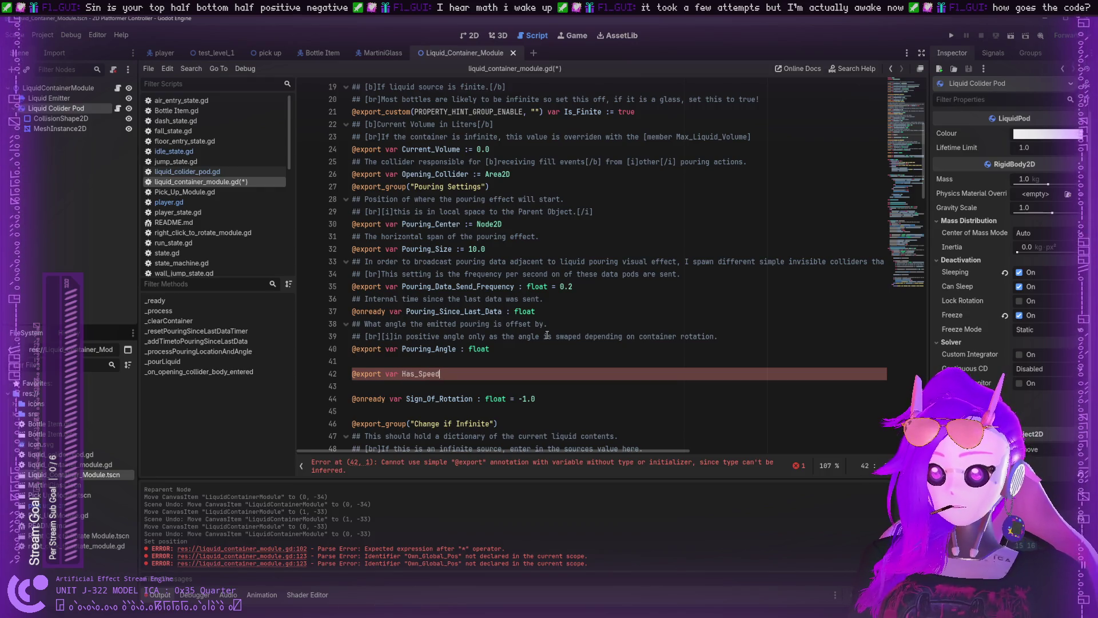
type("_Pour : ")
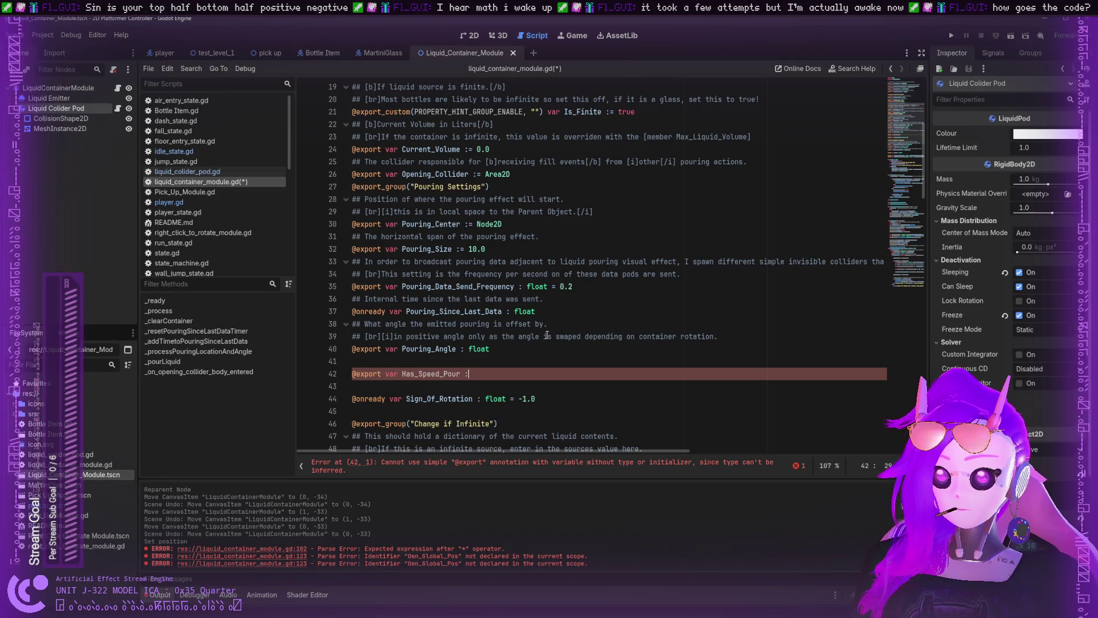
type("bool :")
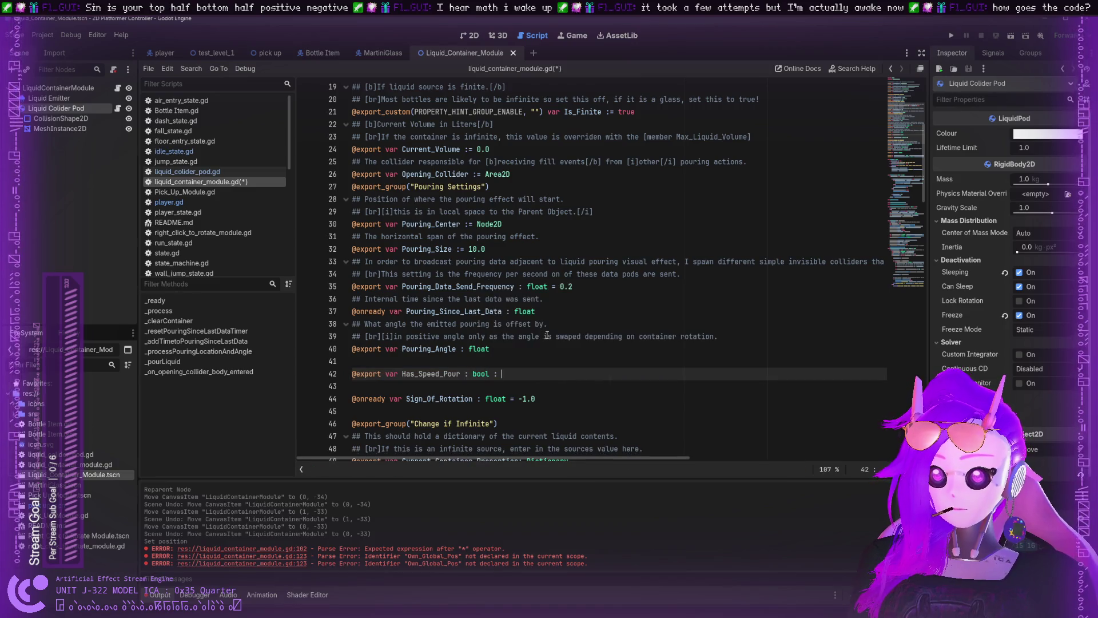
key("BackSpace")
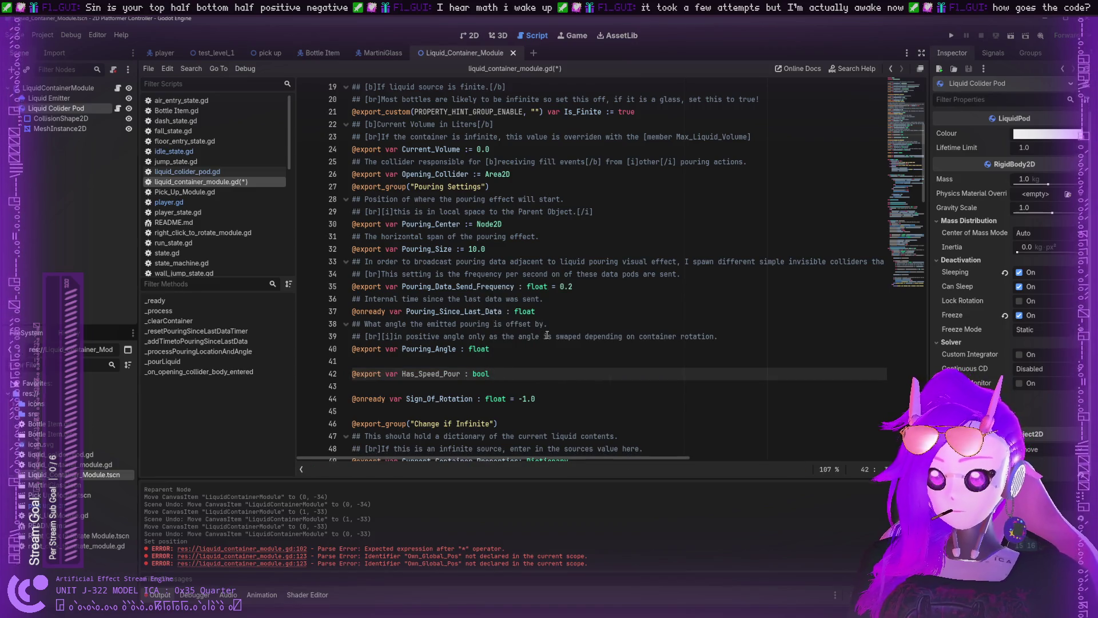
type("= false")
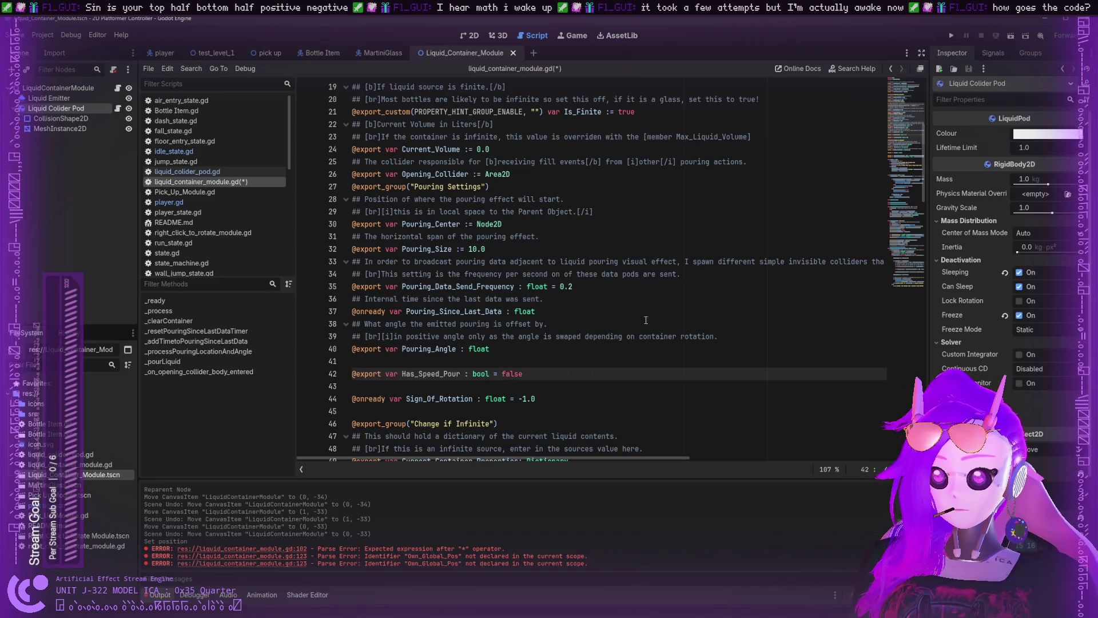
Add the doc comment '## If Has_Speed_Pour is set, it will ignore the angle flipping rule'
left_click(507, 350)
left_click(509, 358)
type("## If Has")
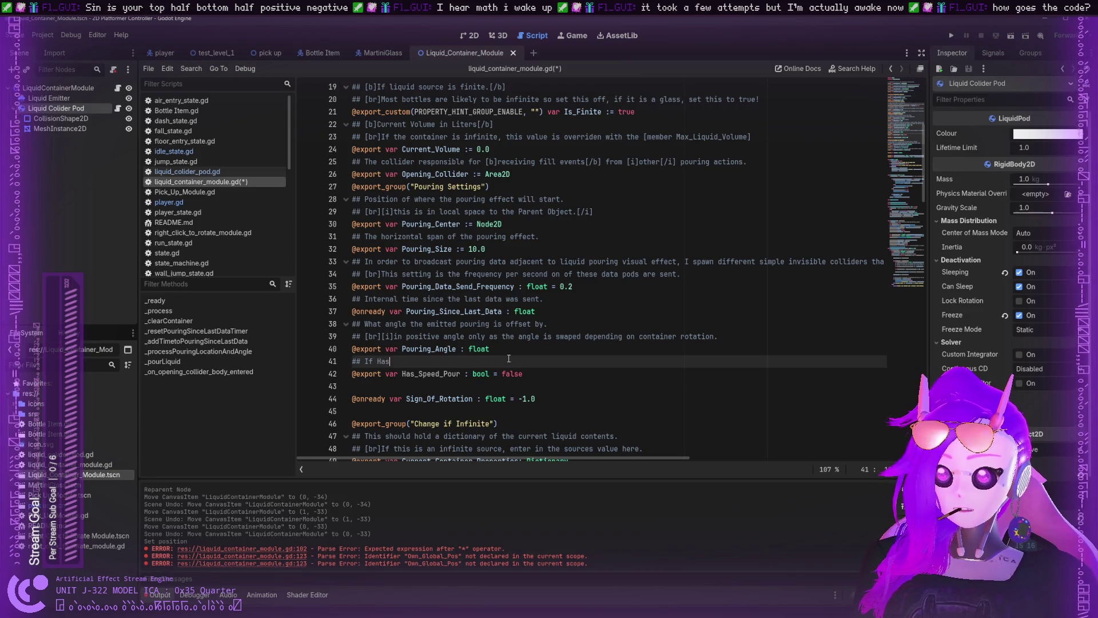
type("_Speed_Pour is set, it will ")
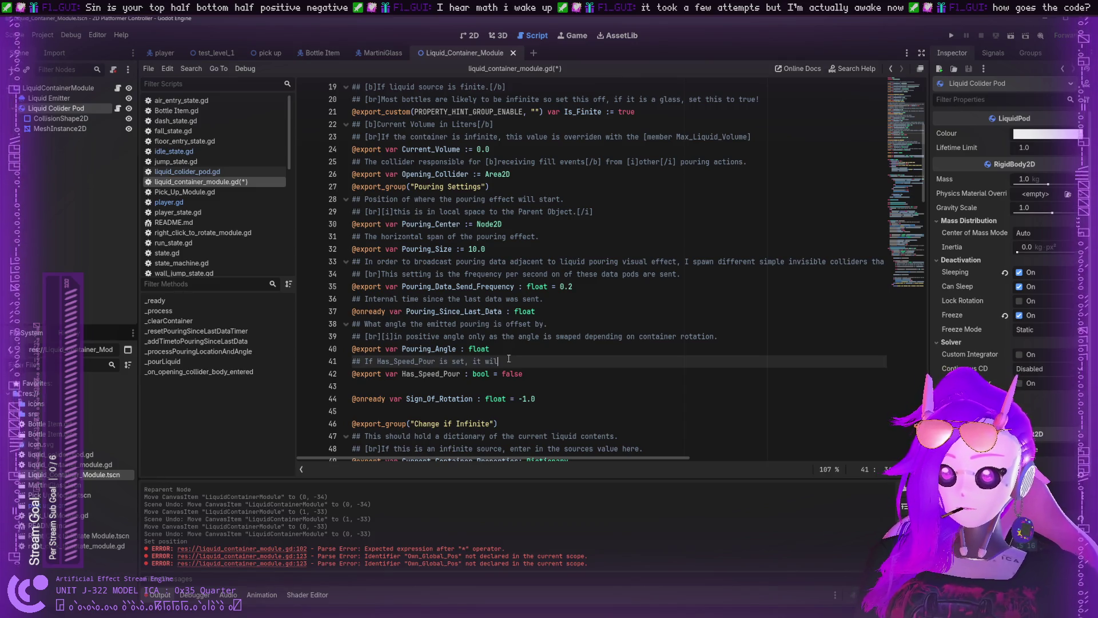
type("ignore the")
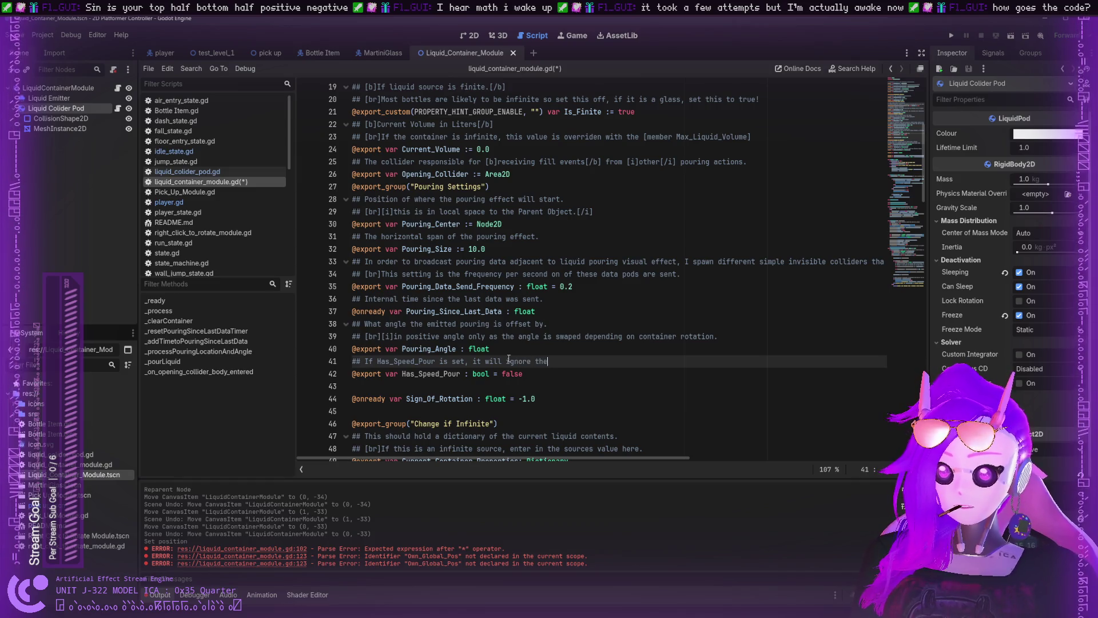
type(" angle")
key("BackSpace")
type("flipping ru")
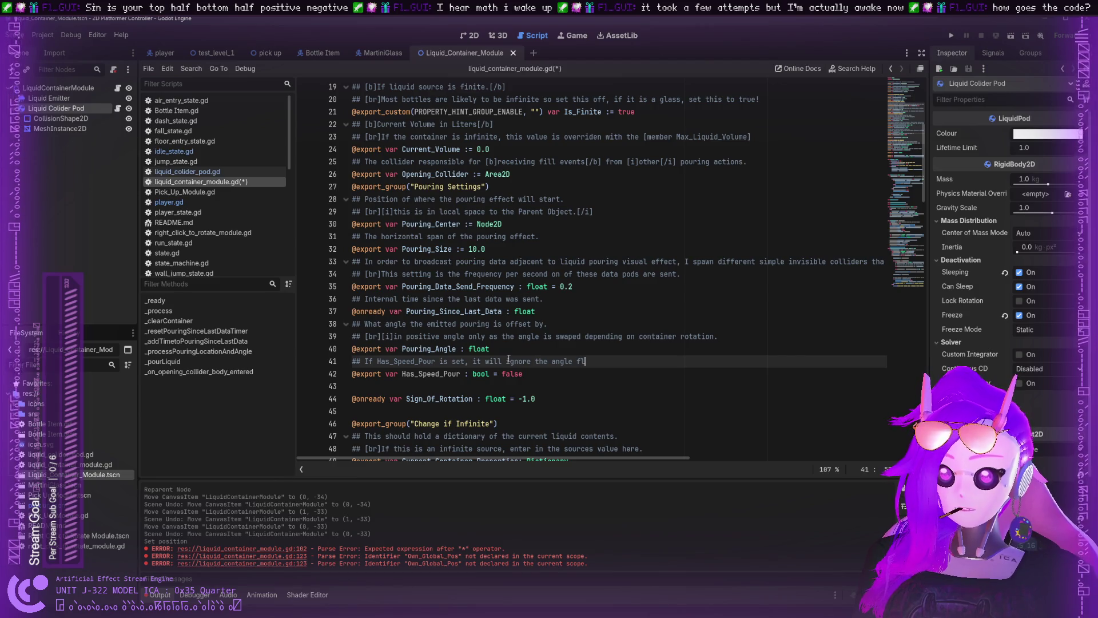
type("le")
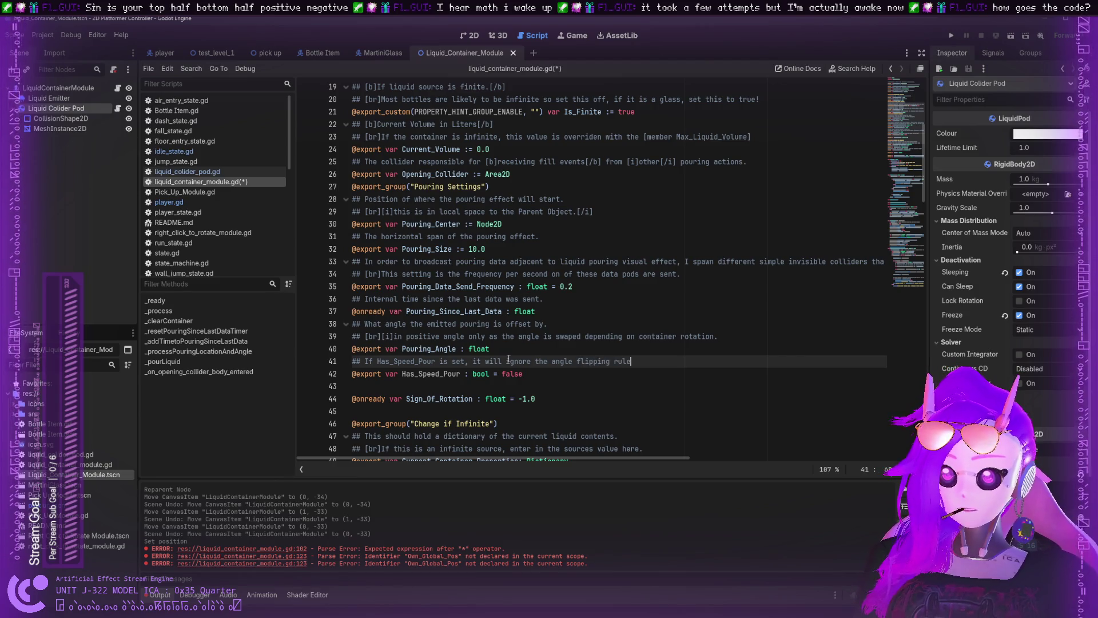
left_click(441, 371)
scroll(449, 360, "down", 10)
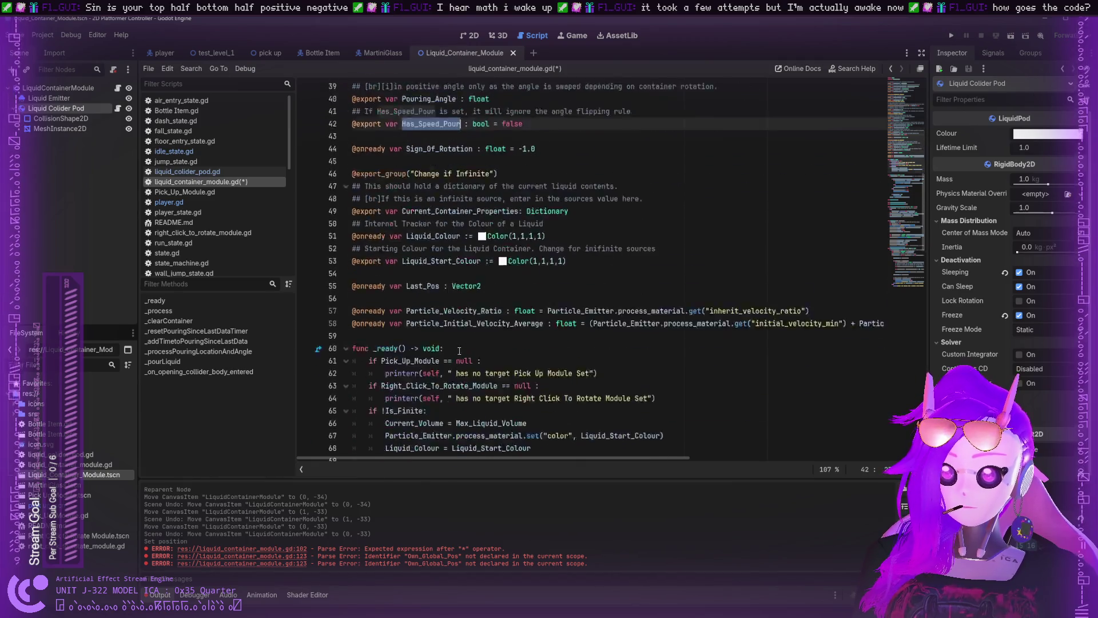
scroll(457, 350, "down", 12)
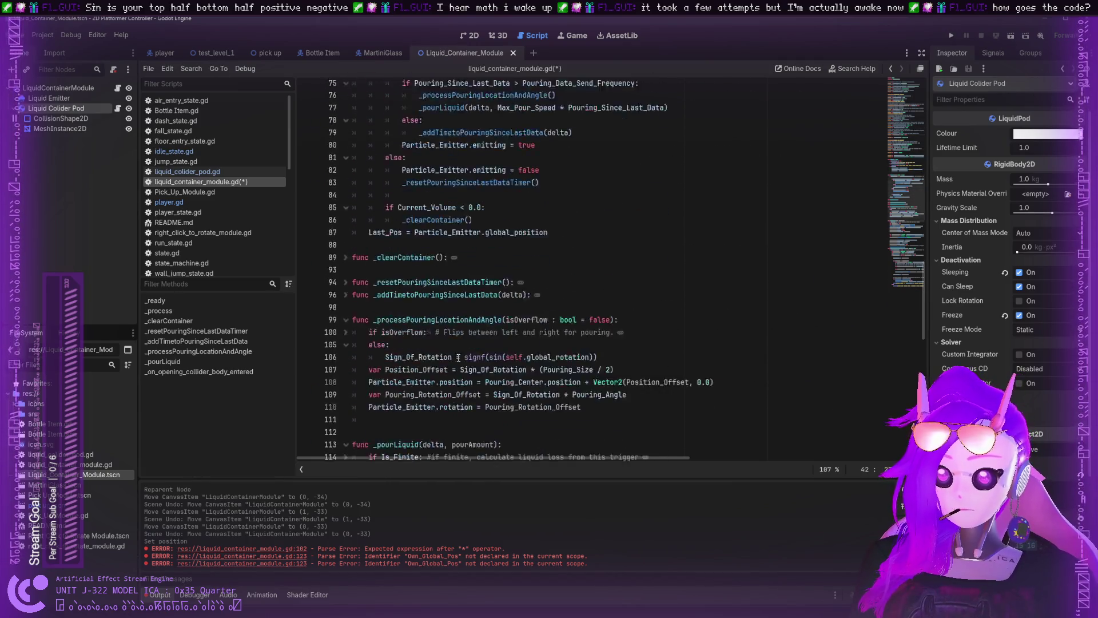
scroll(464, 349, "down", 5)
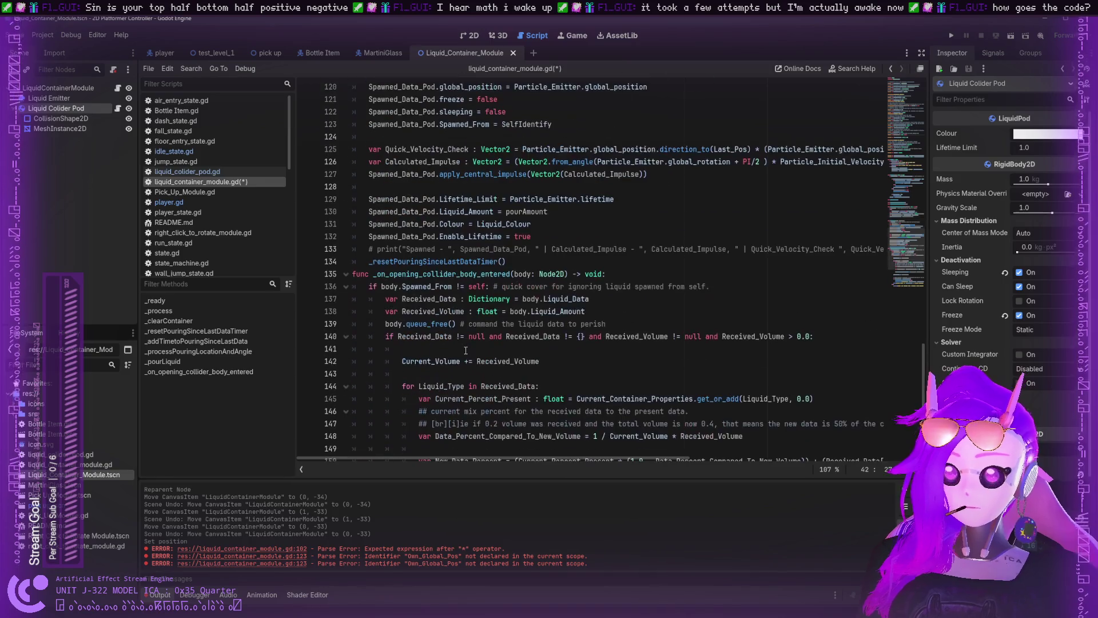
scroll(554, 359, "down", 2)
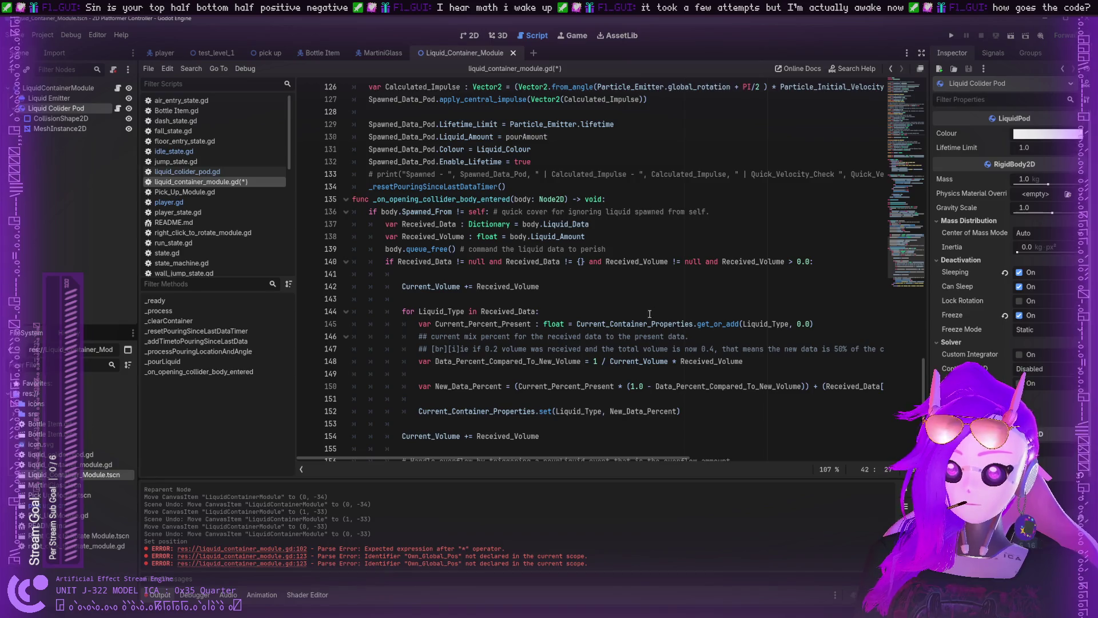
scroll(654, 308, "down", 3)
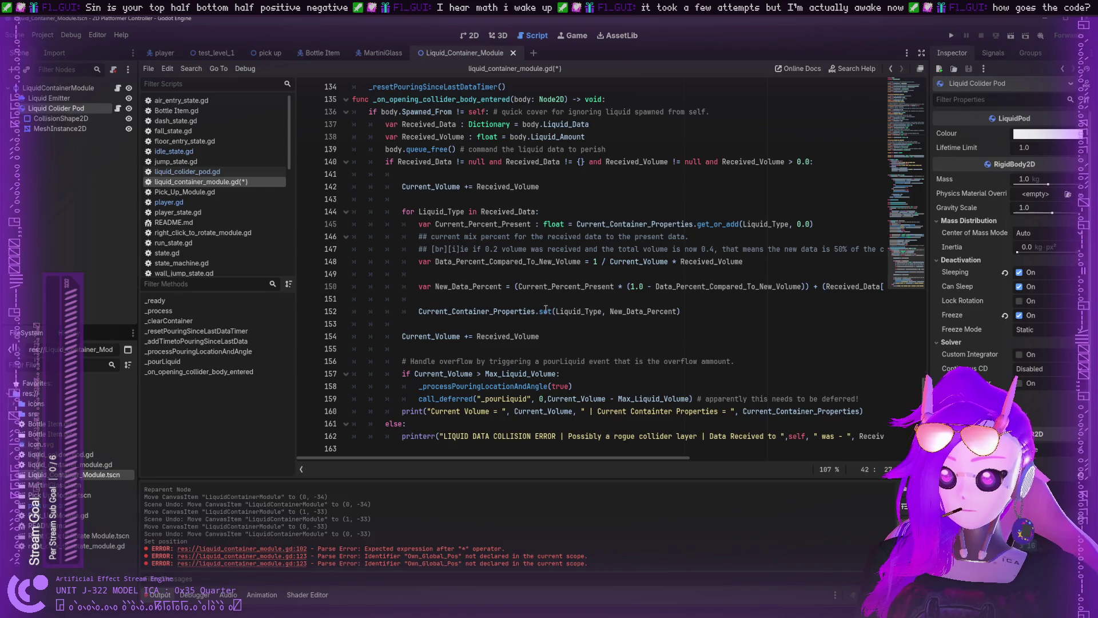
scroll(479, 389, "up", 12)
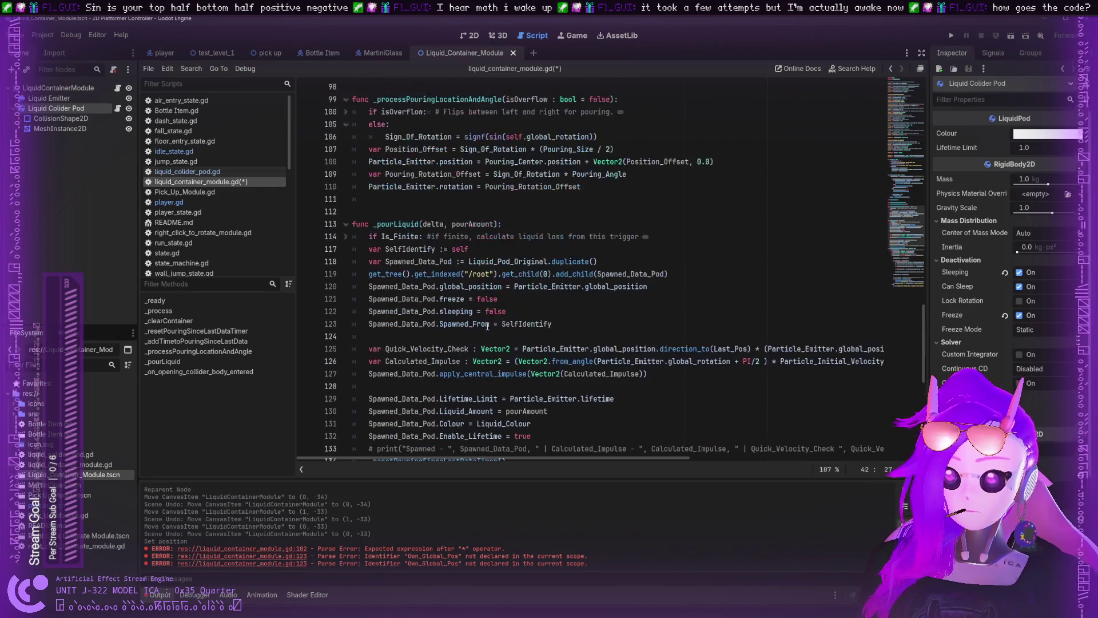
scroll(512, 266, "up", 2)
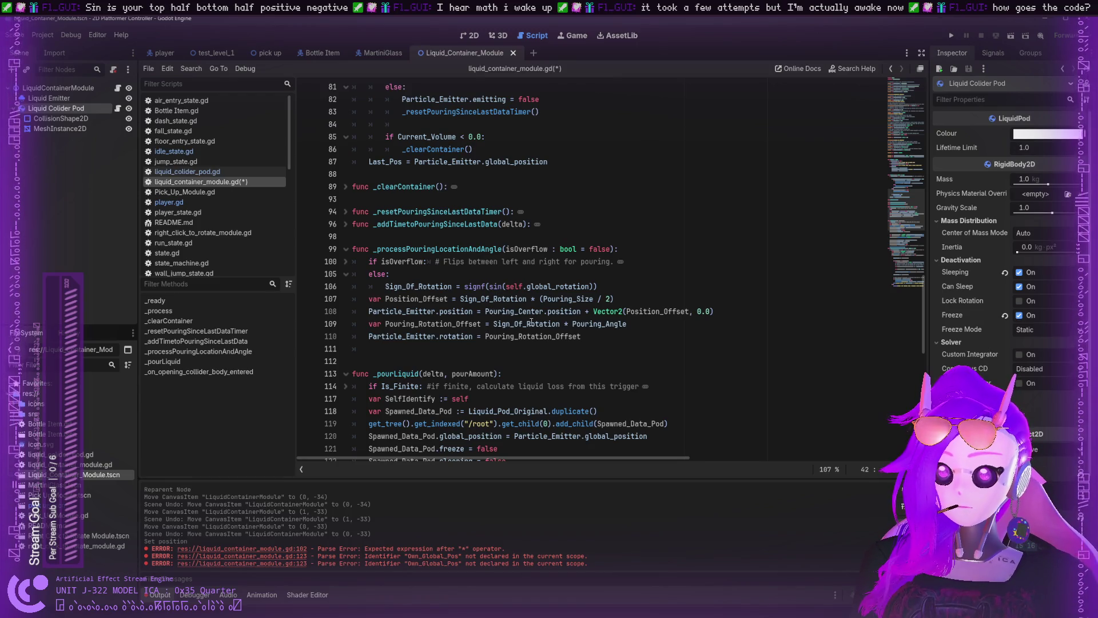
double_click(398, 324)
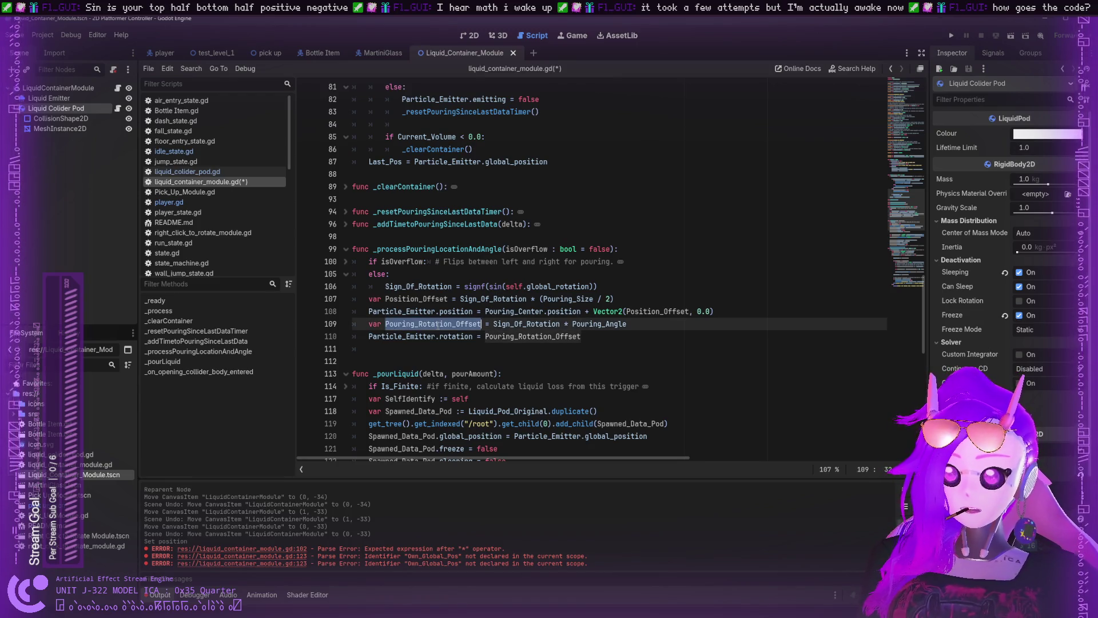
double_click(604, 324)
double_click(526, 324)
left_click(417, 286)
left_click(434, 311)
left_click(432, 324)
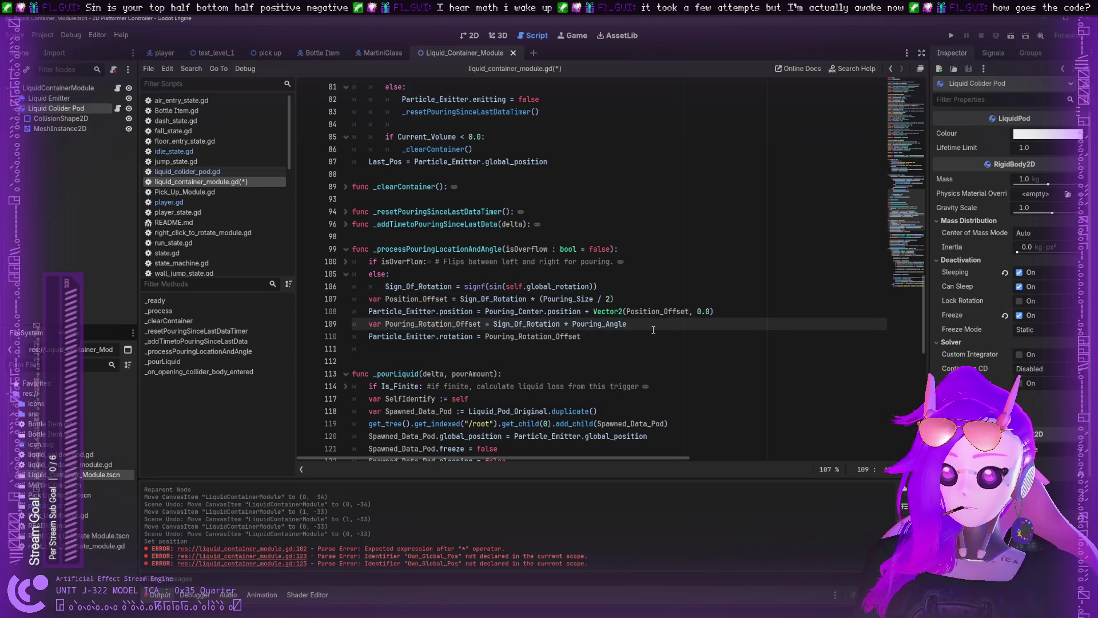
Add an 'if Has_Speed_Pour' check, moving the existing offset rotation assignment under an else
key("Return")
type("if Has_Speed_Pour")
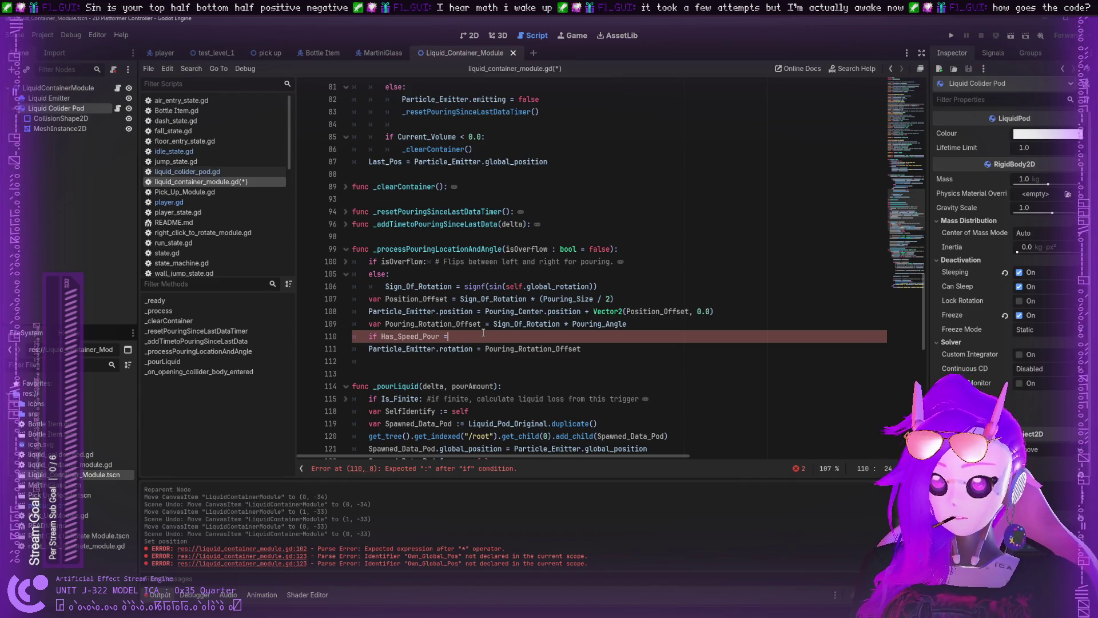
key("Return")
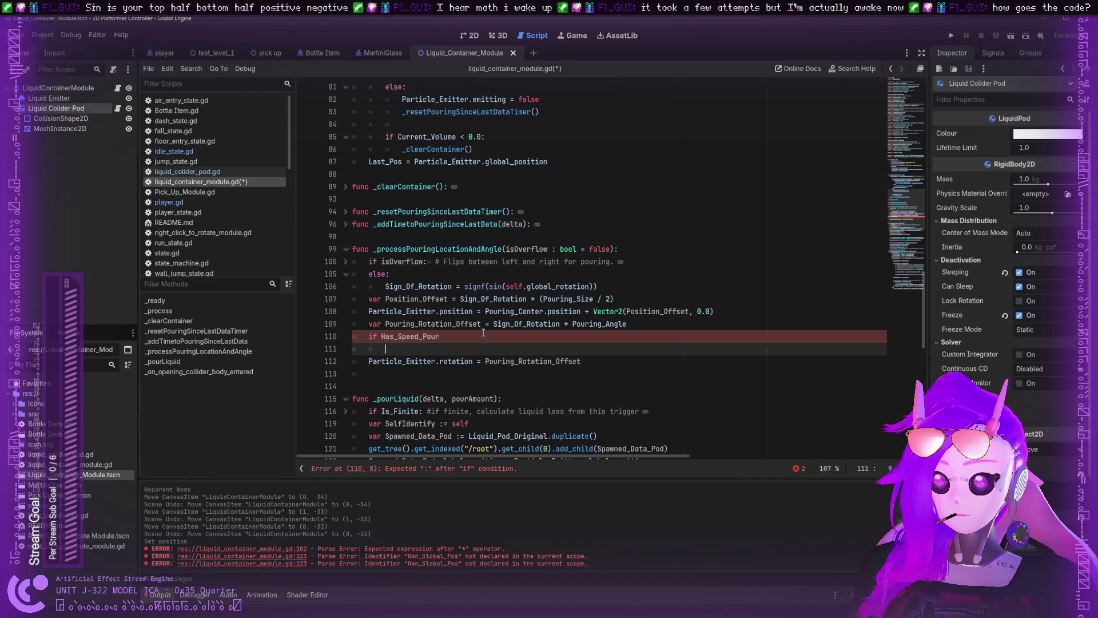
left_click(513, 336)
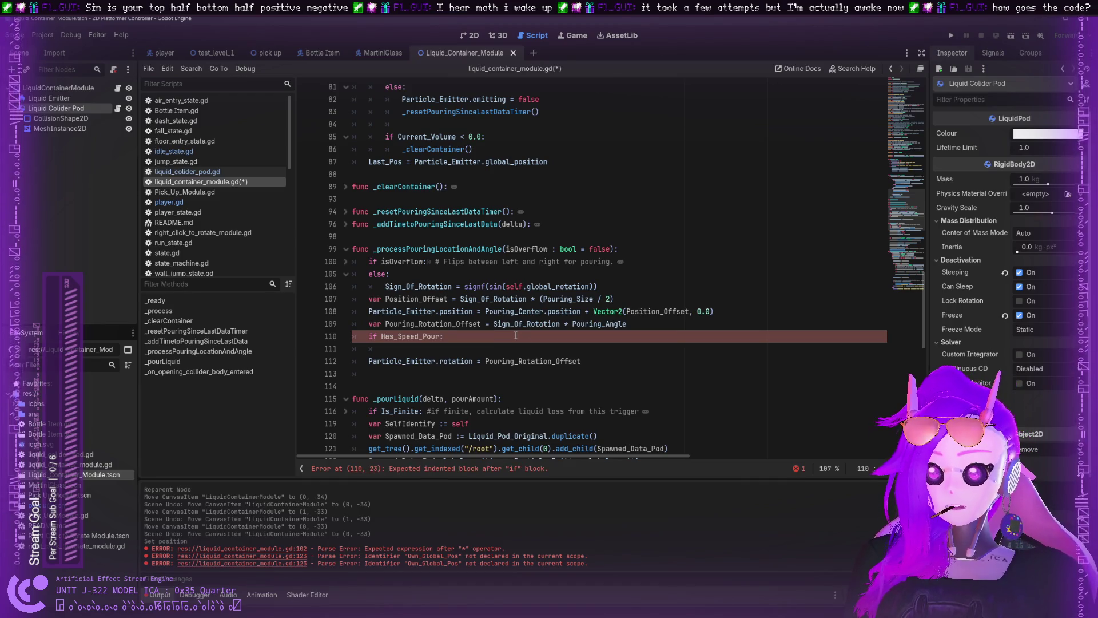
left_click_drag(583, 360, 352, 361)
left_click(352, 361)
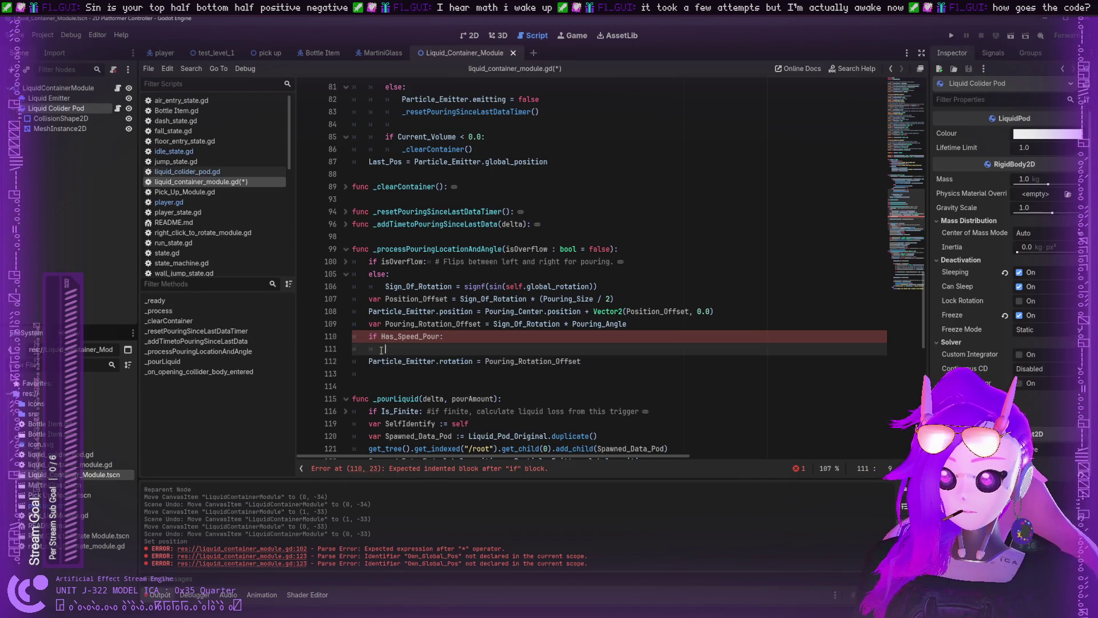
key("Return")
key("BackSpace")
type("else:")
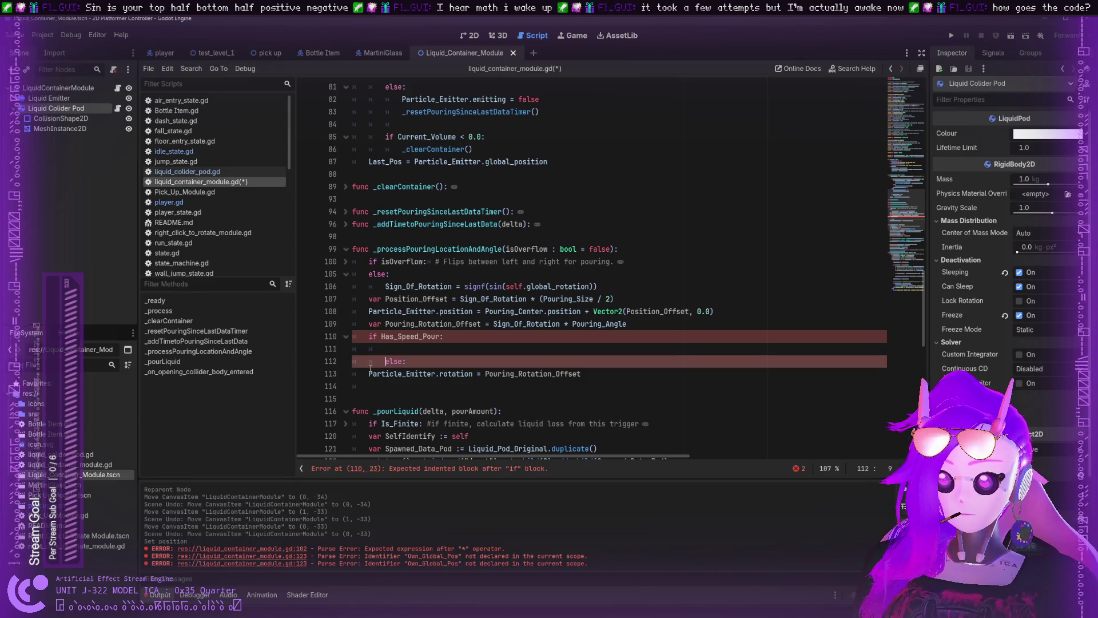
left_click(358, 372)
key("Tab")
Under the if, set Particle_Emitter.rotation = Pouring_Angle
left_click(403, 348)
left_click_drag(493, 374, 385, 374)
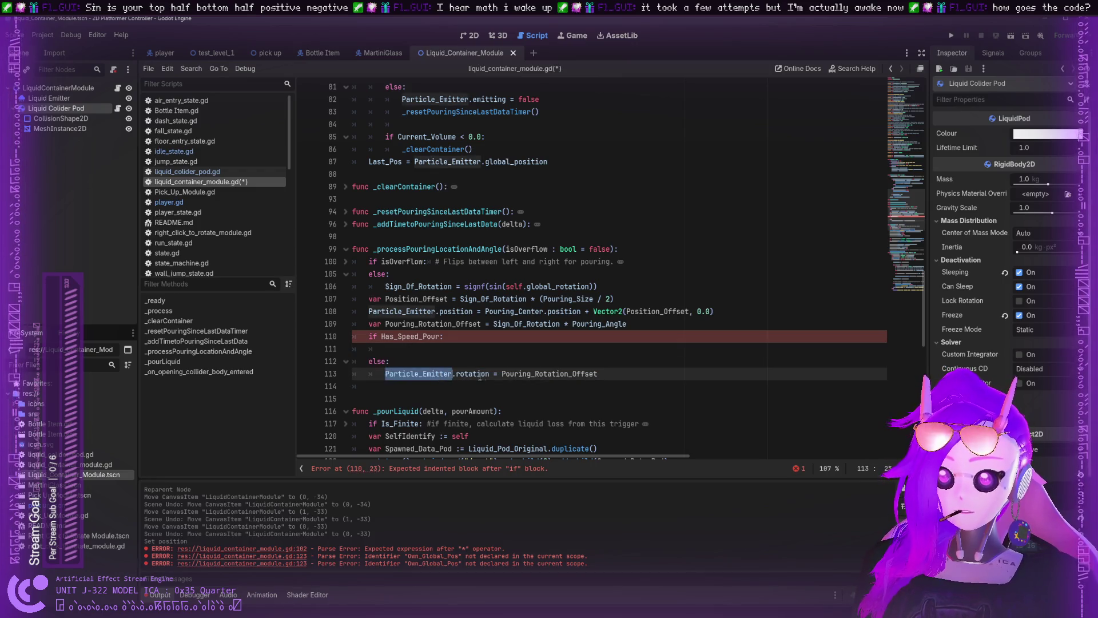
key("ctrl+c")
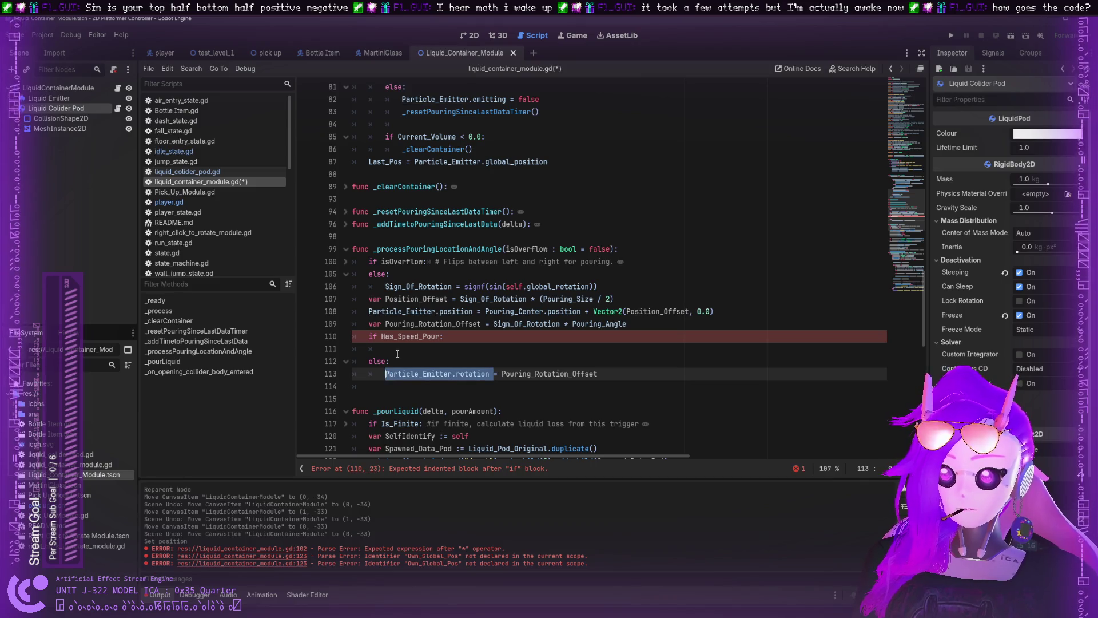
left_click(402, 349)
key("ctrl+v")
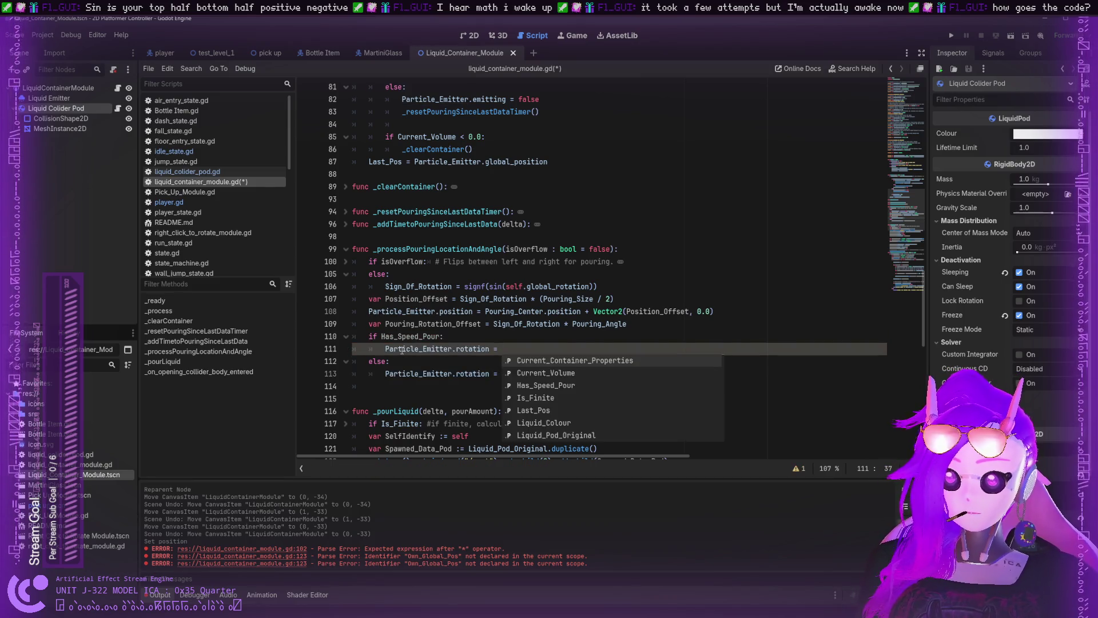
double_click(601, 323)
key("ctrl+c")
left_click(537, 350)
key("ctrl+v")
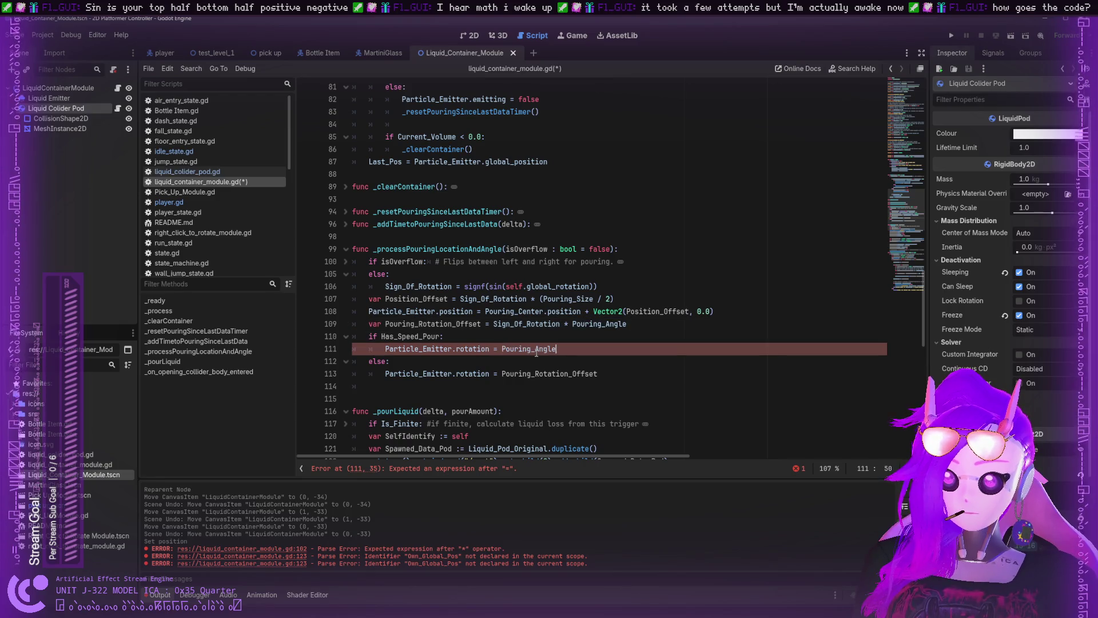
Save the script and collapse the _processPouringLocationAndAngle function body
key("ctrl+s")
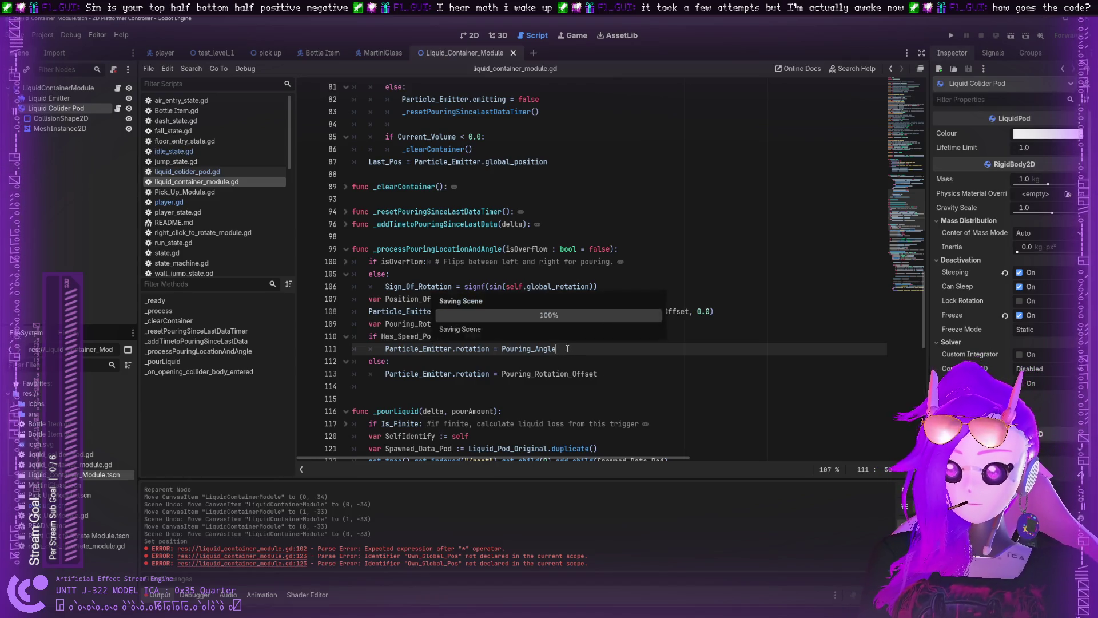
left_click(436, 250)
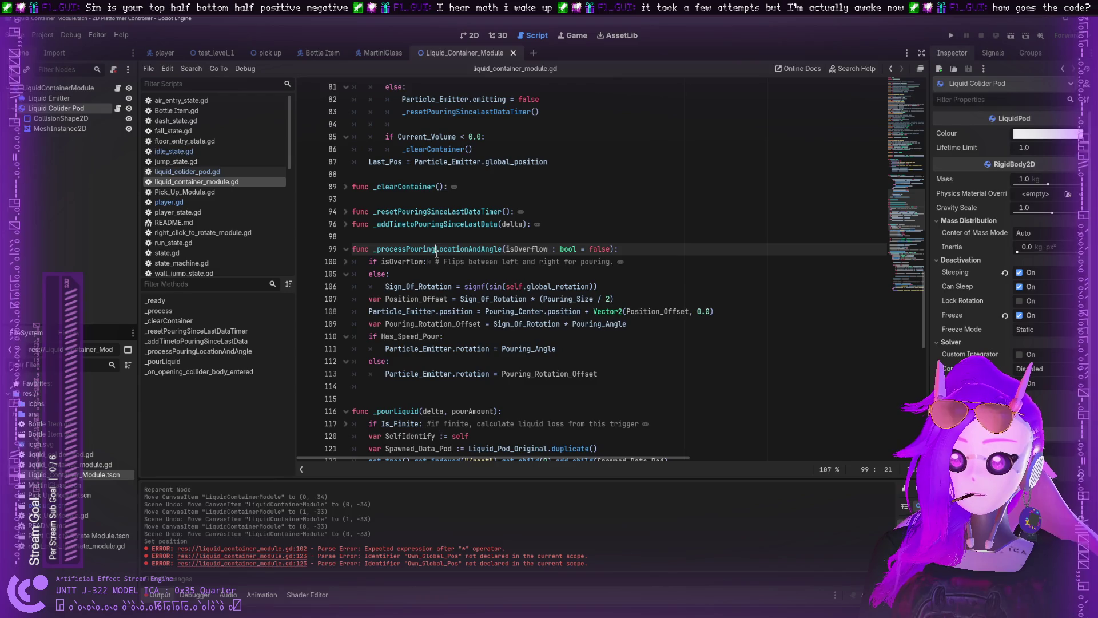
double_click(436, 250)
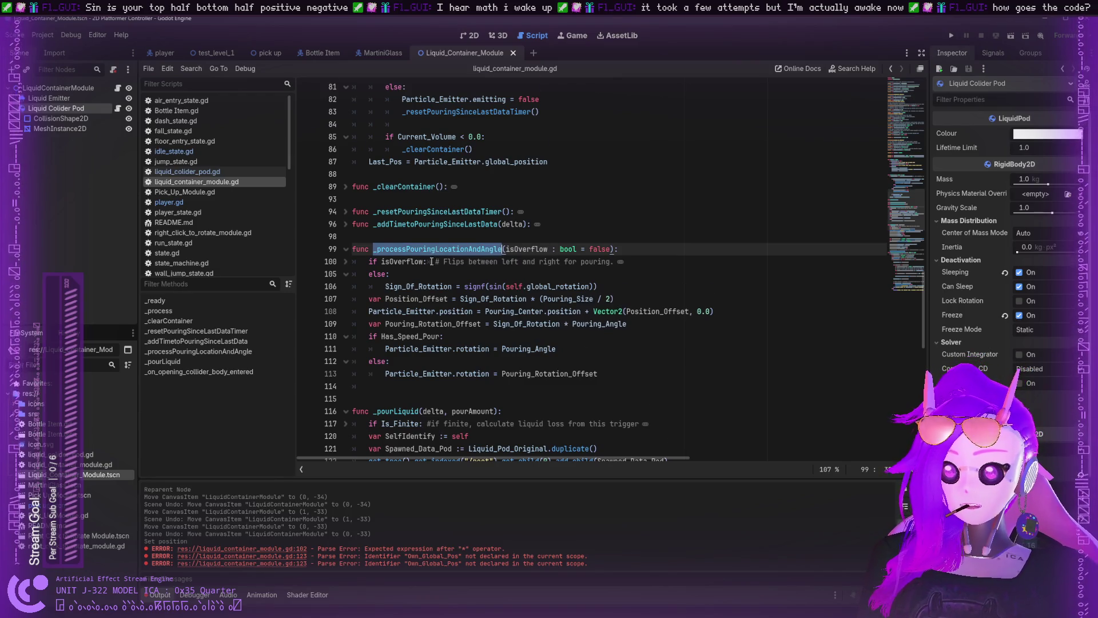
scroll(435, 256, "down", 5)
scroll(400, 245, "up", 5)
left_click(345, 249)
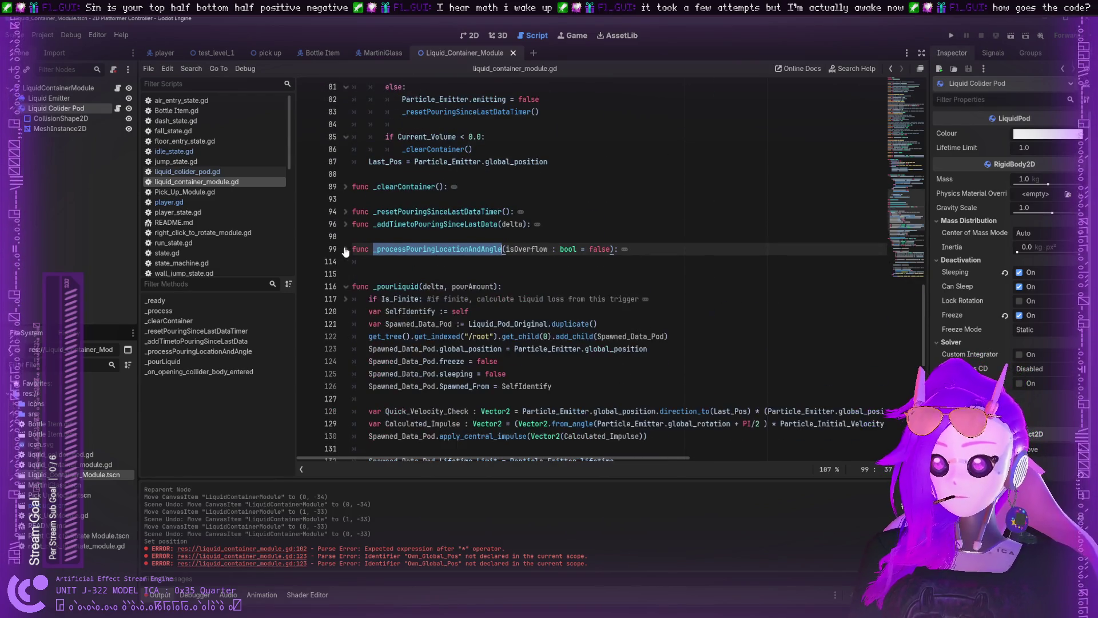
Expand _processPouringLocationAndAngle again and select its name for reuse
scroll(436, 327, "down", 4)
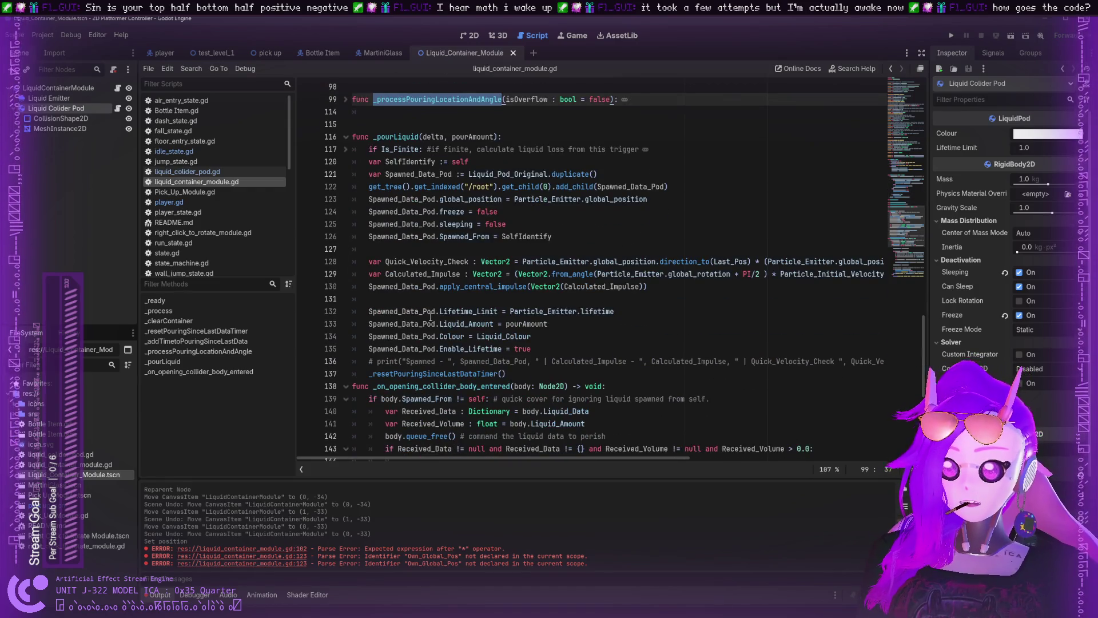
scroll(411, 300, "up", 3)
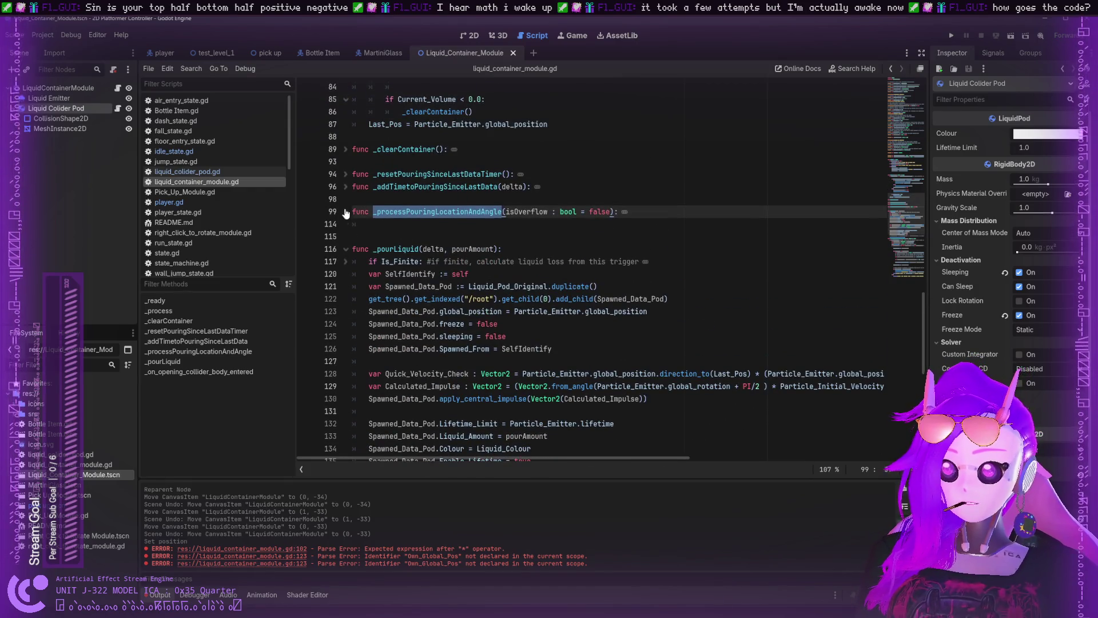
left_click(346, 212)
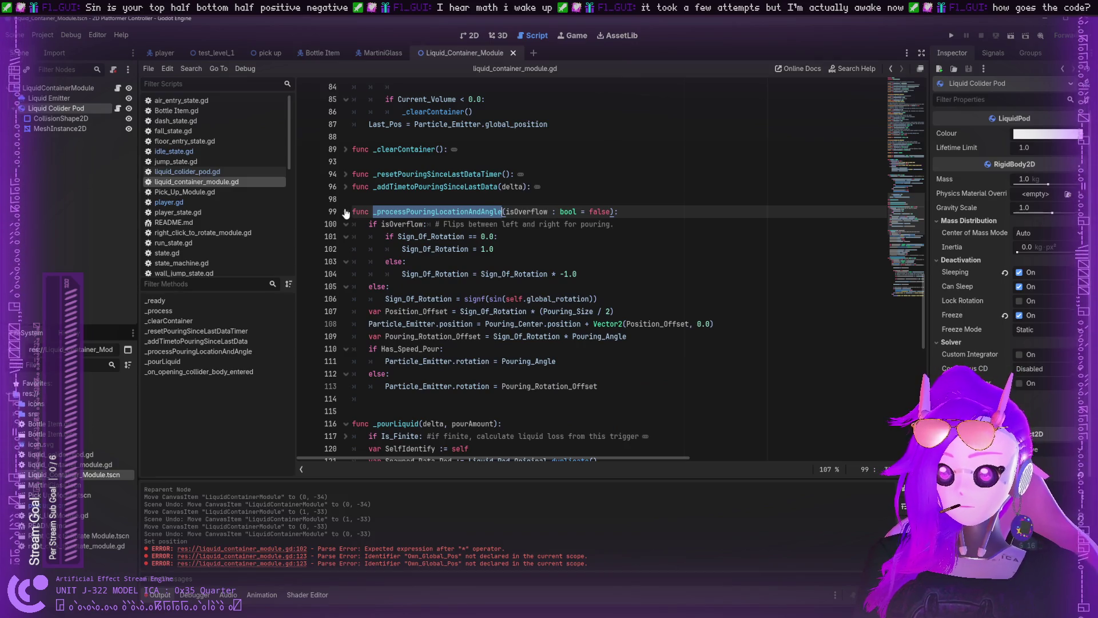
double_click(444, 324)
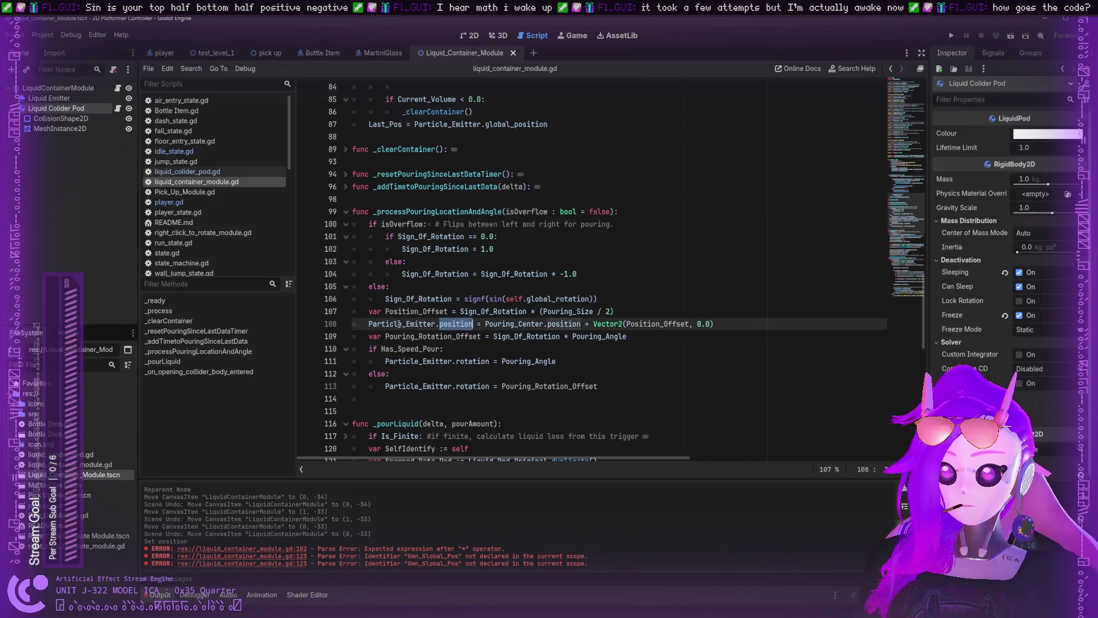
double_click(433, 211)
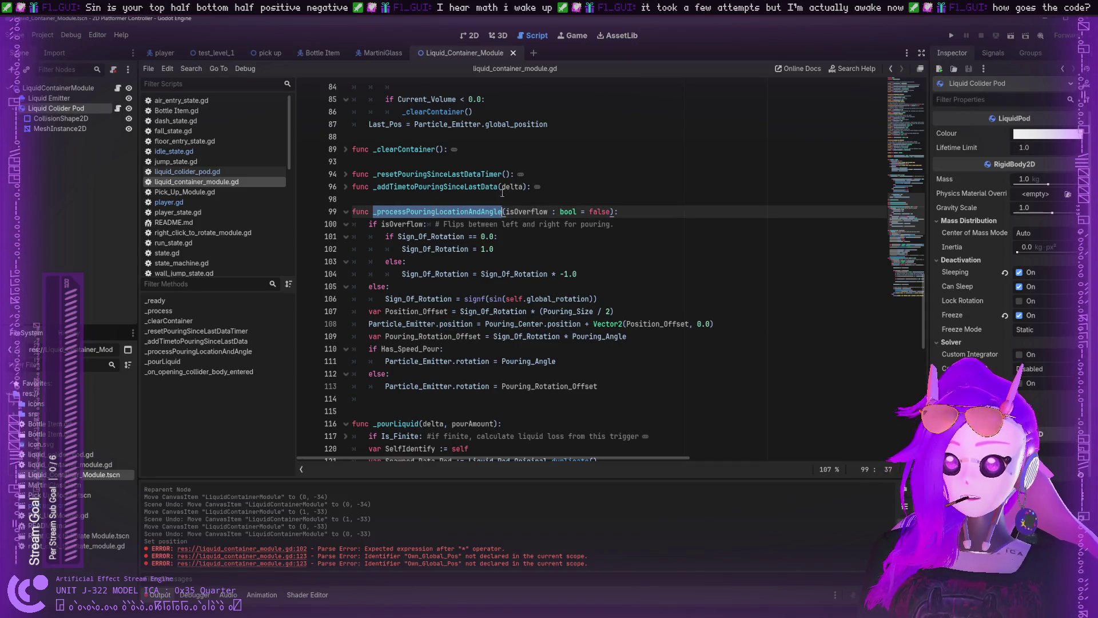
Paste a _processPouringLocationAndAngle call on a new line 69 after the Liquid_Colour line in _ready
scroll(567, 211, "up", 12)
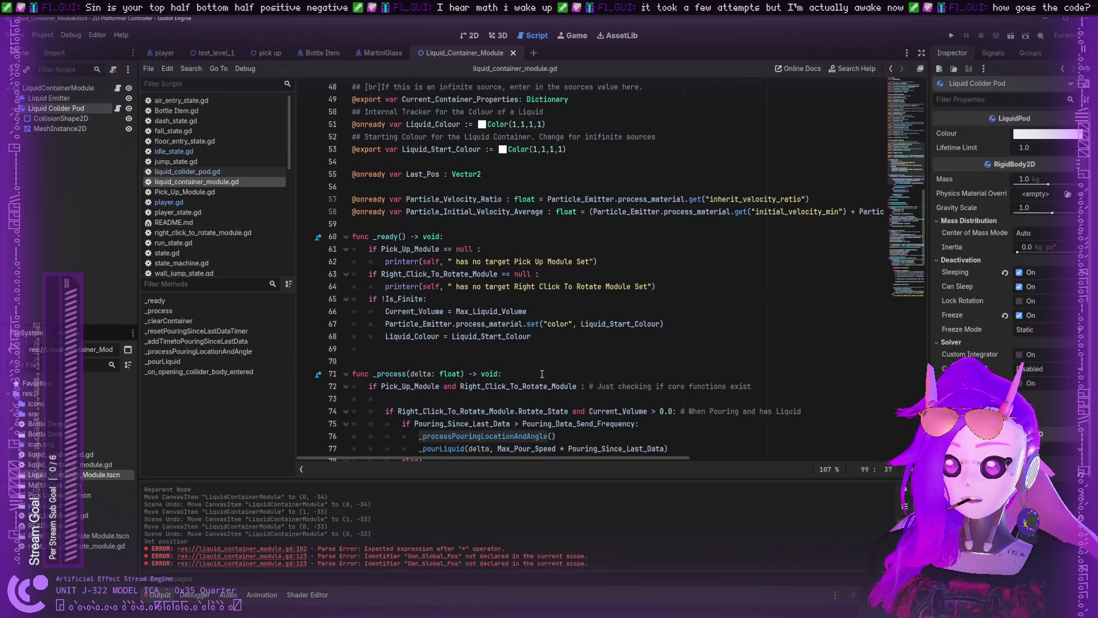
left_click(547, 337)
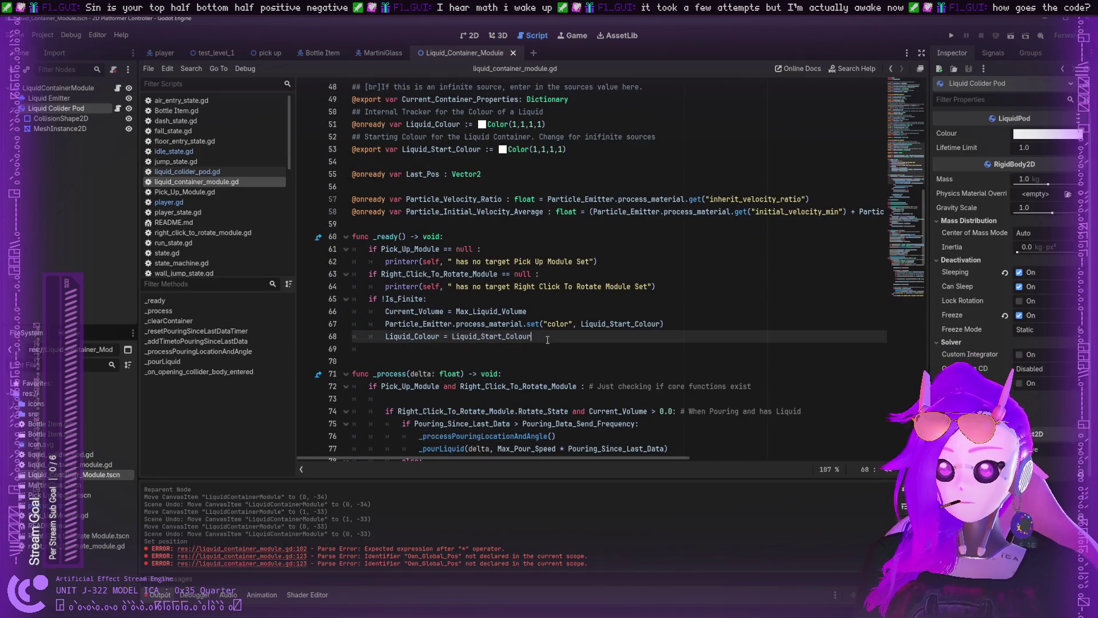
key("Return")
key("ctrl+v")
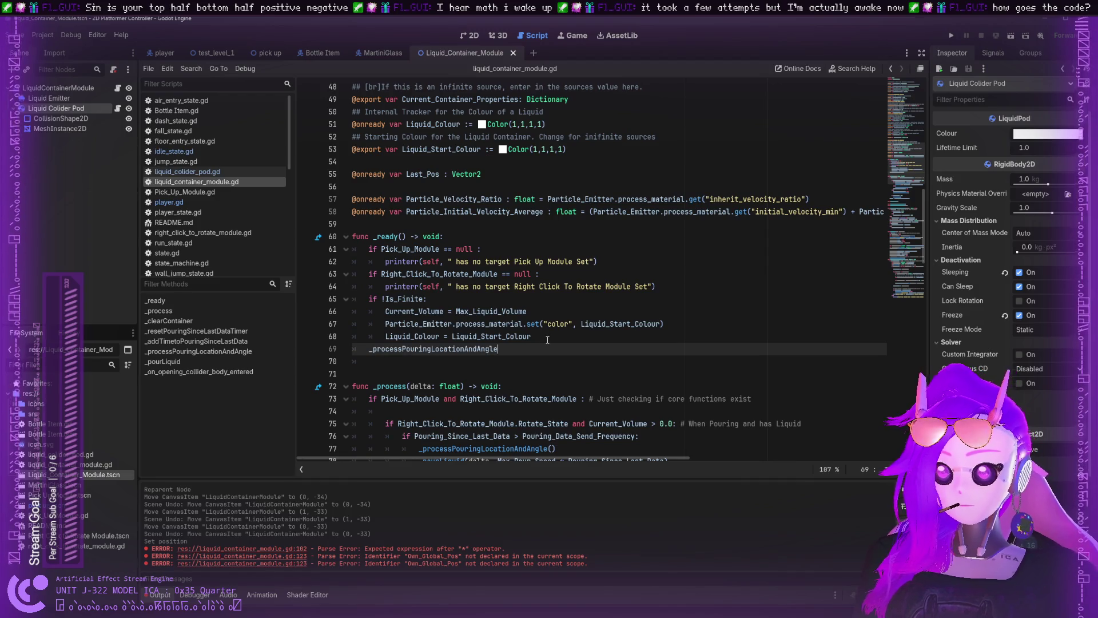
scroll(476, 350, "down", 1)
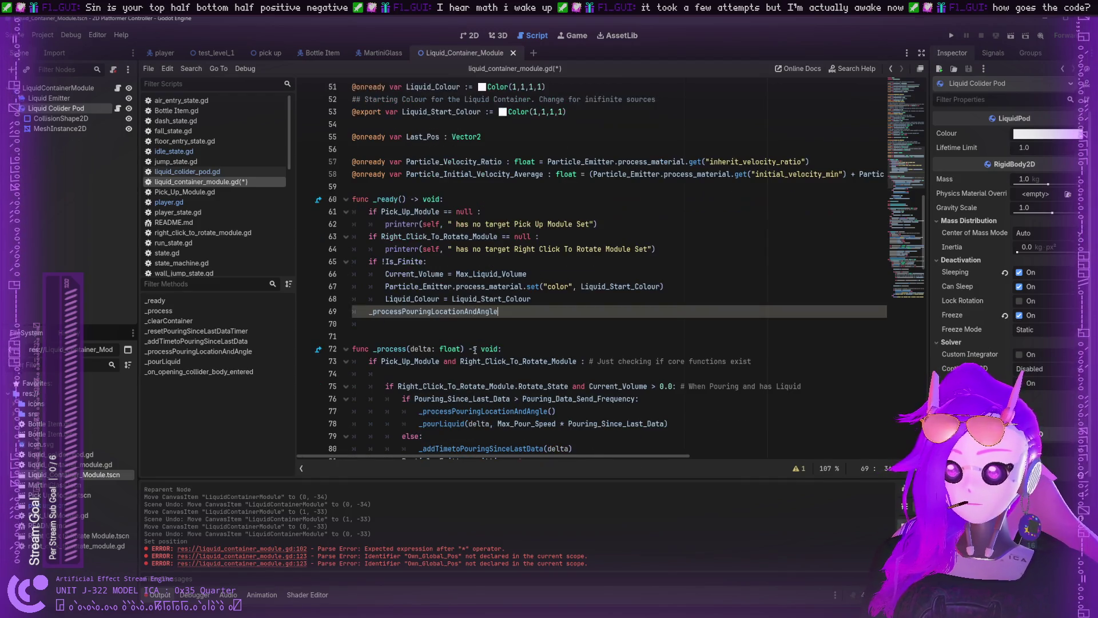
double_click(400, 311)
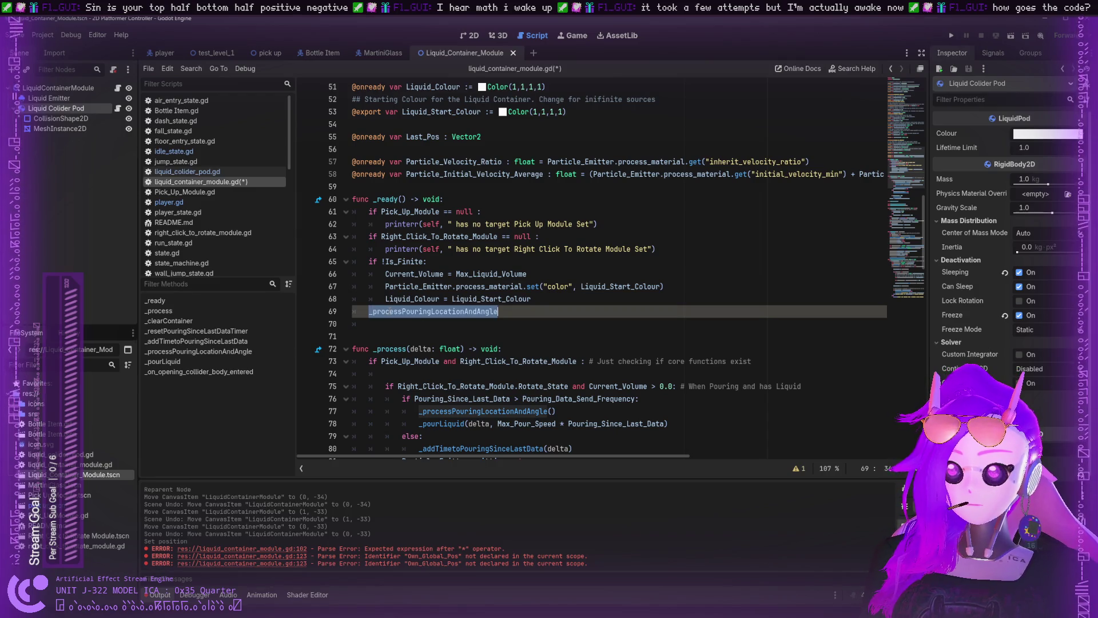
left_click(368, 312)
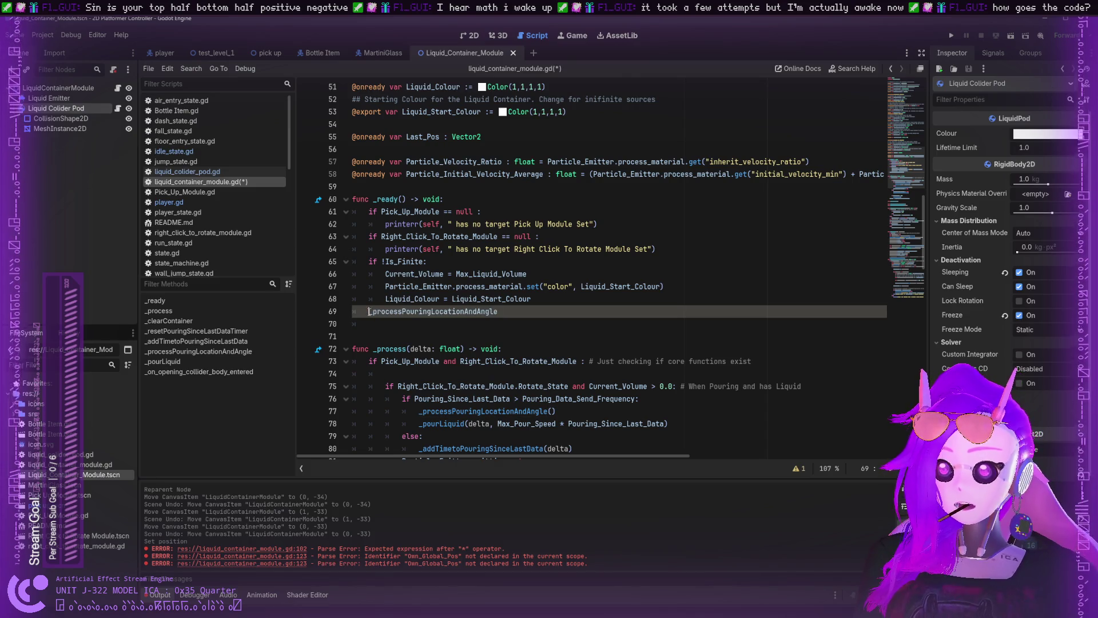
left_click_drag(369, 311, 541, 312)
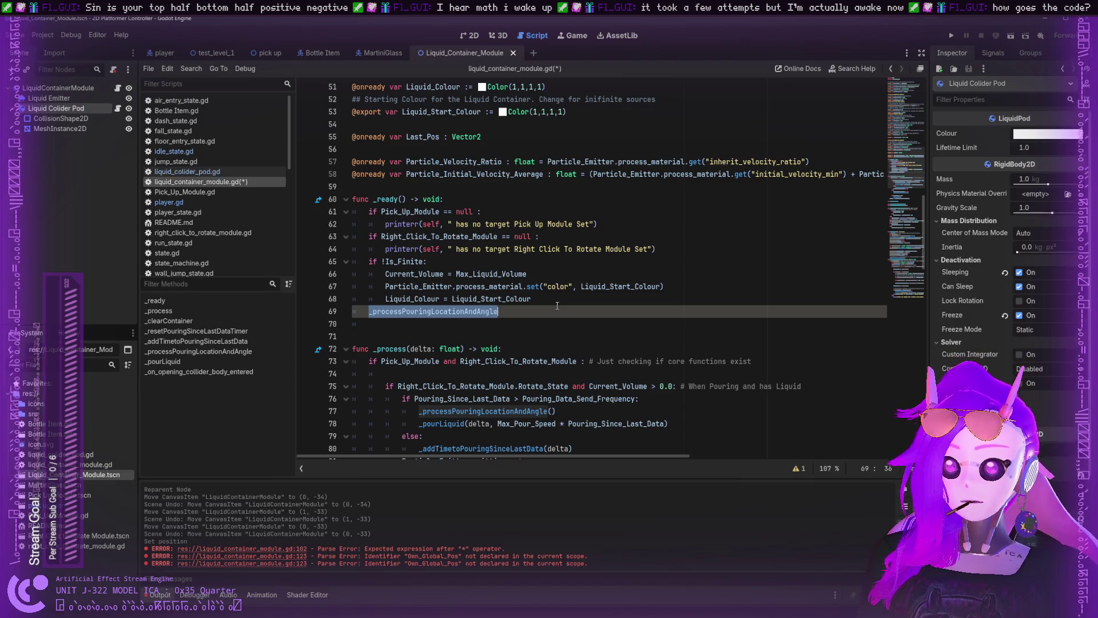
left_click(599, 224)
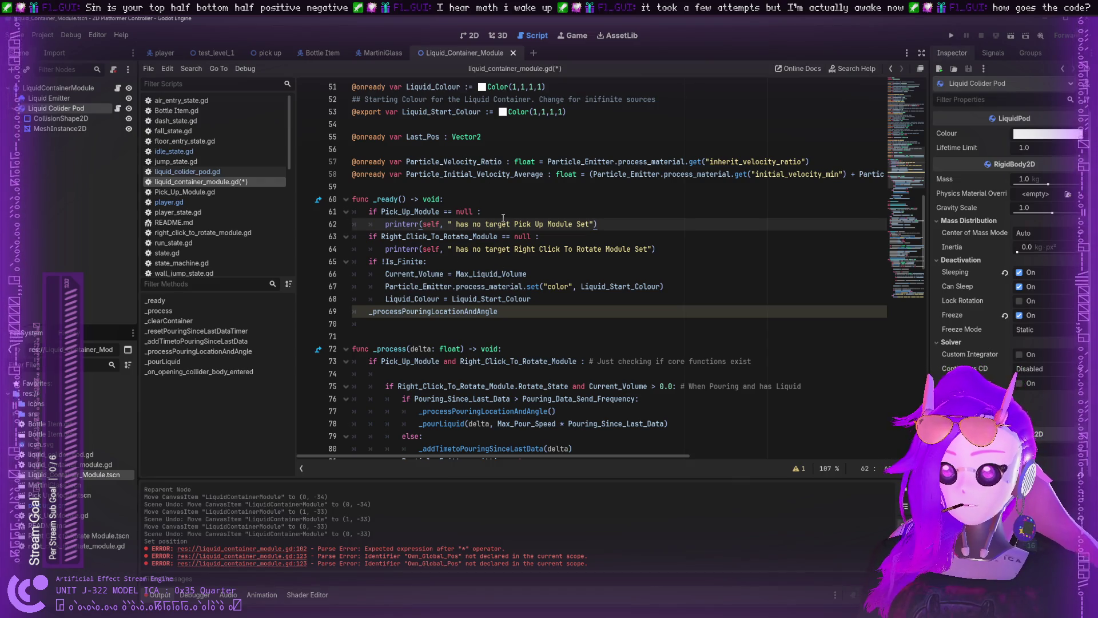
Add self.free() under both the Pick_Up_Module and Right_Click_To_Rotate_Module error messages
key("Return")
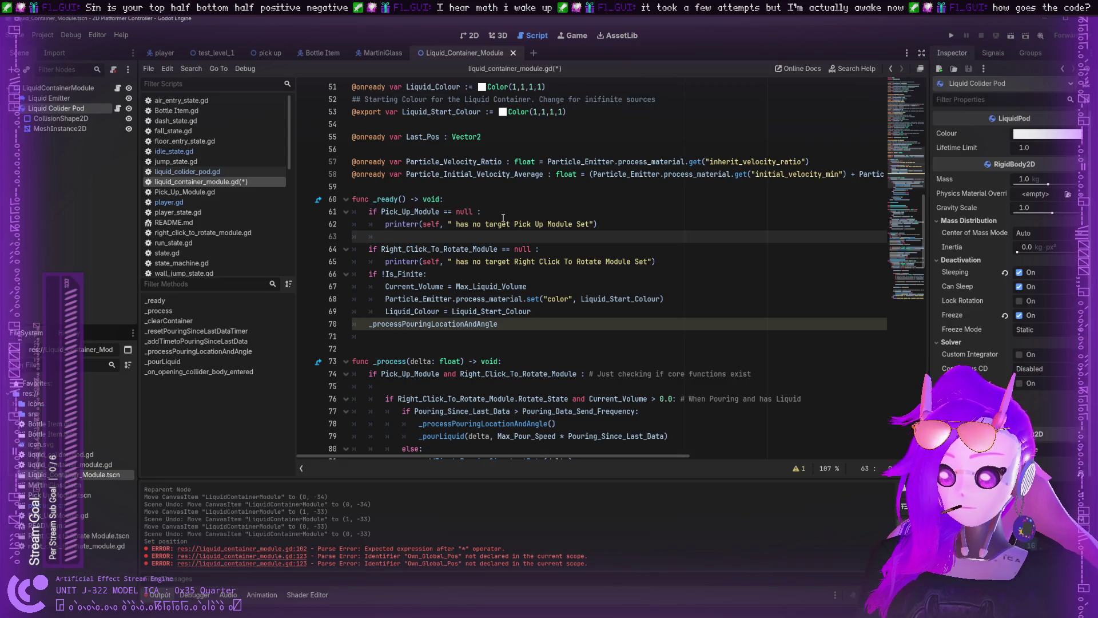
type("free")
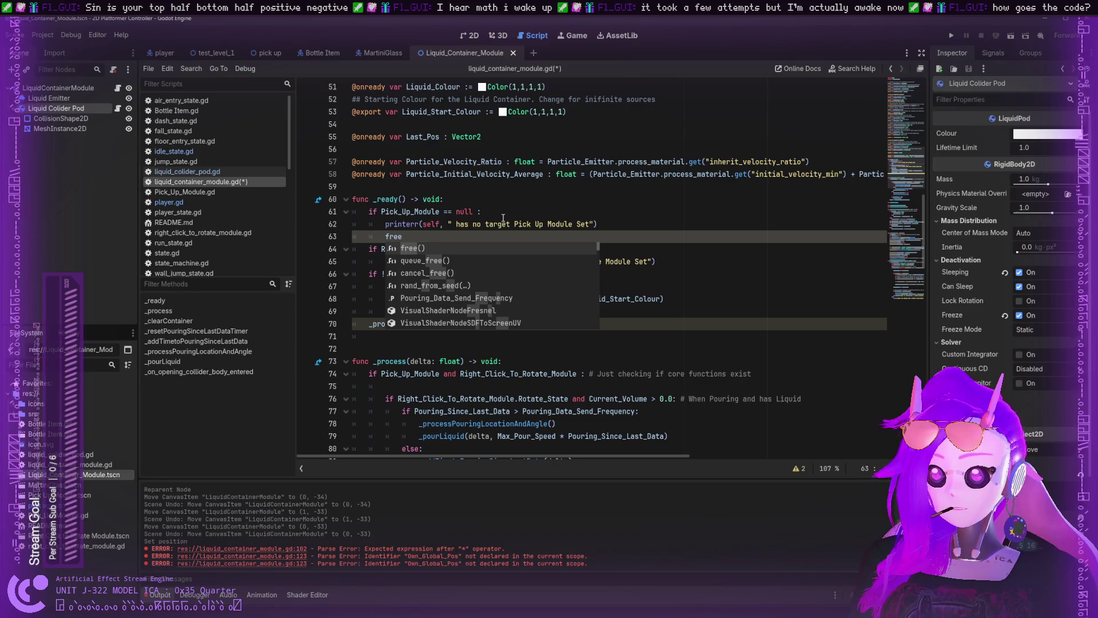
key("Return")
type("self")
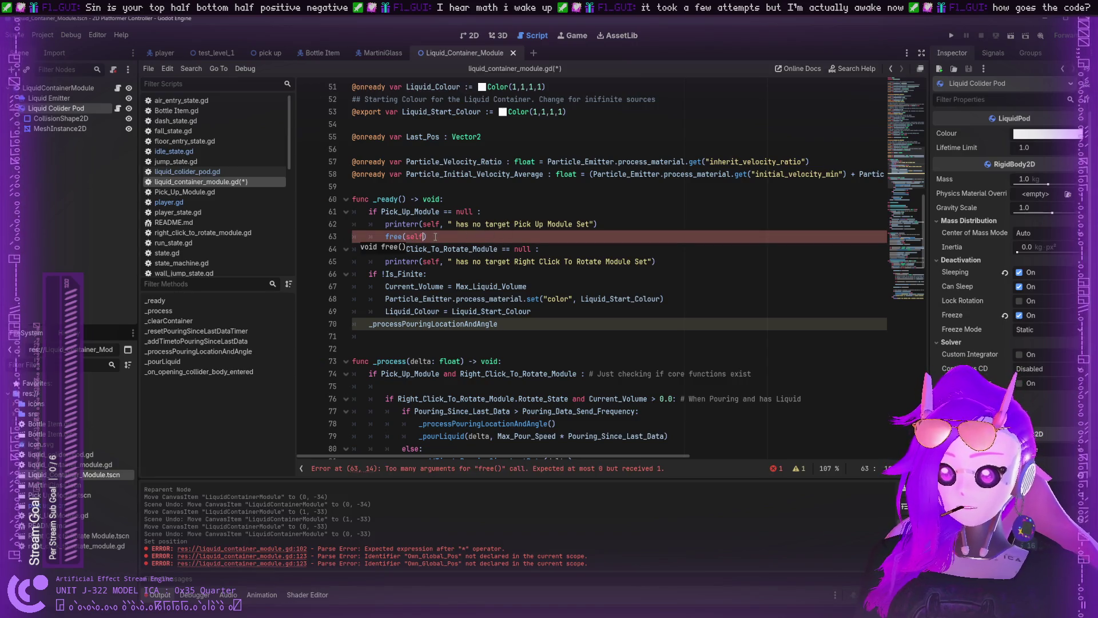
key("BackSpace")
key("BackSpace")
key("BackSpace")
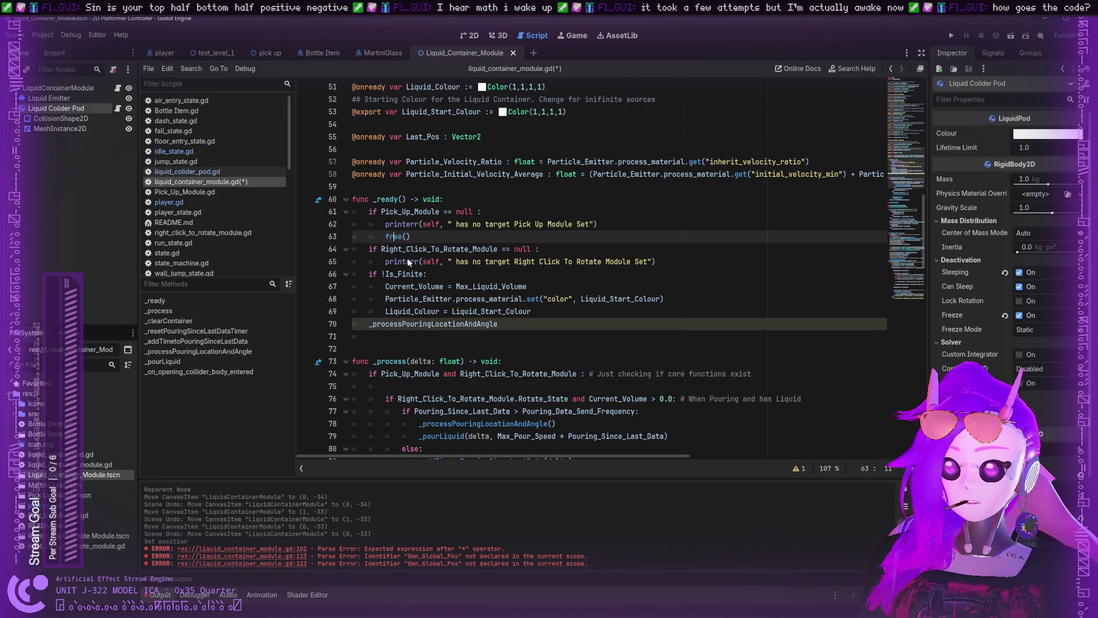
left_click(382, 236)
type("self.")
left_click_drag(431, 236, 332, 239)
key("ctrl+c")
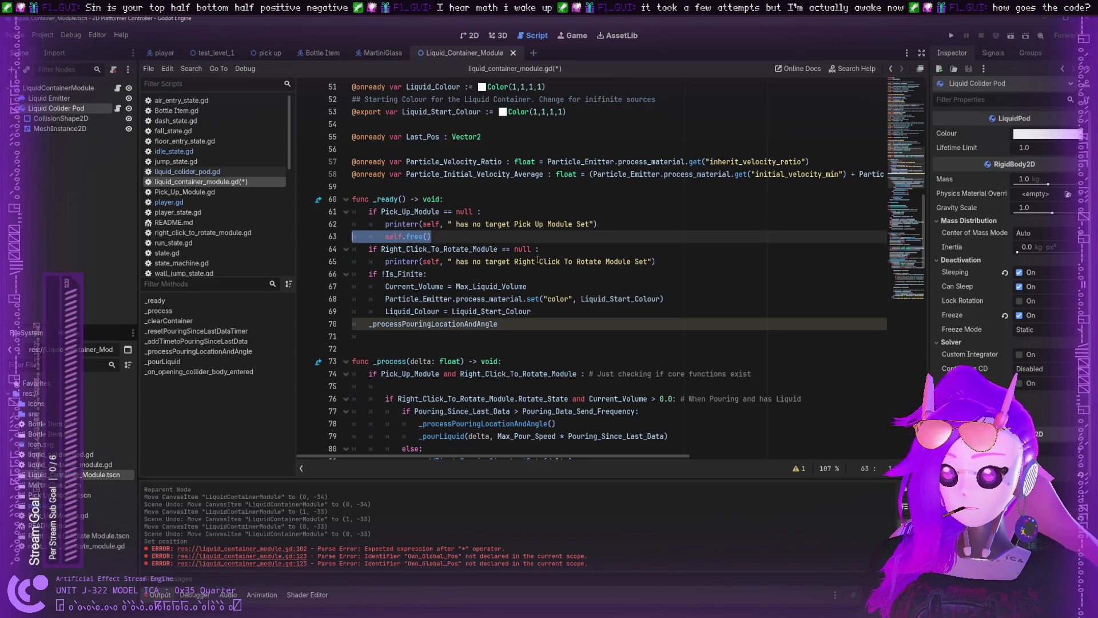
left_click(677, 259)
key("Return")
key("ctrl+v")
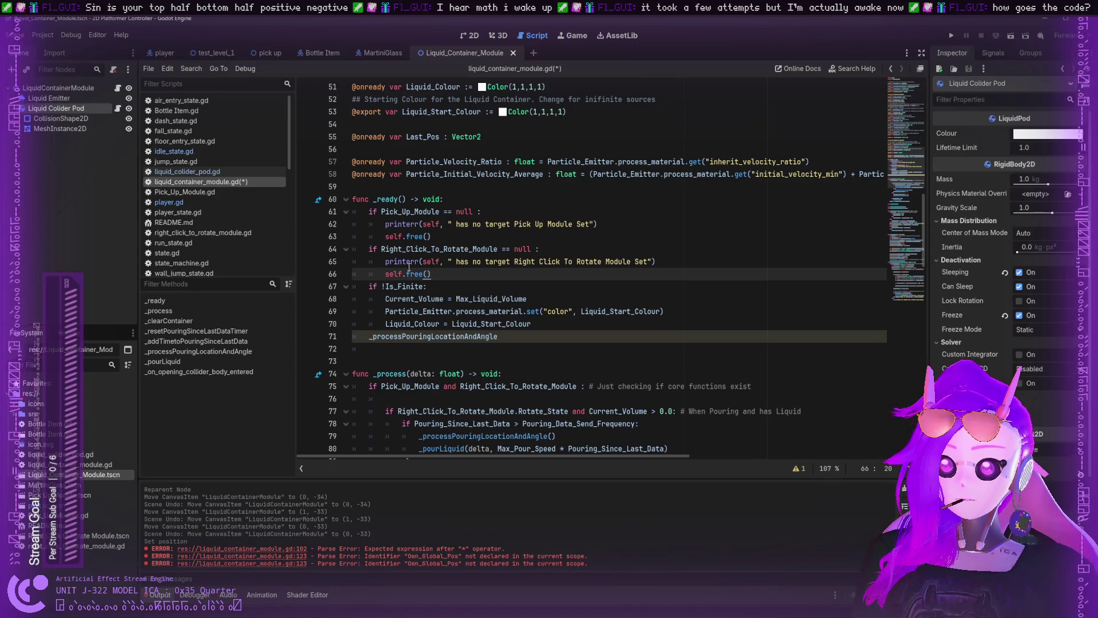
scroll(432, 250, "up", 10)
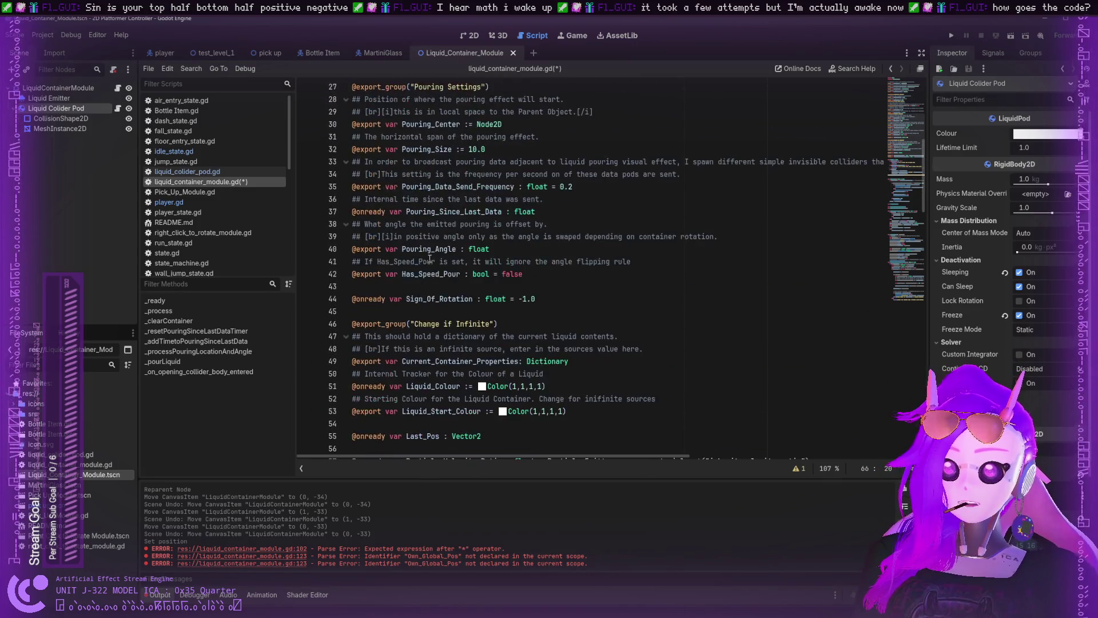
Duplicate the Right_Click_To_Rotate_Module null-check block onto line 67
scroll(428, 259, "up", 7)
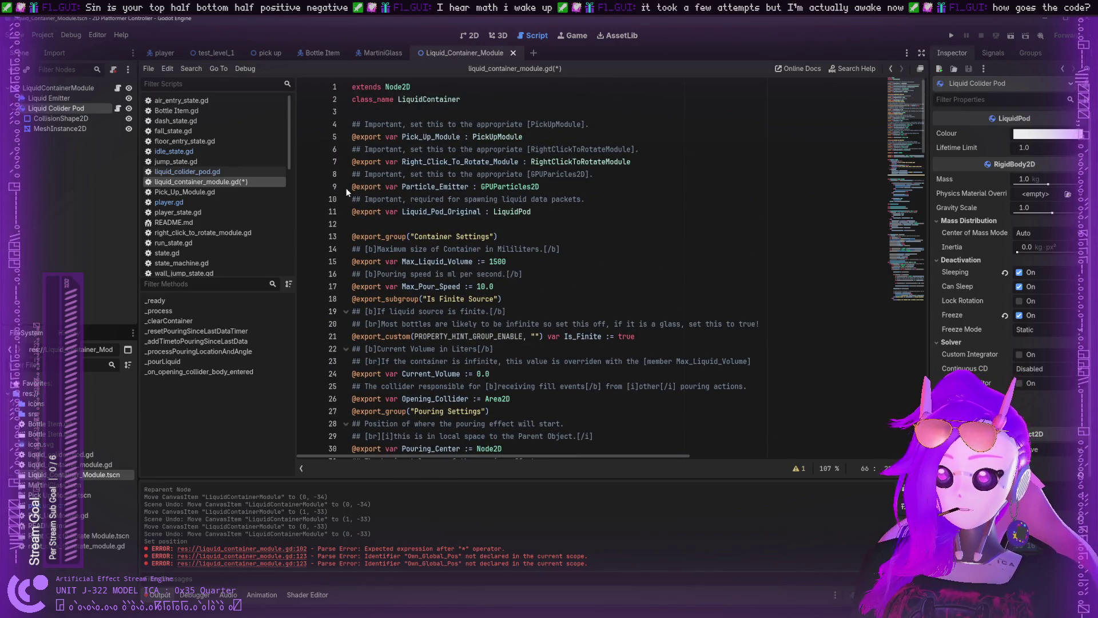
left_click_drag(569, 196, 334, 186)
scroll(446, 302, "down", 14)
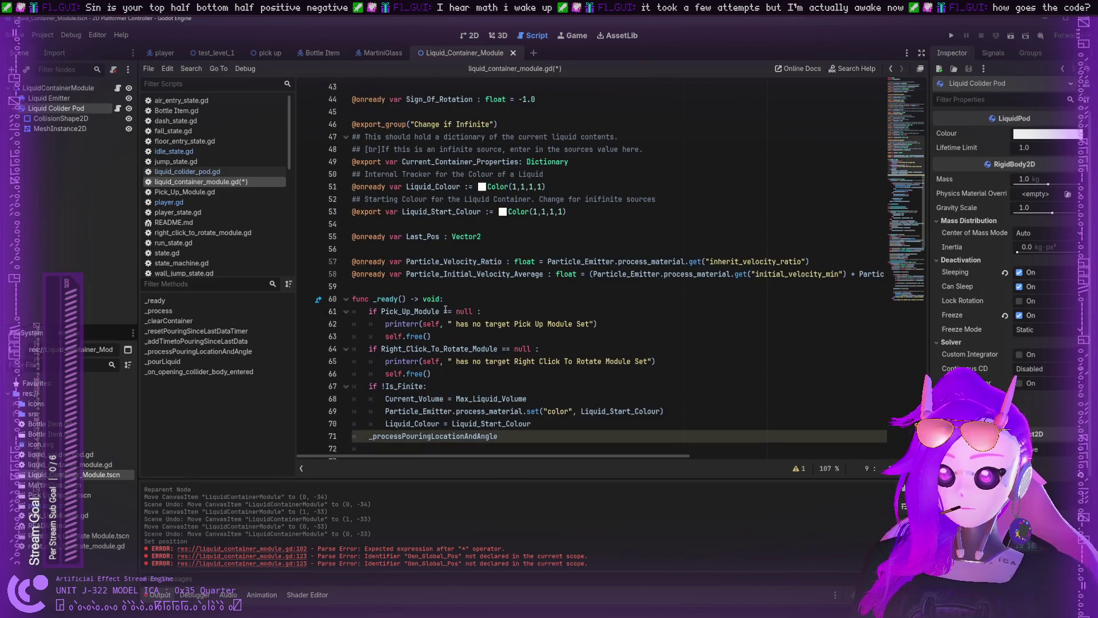
left_click_drag(432, 374, 350, 349)
key("ctrl+c")
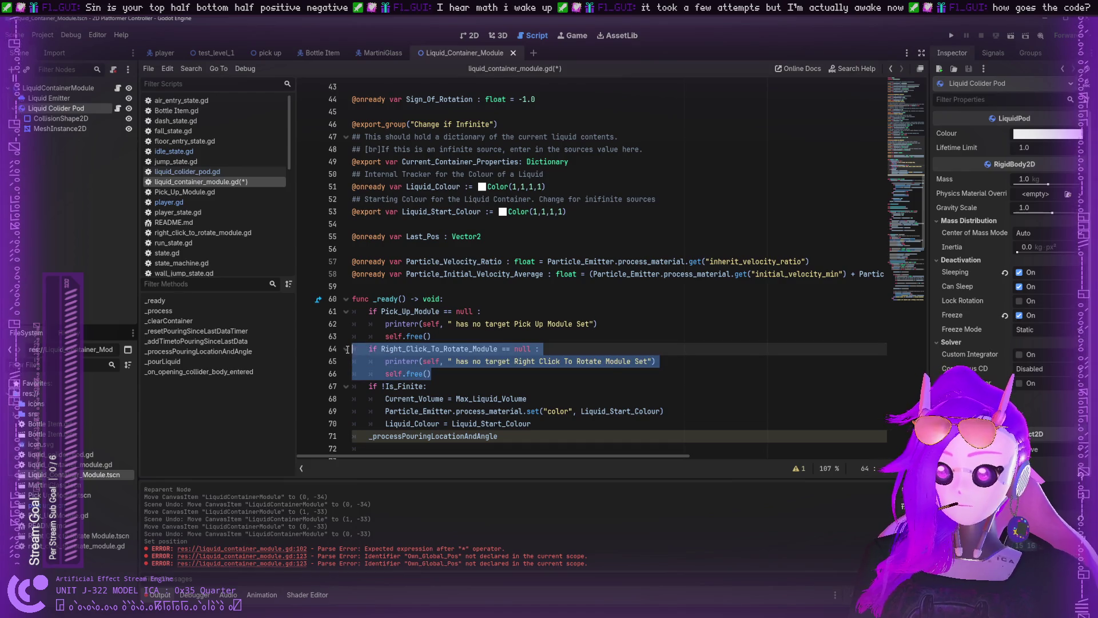
scroll(414, 347, "down", 1)
scroll(414, 348, "down", 2)
left_click(450, 298)
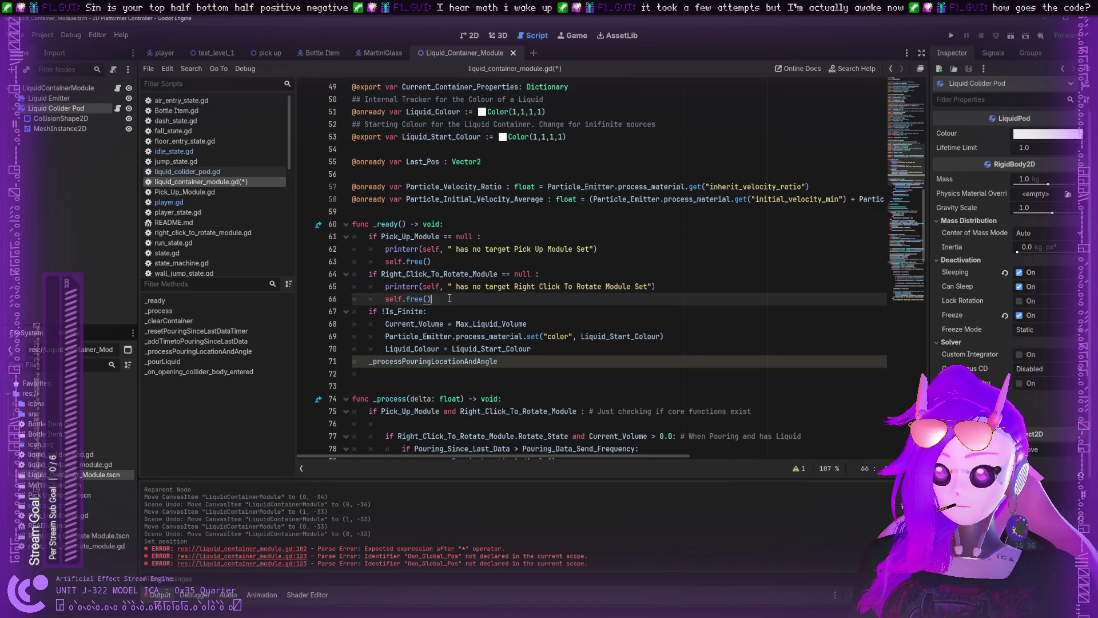
key("Return")
key("ctrl+v")
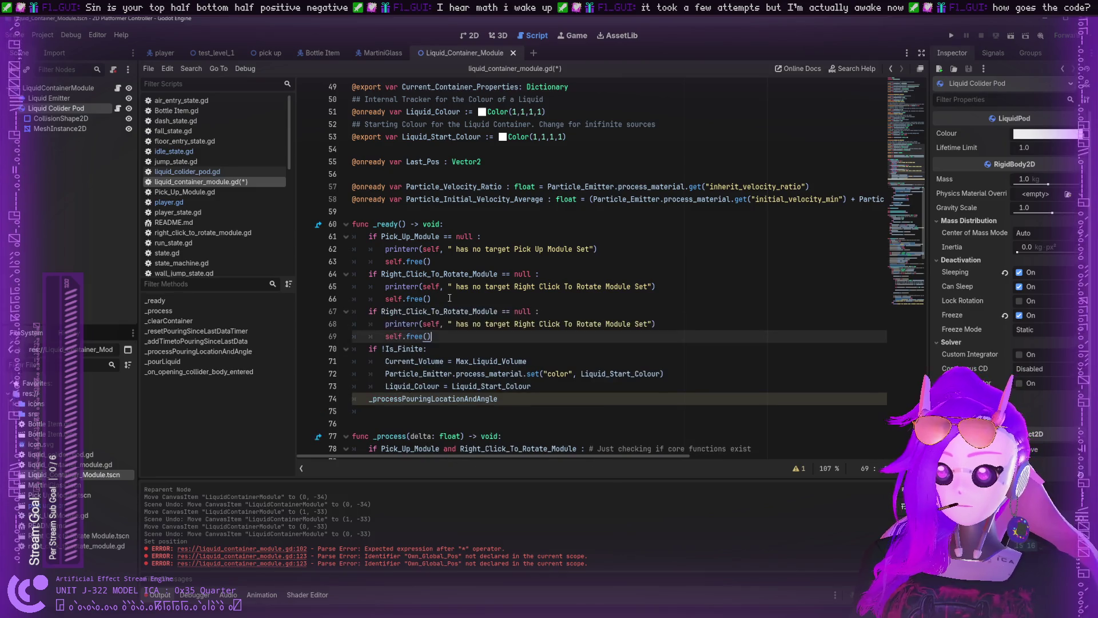
Turn the copied block into a Particle_Emitter null check with a matching error message
double_click(461, 312)
scroll(454, 286, "up", 15)
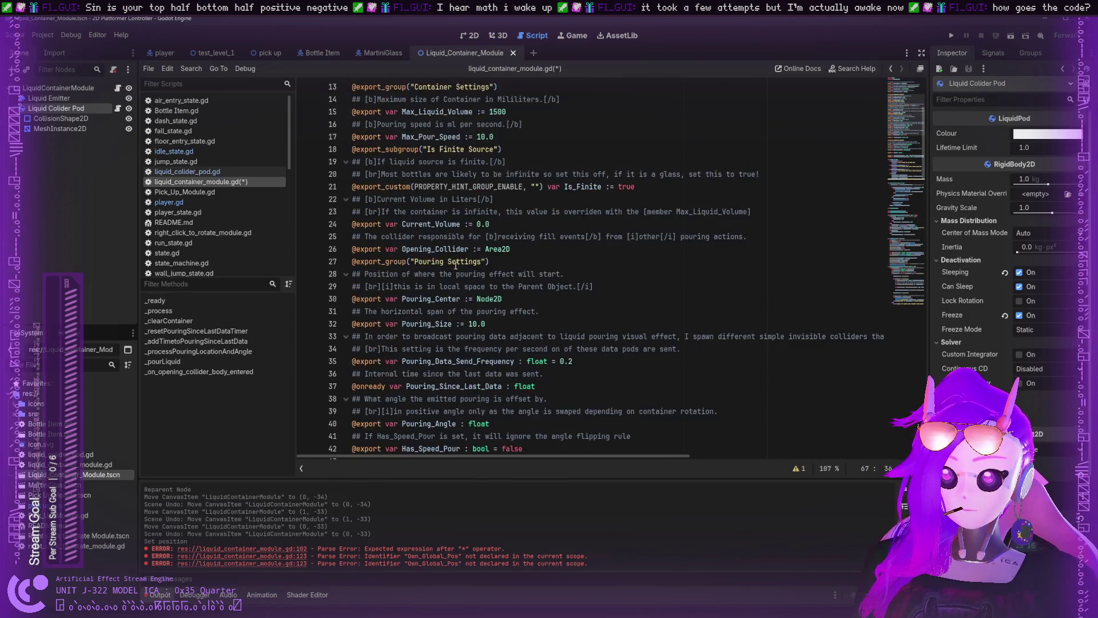
scroll(440, 237, "up", 1)
double_click(435, 187)
key("ctrl+c")
scroll(435, 196, "down", 18)
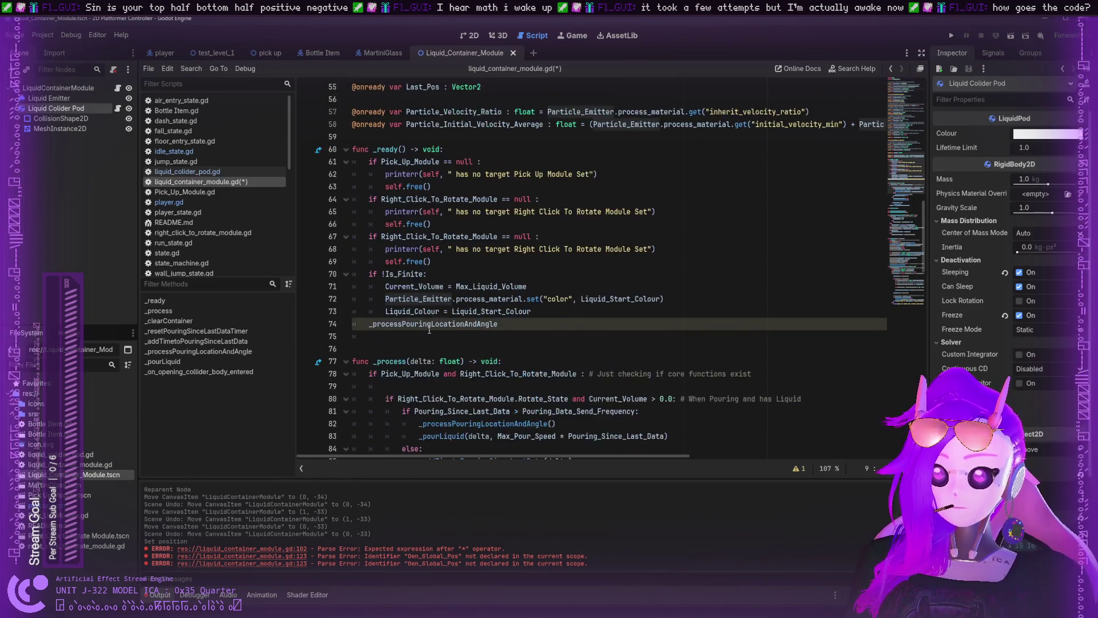
left_click(425, 299)
scroll(426, 295, "up", 3)
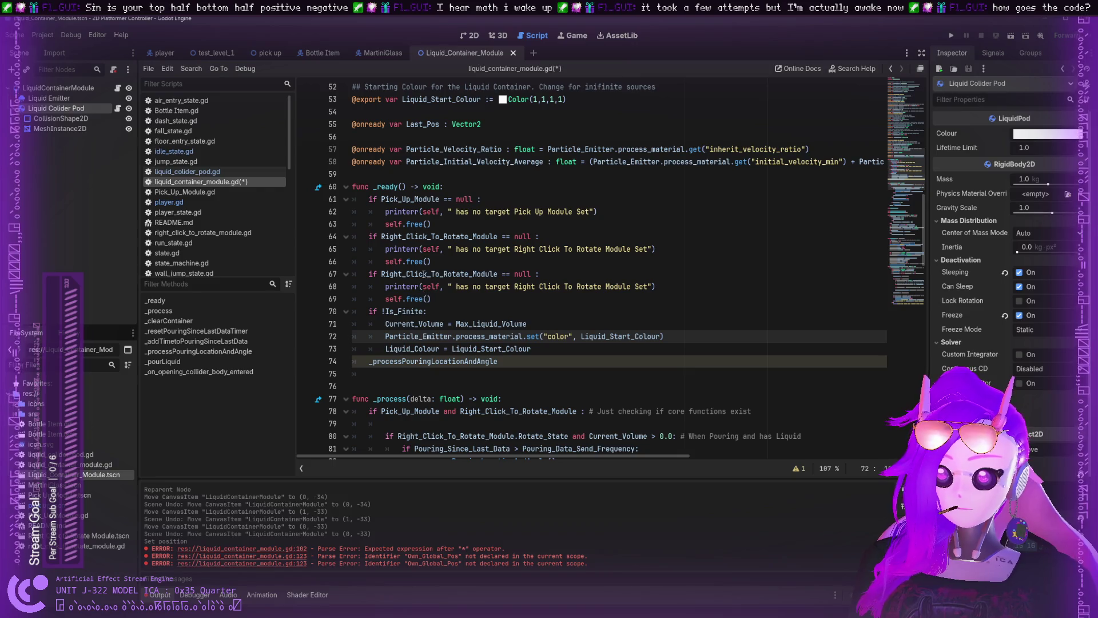
double_click(424, 274)
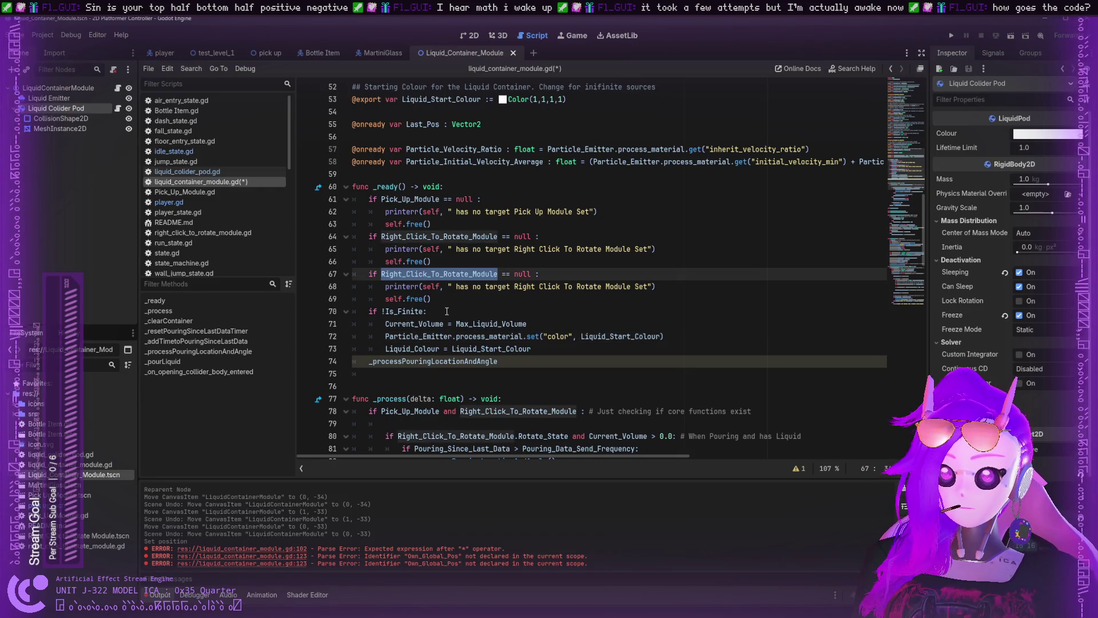
type("Particle_Emitter")
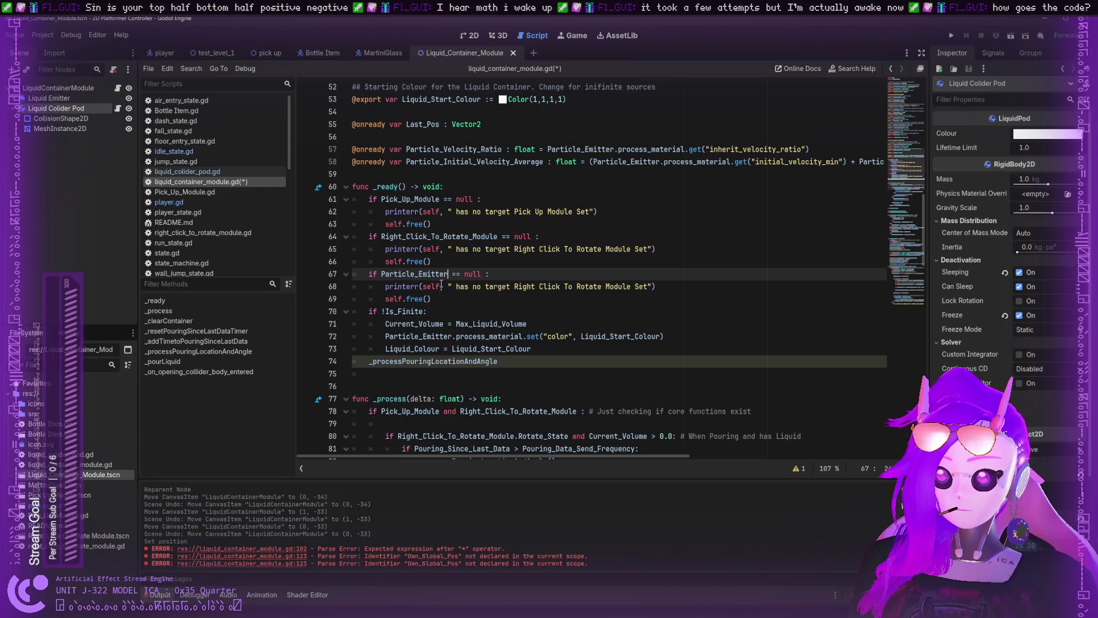
left_click(561, 286)
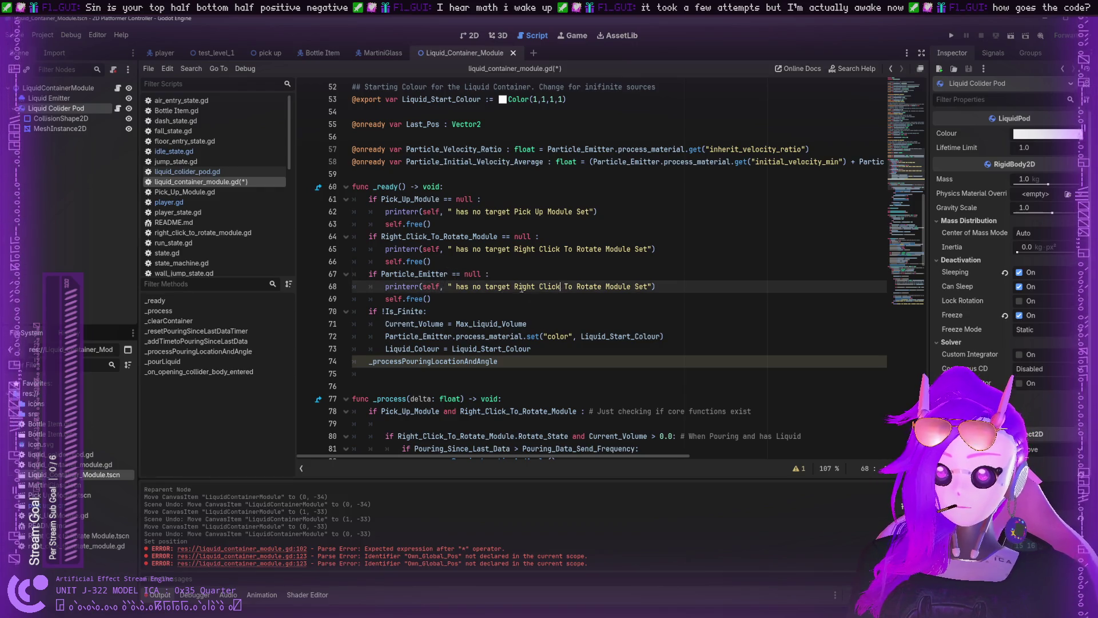
mouse_move(516, 286)
left_mouse_down()
mouse_move(649, 286)
mouse_move(515, 286)
left_mouse_up()
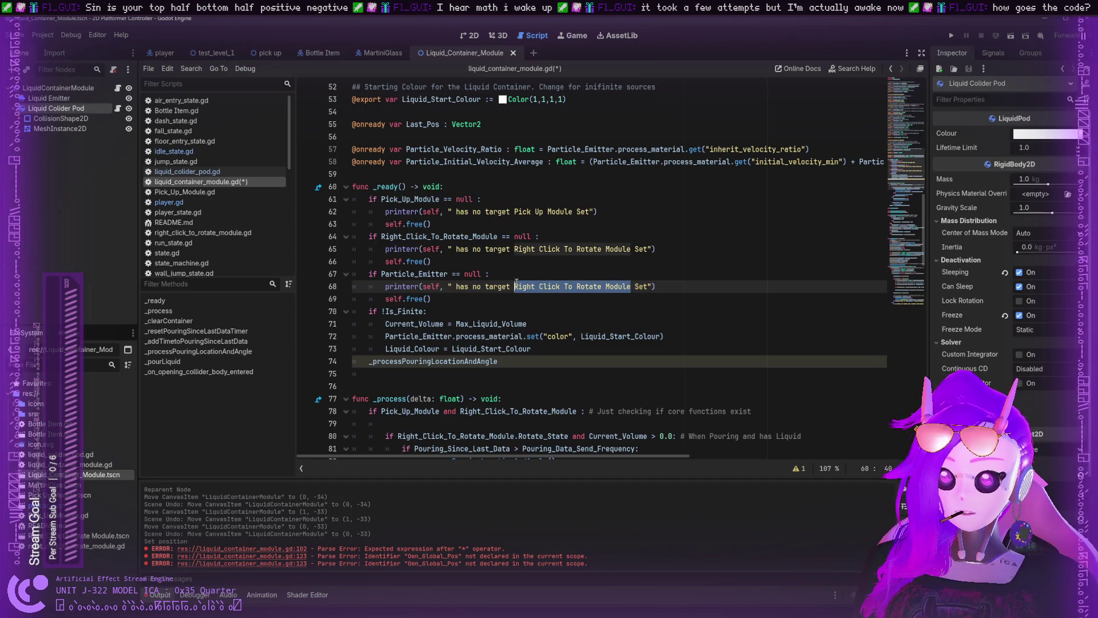
key("ctrl+v")
left_click_drag(434, 298, 351, 277)
left_click_drag(438, 298, 345, 275)
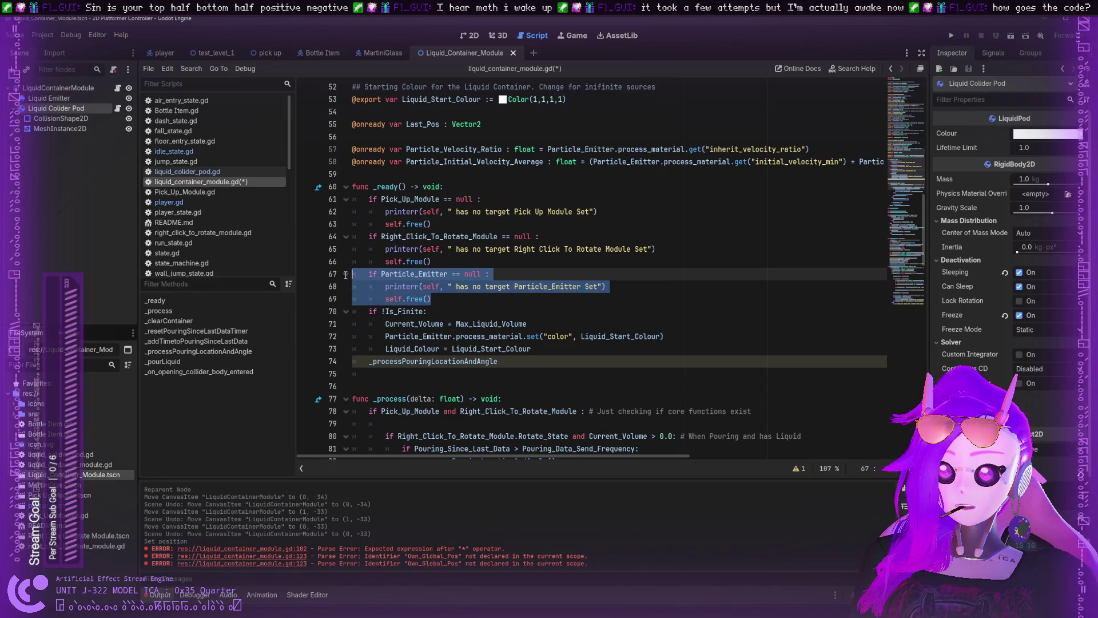
Add parentheses so the final line reads _processPouringLocationAndAngle()
left_click(509, 361)
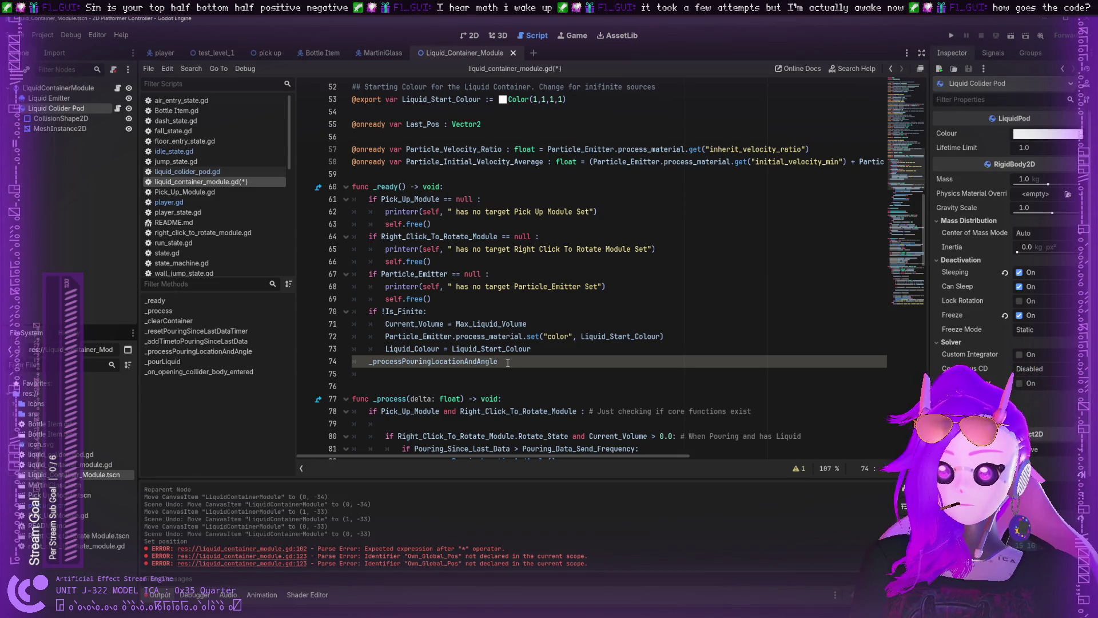
double_click(501, 365)
left_click(504, 363)
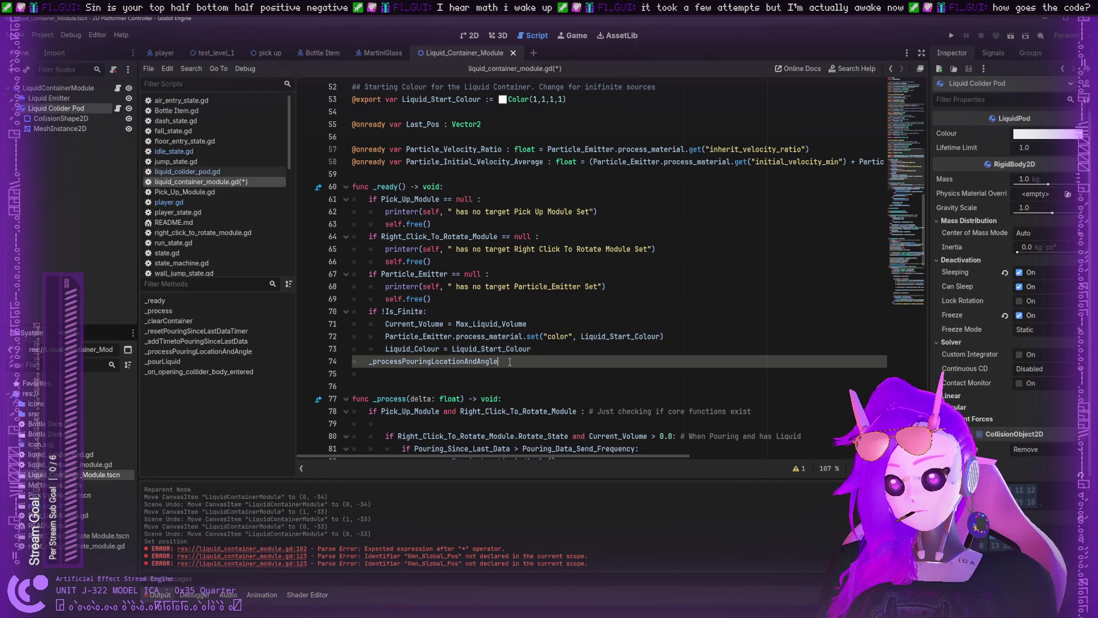
type("()")
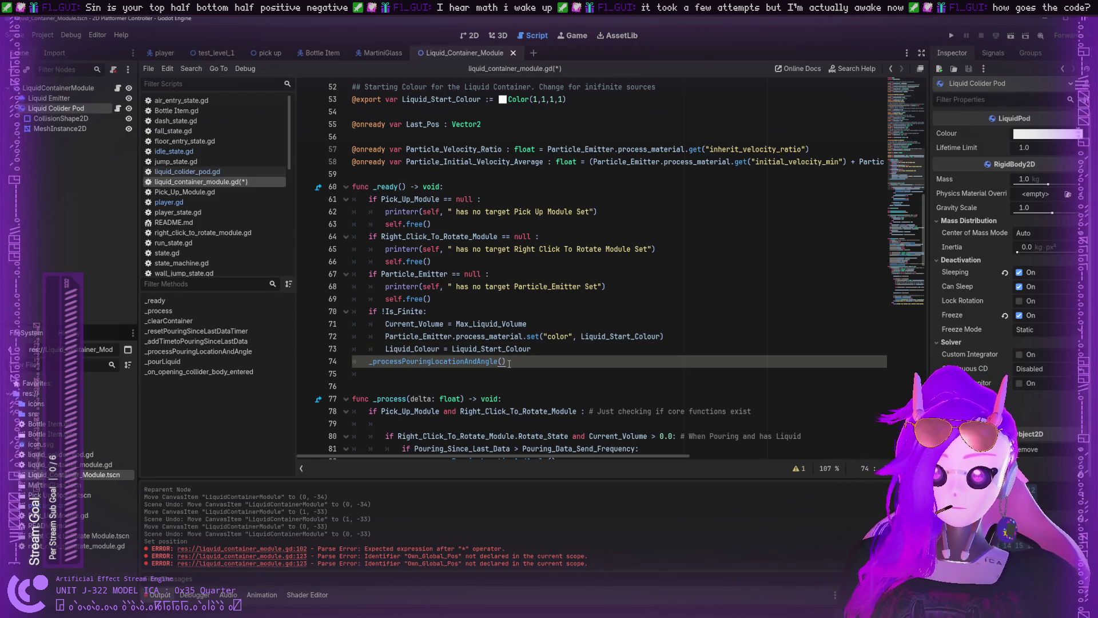
Insert a blank line between the Particle_Emitter null check and the Is_Finite block
left_click(479, 301)
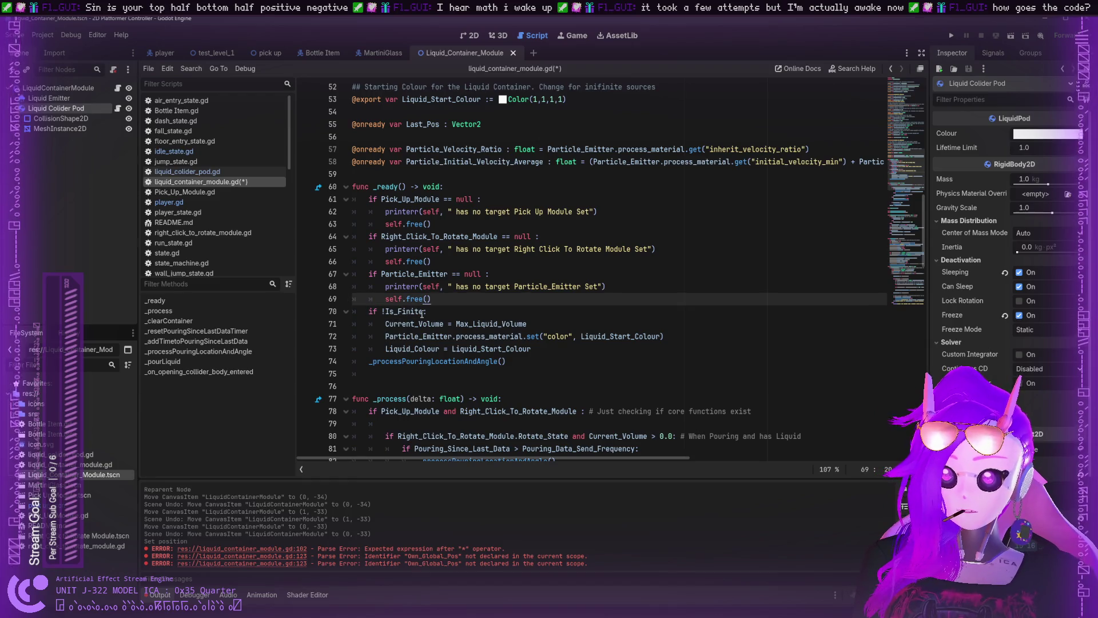
double_click(429, 274)
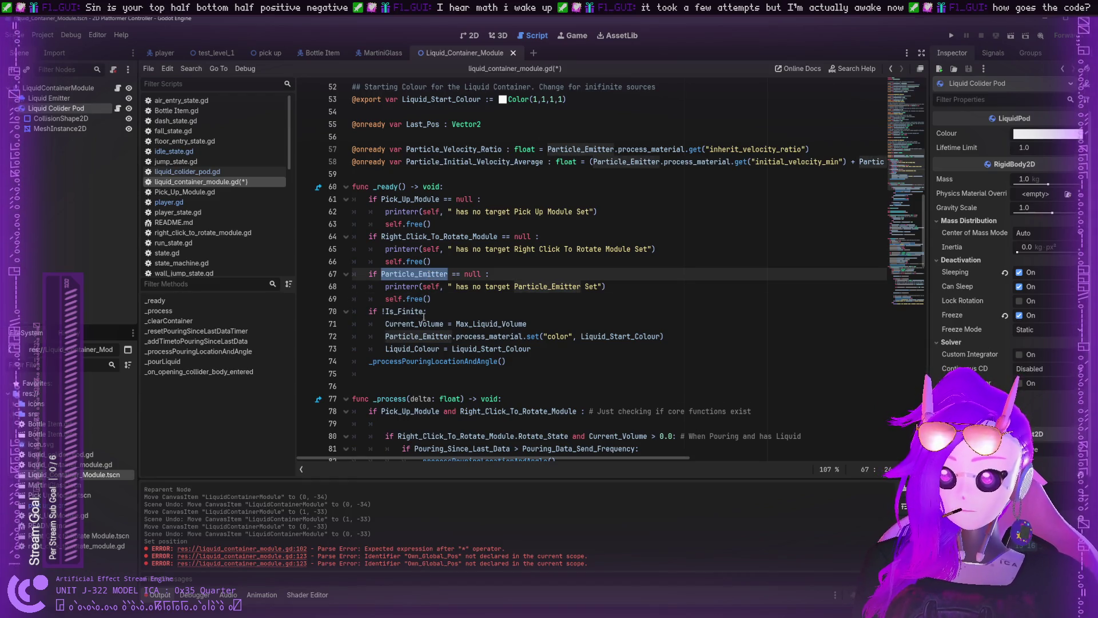
left_click(434, 298)
scroll(434, 298, "down", 1)
scroll(438, 304, "up", 1)
key("Return")
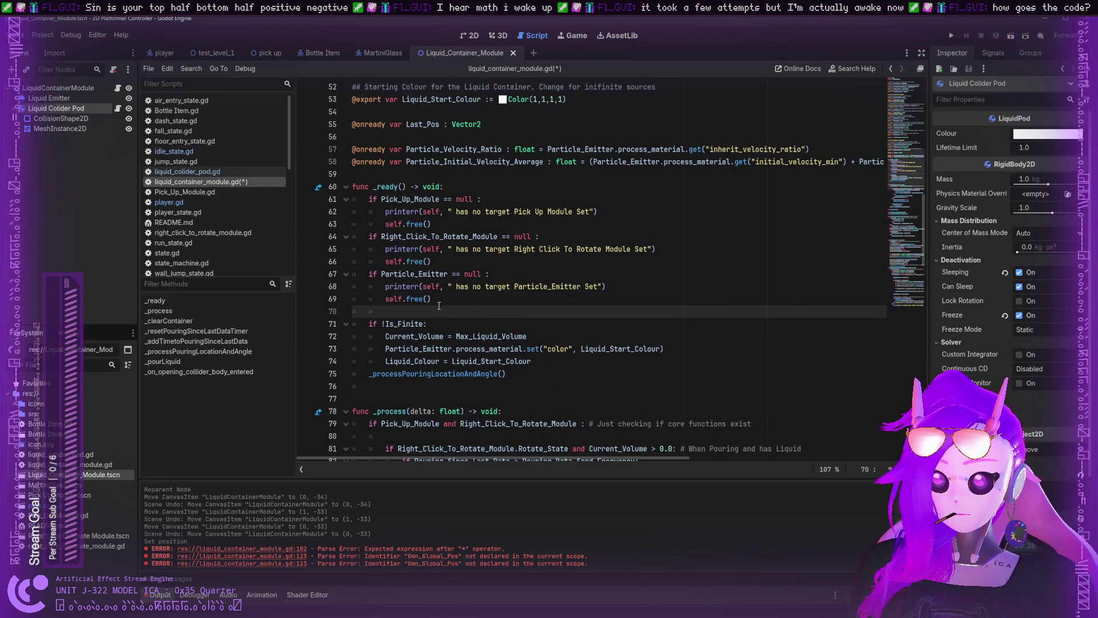
Delete the Pick_Up_Module/Right_Click_To_Rotate_Module check line from _process
scroll(439, 306, "down", 2)
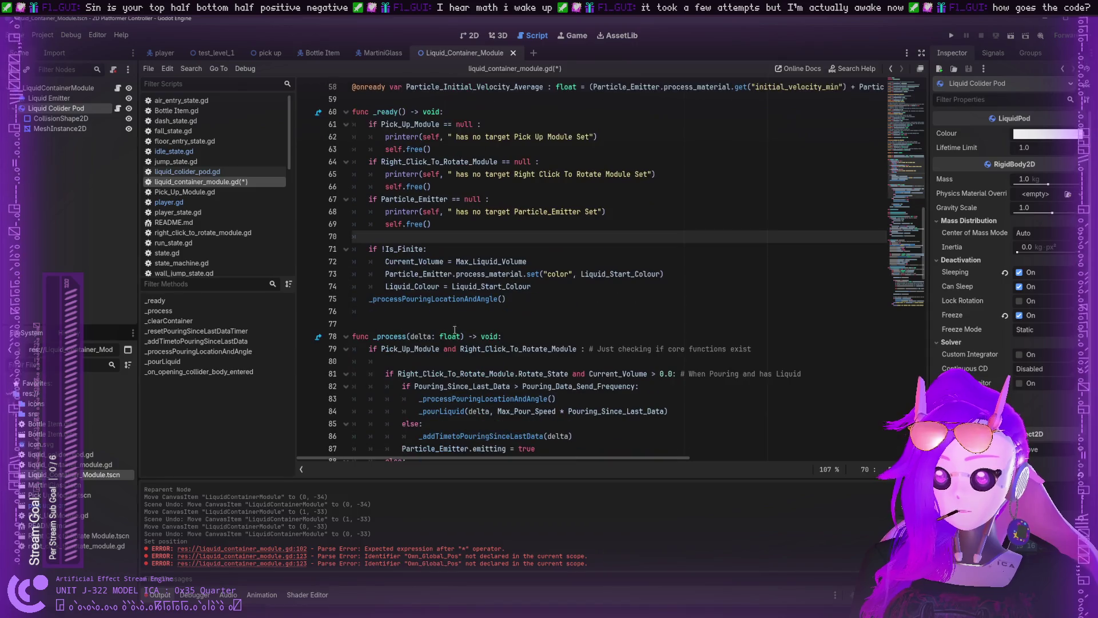
left_click_drag(751, 349, 367, 347)
scroll(410, 299, "up", 2)
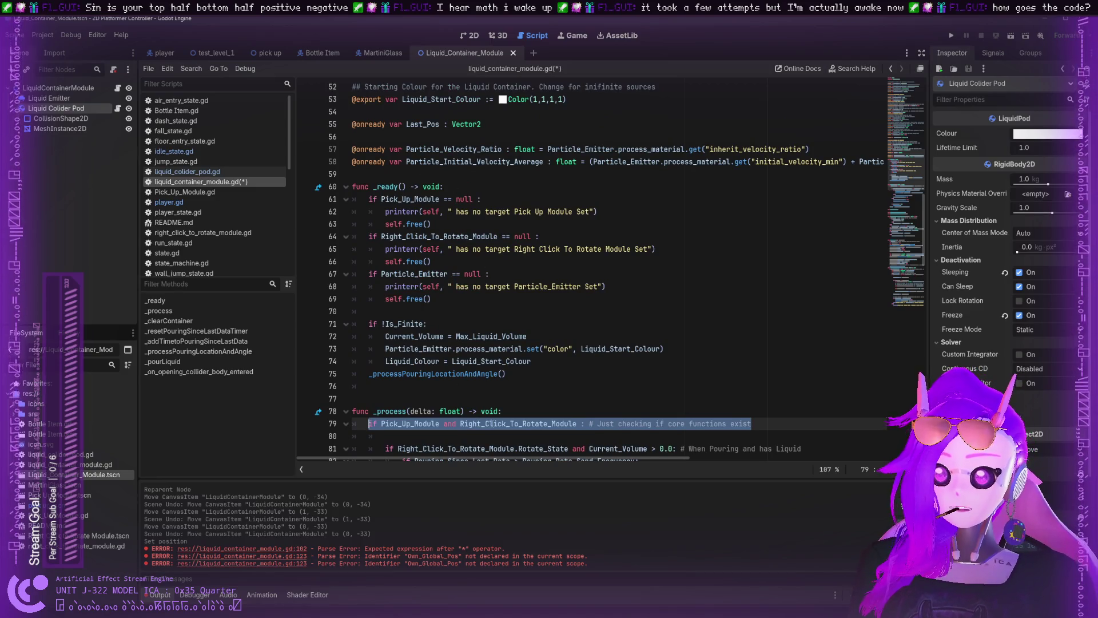
scroll(479, 391, "down", 1)
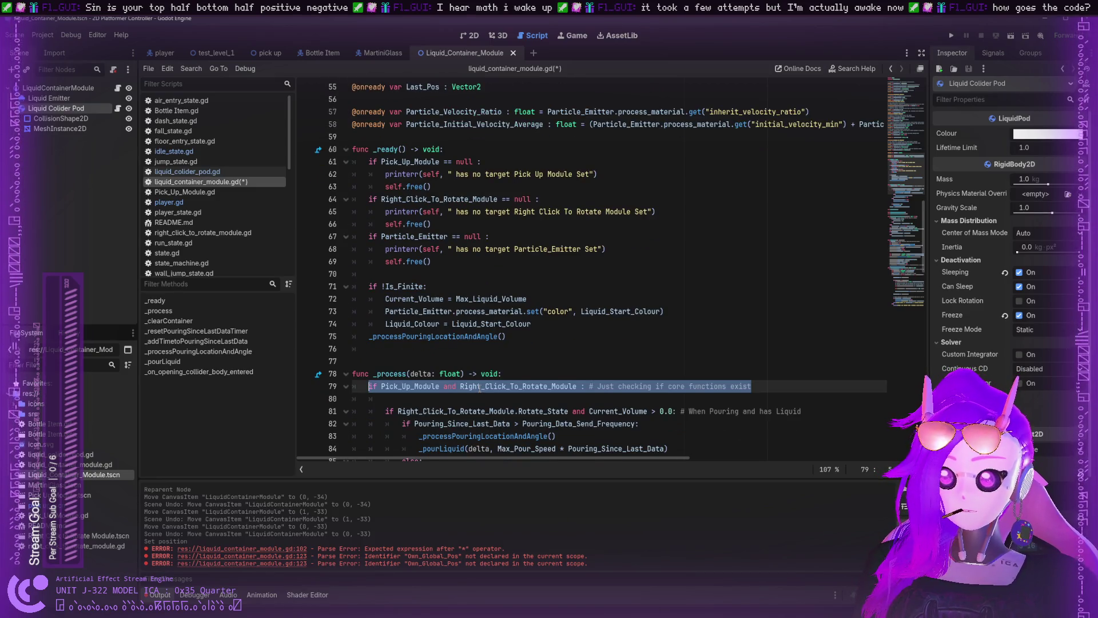
scroll(479, 388, "down", 3)
key("BackSpace")
key("BackSpace")
key("BackSpace")
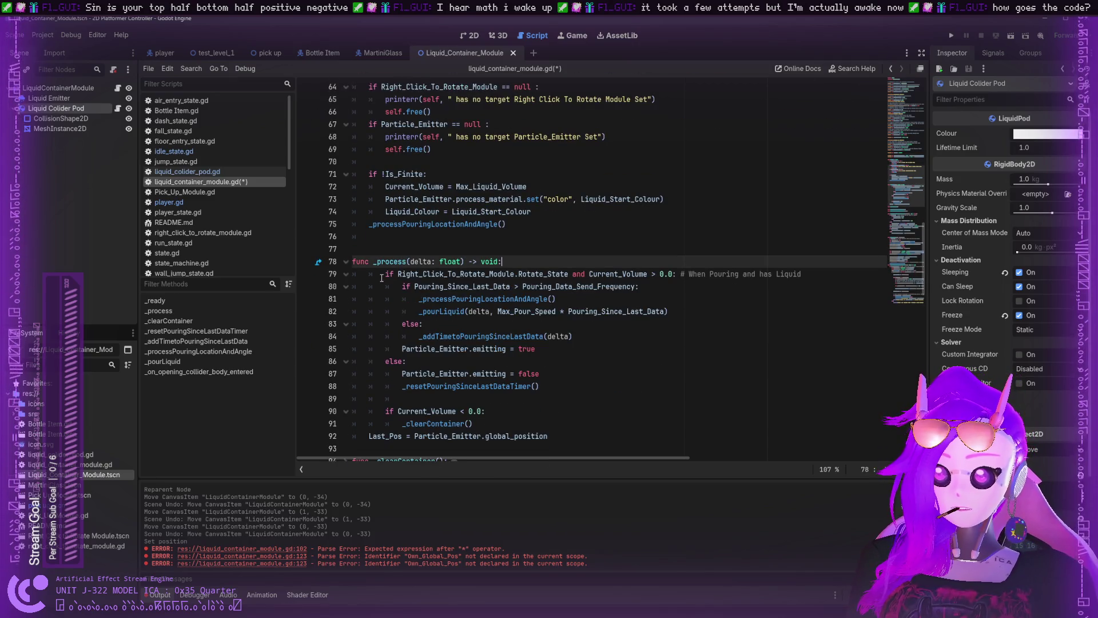
Unindent the whole _process body one level to fix the indentation error
scroll(455, 269, "up", 4)
mouse_move(449, 299)
left_mouse_down()
mouse_move(400, 229)
mouse_move(395, 268)
mouse_move(435, 299)
mouse_move(389, 259)
mouse_move(353, 274)
left_mouse_up()
scroll(355, 291, "down", 2)
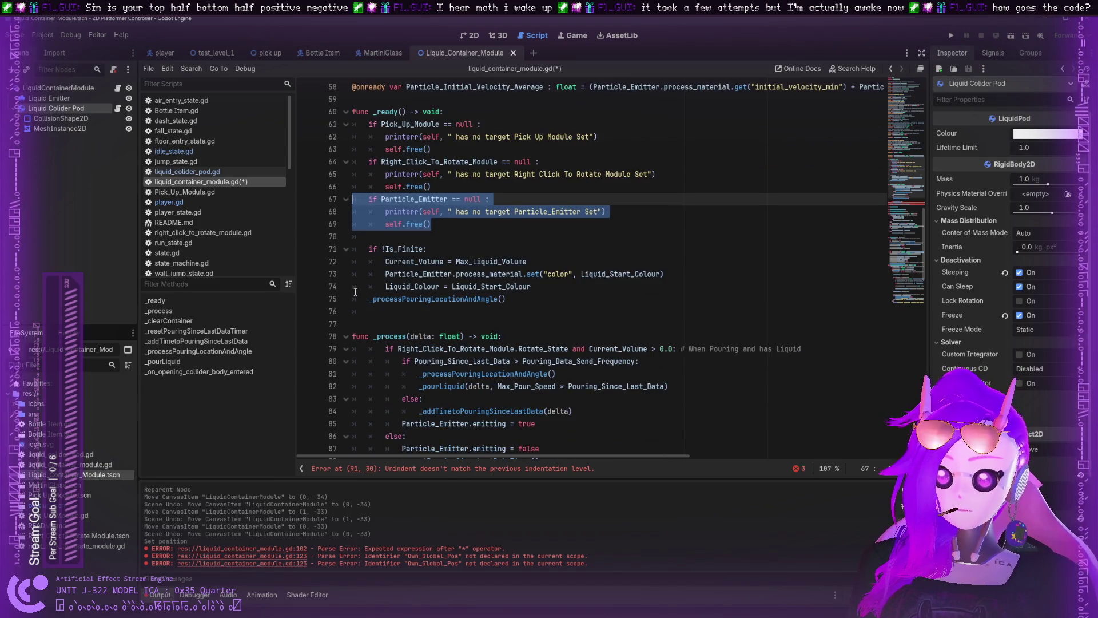
scroll(410, 280, "down", 1)
mouse_move(385, 311)
left_mouse_down()
mouse_move(400, 324)
mouse_move(515, 311)
left_mouse_up()
left_click_drag(524, 285, 532, 311)
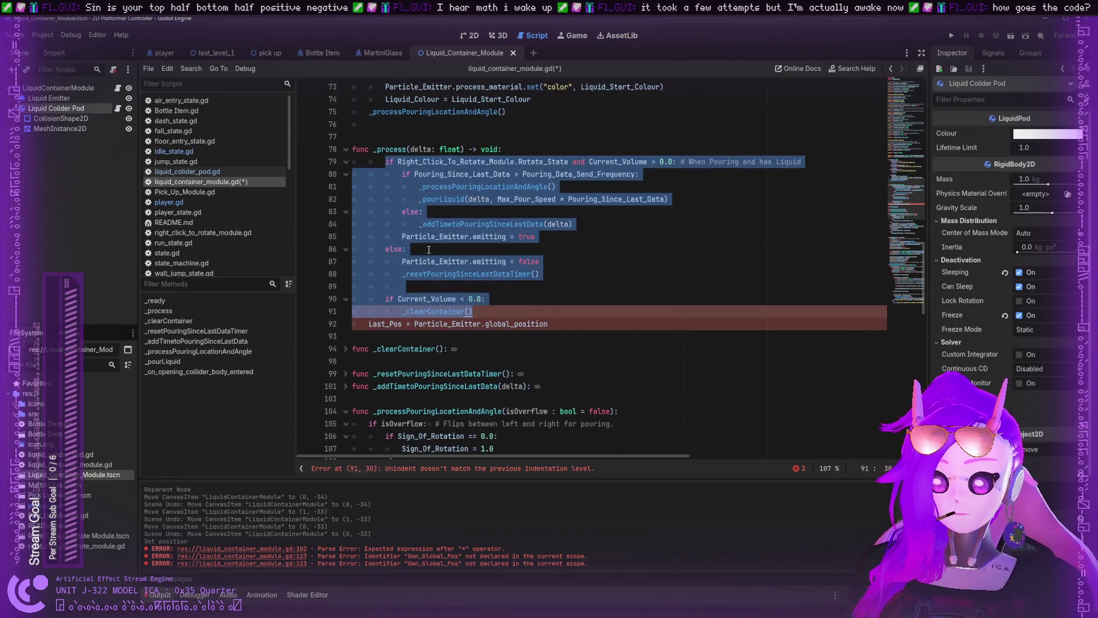
key("shift+Tab")
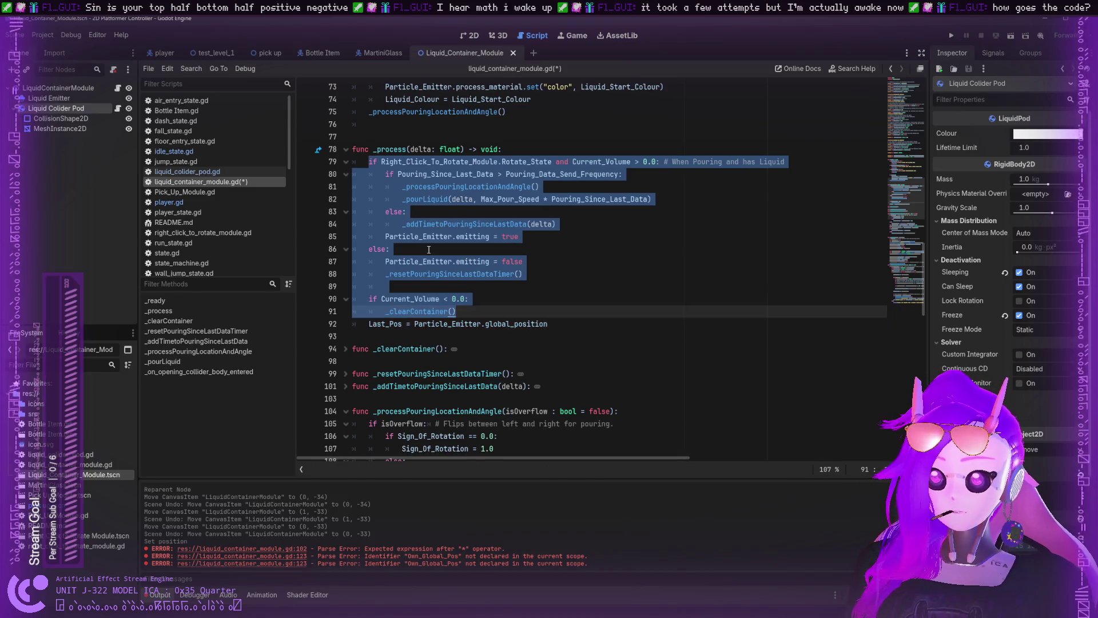
scroll(403, 252, "up", 8)
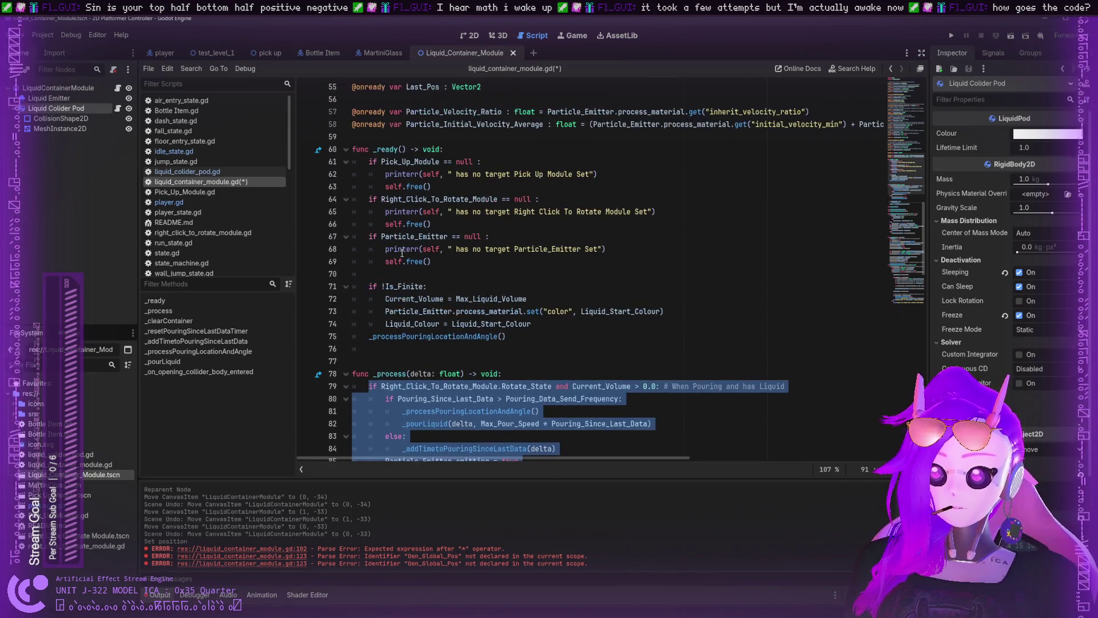
left_click(404, 236)
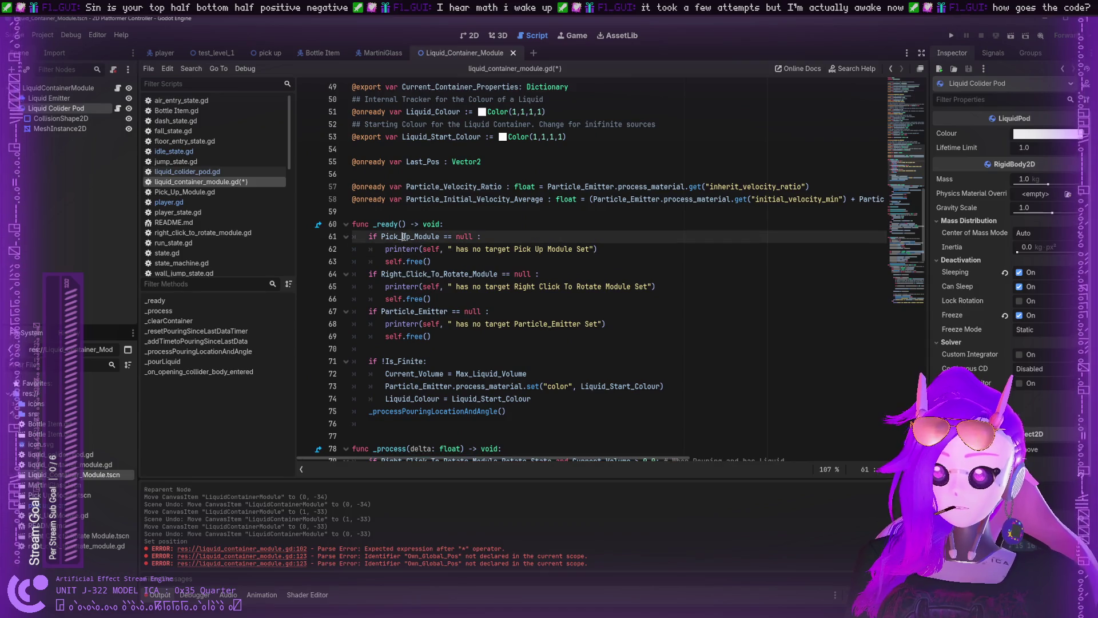
Copy the Particle_Emitter null check block and paste a duplicate of it
scroll(404, 237, "down", 5)
scroll(404, 237, "down", 2)
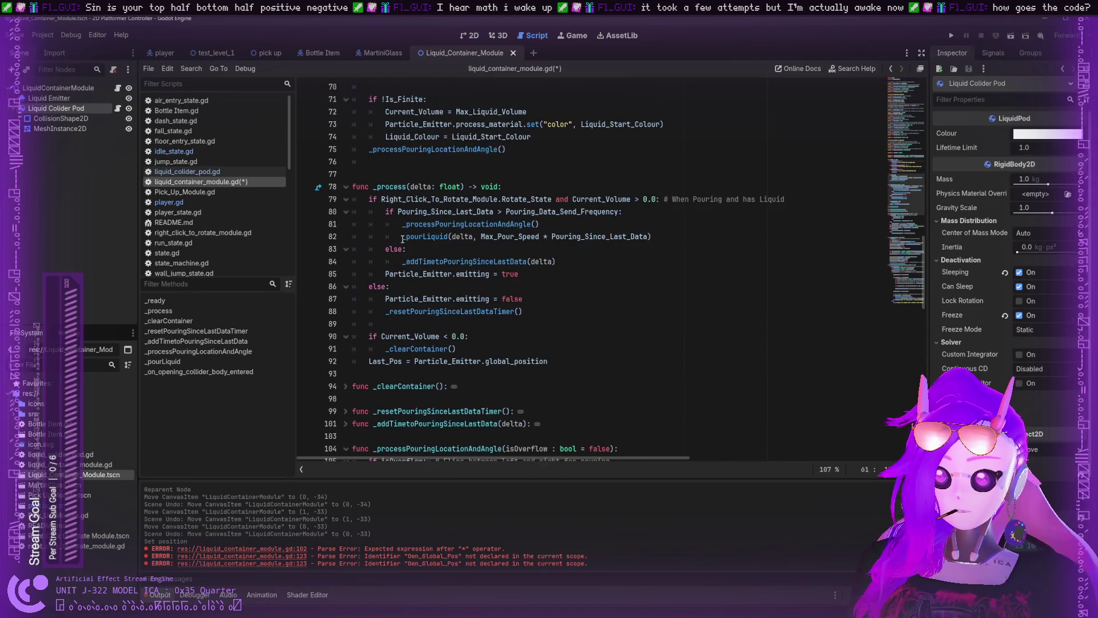
scroll(403, 239, "up", 5)
left_click_drag(367, 274, 370, 236)
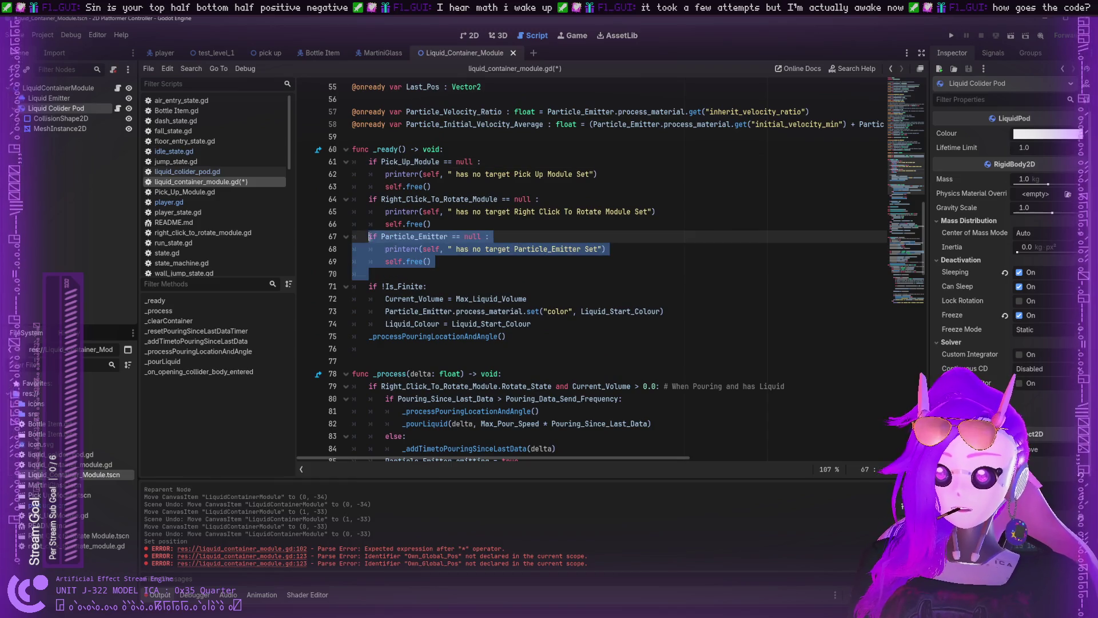
key("ctrl+c")
left_click(388, 276)
key("ctrl+v")
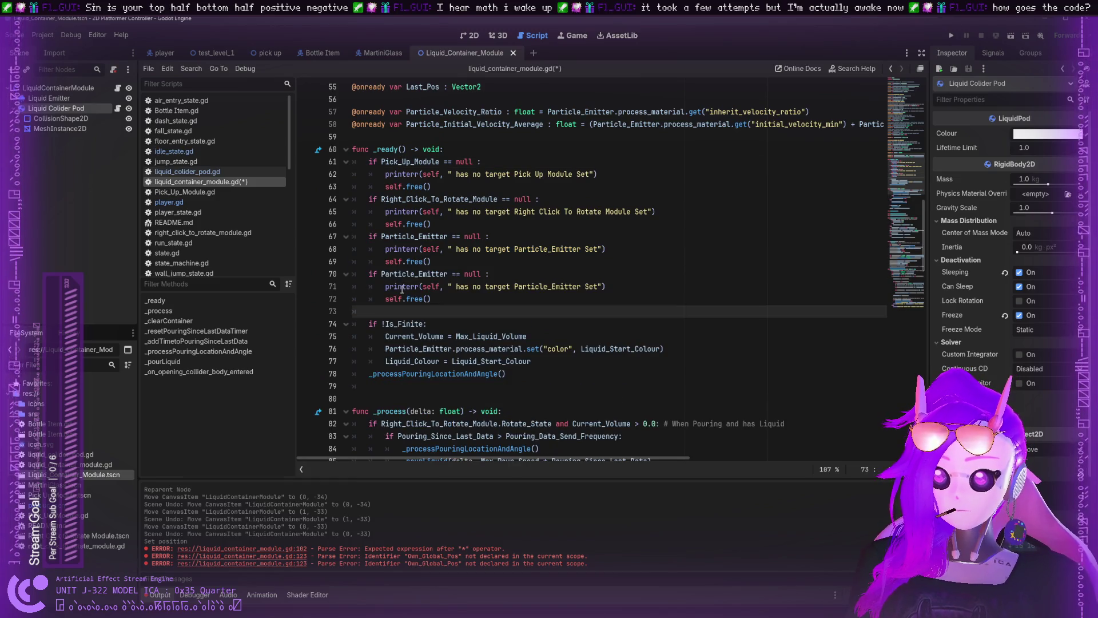
key("BackSpace")
Make the Pouring_Center export default to self
scroll(403, 286, "up", 7)
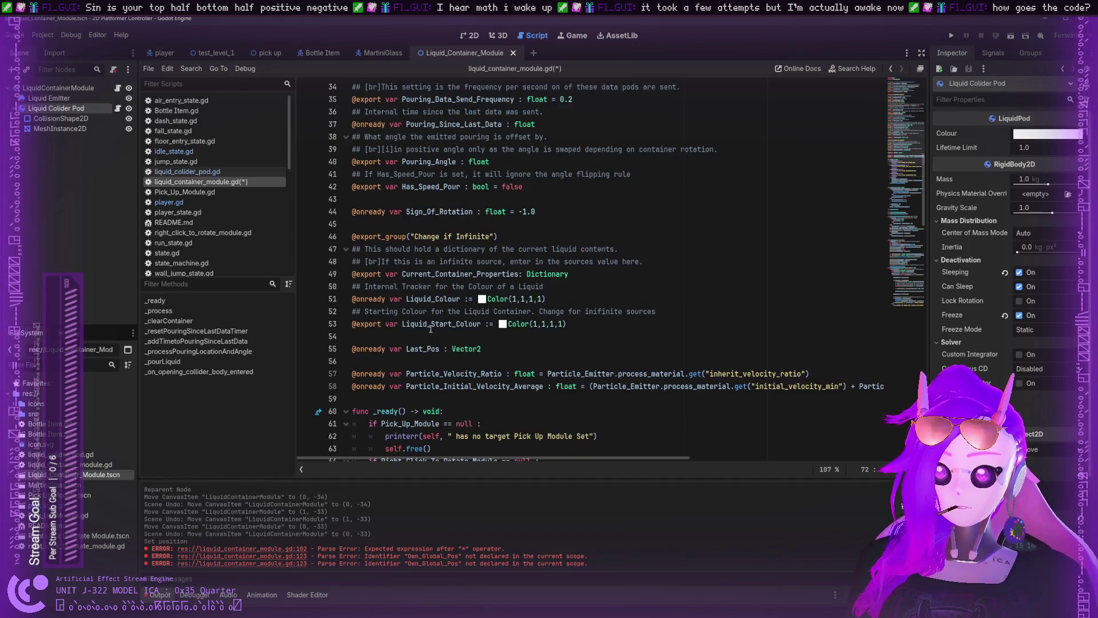
scroll(422, 324, "up", 4)
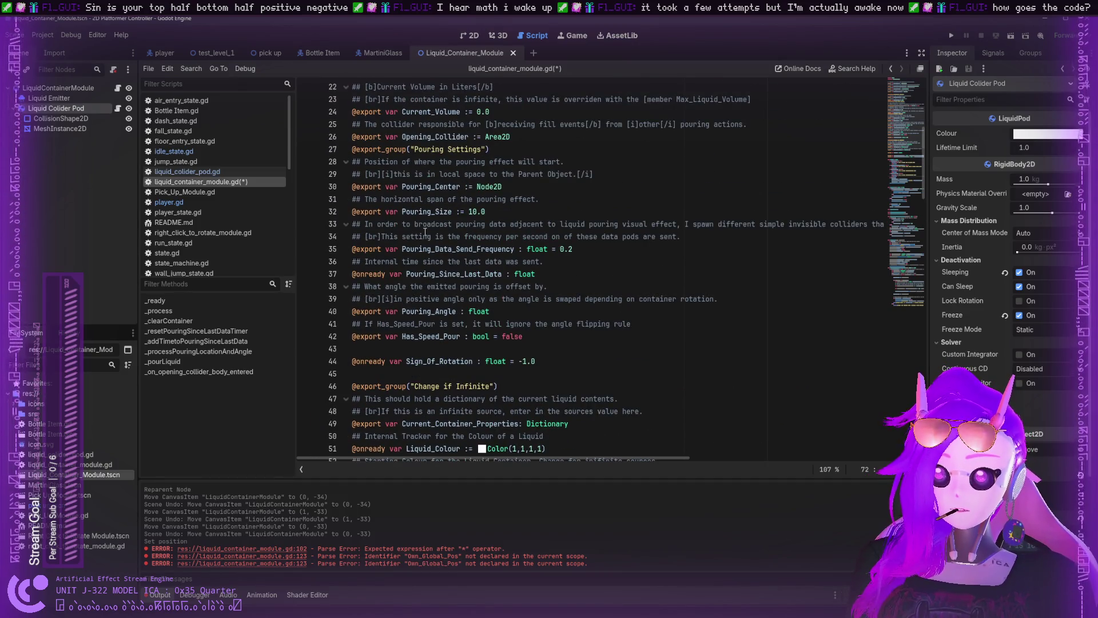
double_click(433, 186)
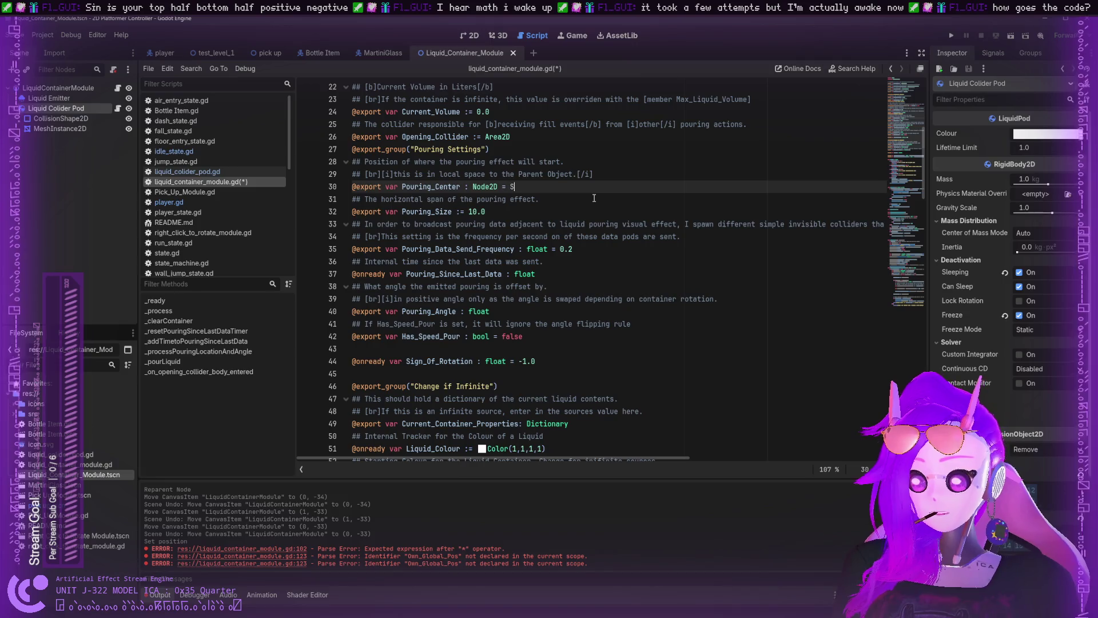
key("BackSpace")
key("BackSpace")
key("BackSpace")
type("self")
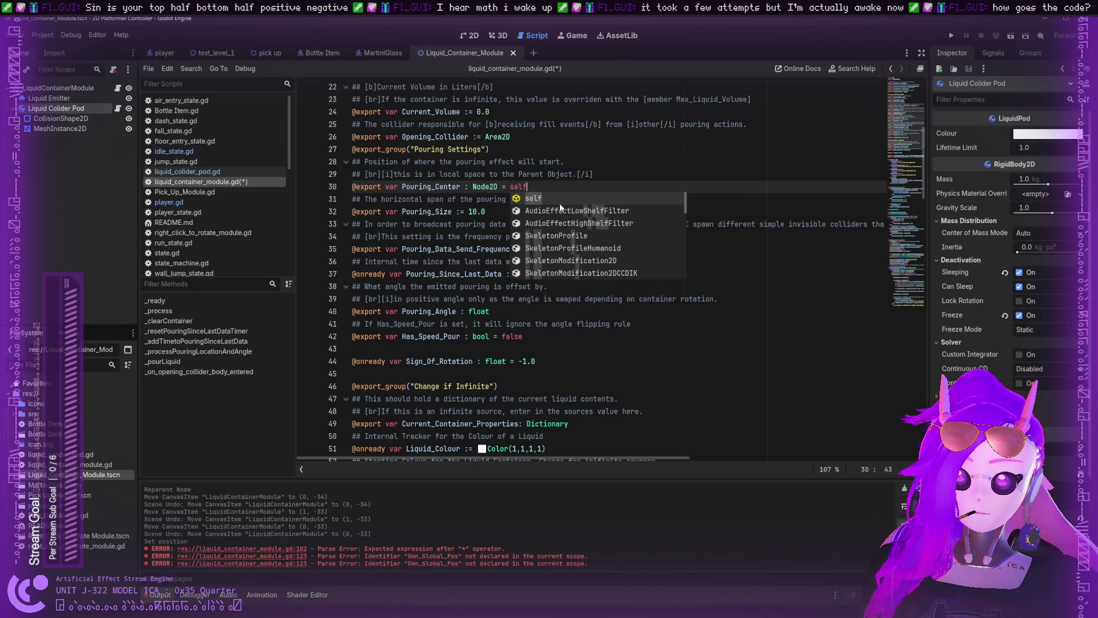
Delete the duplicated Particle_Emitter null check block and save the liquid container script
scroll(545, 316, "down", 5)
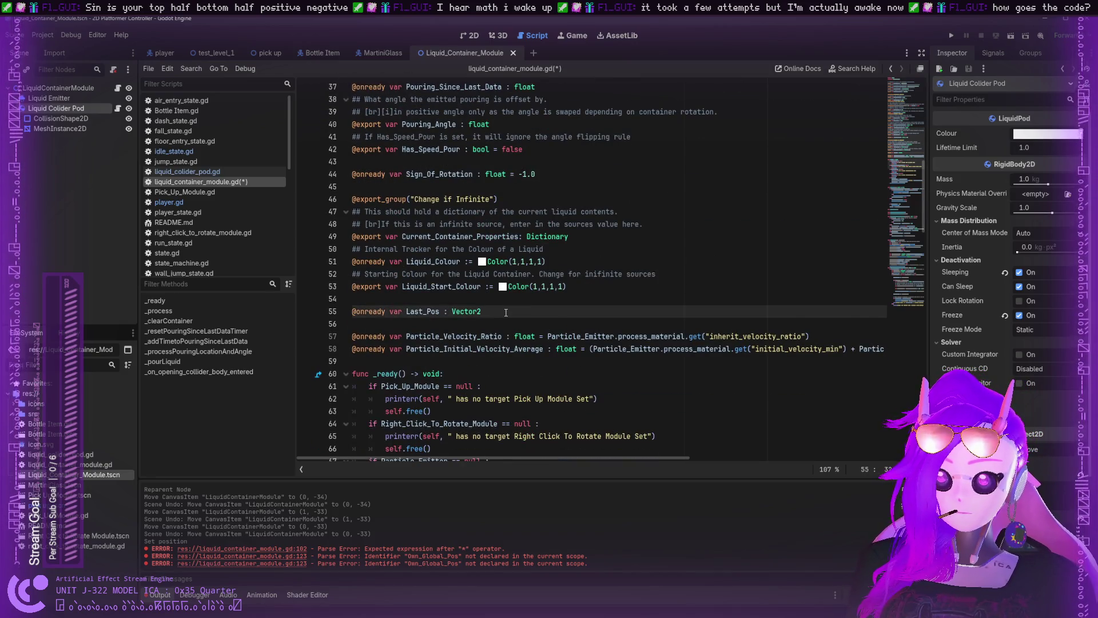
scroll(506, 312, "down", 1)
left_click(481, 338)
scroll(481, 341, "up", 3)
scroll(482, 341, "up", 3)
mouse_move(527, 186)
left_mouse_down()
mouse_move(537, 187)
mouse_move(366, 187)
mouse_move(441, 179)
left_mouse_up()
left_click(442, 187)
scroll(445, 368, "down", 9)
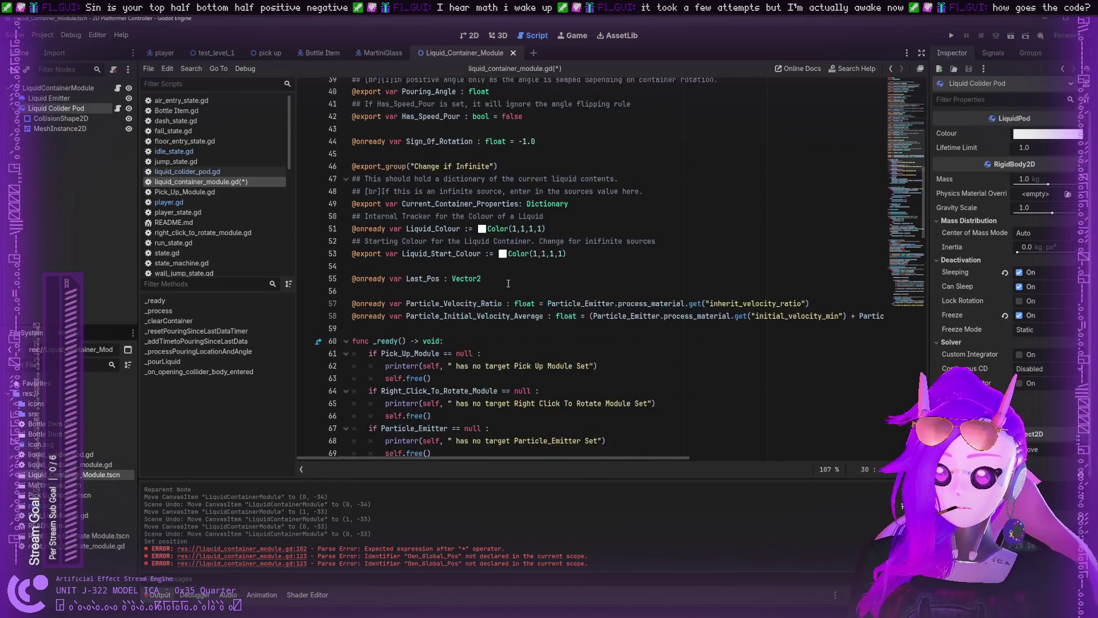
left_click_drag(446, 373, 290, 348)
key("BackSpace")
key("BackSpace")
key("ctrl+s")
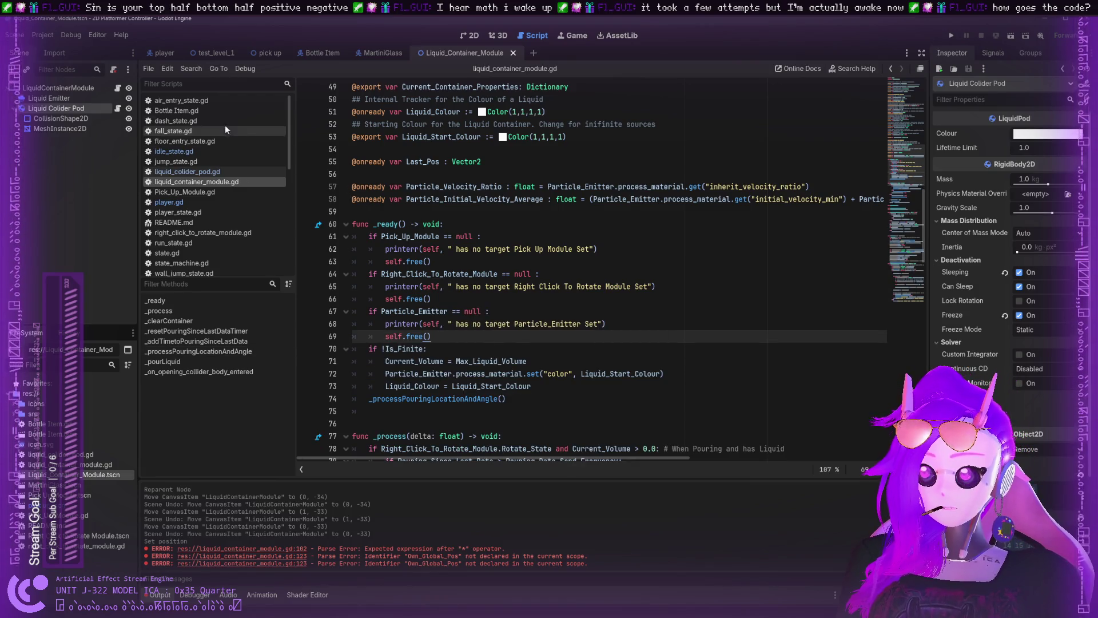
Review the LiquidContainerModule's Pouring Settings in the Inspector
left_click(63, 89)
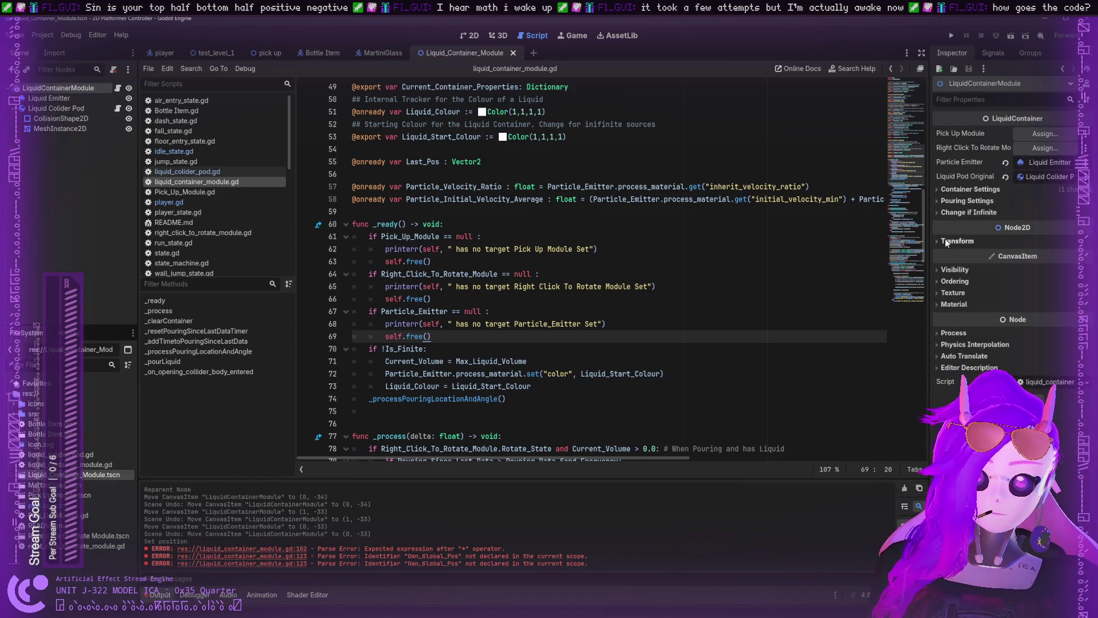
left_click(952, 202)
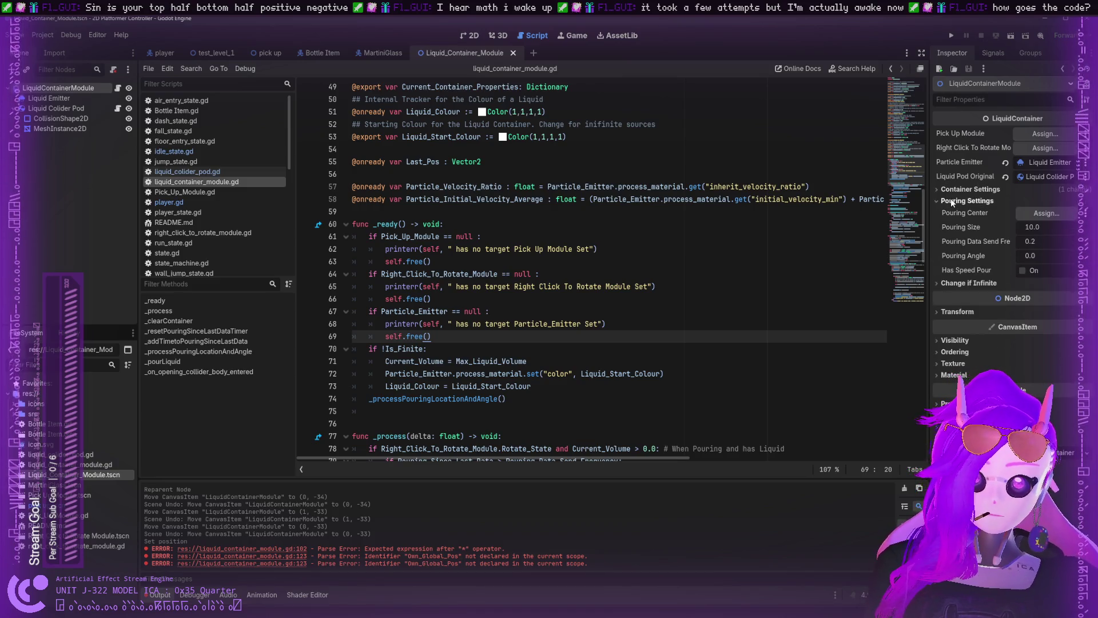
left_click(952, 201)
left_click(459, 160)
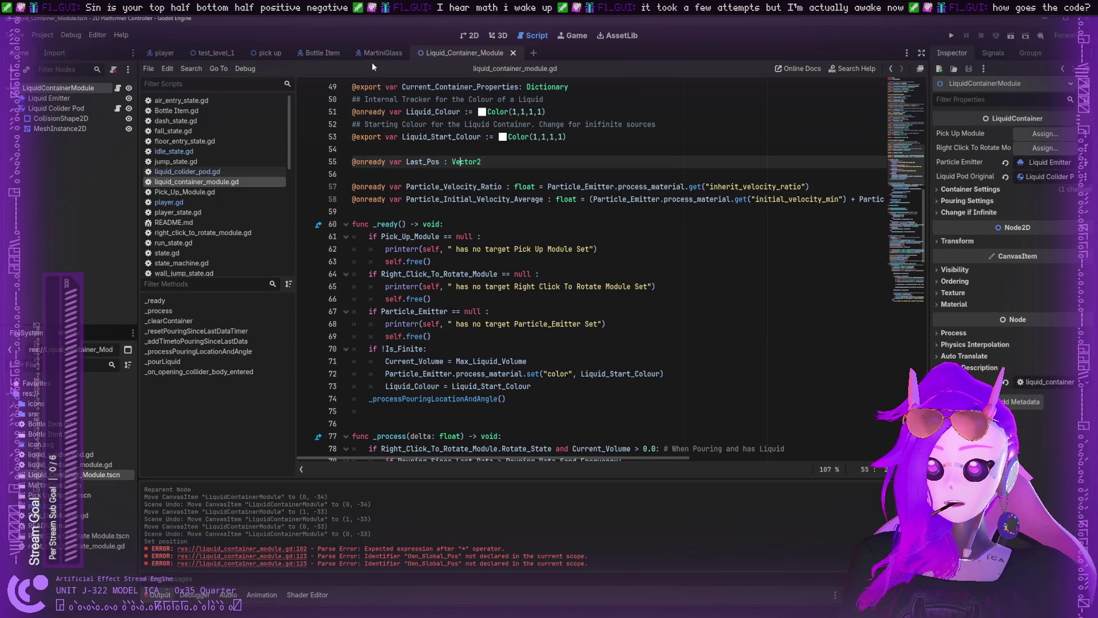
Show the MartiniGlass scene on the 2D canvas
left_click(312, 53)
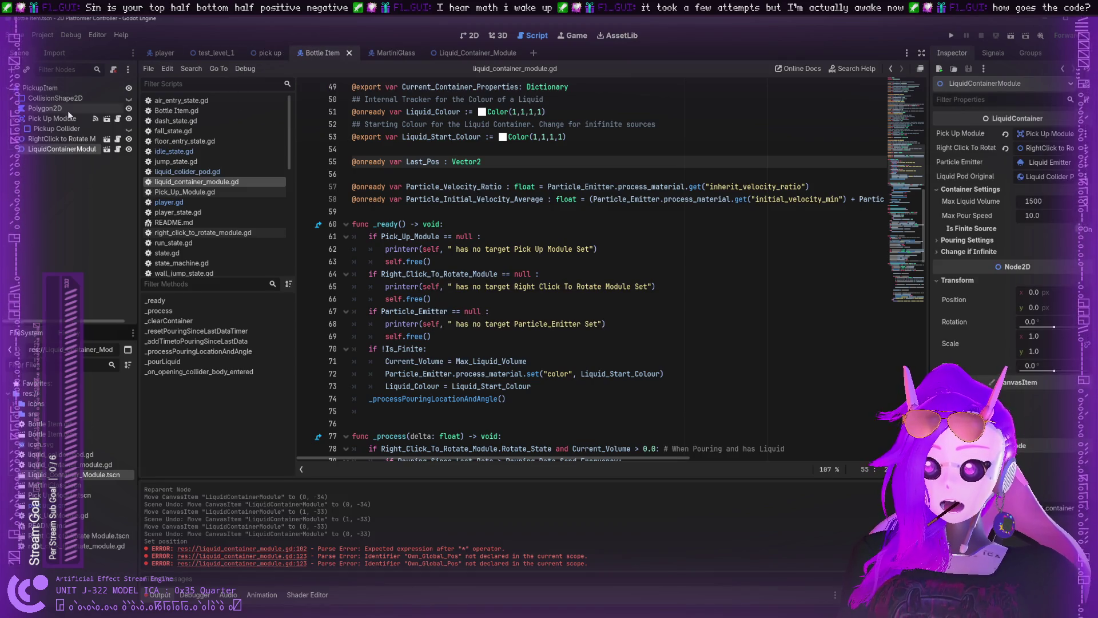
left_click(383, 52)
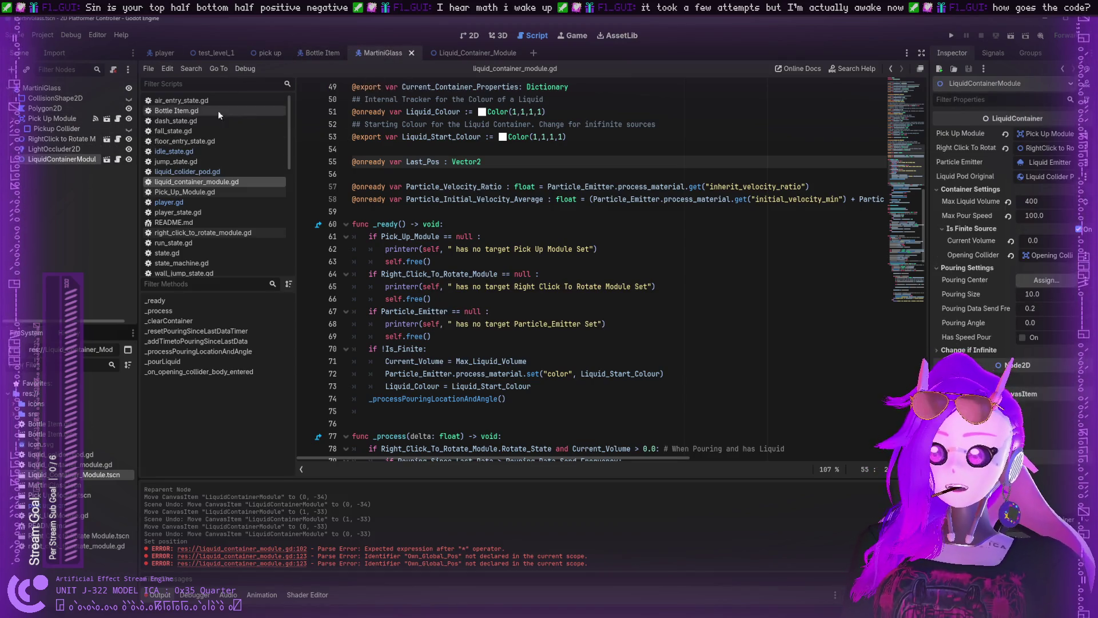
left_click(470, 37)
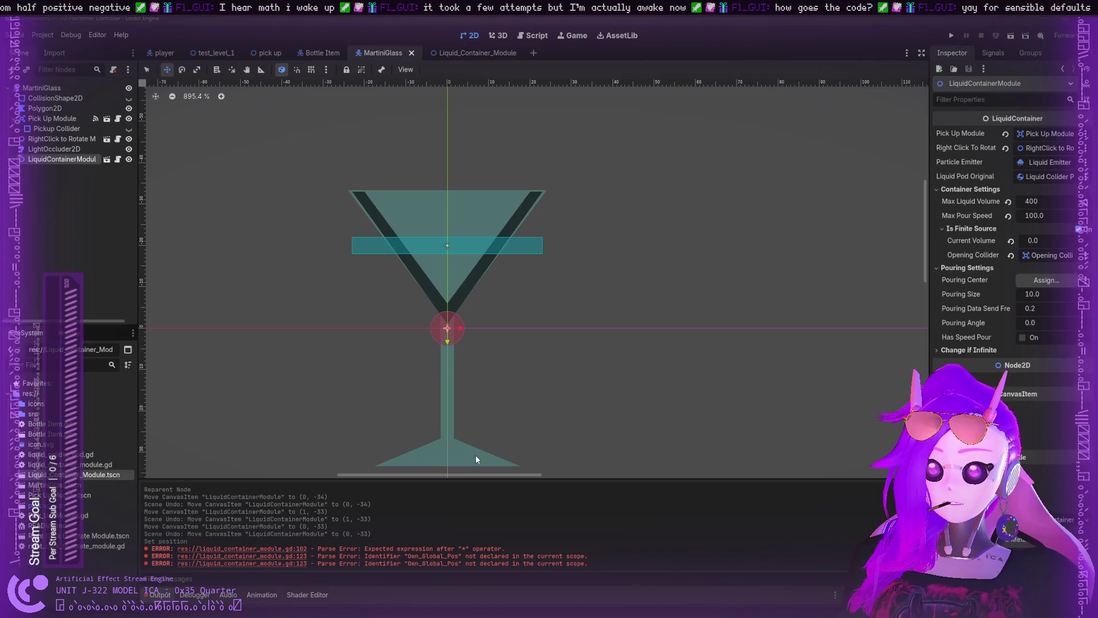
Add a Node2D named SpawnPos to the glass and move it up into the bowl
key("ctrl+a")
key("Return")
type("SpawnPos")
key("Return")
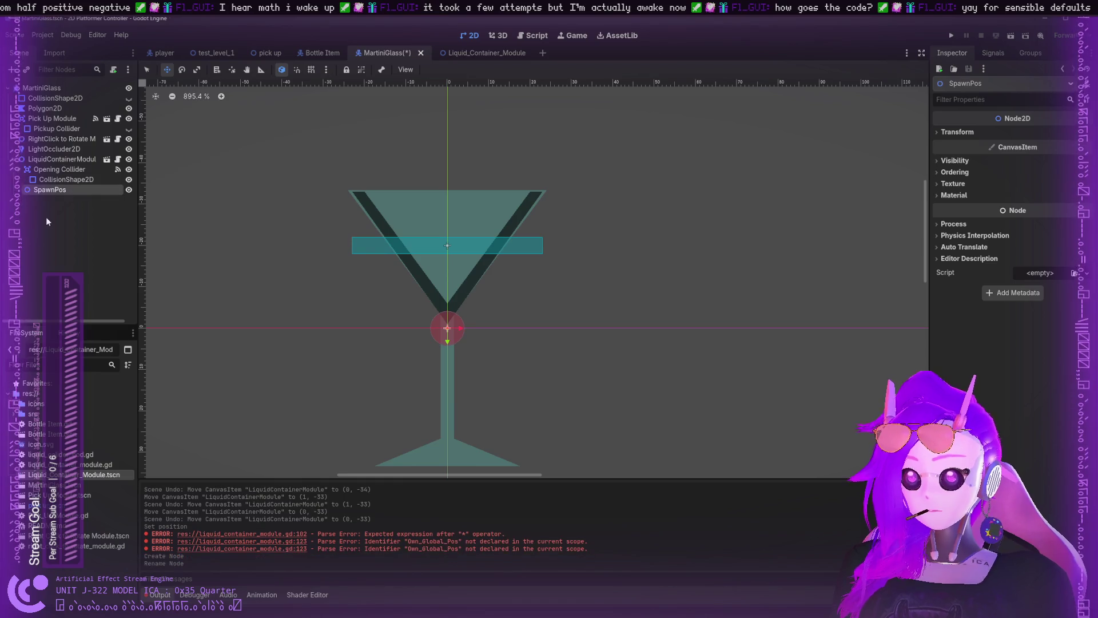
mouse_move(446, 327)
left_mouse_down()
mouse_move(447, 204)
mouse_move(400, 191)
mouse_move(449, 190)
left_mouse_up()
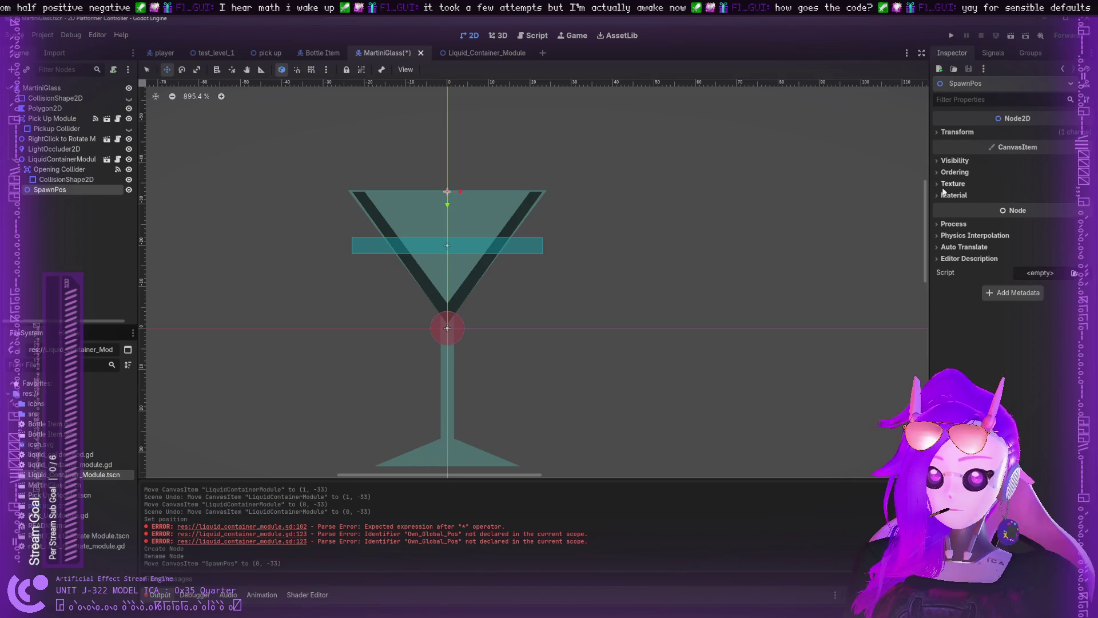
Rename the SpawnPos node to 'Spawn Center'
left_click(62, 159)
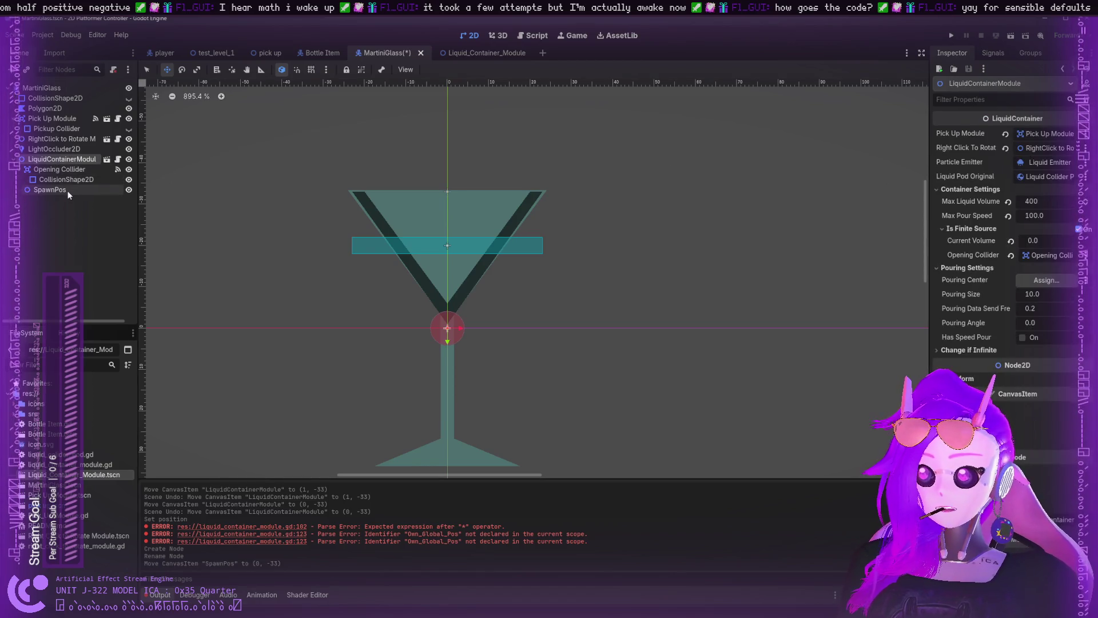
left_click(67, 191)
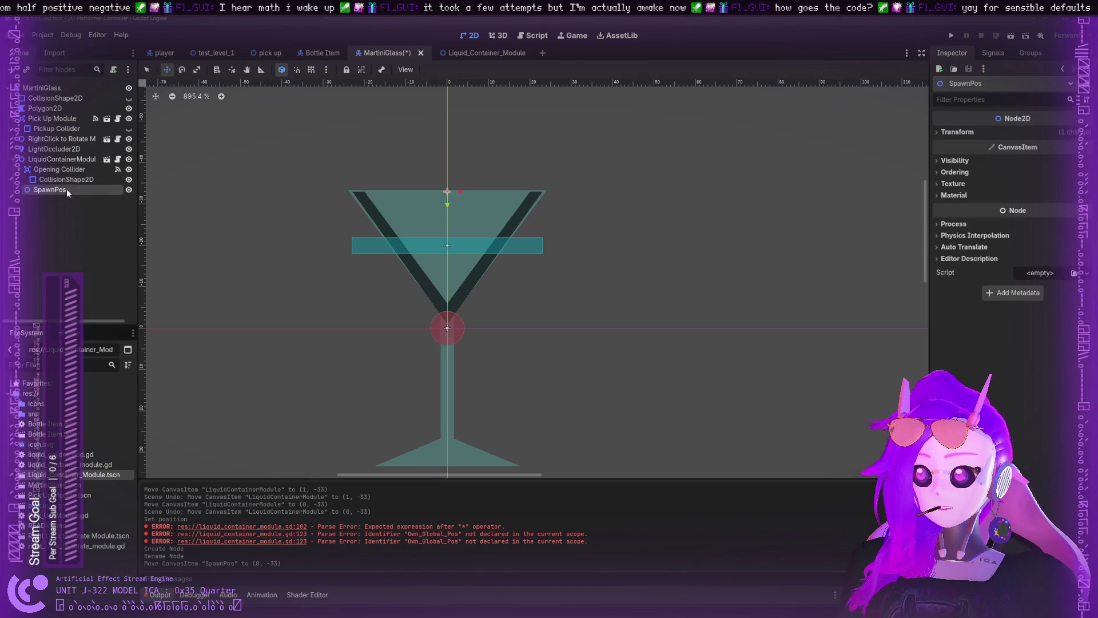
key("F2")
type("Spawn Center")
key("Return")
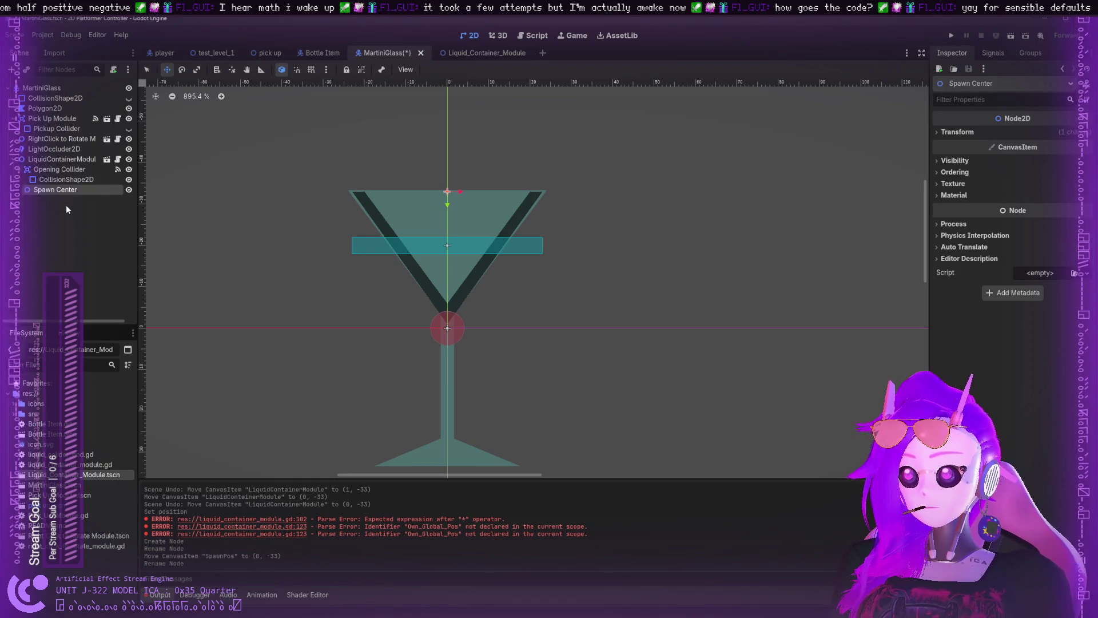
Assign Spawn Center as the liquid container's Pouring Center, save, and go to Bottle Item
left_click(98, 158)
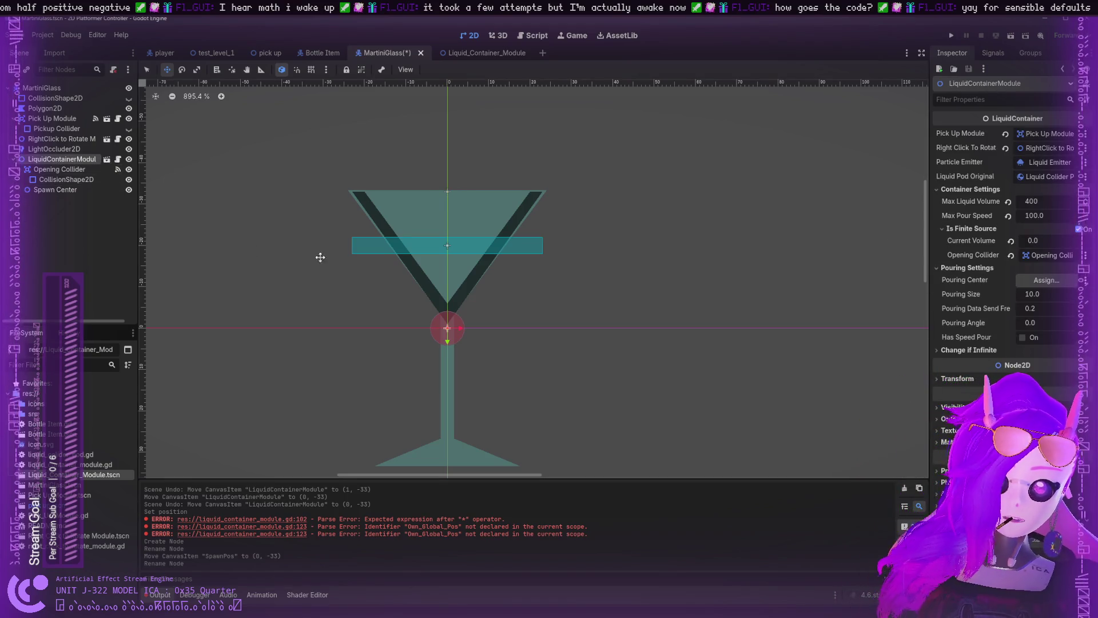
left_click_drag(58, 189, 1048, 279)
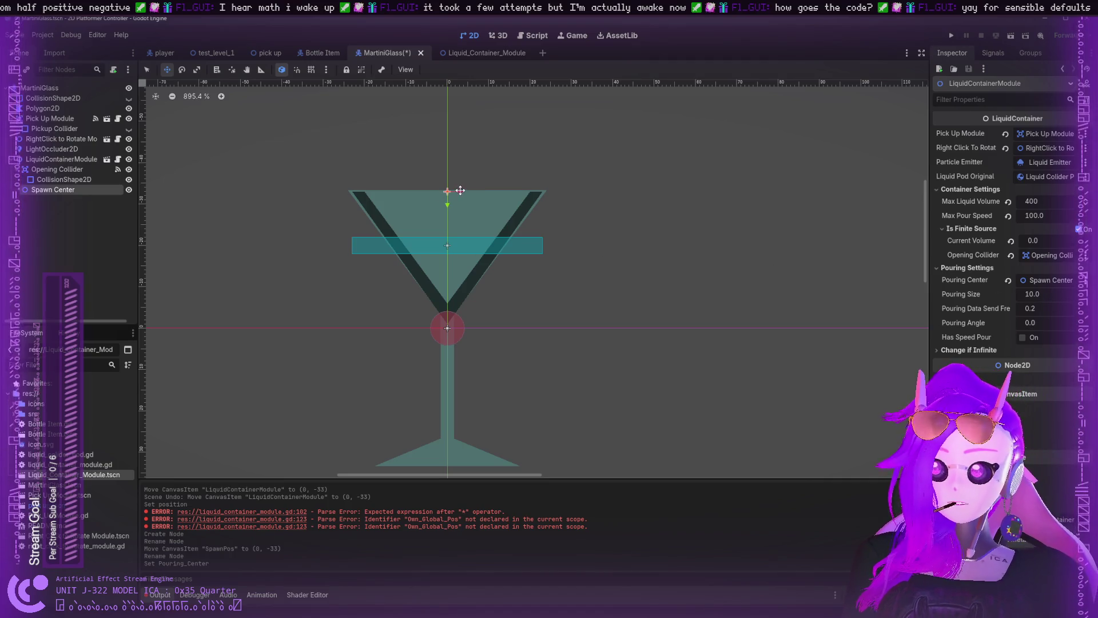
left_click(63, 159)
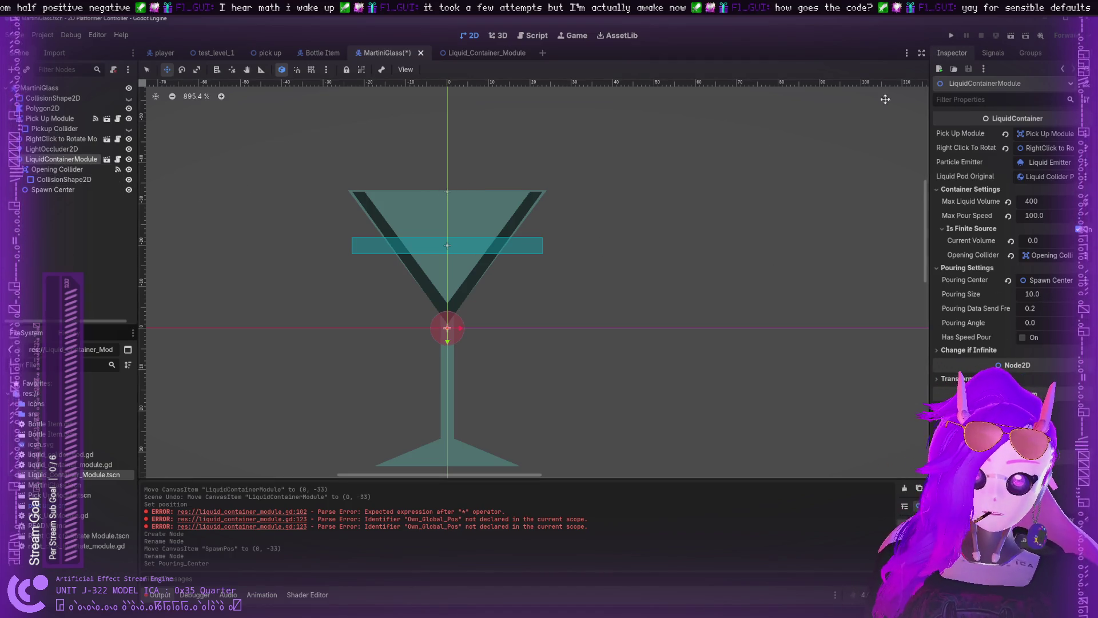
key("ctrl+s")
key("ctrl+shift+Tab")
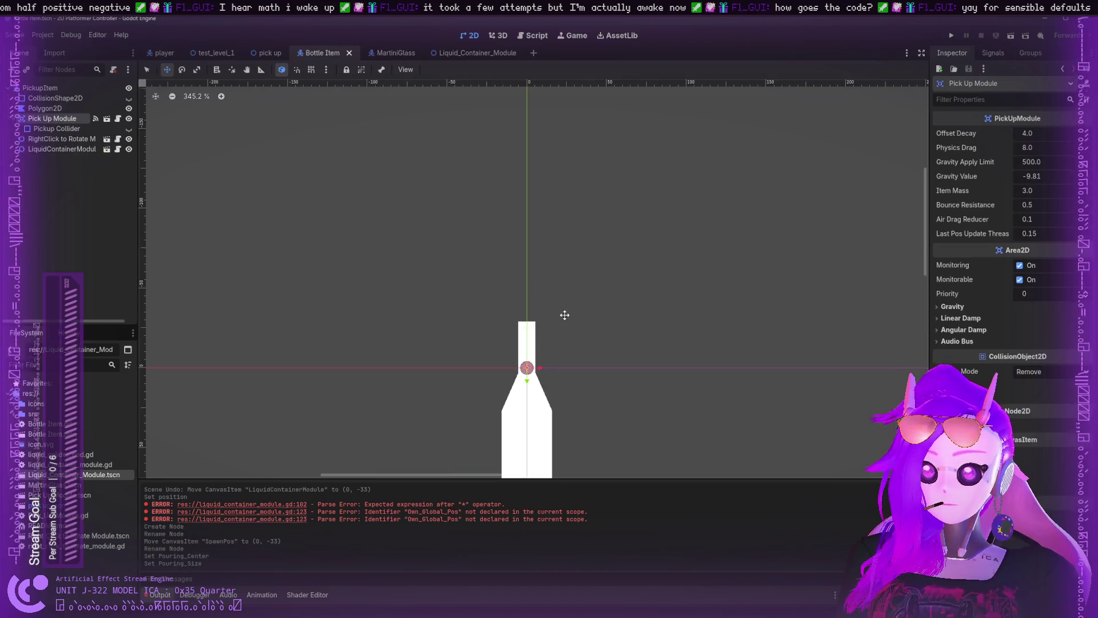
Add a Node2D under the bottle's liquid container and name it SpawnCenter
scroll(562, 324, "up", 4)
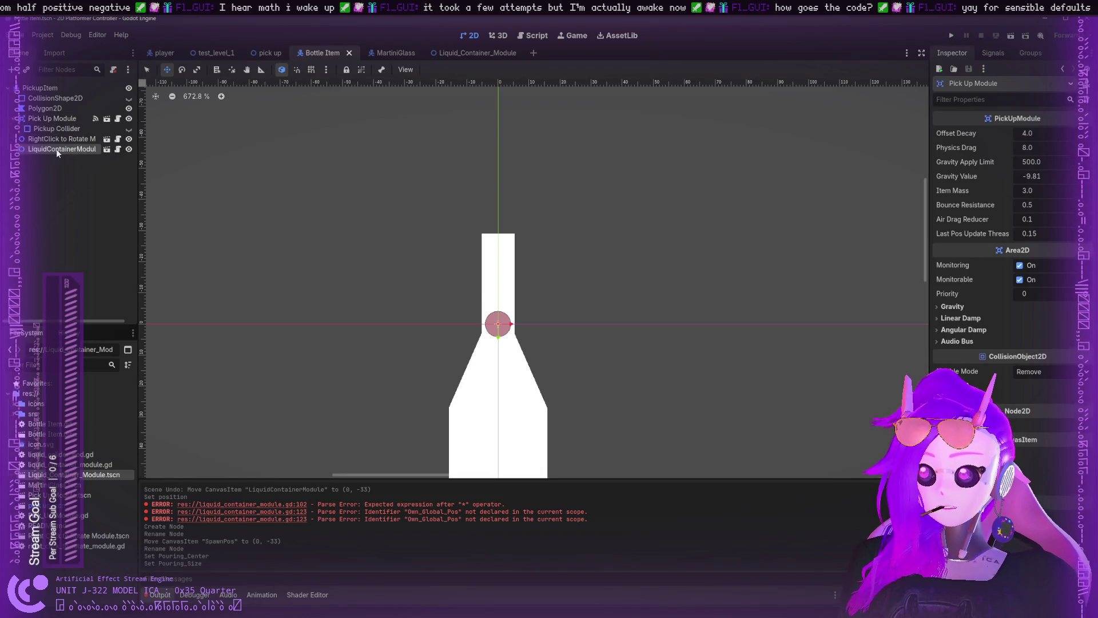
left_click(56, 149)
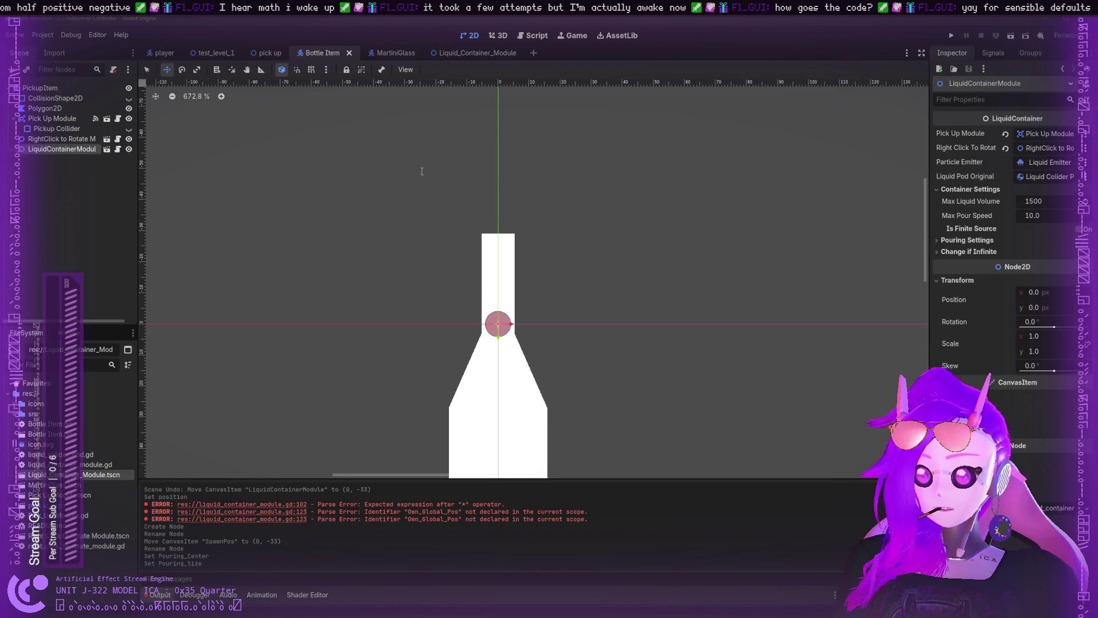
key("ctrl+a")
key("Return")
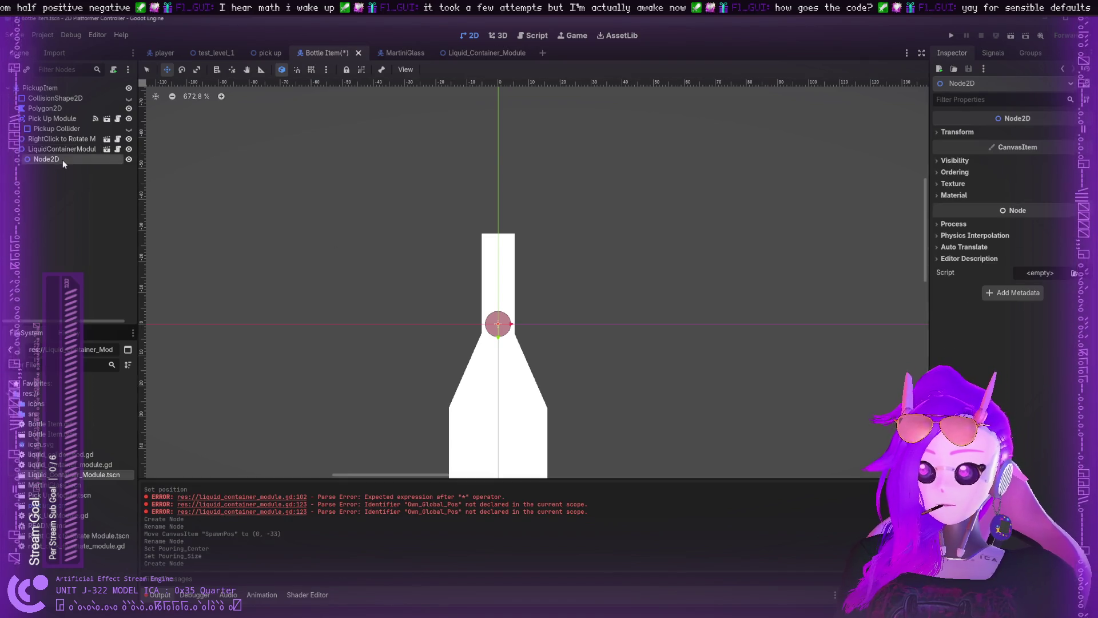
type("SpawnPos")
key("Return")
left_click(66, 157)
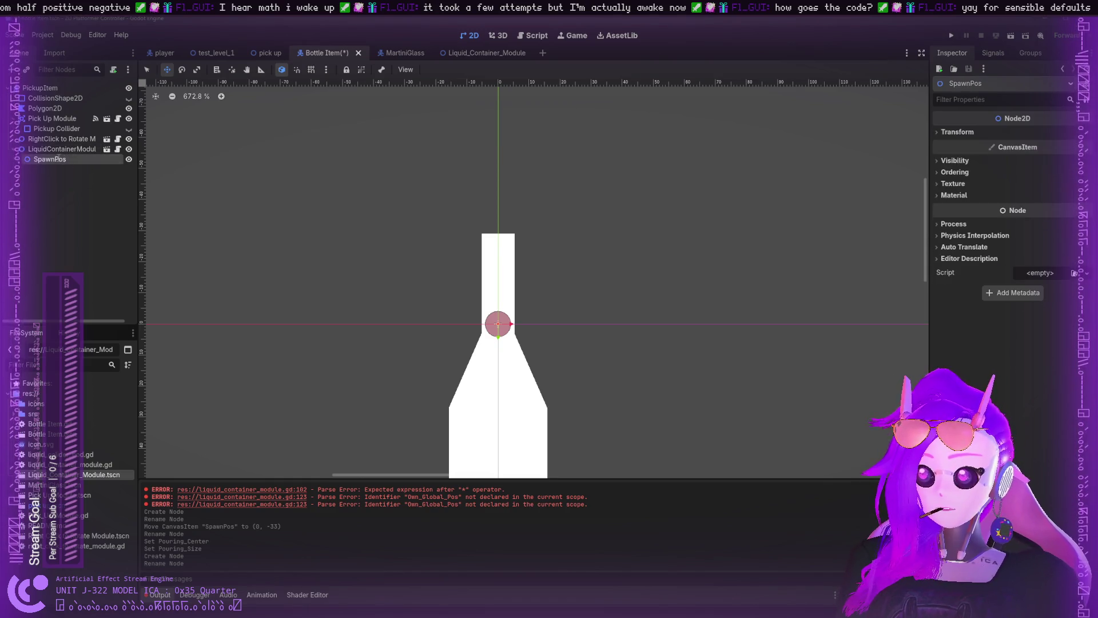
type("SpawnCenter")
key("Return")
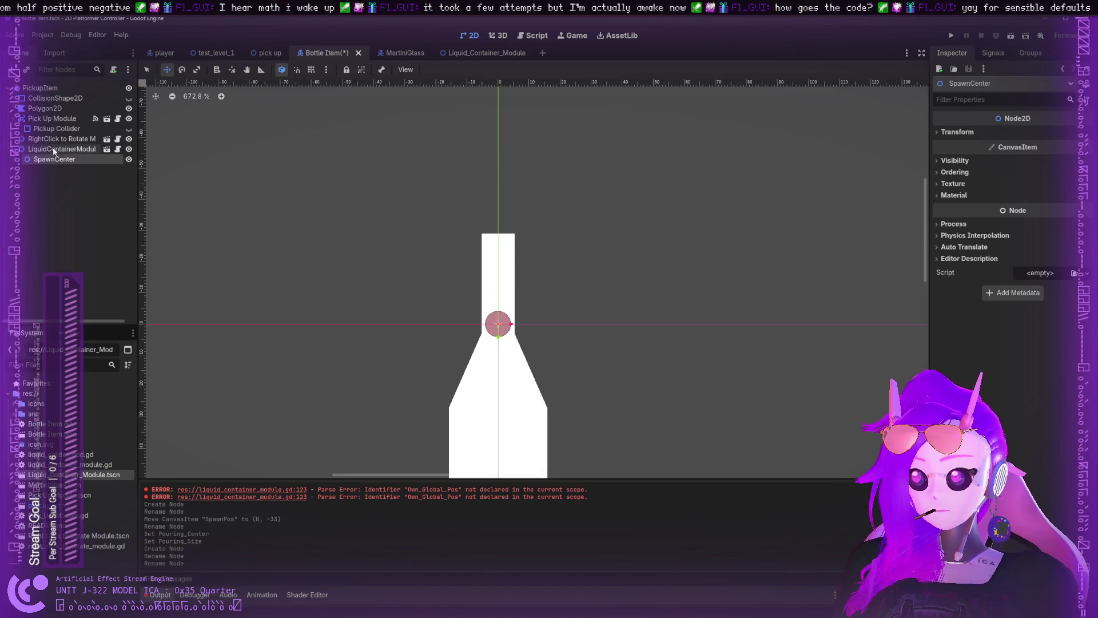
Set SpawnCenter as the bottle container's Pouring Center
left_click(50, 149)
left_click_drag(54, 157, 949, 309)
left_click(992, 243)
left_click_drag(56, 166, 1038, 254)
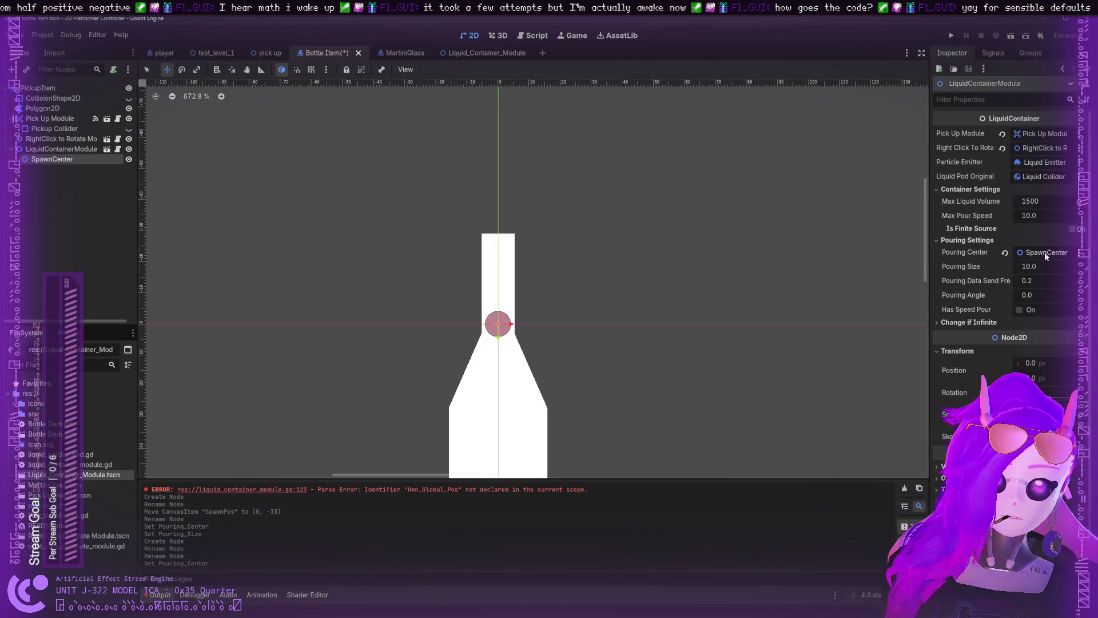
Move SpawnCenter up to the bottle's neck at position (0, -29)
left_click(49, 159)
left_click_drag(496, 335, 497, 245)
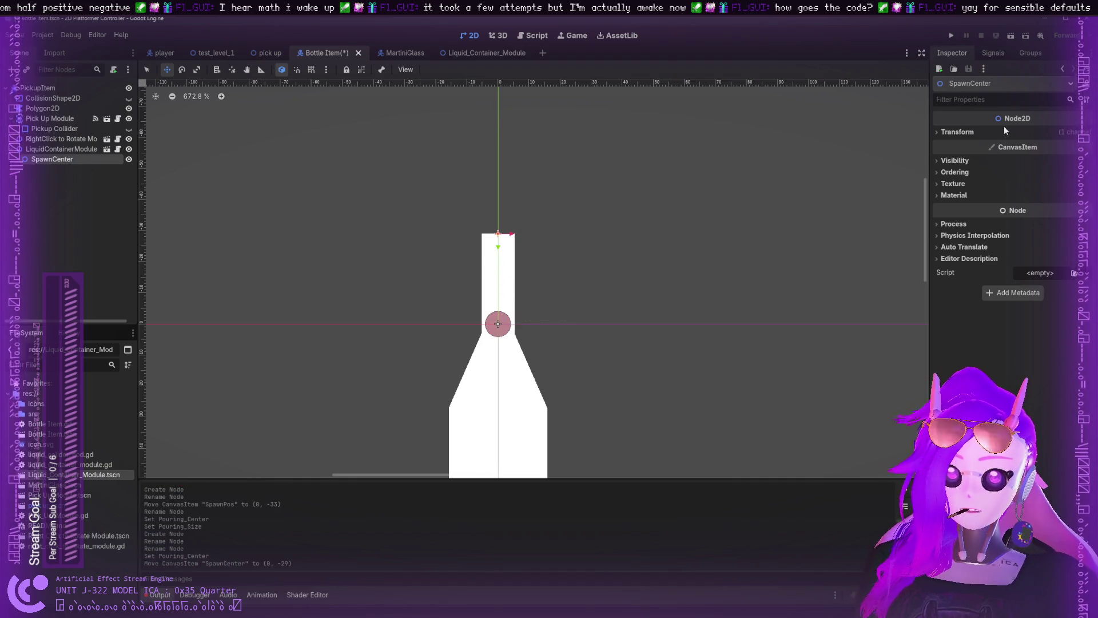
left_click(959, 132)
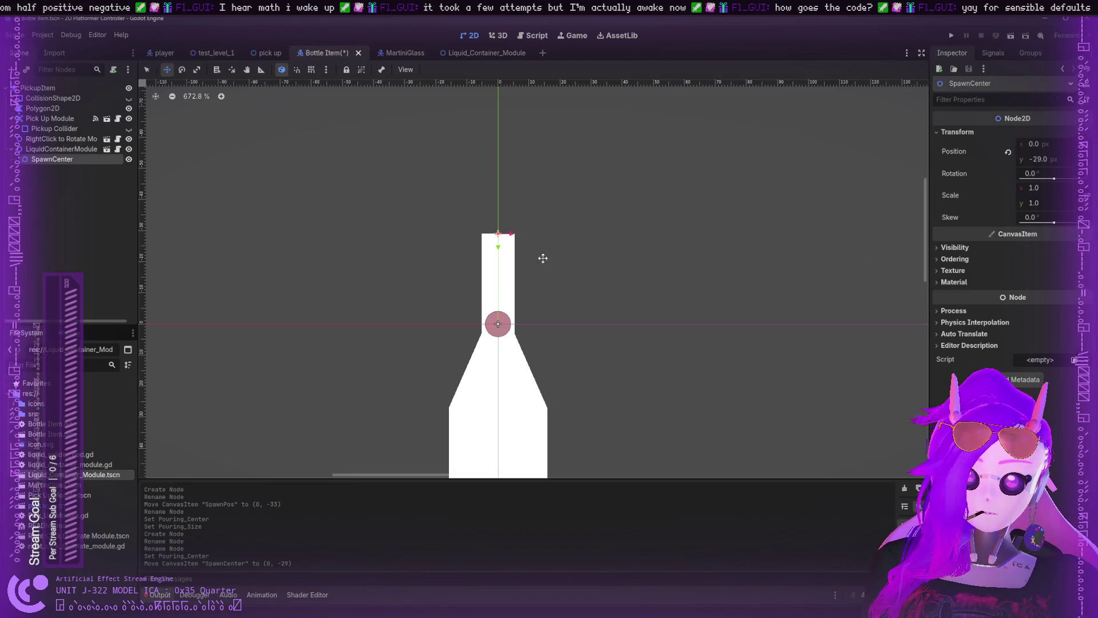
left_click_drag(504, 237, 529, 235)
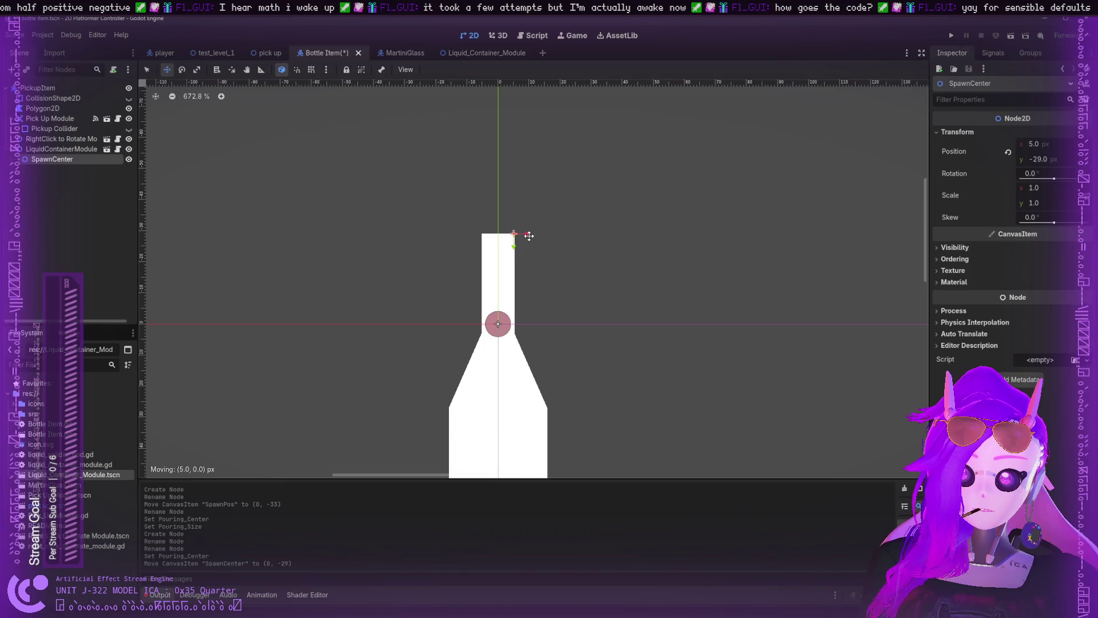
key("Escape")
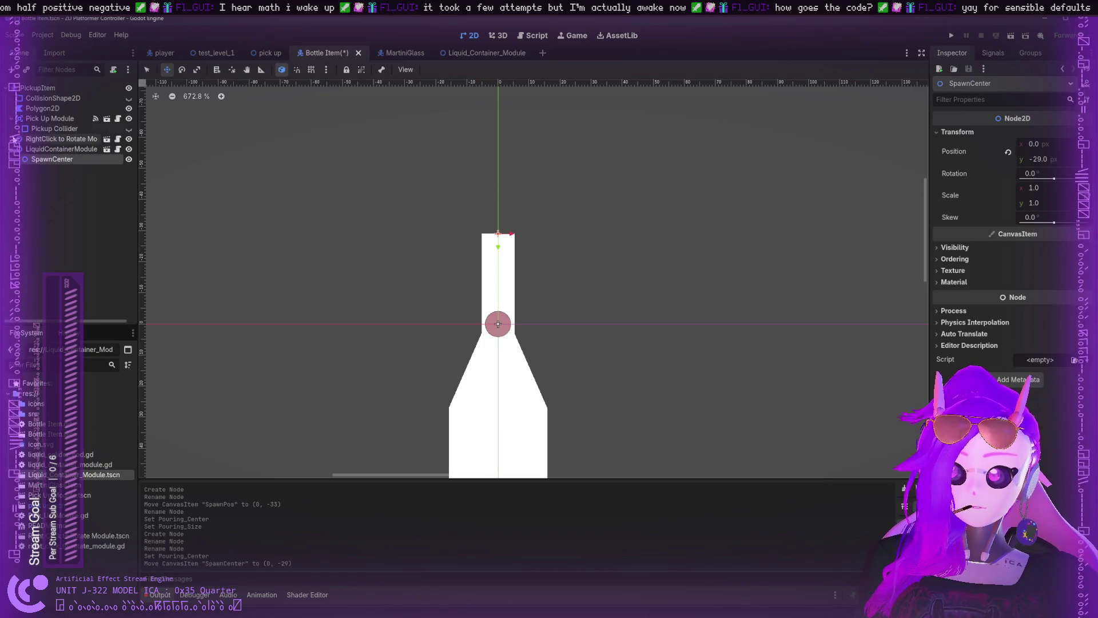
Confirm the container's Pouring Center assignment and save the Bottle Item scene
left_click(49, 139)
left_click(57, 149)
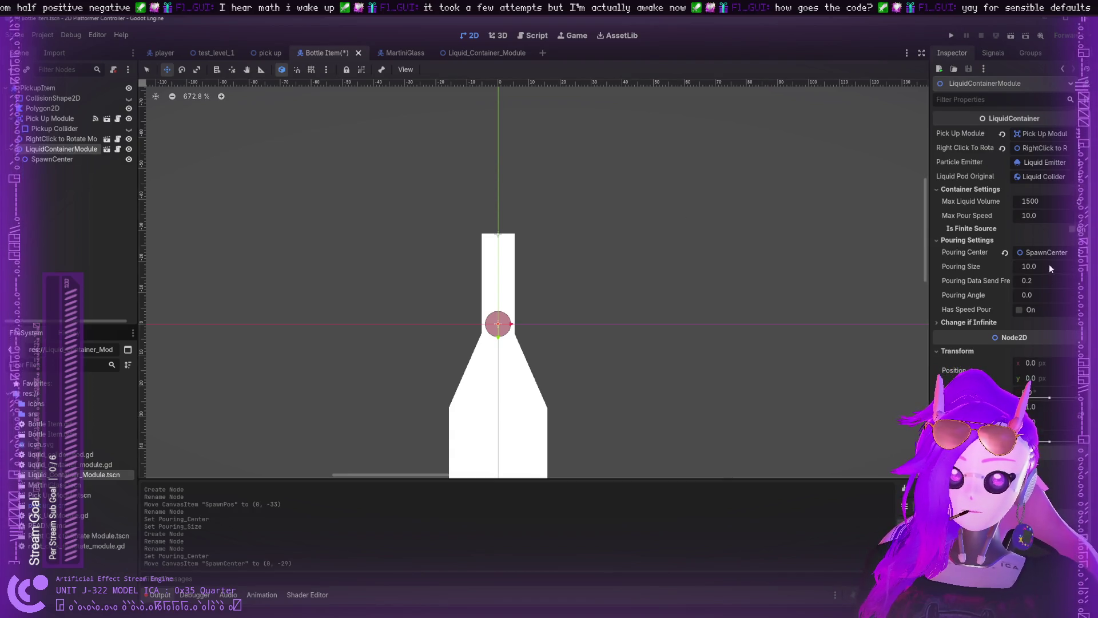
key("ctrl+s")
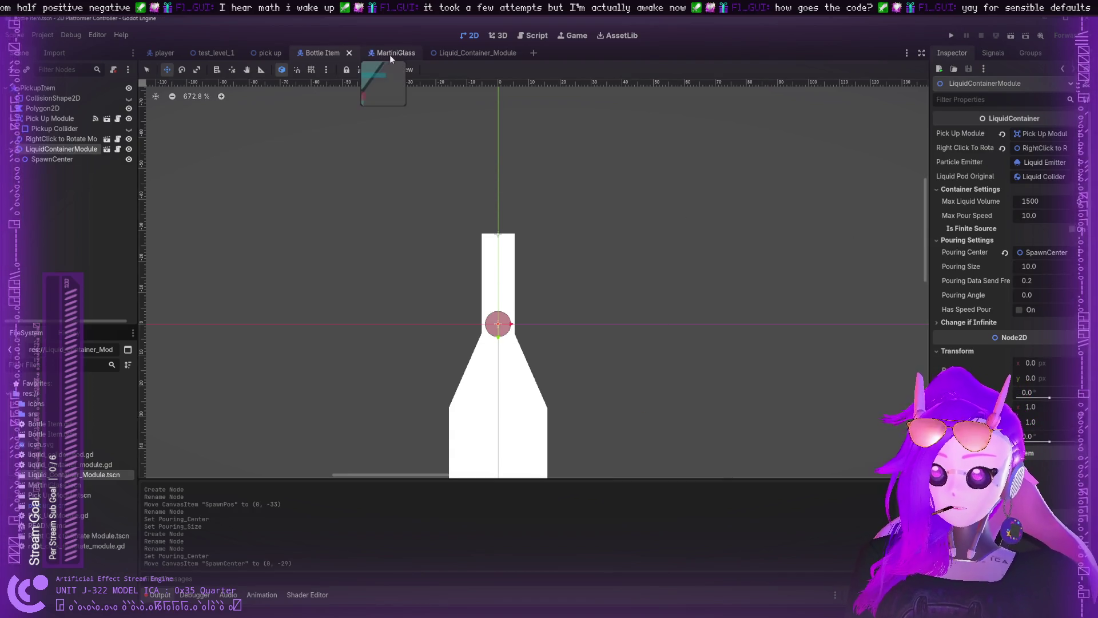
Set the MartiniGlass container's Pouring Size to 40, save, and launch the game
left_click(389, 53)
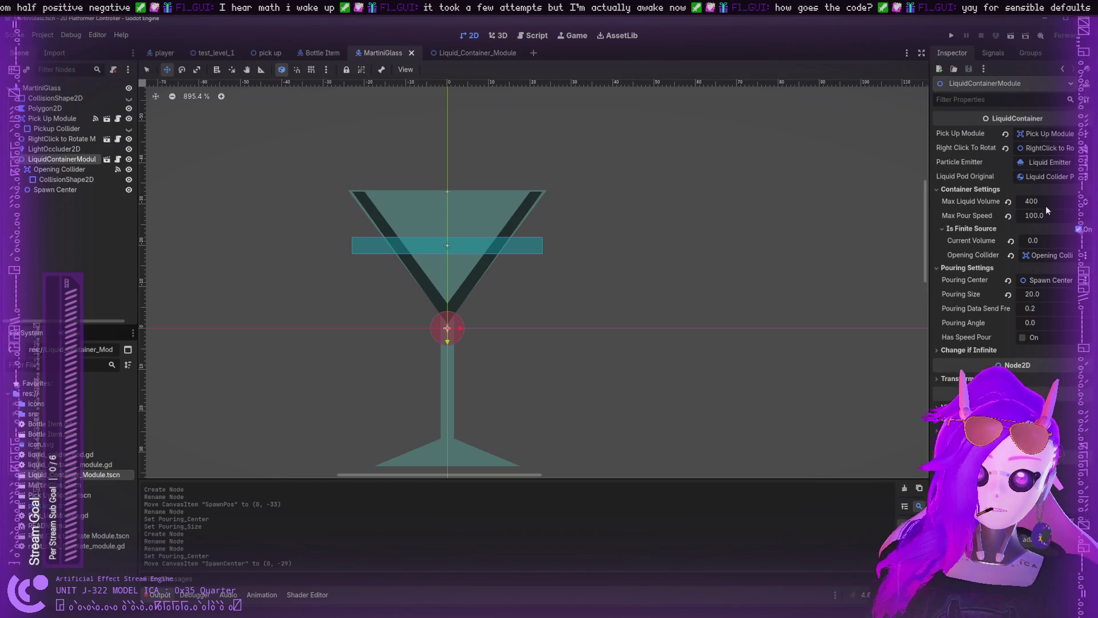
left_click(1051, 293)
type("40")
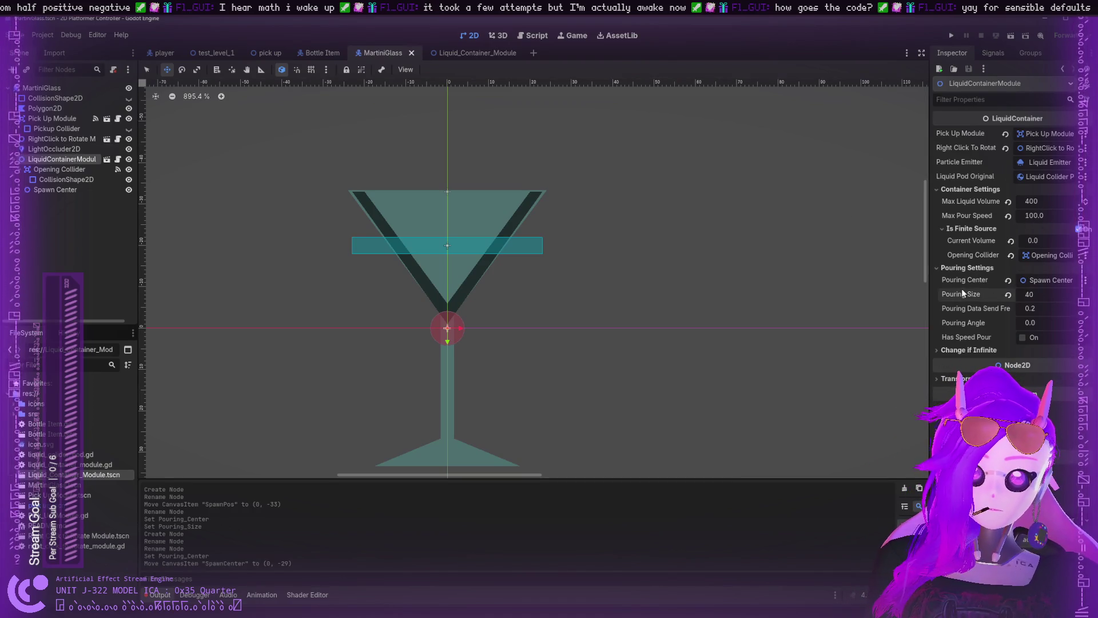
key("Return")
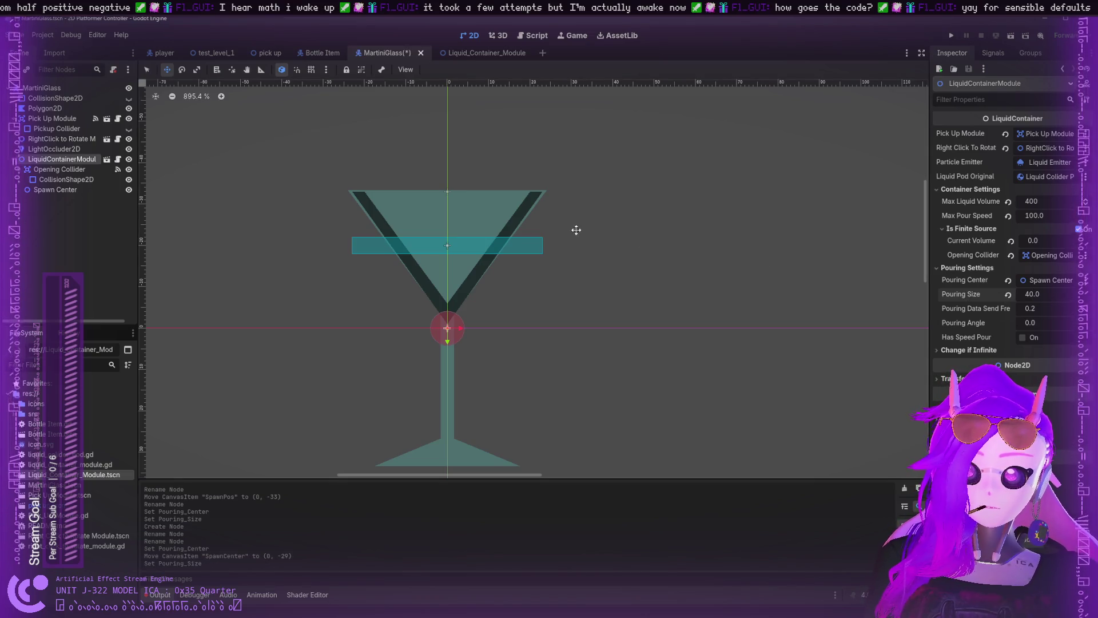
left_click(950, 36)
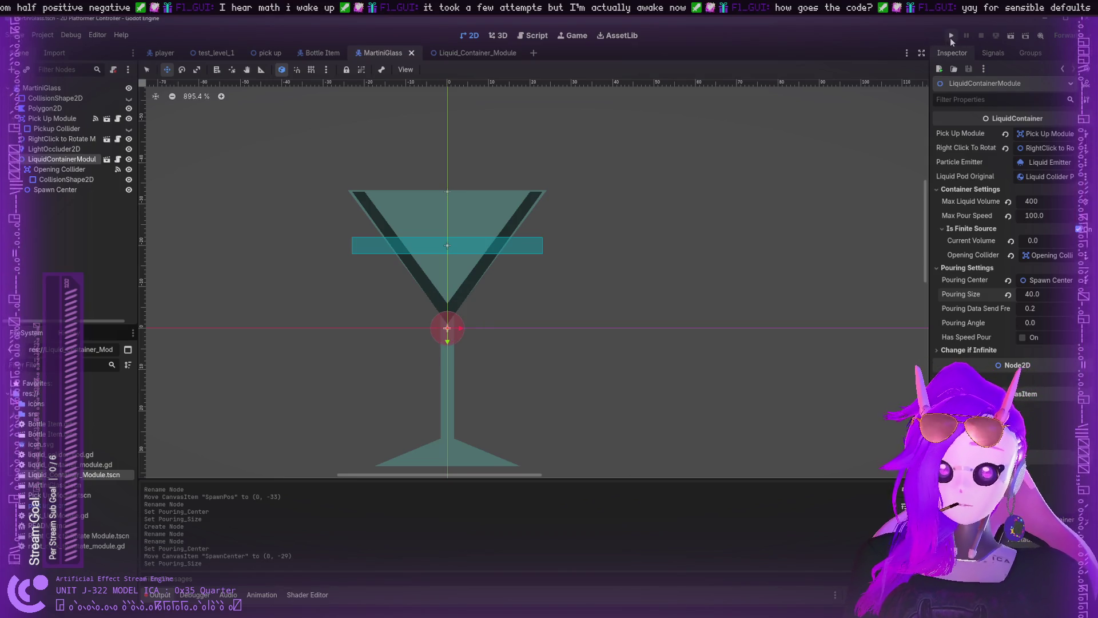
left_click(951, 38)
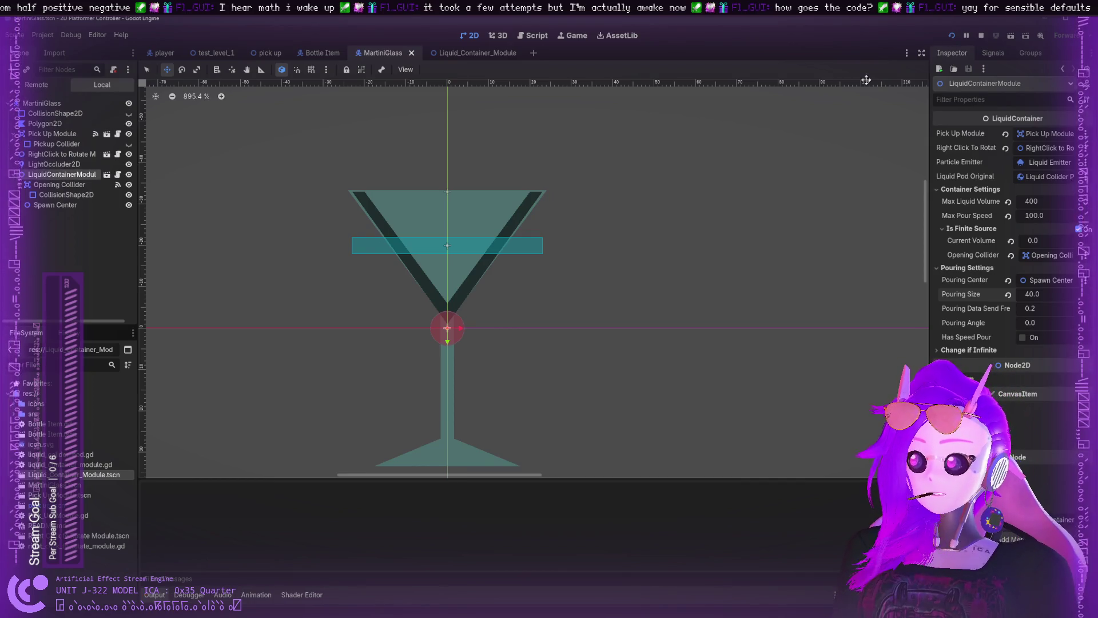
Carry the bottle over the martini glass and tilt it until Current Volume reaches about 84
mouse_move(436, 348)
left_mouse_down()
mouse_move(517, 156)
mouse_move(511, 146)
mouse_move(476, 150)
mouse_move(485, 143)
mouse_move(597, 189)
left_mouse_up()
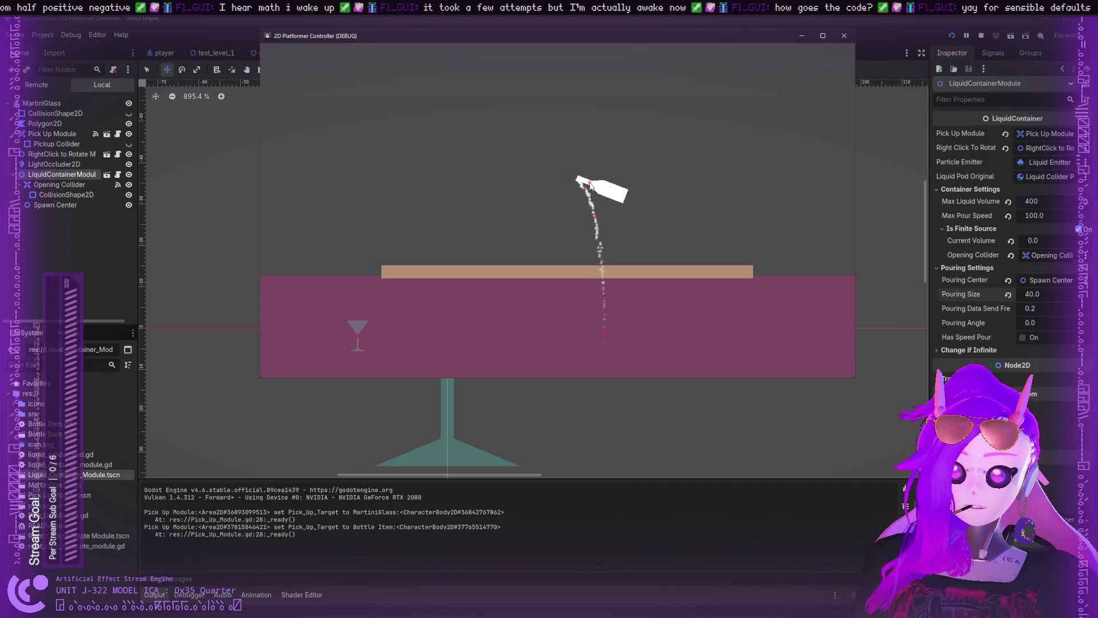
mouse_move(584, 184)
left_mouse_down()
mouse_move(618, 196)
mouse_move(619, 215)
left_mouse_up()
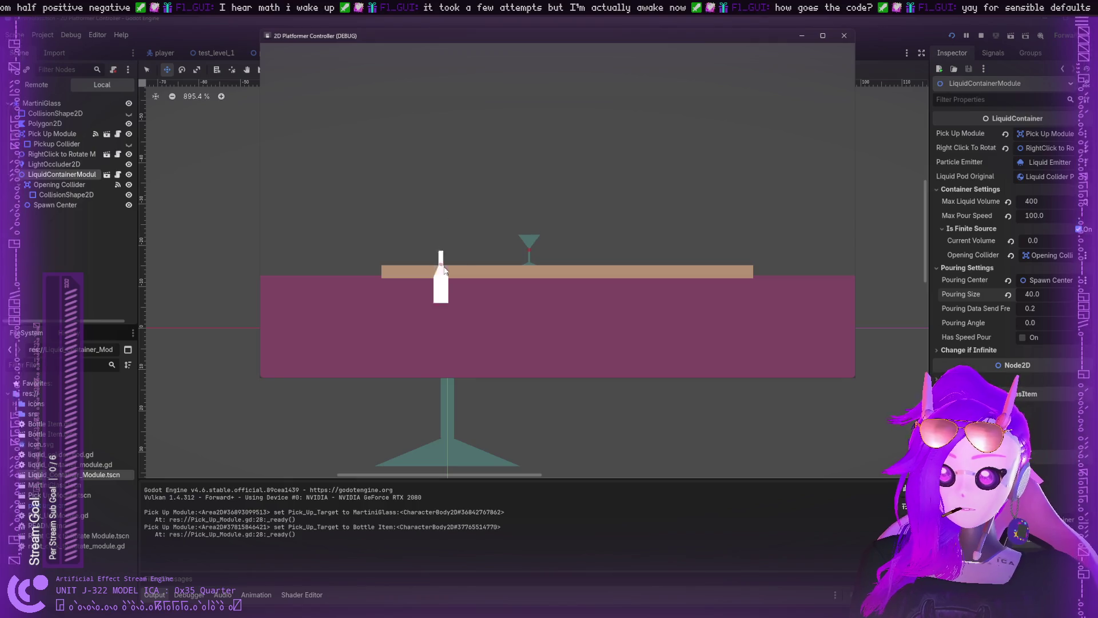
left_click_drag(525, 151, 518, 155)
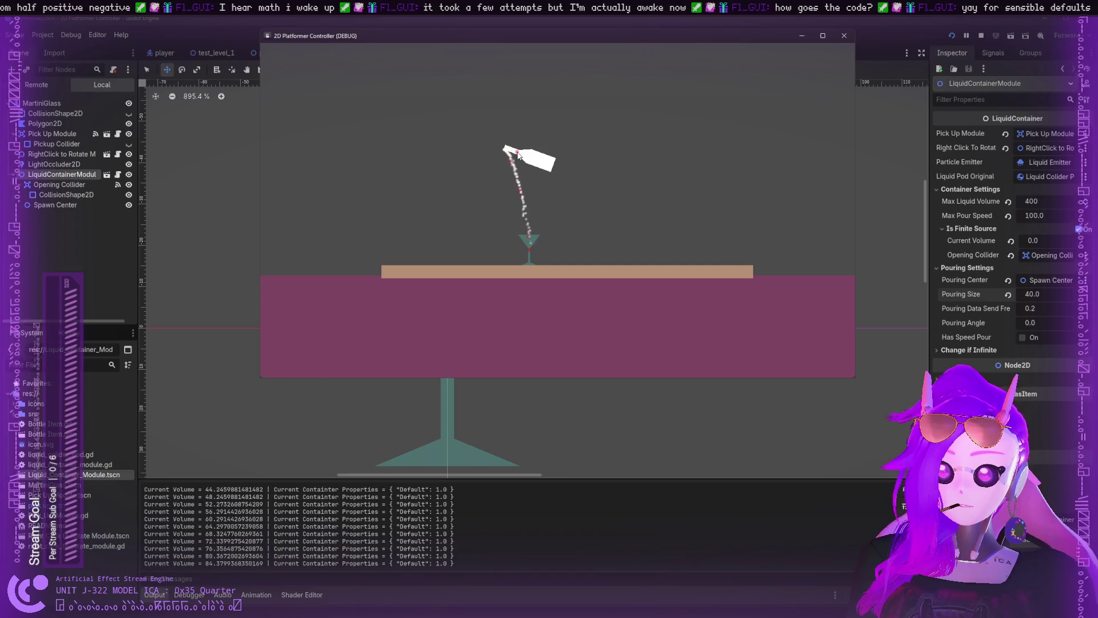
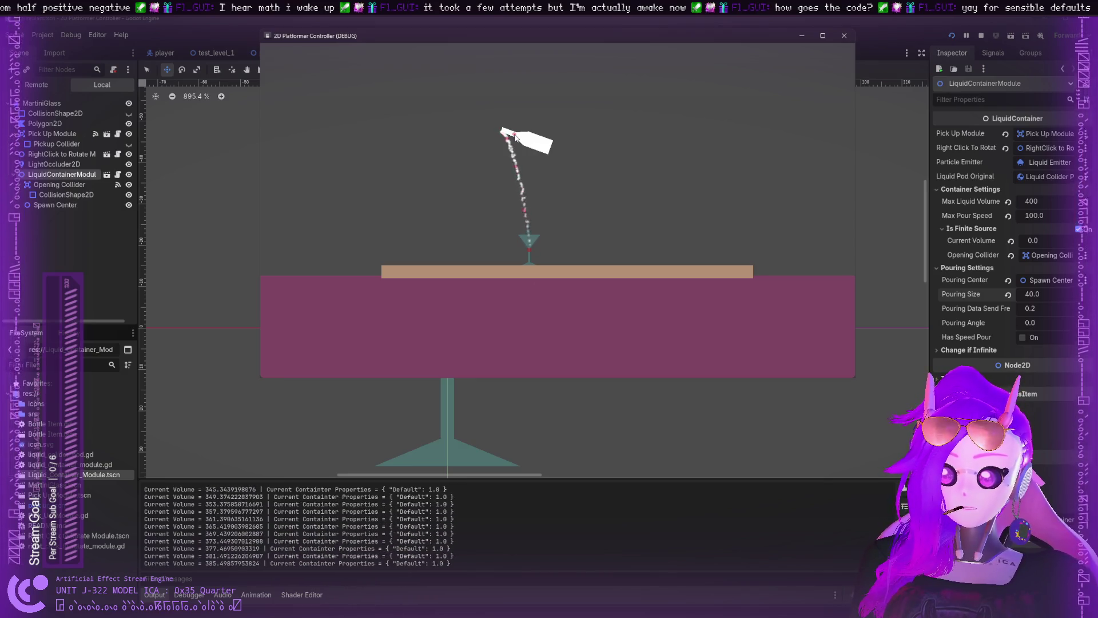
Stop the bottle pouring, set it upright and drop it, then stop the running game
right_click(515, 137)
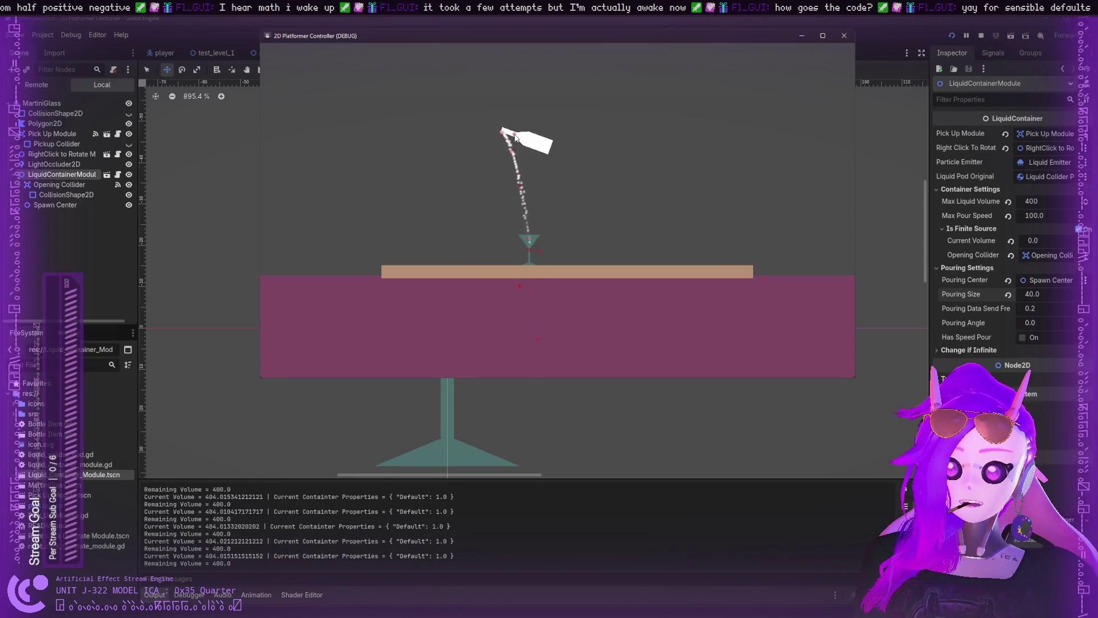
left_click_drag(515, 137, 517, 140)
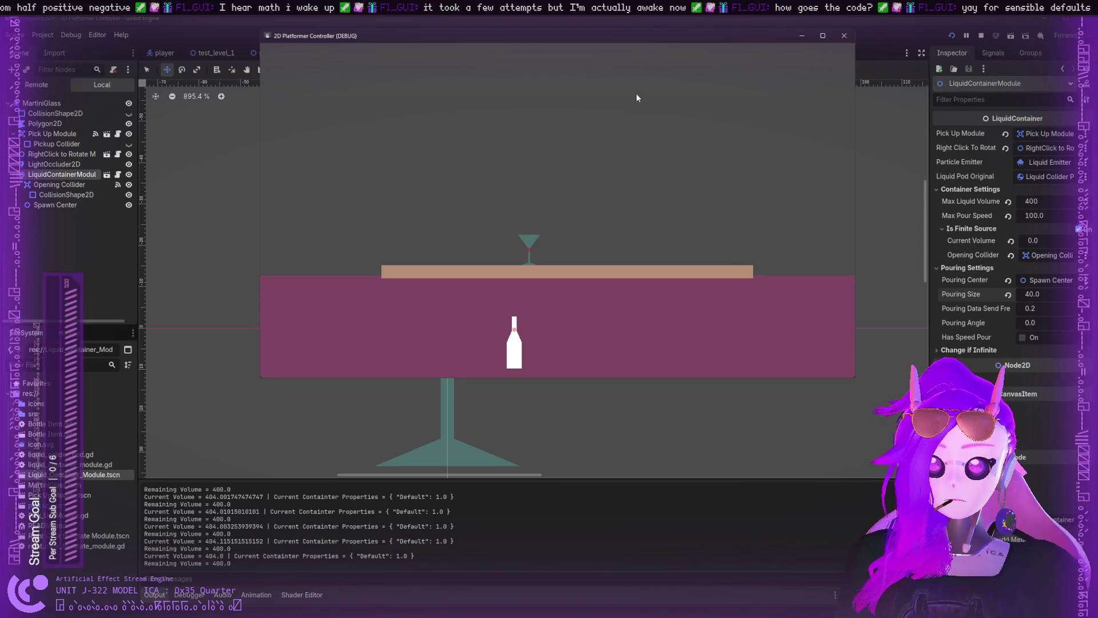
left_click(983, 36)
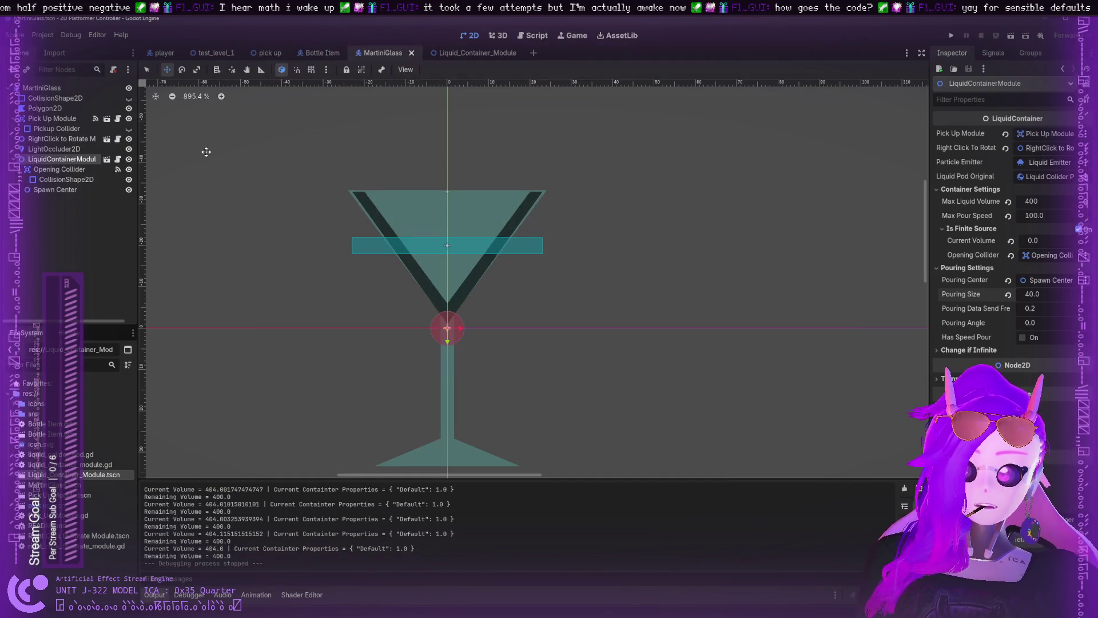
Move the glass's Spawn Center up to the rim and select the LightOccluder2D
left_click(59, 188)
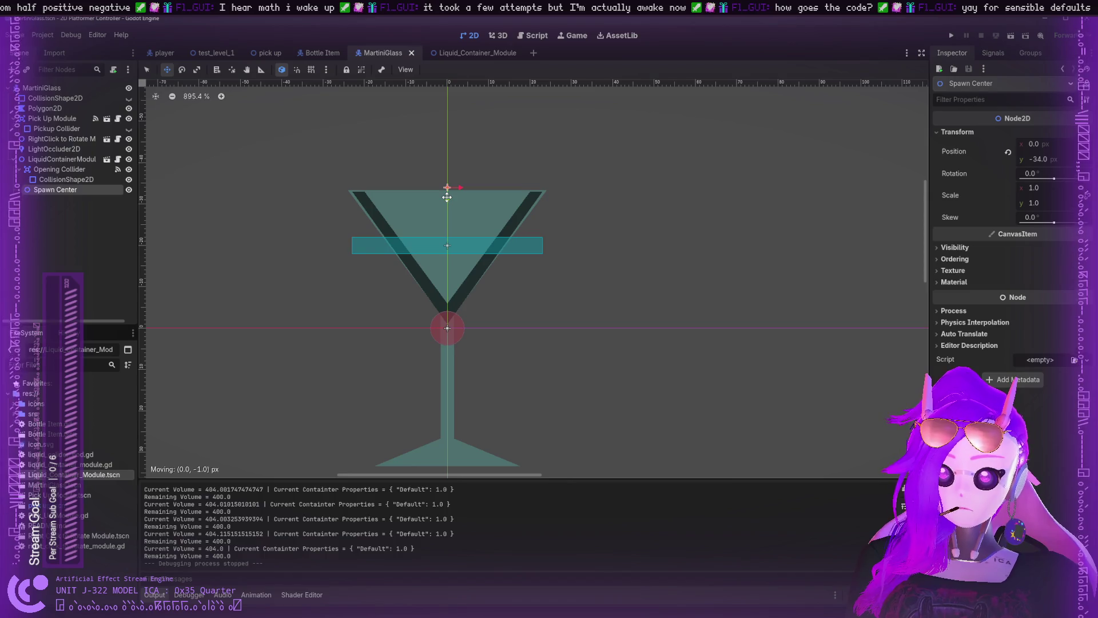
left_click_drag(446, 197, 447, 197)
left_click(51, 179)
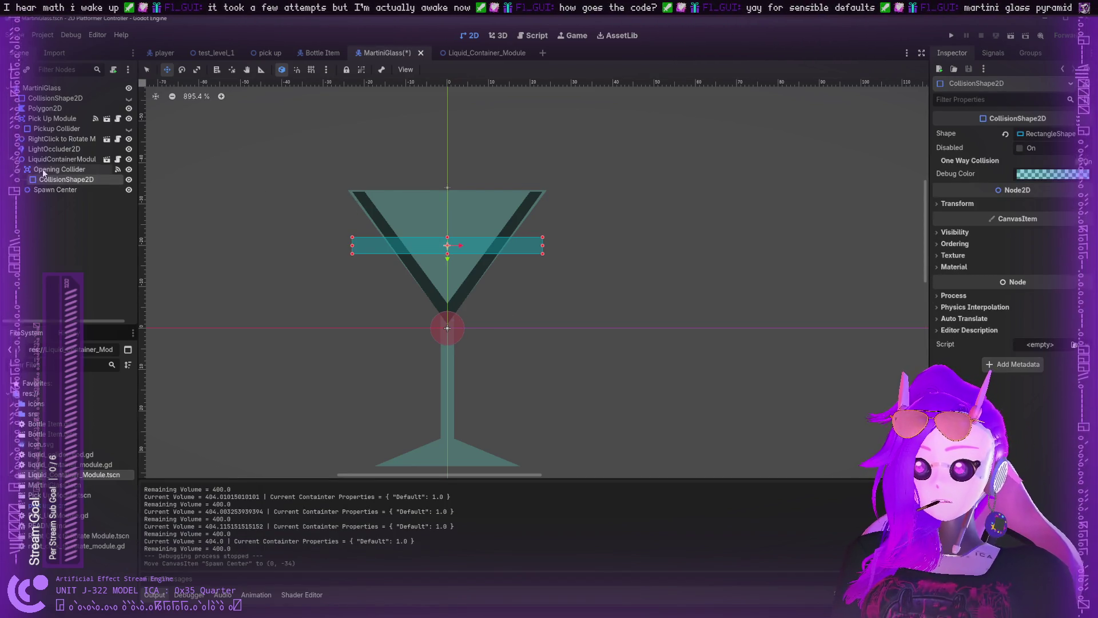
left_click(42, 169)
left_click(46, 160)
left_click(49, 149)
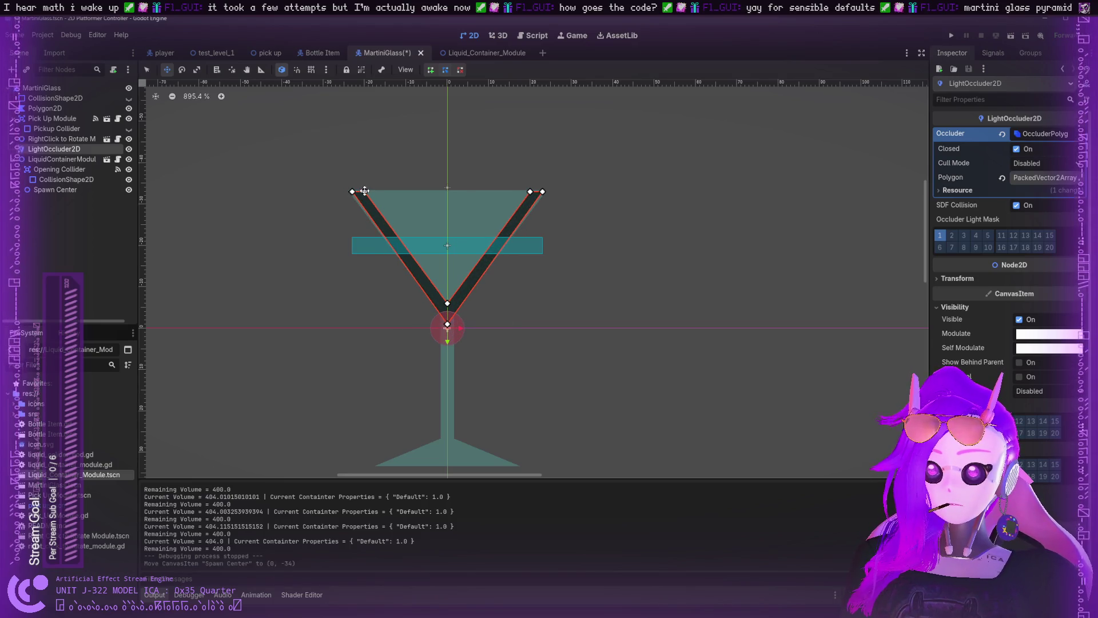
Pull the occluder's top-left and top-right corners down and inward, then open Liquid_Container_Module
left_click_drag(366, 191, 365, 192)
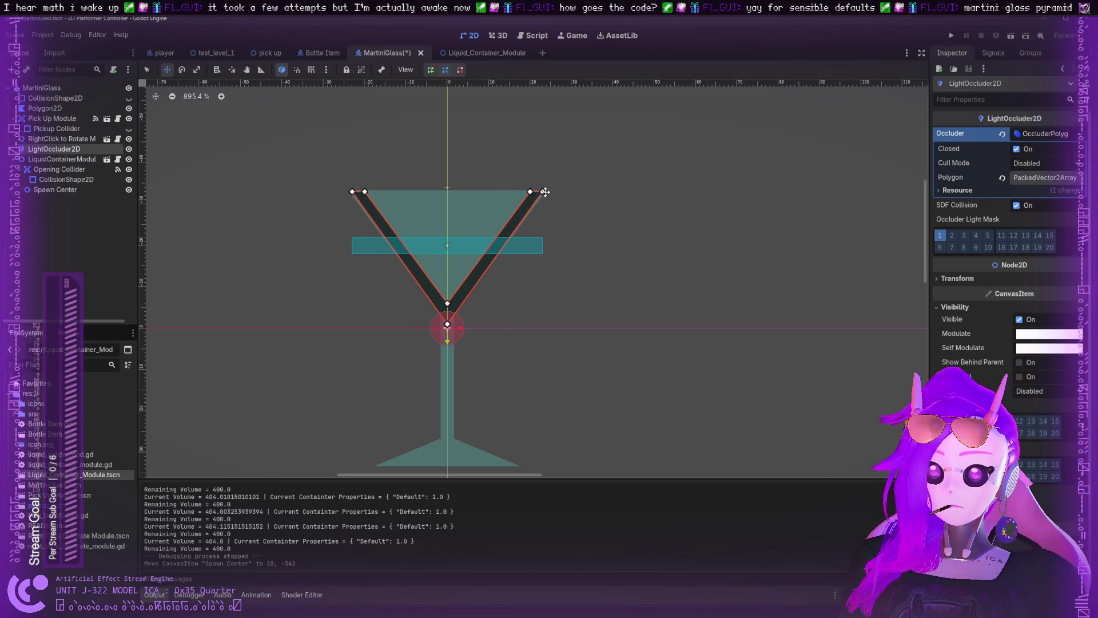
left_click_drag(543, 191, 521, 205)
left_click(148, 70)
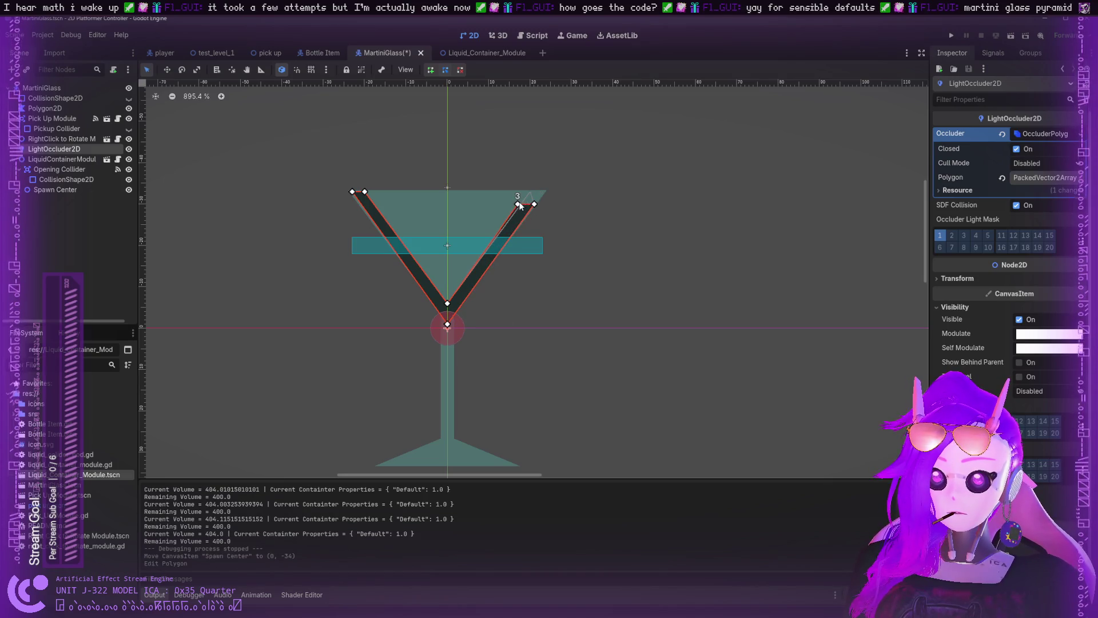
mouse_move(368, 196)
left_mouse_down()
mouse_move(376, 208)
mouse_move(361, 204)
left_mouse_up()
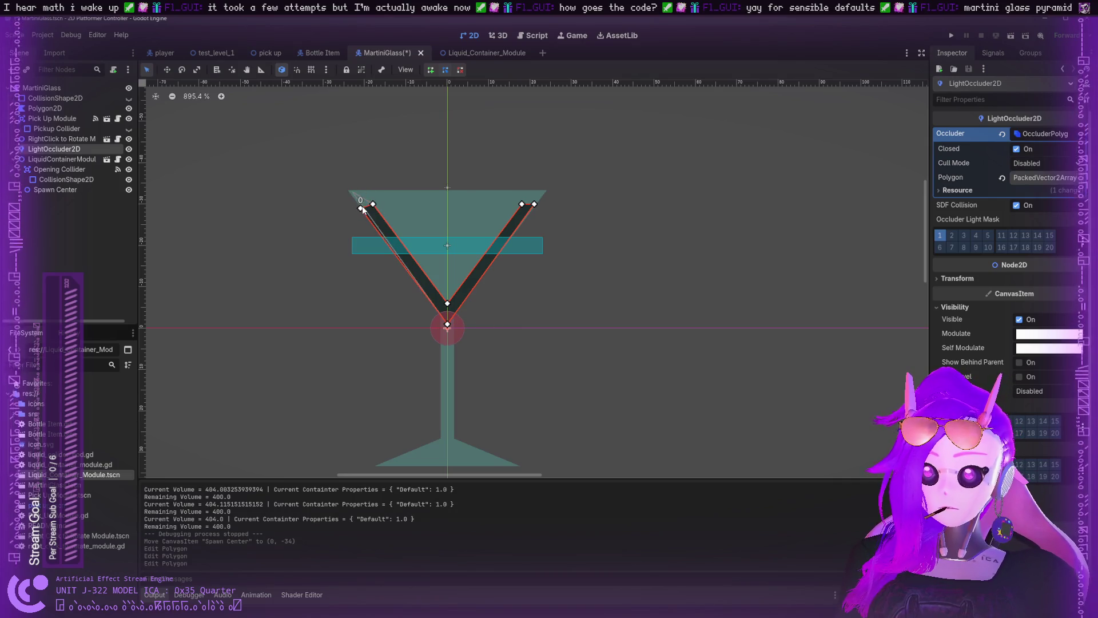
left_click(377, 158)
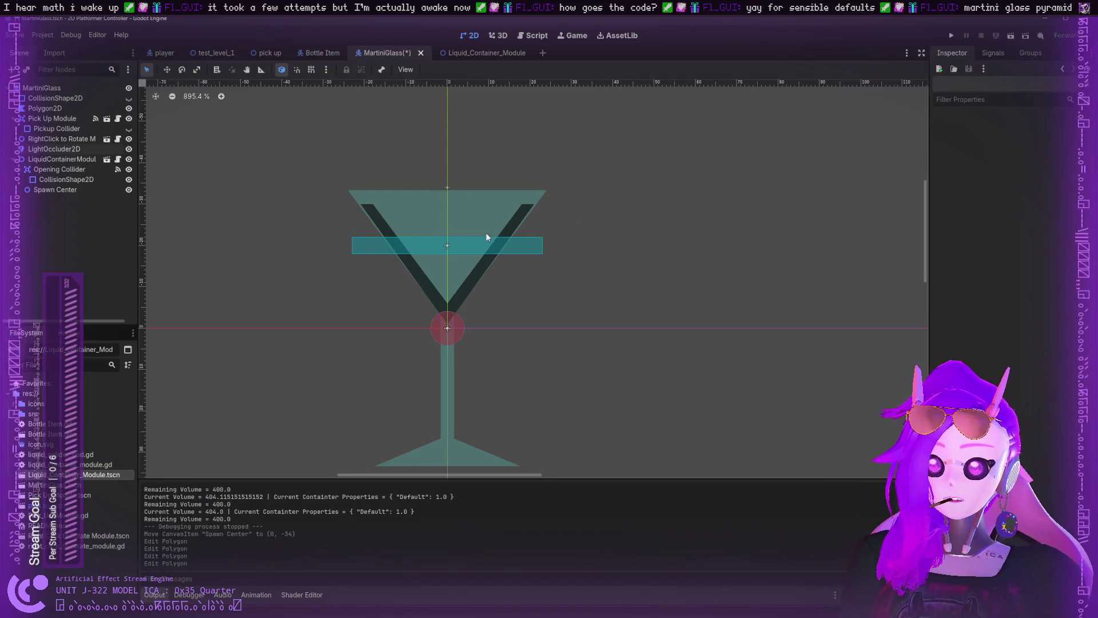
left_click(467, 56)
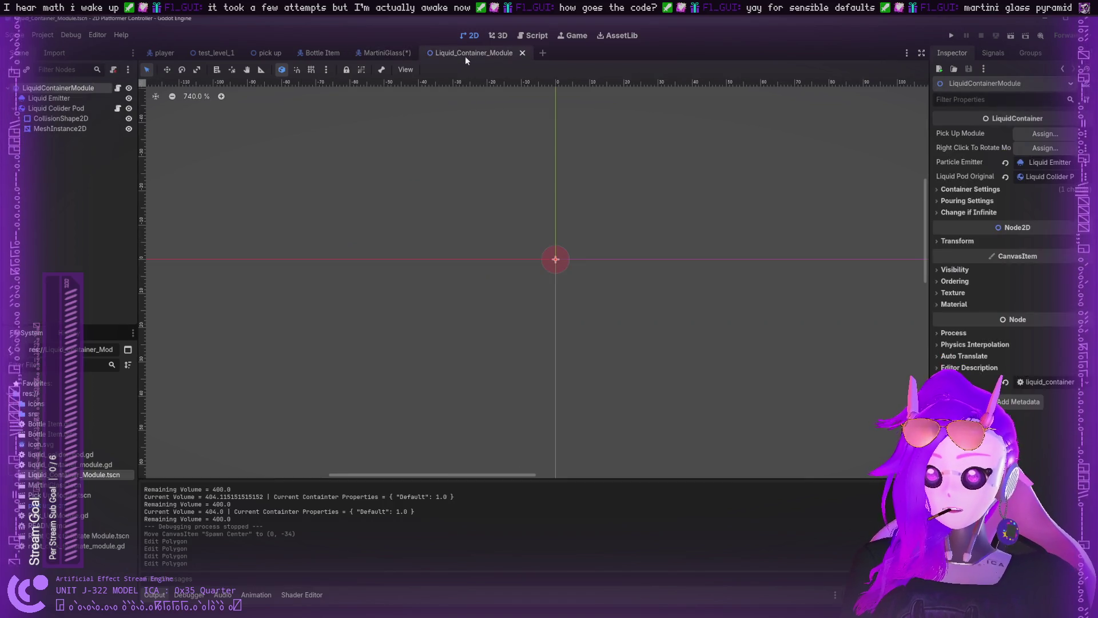
Enlarge the pod's collision circle to about 48 px and scale its mesh to 15.845
left_click(68, 119)
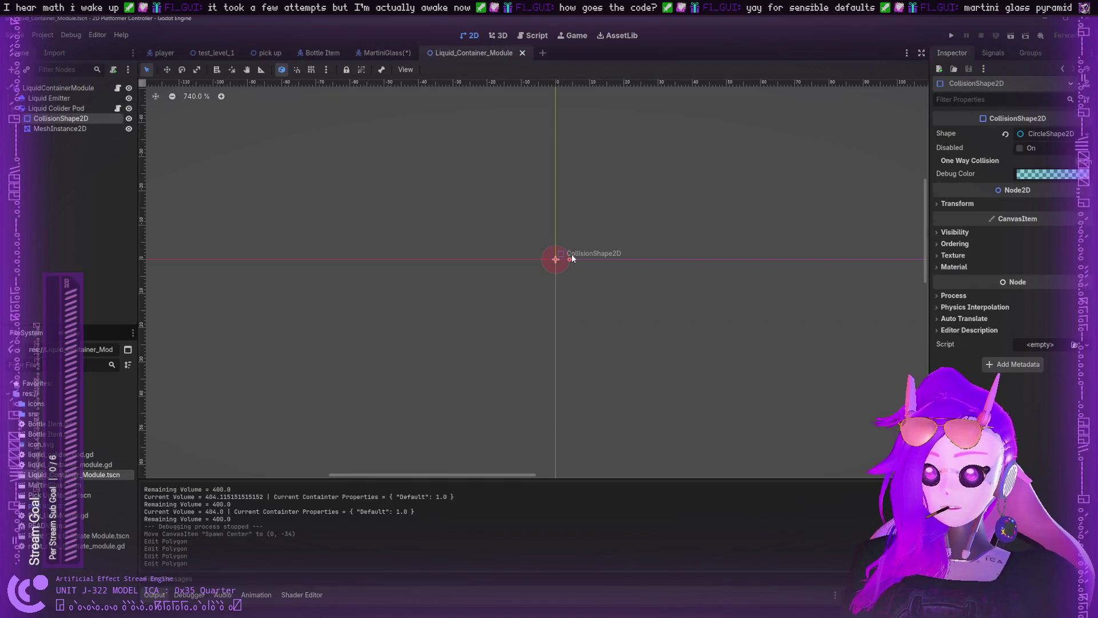
left_click_drag(570, 259, 582, 259)
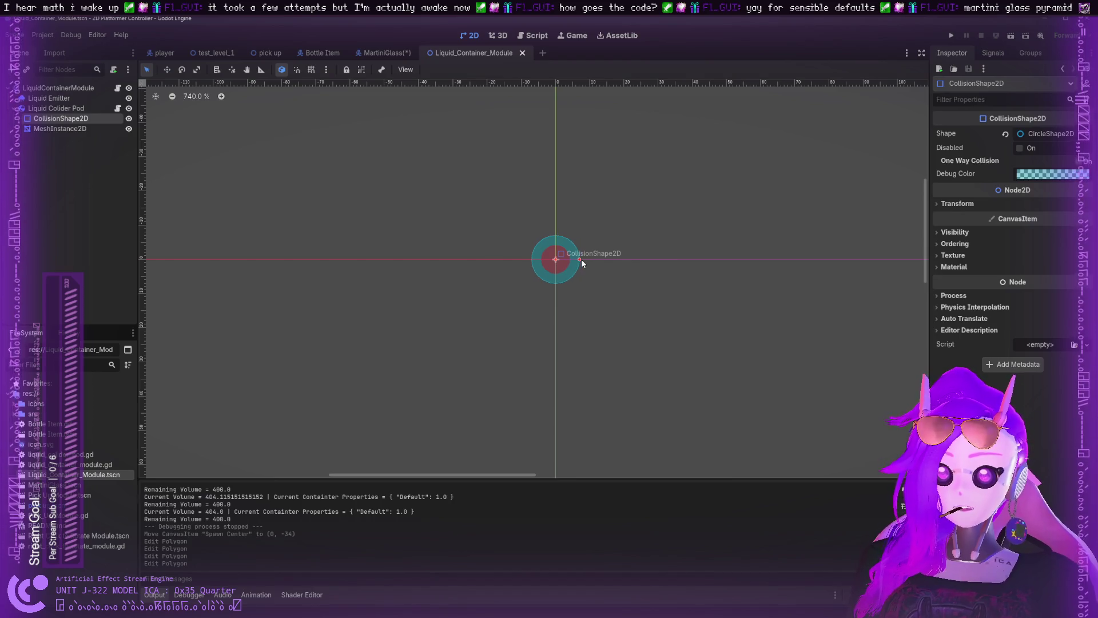
left_click(65, 128)
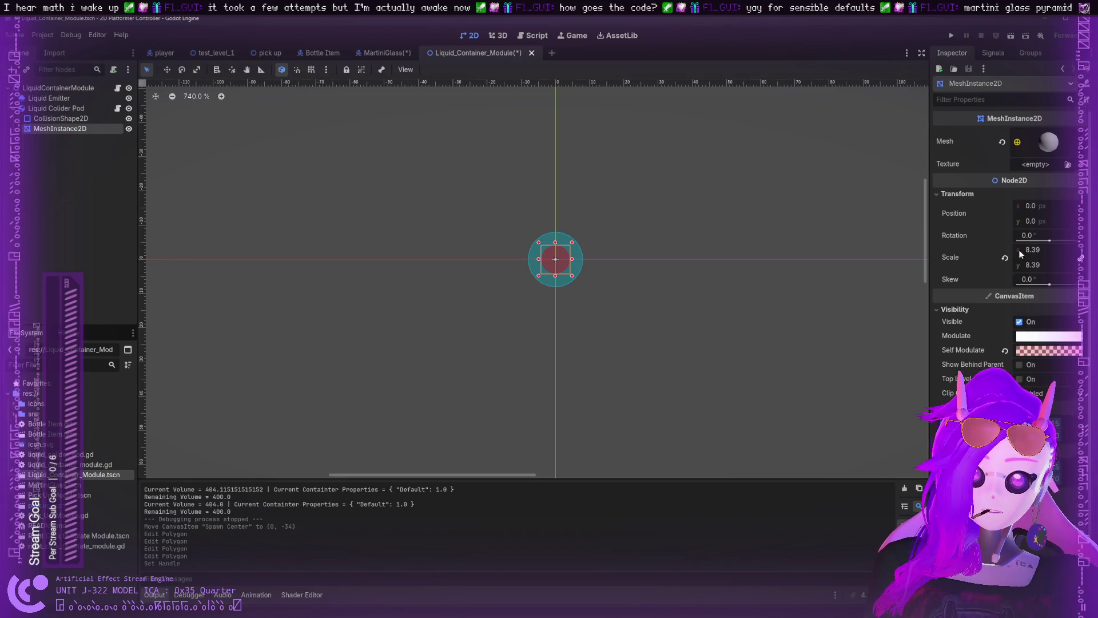
left_click_drag(1029, 250, 1072, 250)
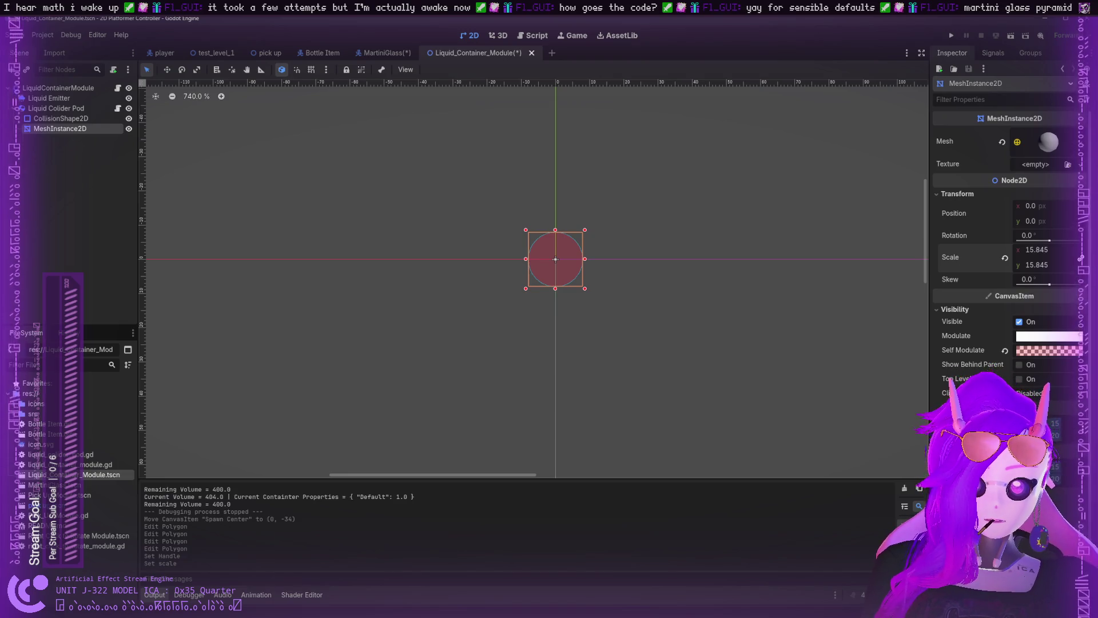
scroll(1058, 406, "down", 1)
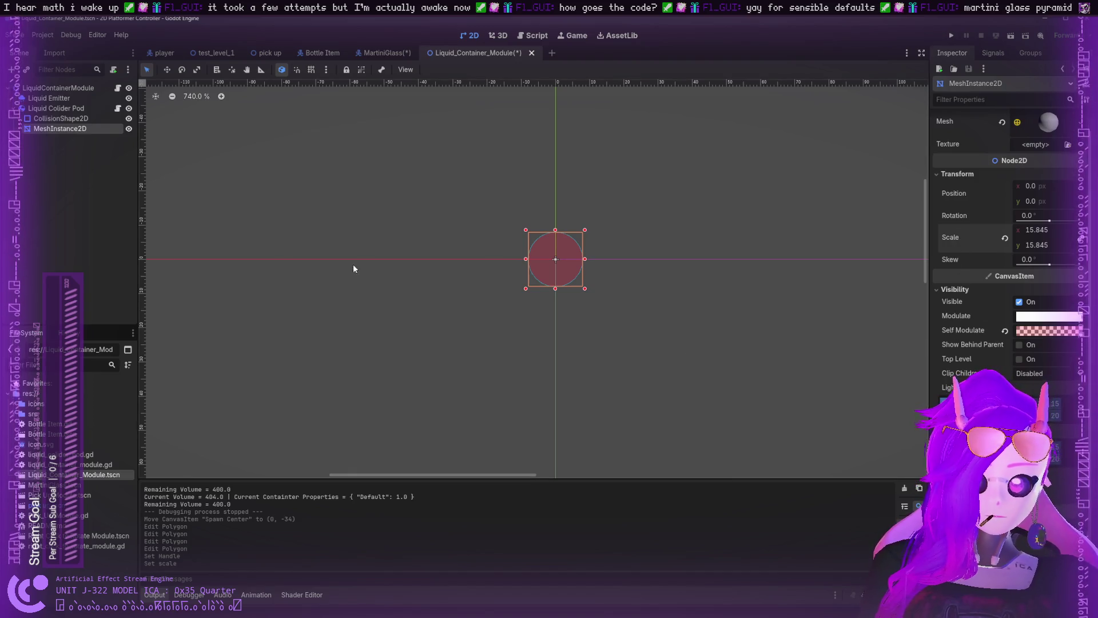
Set the Liquid Colider Pod's Continuous CD to Cast Ray and return to MartiniGlass
left_click(55, 108)
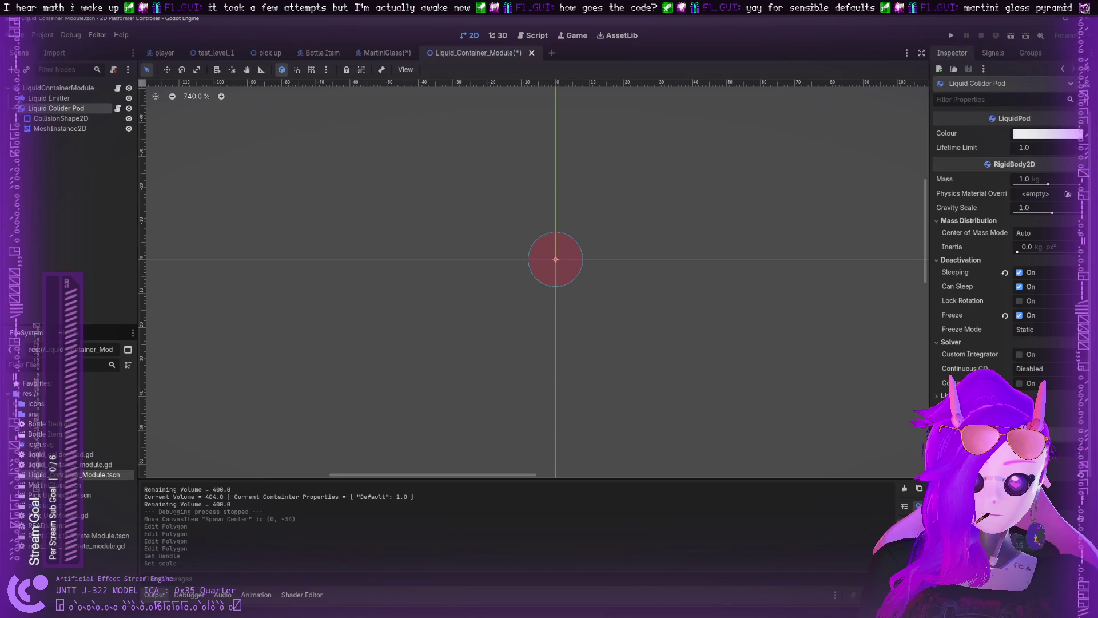
left_click(965, 258)
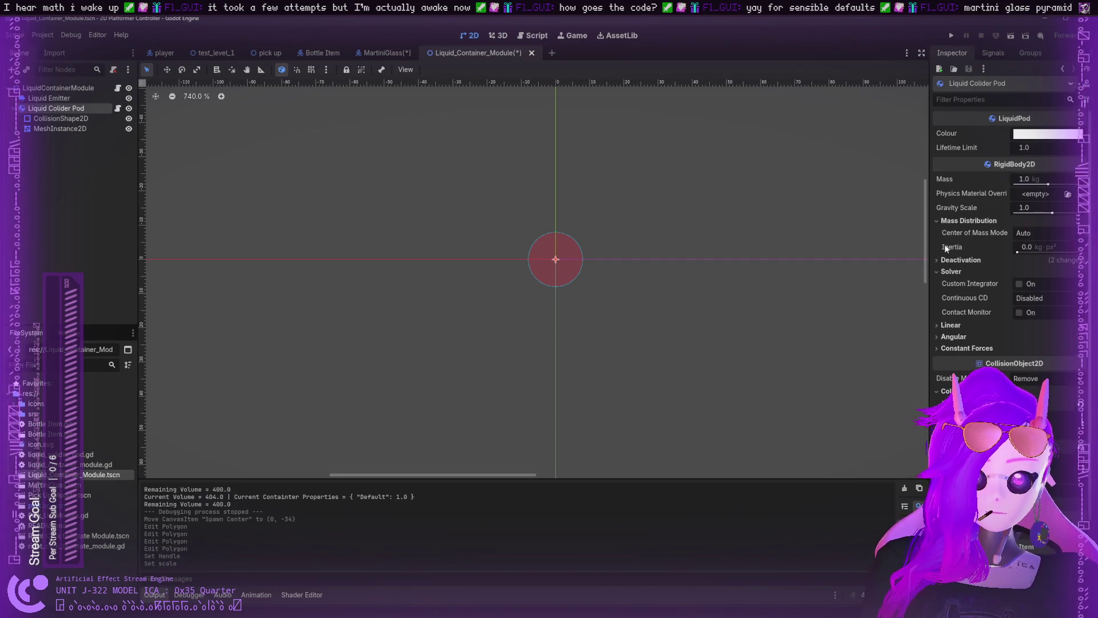
left_click(949, 220)
left_click(955, 231)
left_click(952, 231)
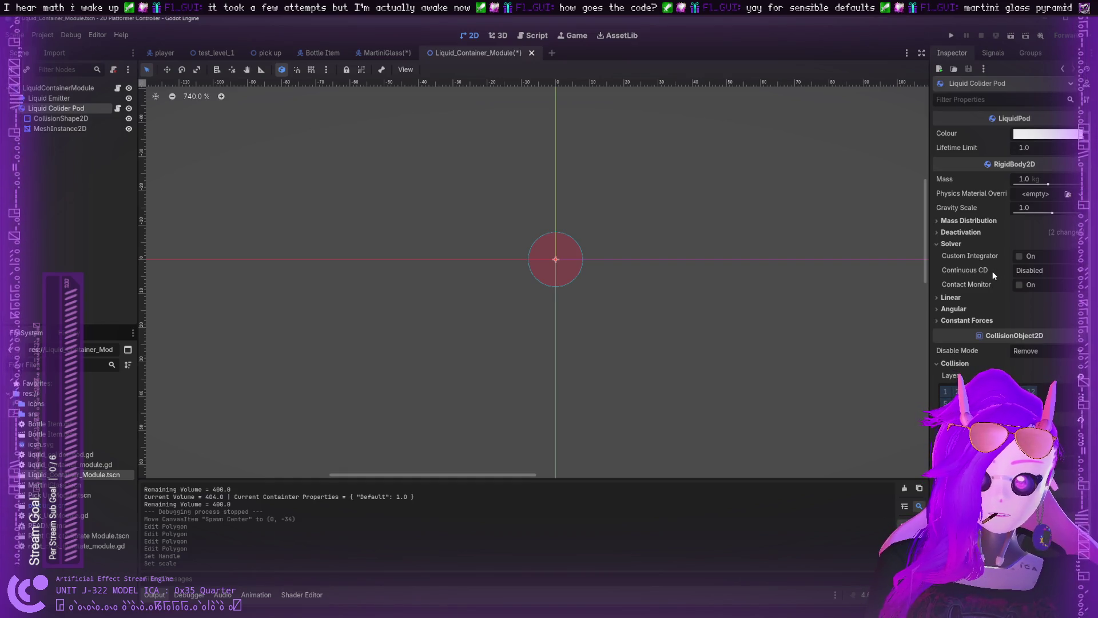
left_click(1016, 272)
left_click(1045, 304)
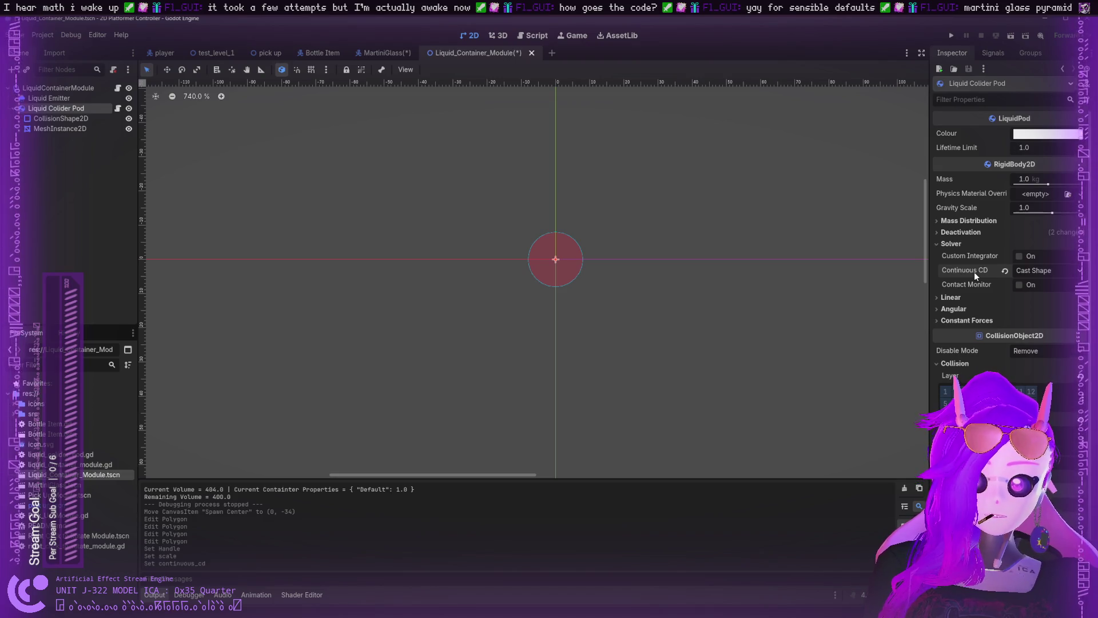
left_click(1023, 270)
left_click(1031, 297)
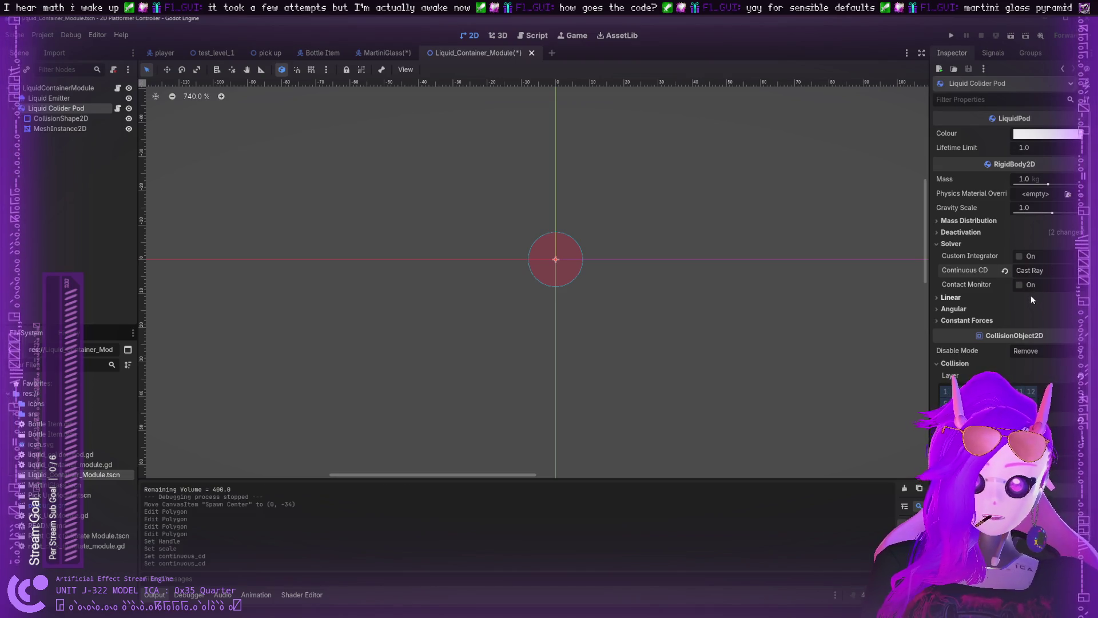
left_click(554, 255)
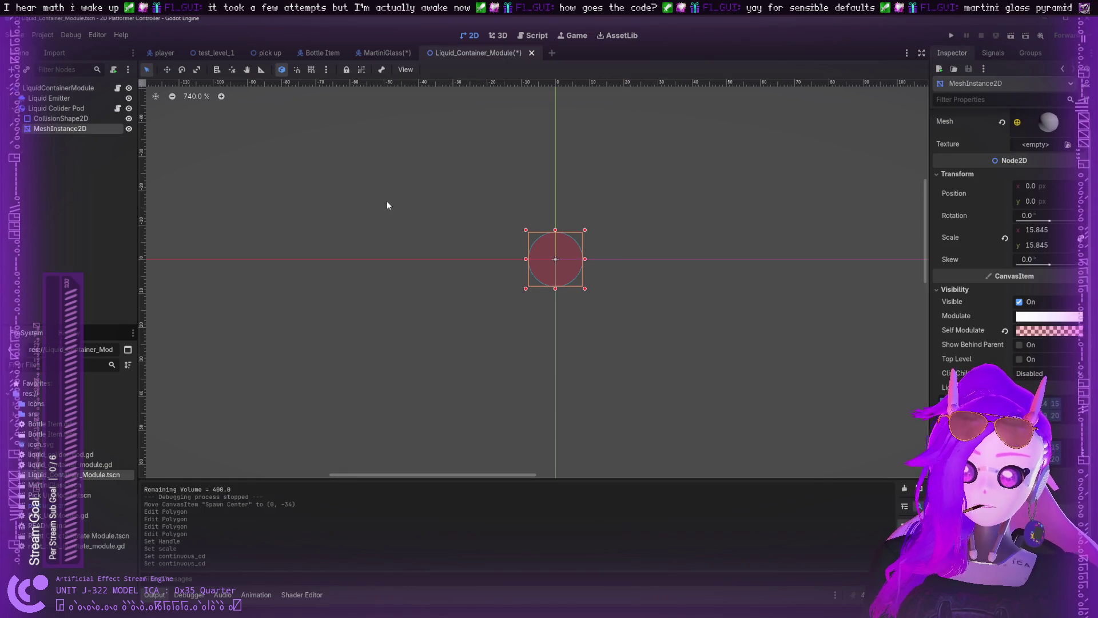
left_click(63, 108)
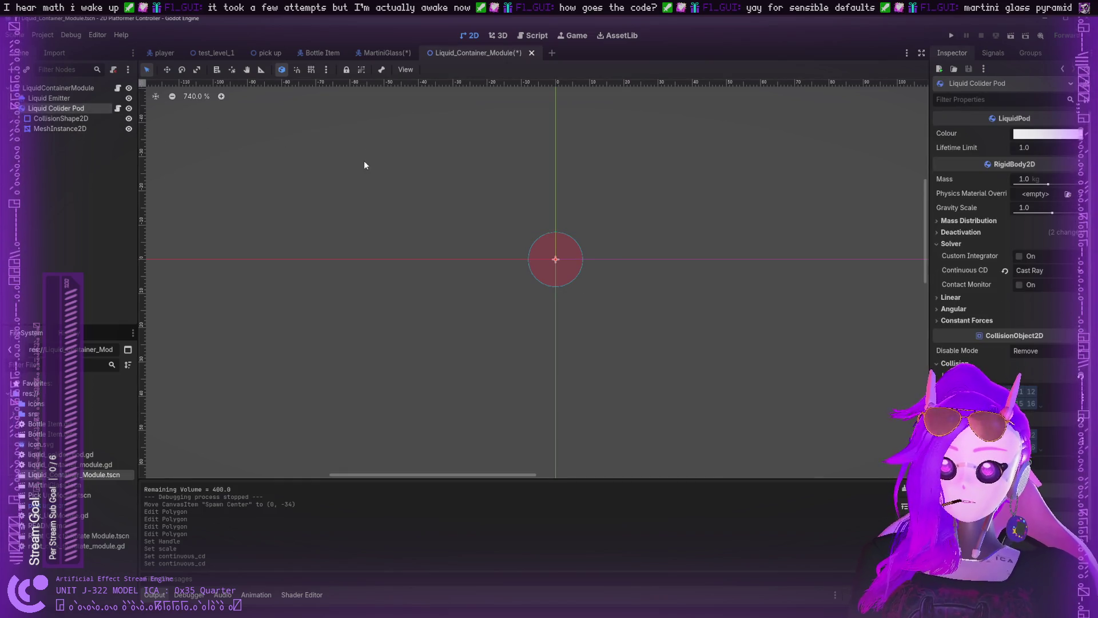
left_click(373, 53)
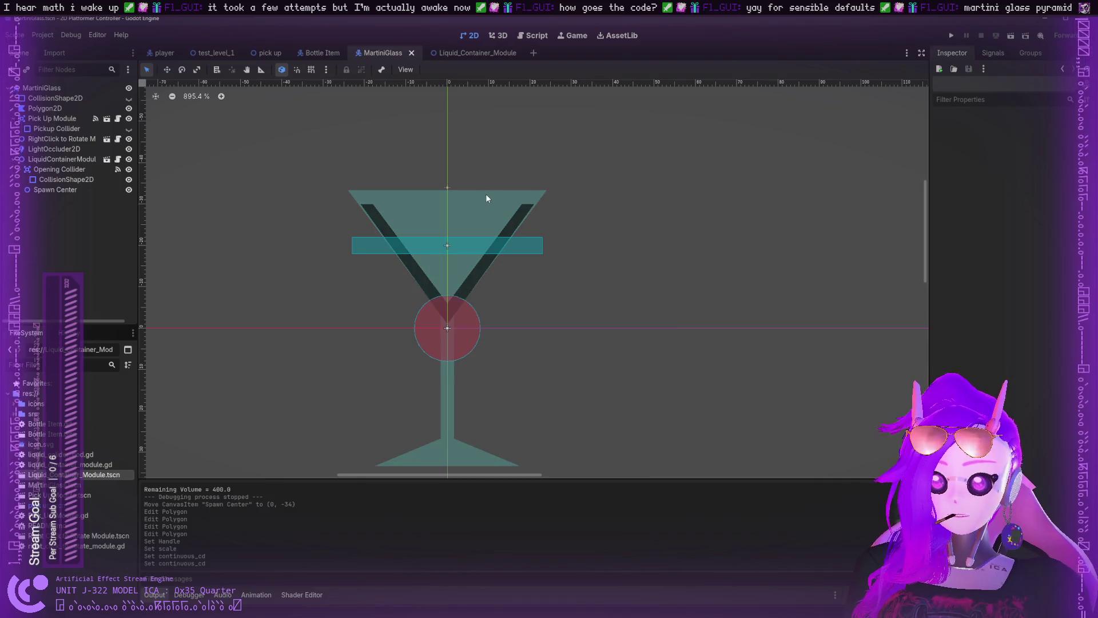
left_click(951, 36)
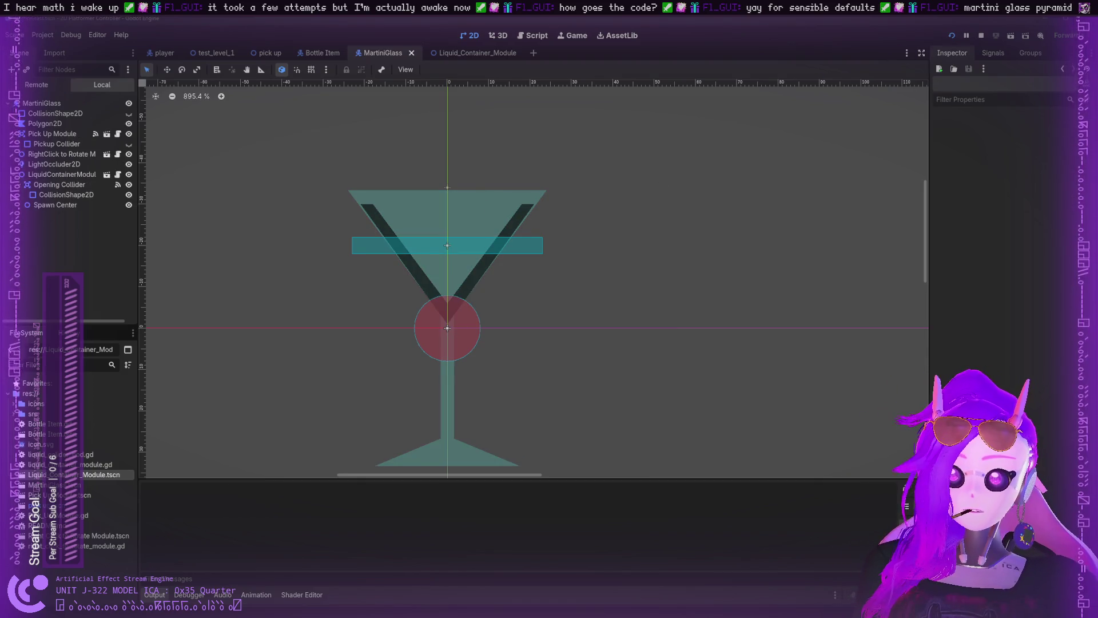
mouse_move(454, 338)
left_mouse_down()
mouse_move(511, 180)
mouse_move(458, 186)
left_mouse_up()
right_click(512, 180)
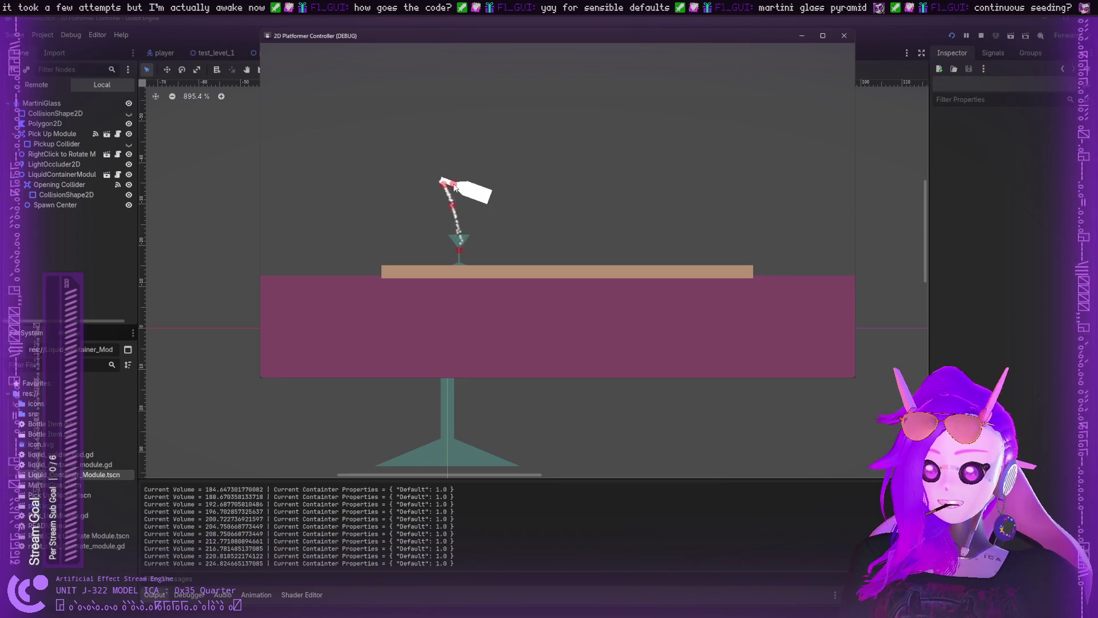
left_click_drag(456, 186, 492, 189)
mouse_move(461, 243)
left_mouse_down()
mouse_move(451, 224)
mouse_move(402, 230)
left_mouse_up()
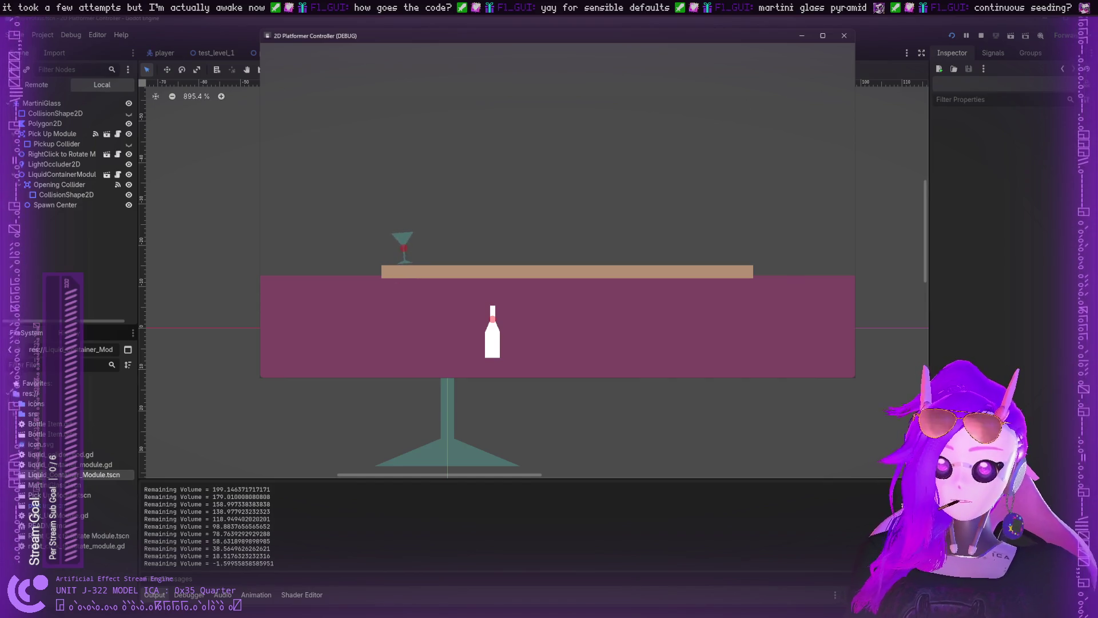
key("F8")
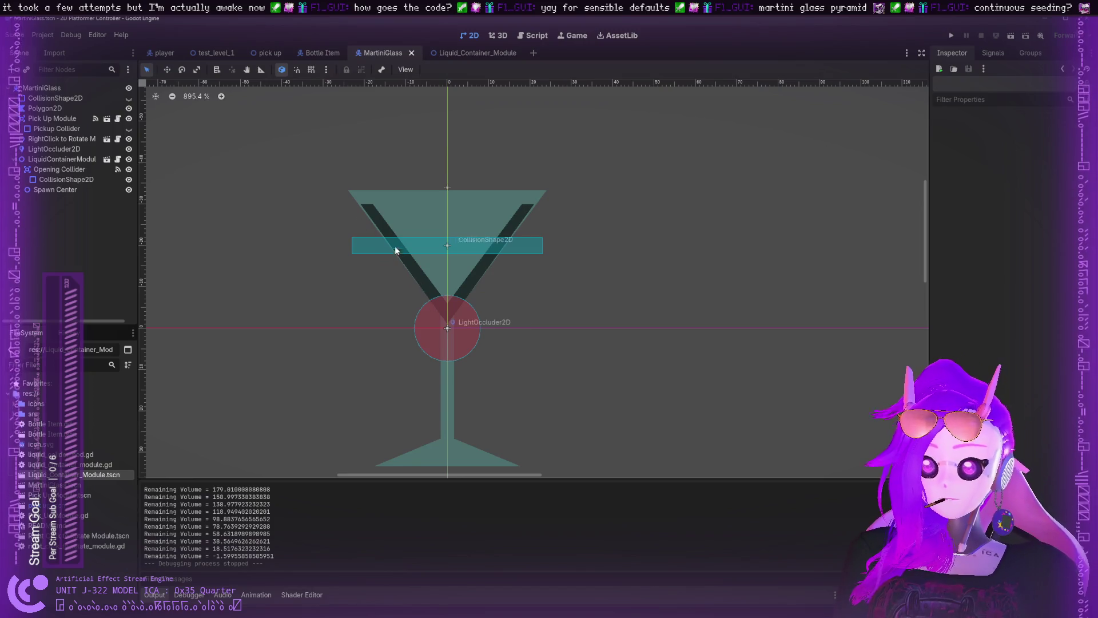
Inspect the glass's Opening Collider, its collision shape and LiquidContainerModule settings
left_click(51, 168)
left_click(60, 179)
left_click(60, 171)
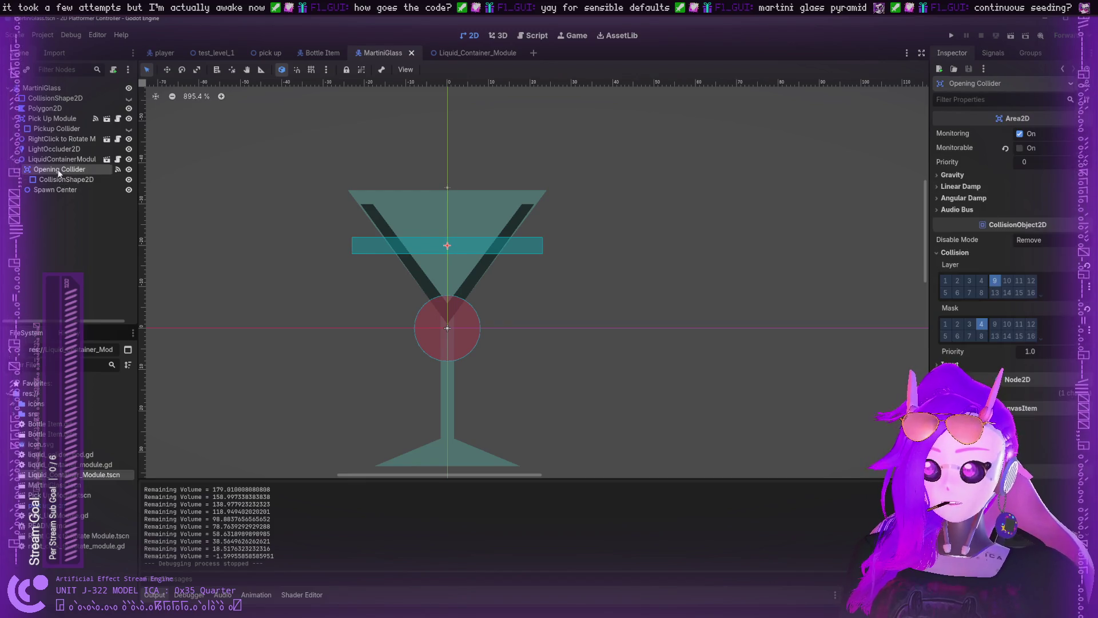
left_click(62, 159)
left_click(60, 169)
left_click(63, 179)
left_click(66, 167)
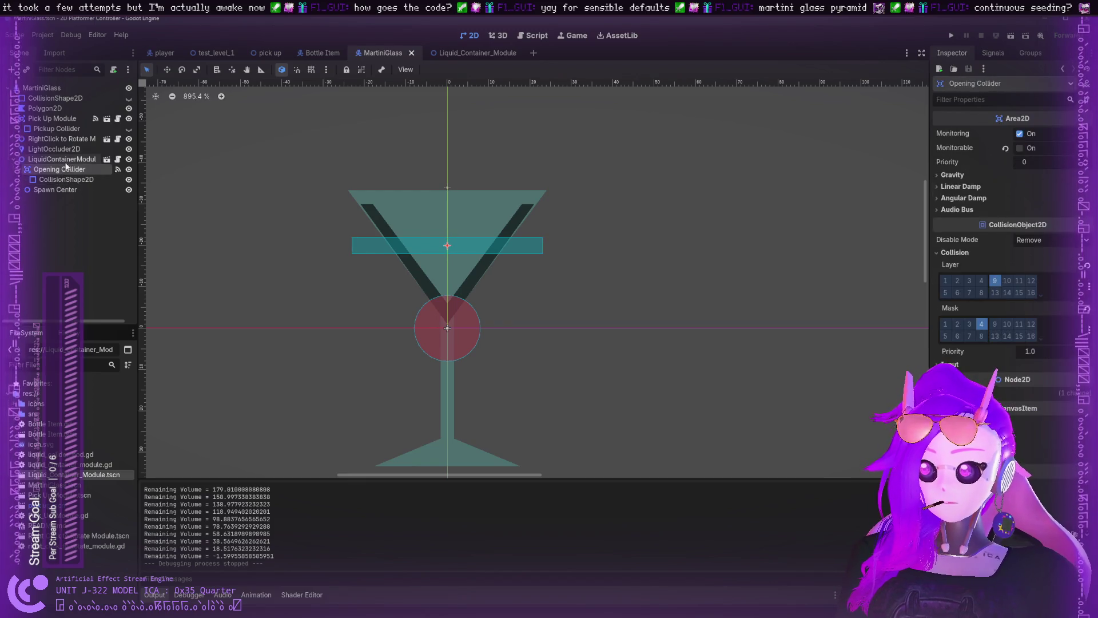
left_click(61, 159)
left_click(50, 179)
left_click(54, 160)
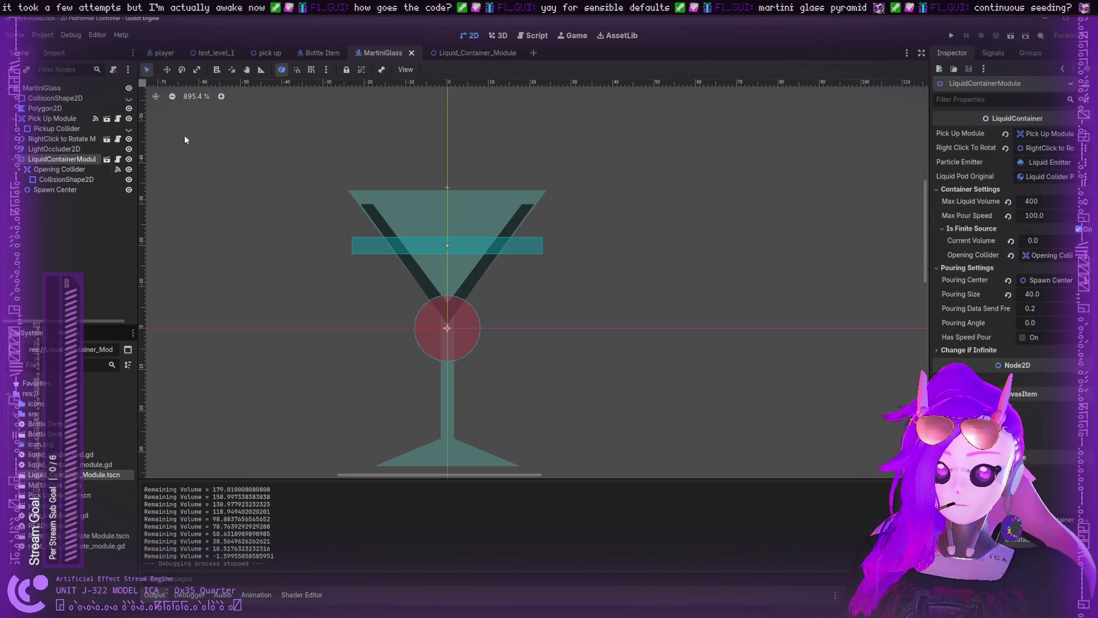
Glance at the Bottle Item and Liquid_Container_Module scenes and its script, then return to MartiniGlass
left_click(462, 52)
left_click(381, 53)
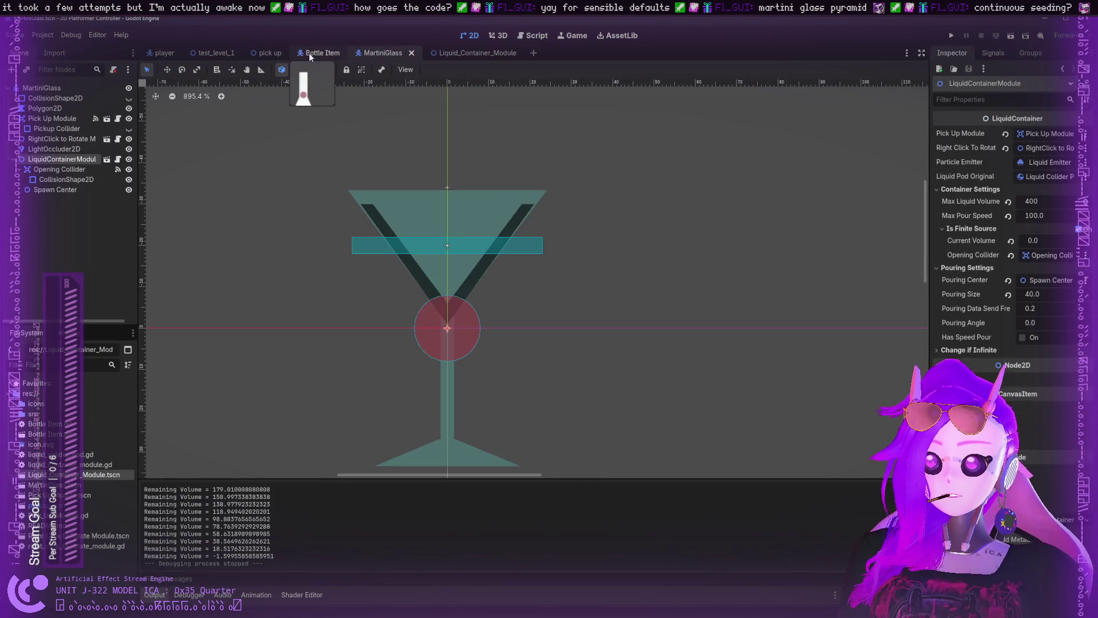
left_click(308, 53)
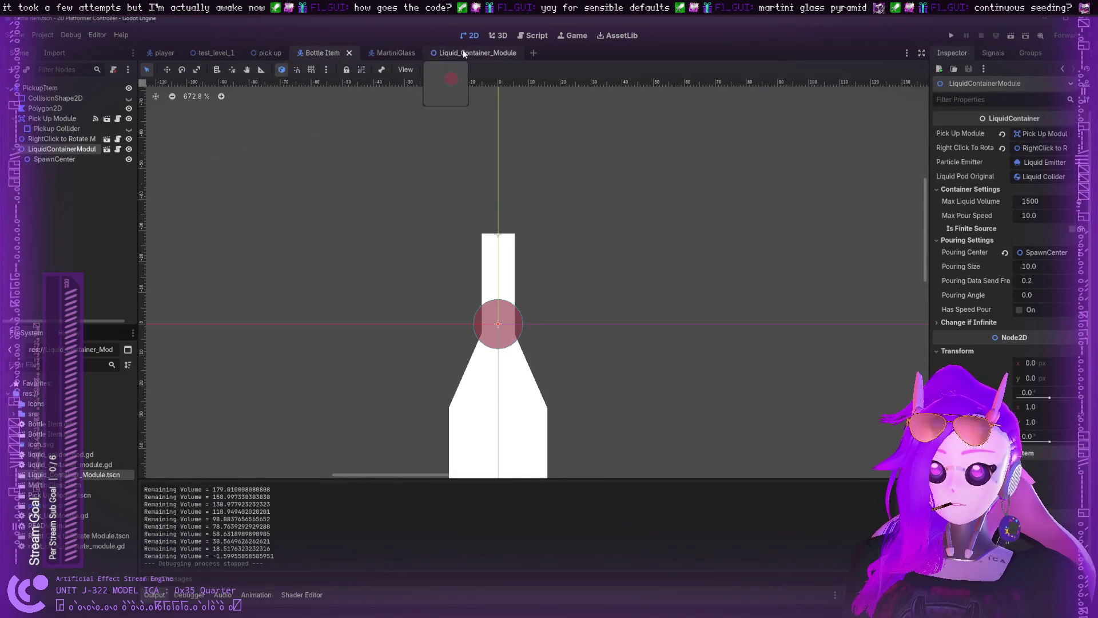
left_click(460, 53)
left_click(531, 36)
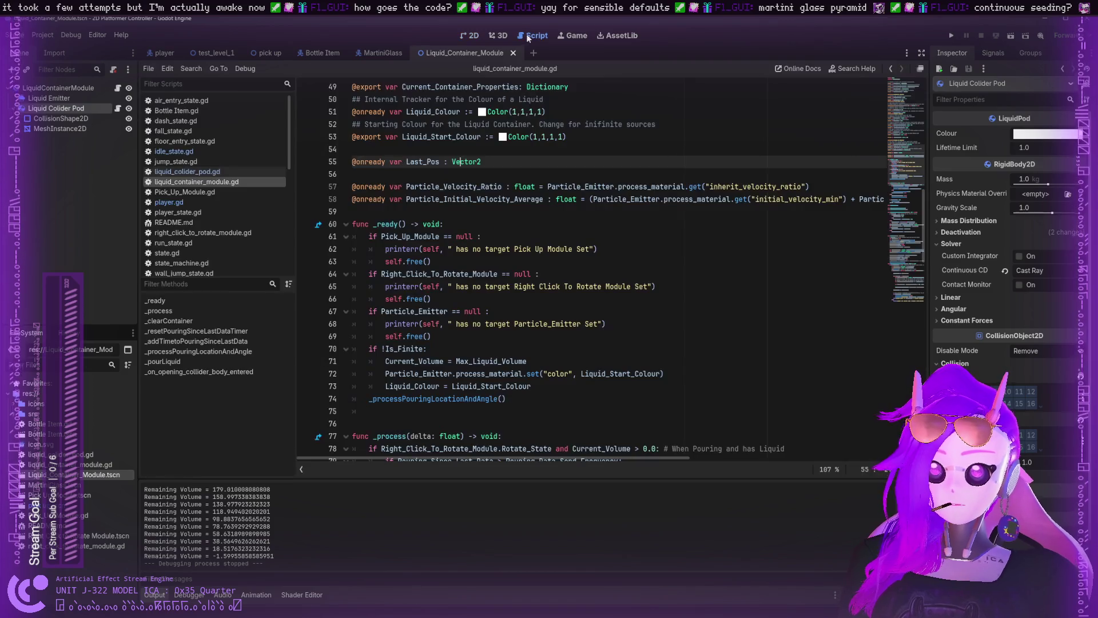
scroll(423, 150, "up", 12)
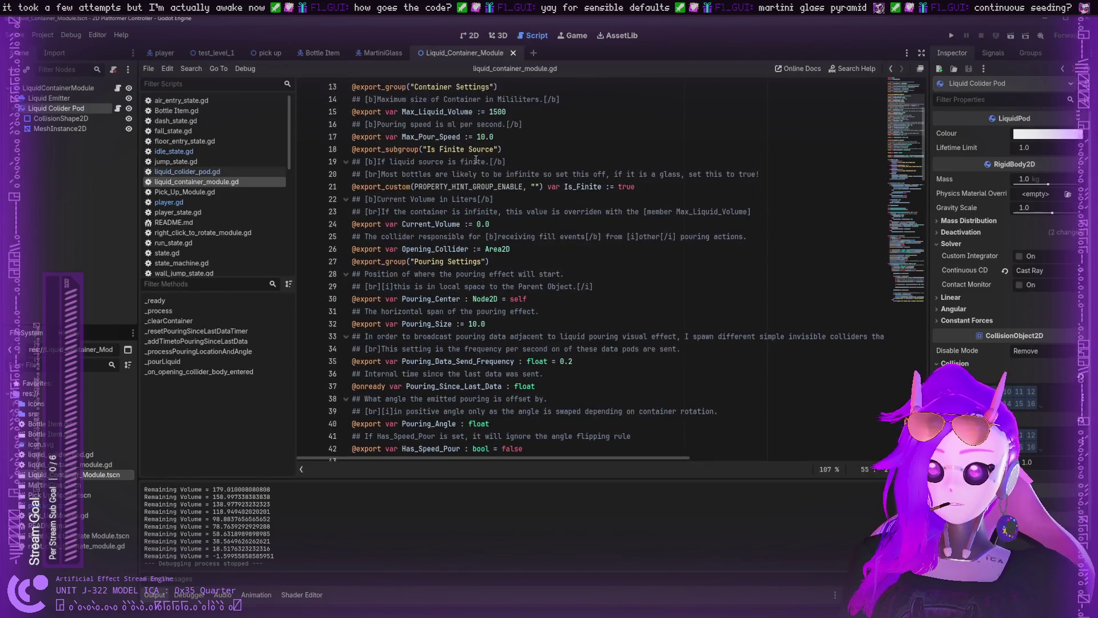
scroll(471, 137, "up", 4)
scroll(483, 114, "down", 5)
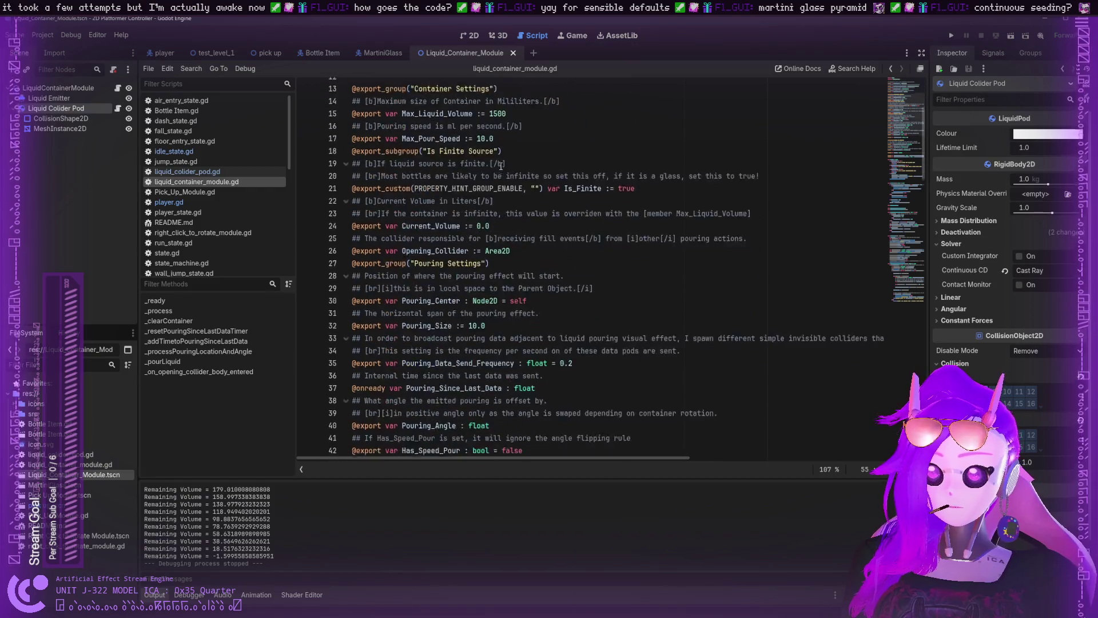
scroll(483, 114, "up", 5)
left_click(472, 35)
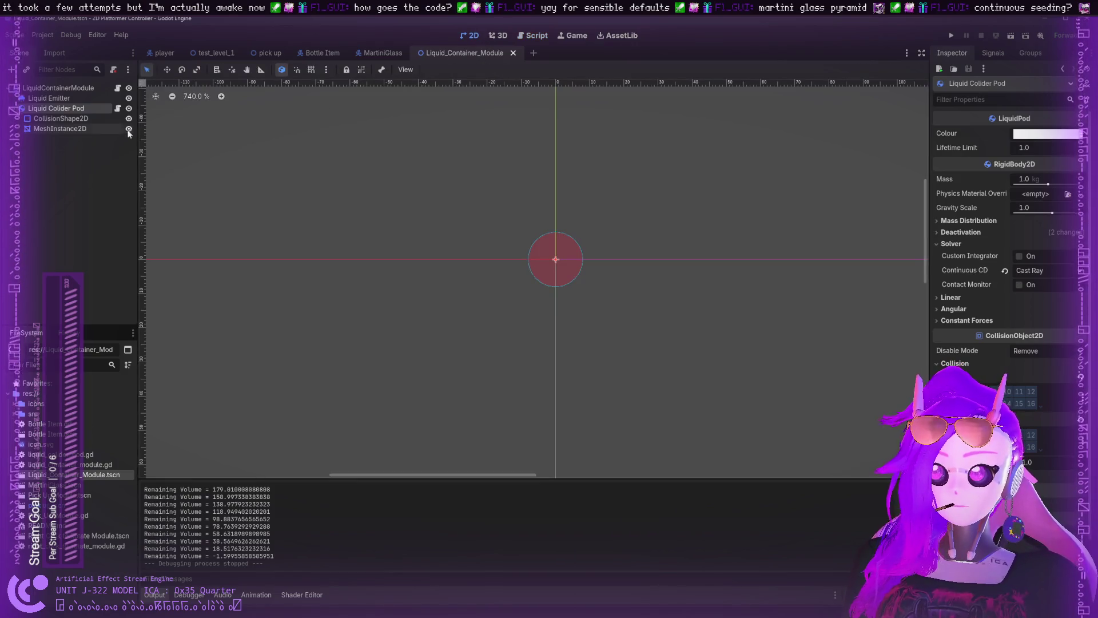
left_click(69, 101)
left_click(381, 53)
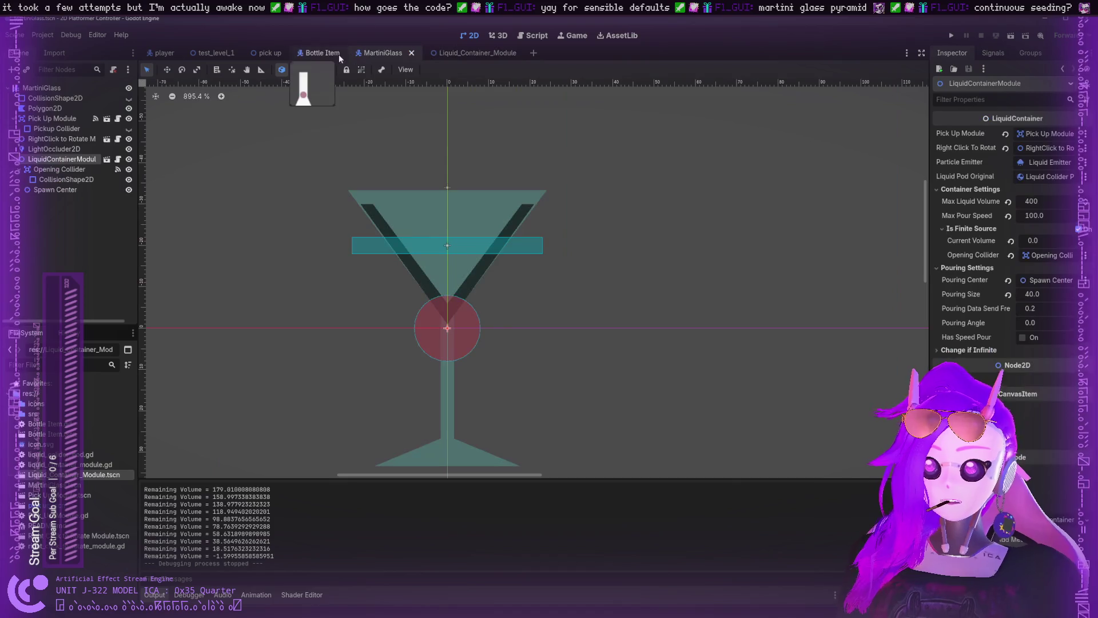
Try rotating Spawn Center and undo it, leaving its rotation at 0°
left_click(55, 190)
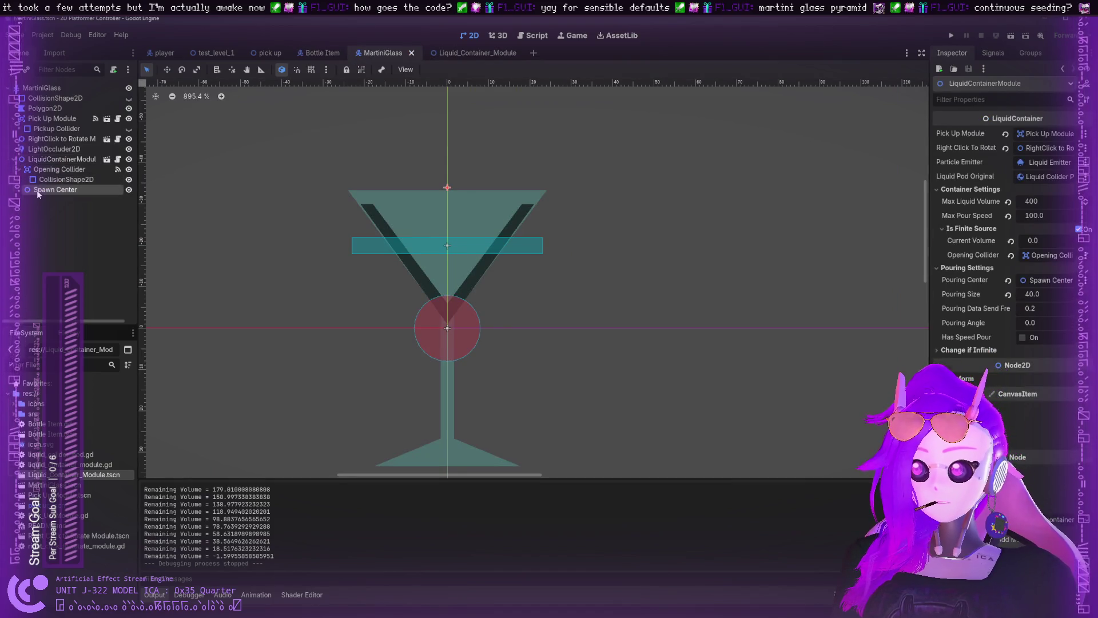
left_click(179, 69)
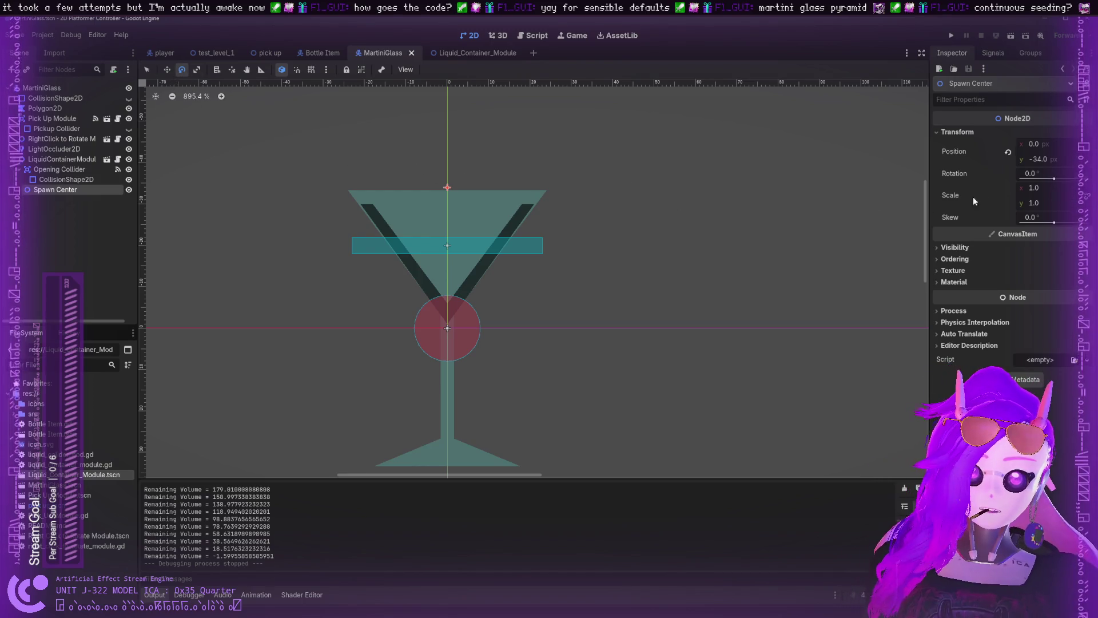
mouse_move(472, 126)
left_mouse_down()
mouse_move(355, 122)
mouse_move(397, 98)
left_mouse_up()
key("ctrl+z")
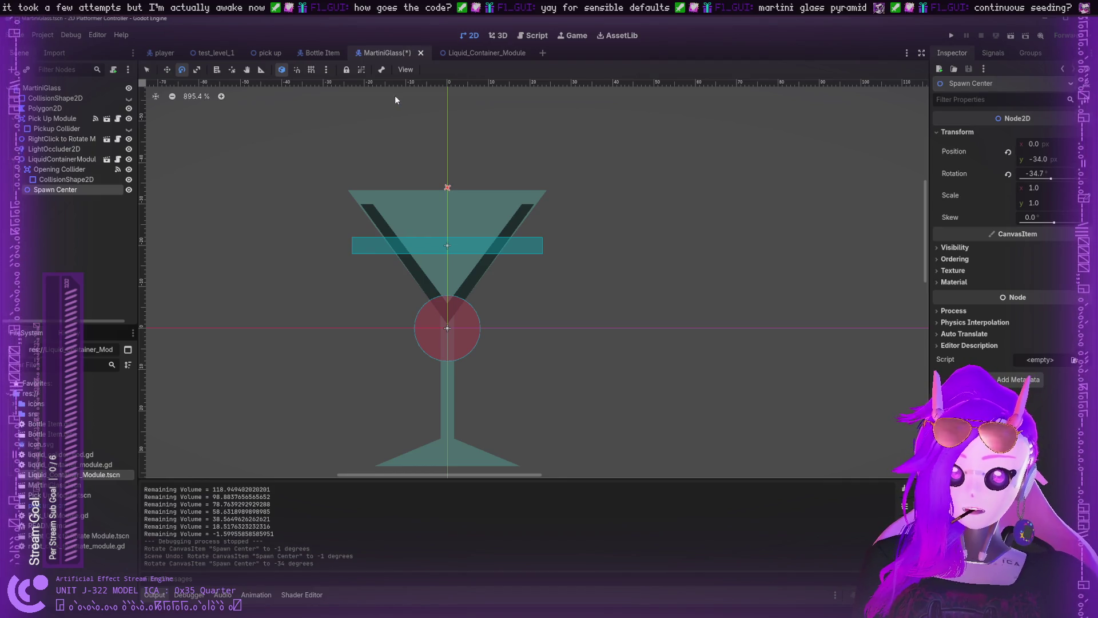
left_click(1032, 176)
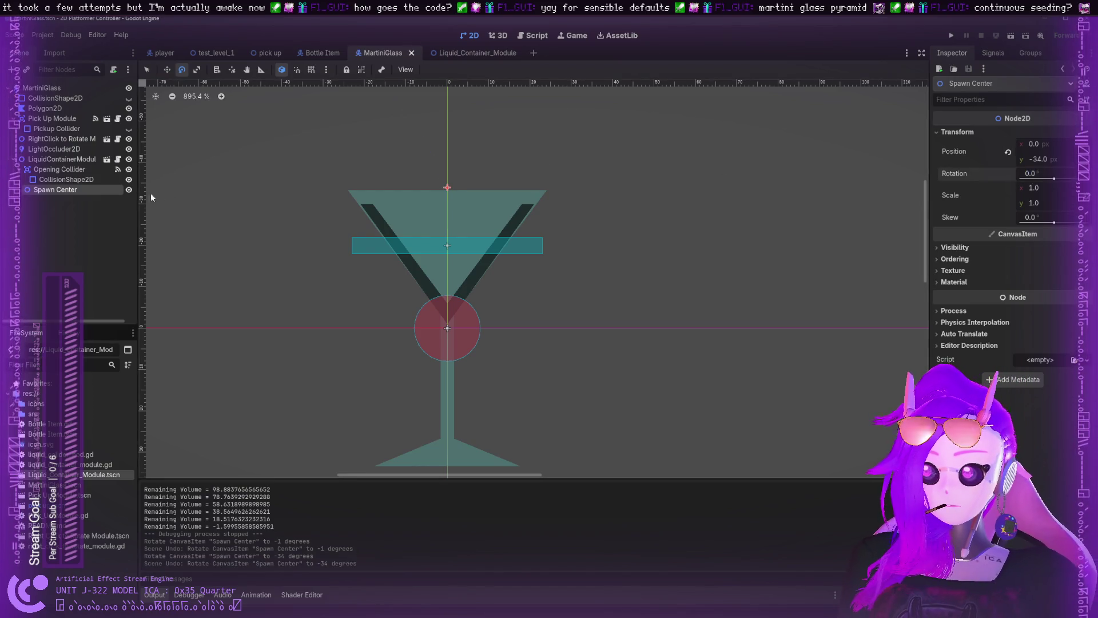
left_click(56, 181)
left_click(59, 169)
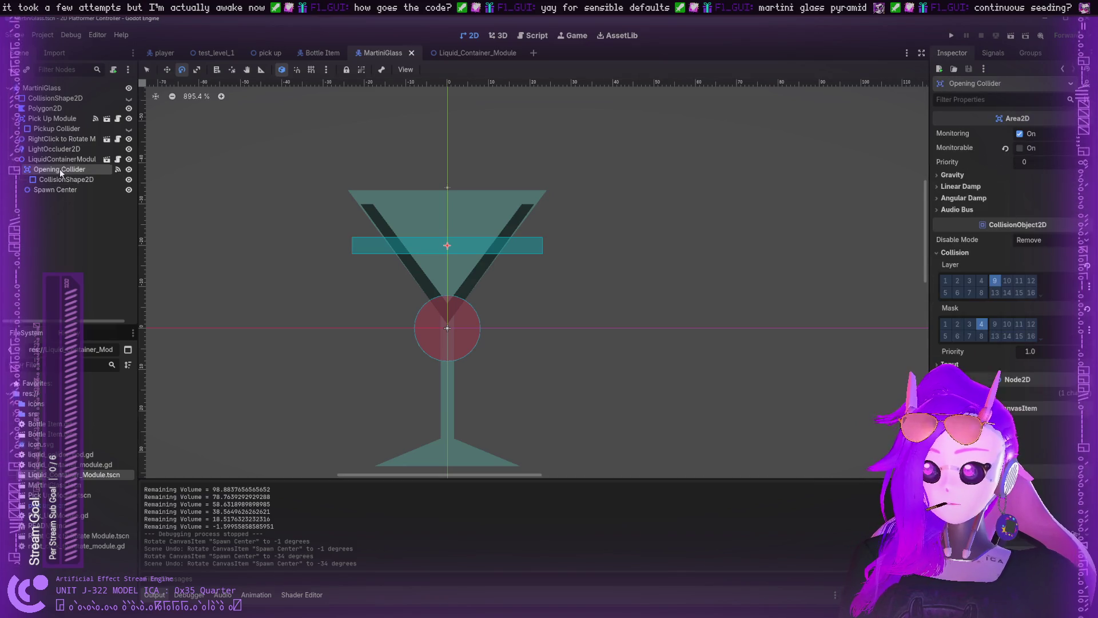
left_click(57, 189)
Review the glass's nodes up to the light occluder, then open Liquid_Container_Module
left_click(62, 179)
left_click(60, 169)
left_click(64, 158)
left_click(68, 149)
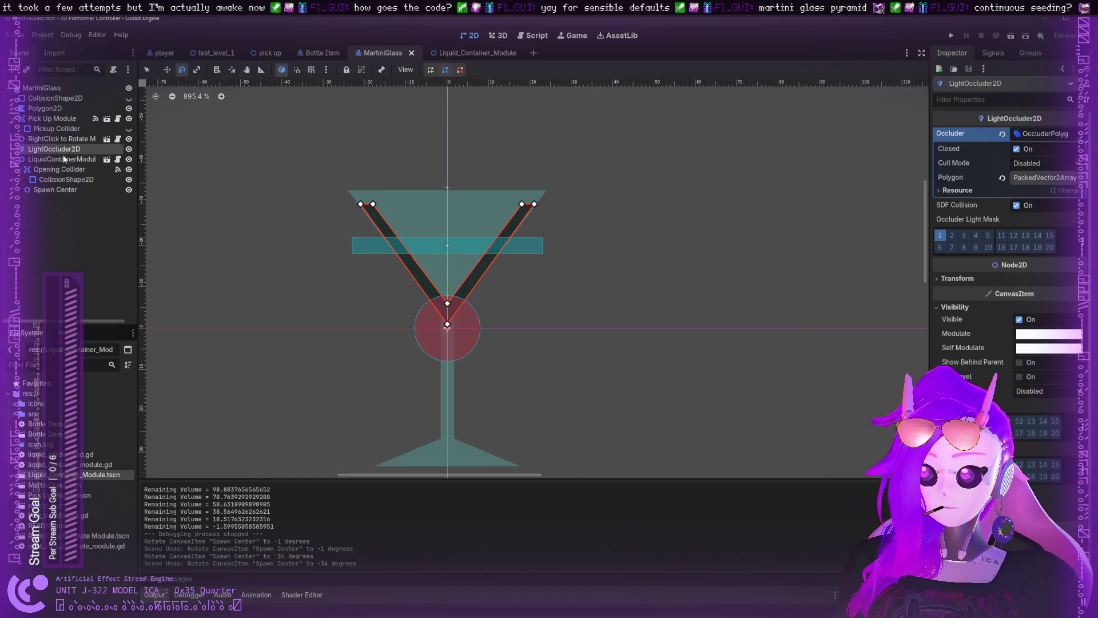
left_click(64, 159)
left_click(63, 169)
left_click(65, 180)
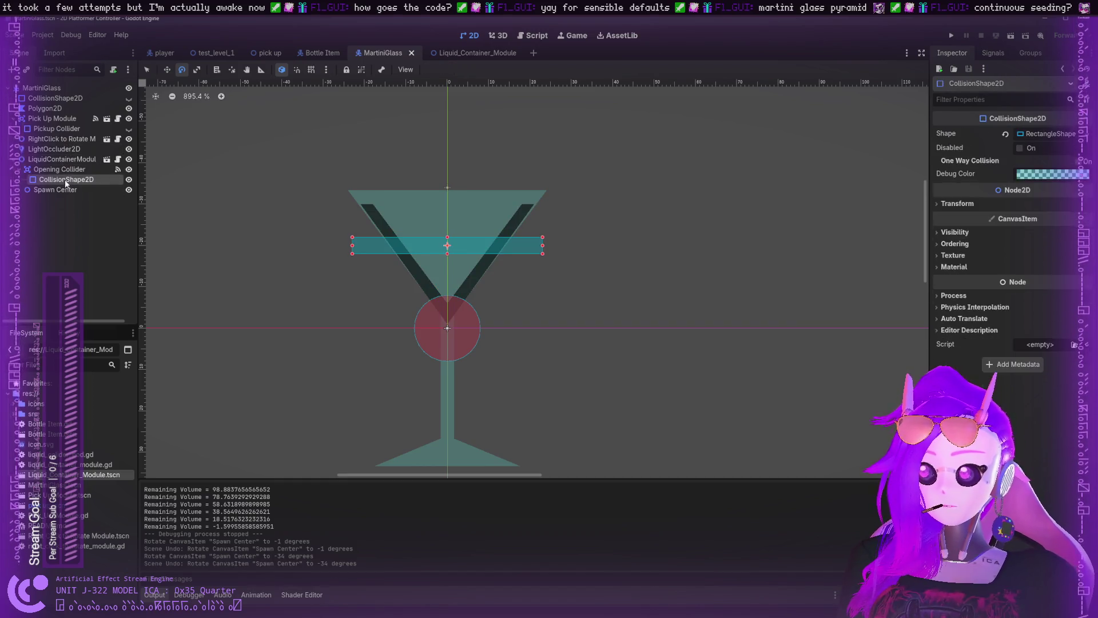
left_click(60, 169)
left_click(64, 159)
left_click(464, 53)
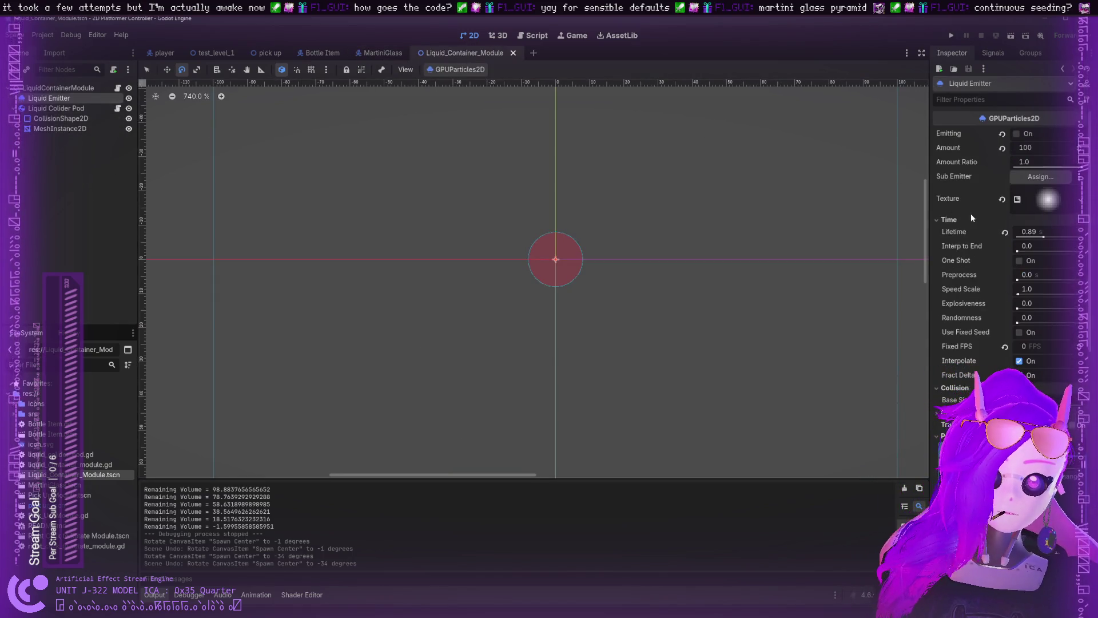
Preview the Liquid Emitter's particle stream and commit a new emitter rotation
scroll(944, 325, "down", 2)
scroll(946, 321, "up", 2)
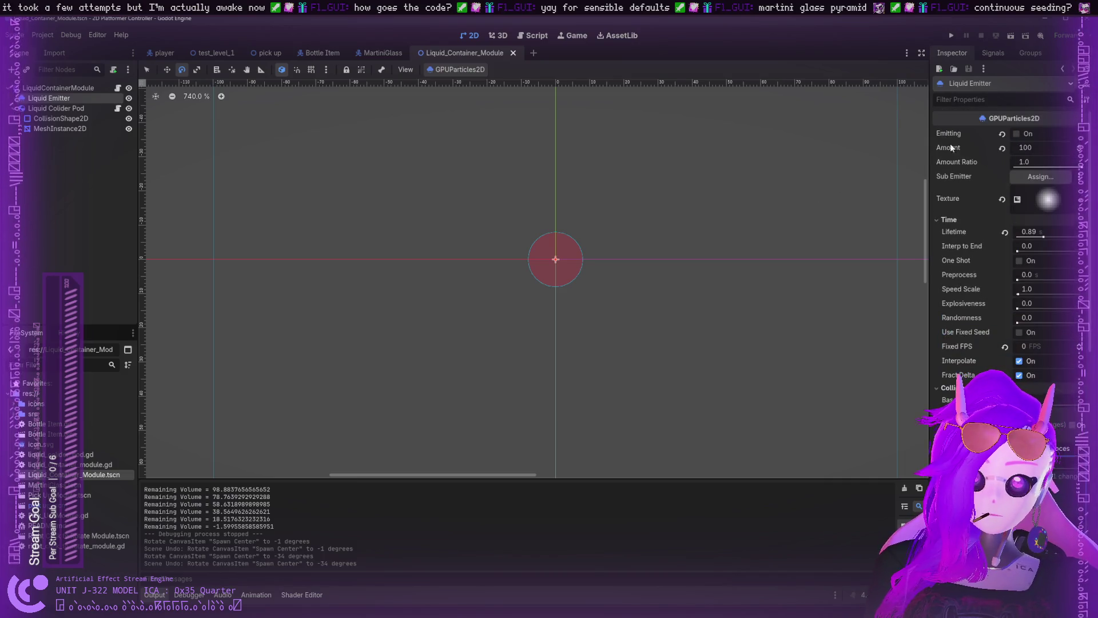
scroll(950, 143, "down", 10)
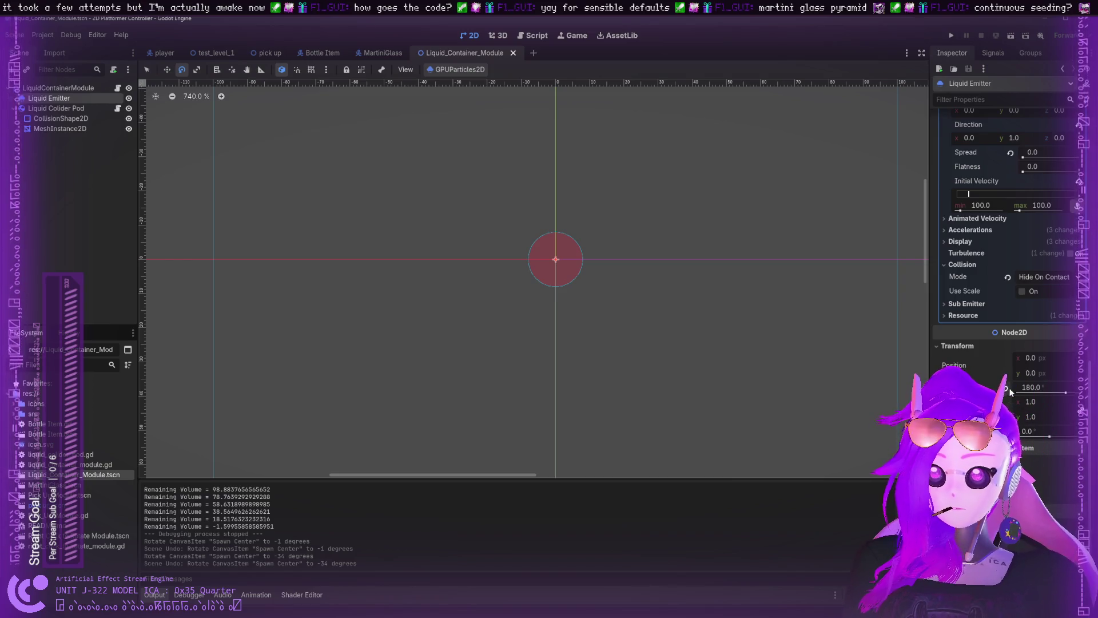
scroll(995, 257, "up", 10)
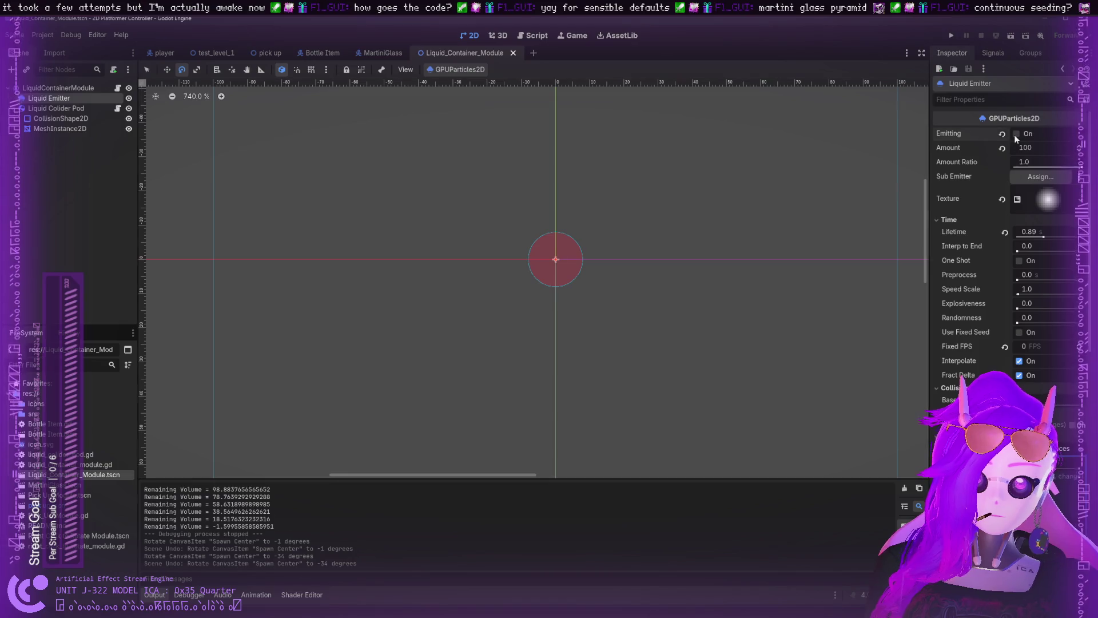
left_click(1017, 134)
left_click(1016, 134)
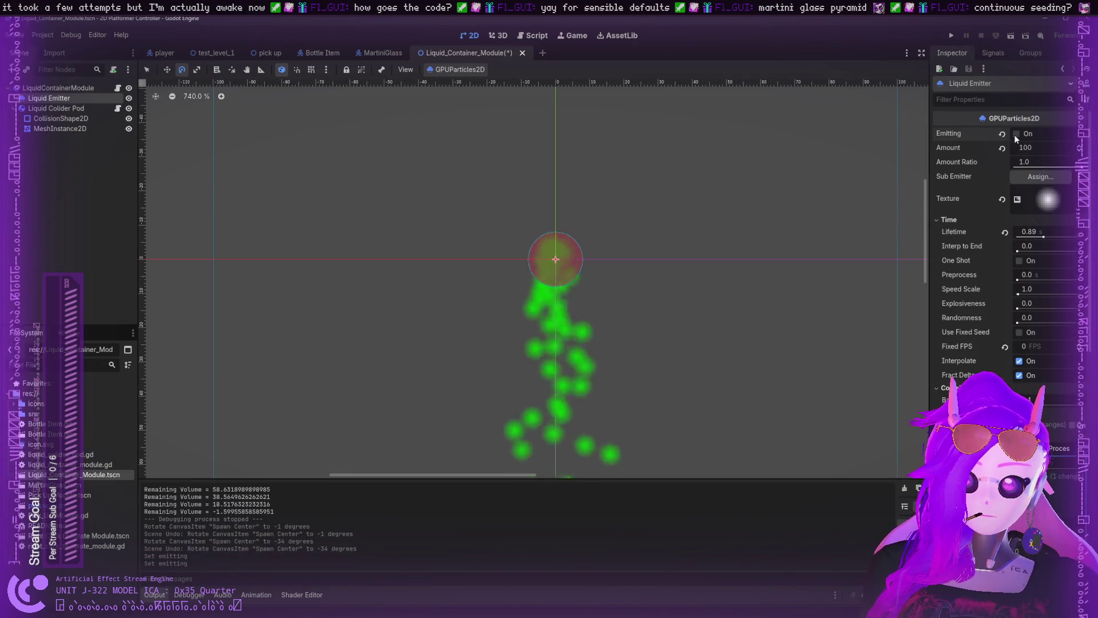
scroll(972, 285, "down", 10)
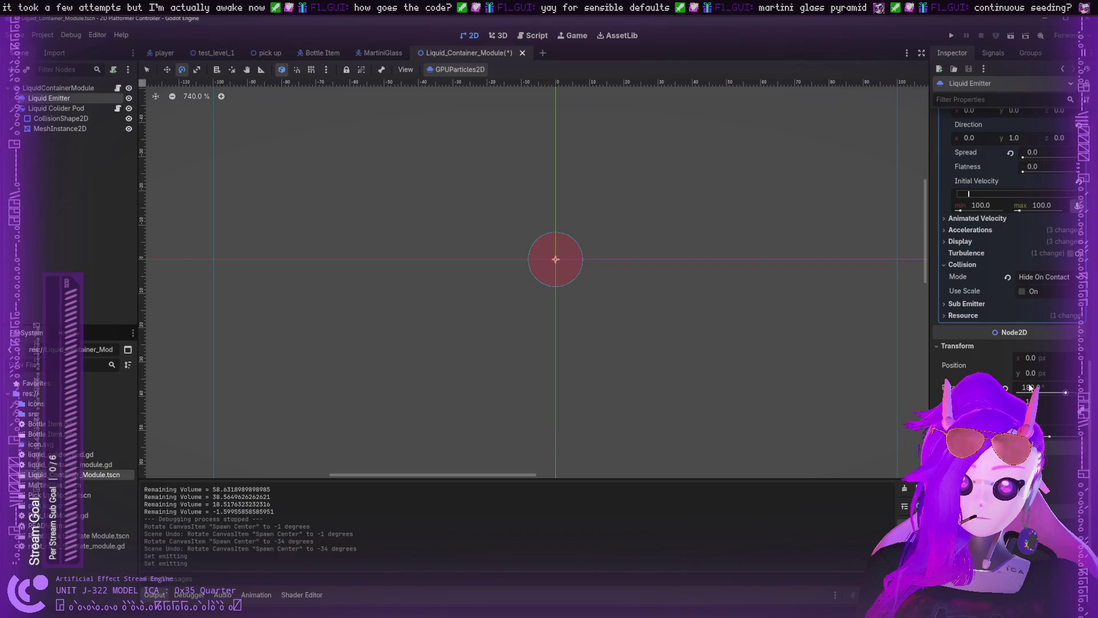
key("Return")
Preview the stream again and commit a new emission direction
scroll(1010, 291, "up", 10)
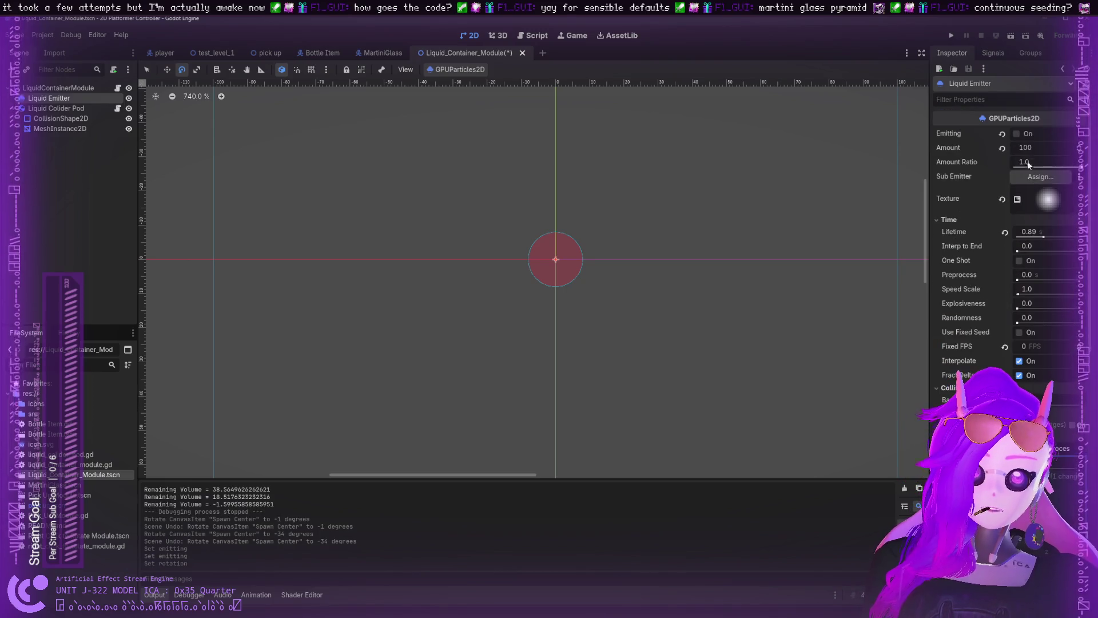
left_click(1016, 134)
left_click(1017, 134)
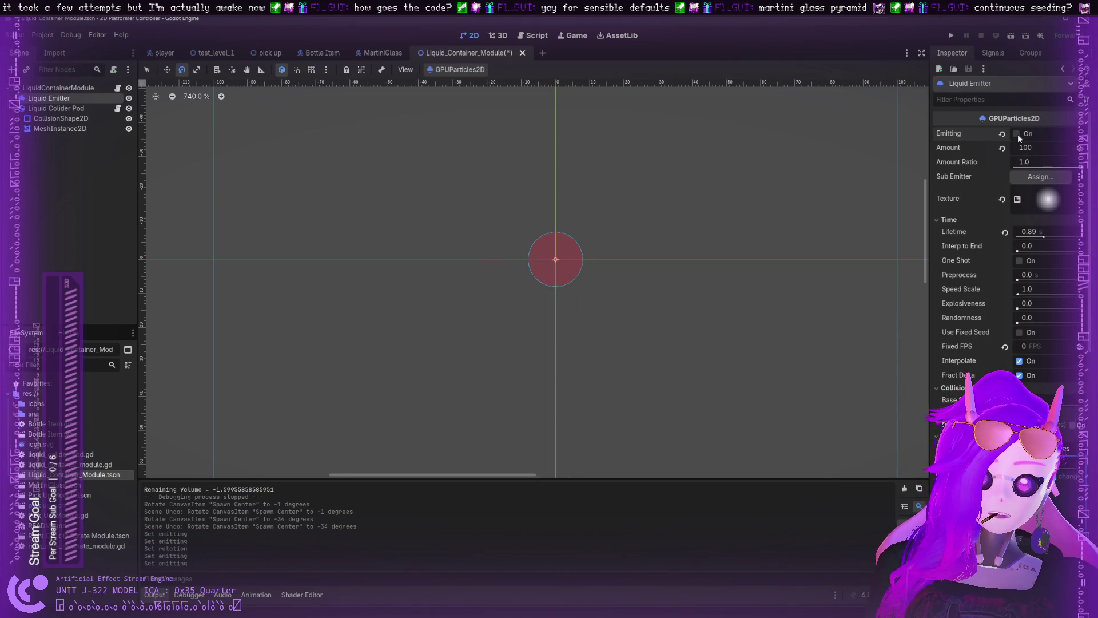
left_click(1017, 133)
left_click(1018, 134)
scroll(996, 348, "down", 5)
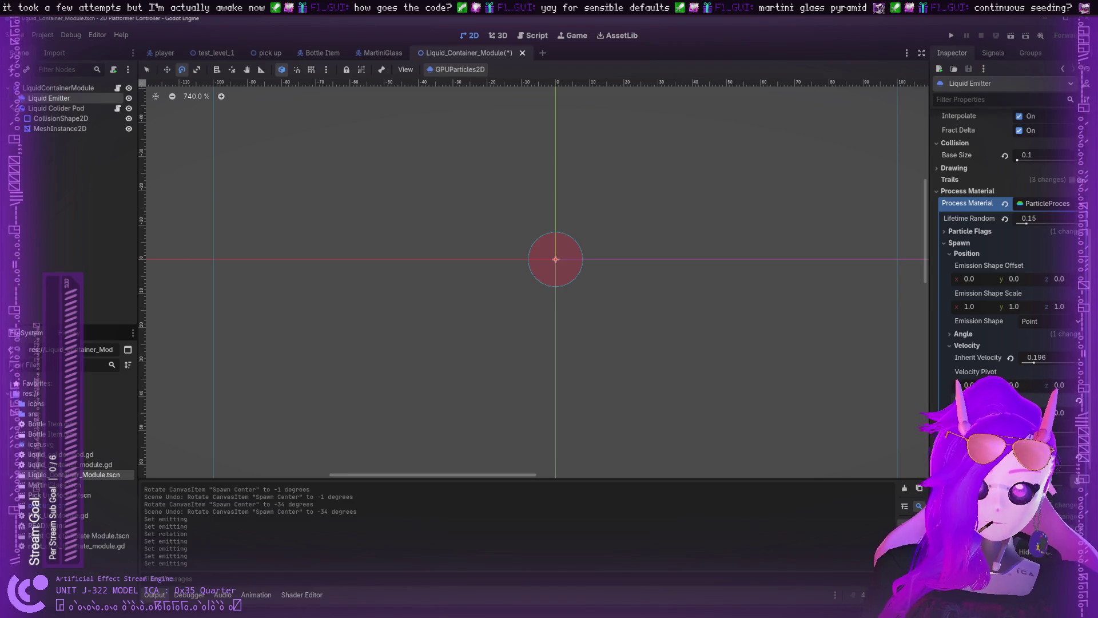
key("Return")
scroll(1027, 257, "up", 5)
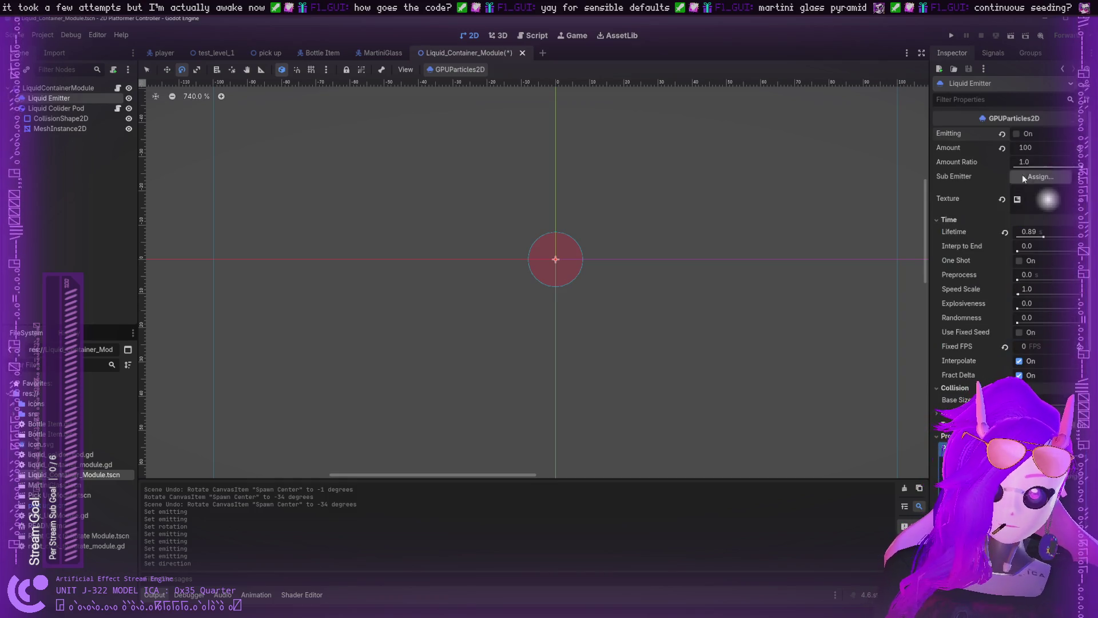
Test the new direction, switch emission off, save the scene and return to MartiniGlass
left_click(1017, 134)
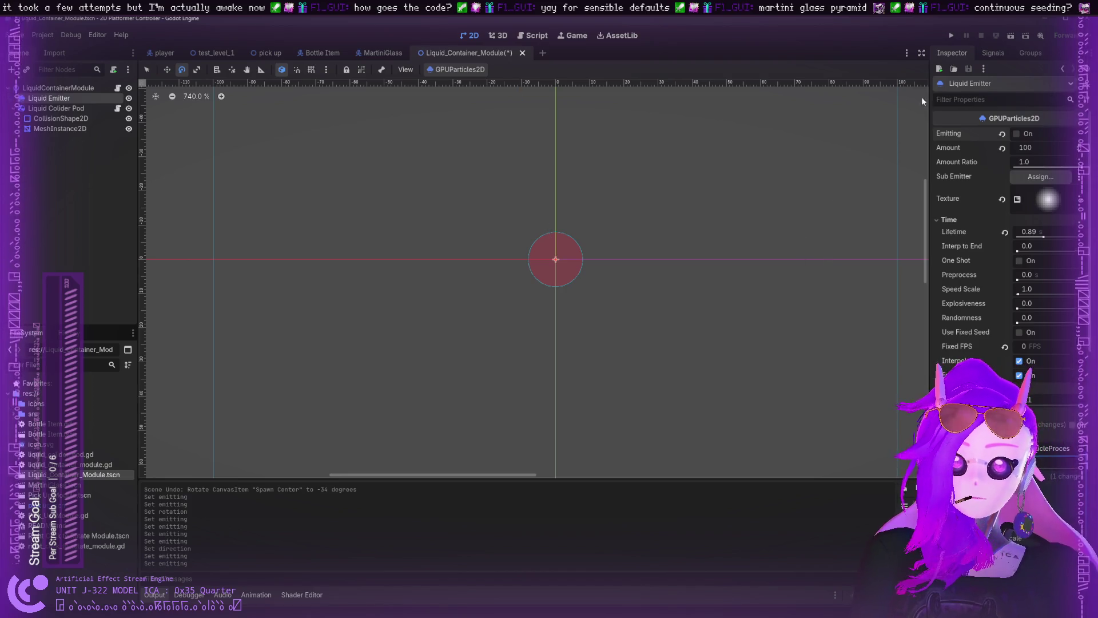
key("ctrl+z")
key("space")
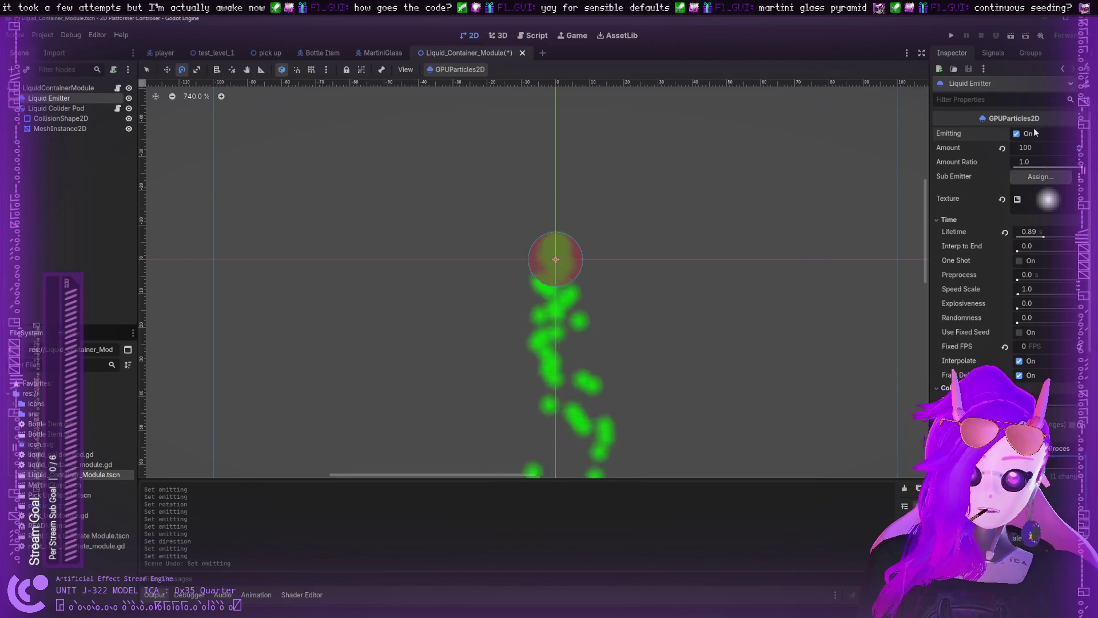
key("ctrl+s")
left_click(377, 52)
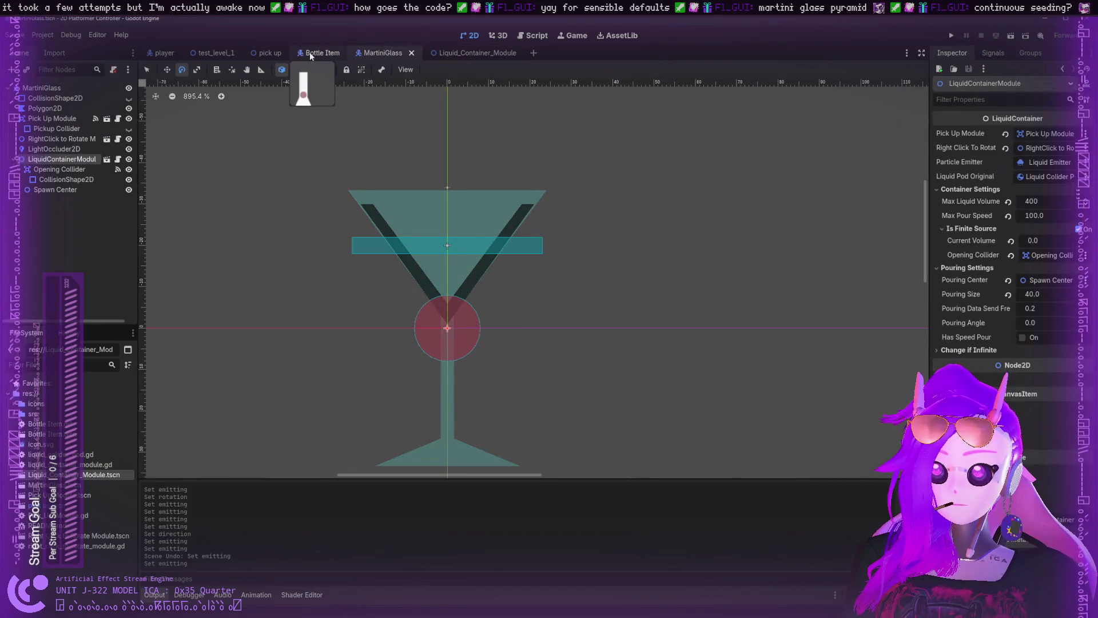
Look through the Bottle Item and pick up scenes, then try and undo a Spawn Center rotation
left_click(310, 53)
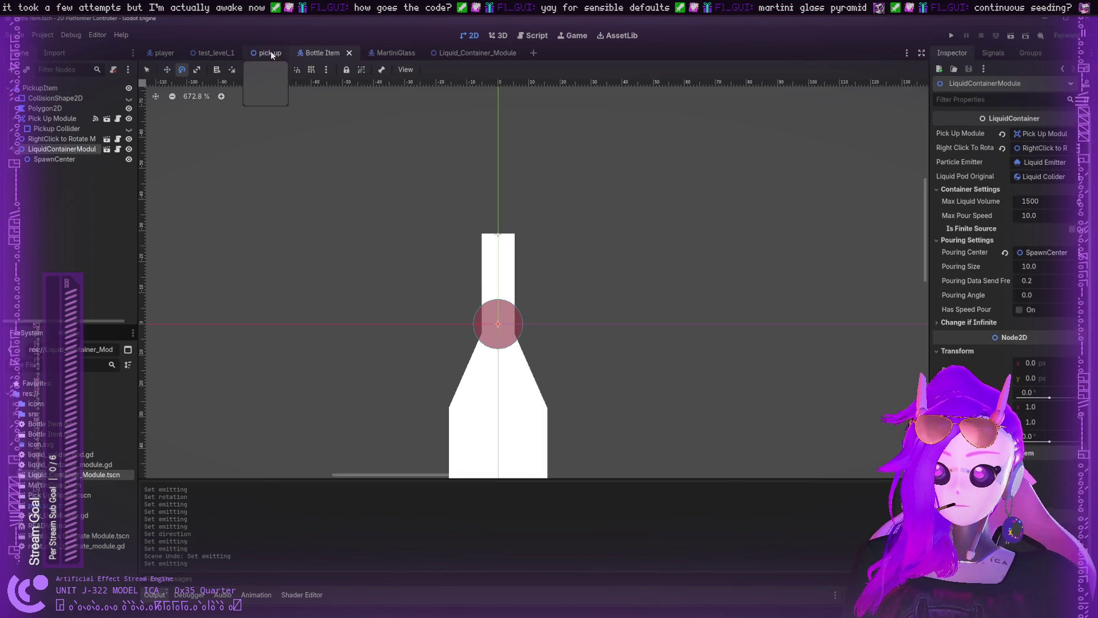
left_click(267, 50)
left_click(321, 52)
left_click(386, 50)
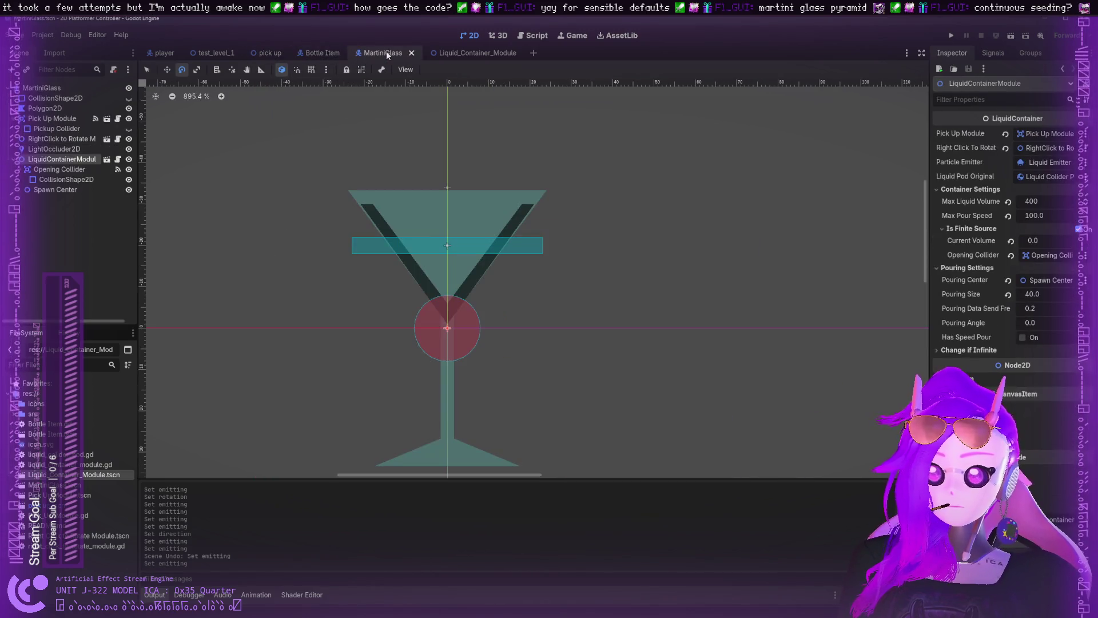
left_click(57, 179)
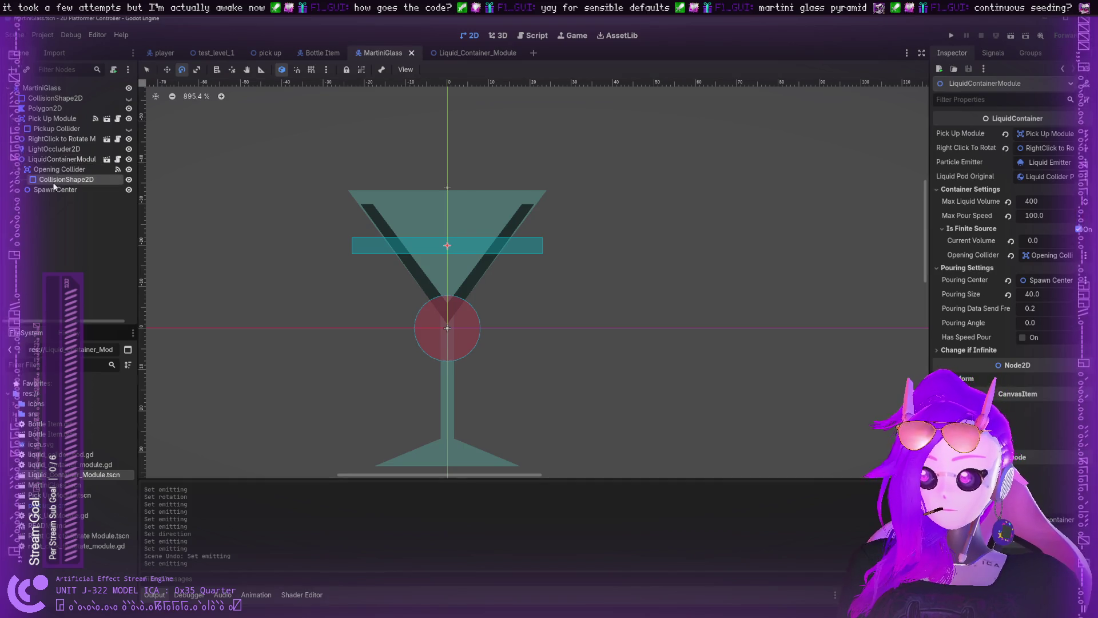
left_click(58, 190)
left_click_drag(462, 139, 438, 110)
key("ctrl+z")
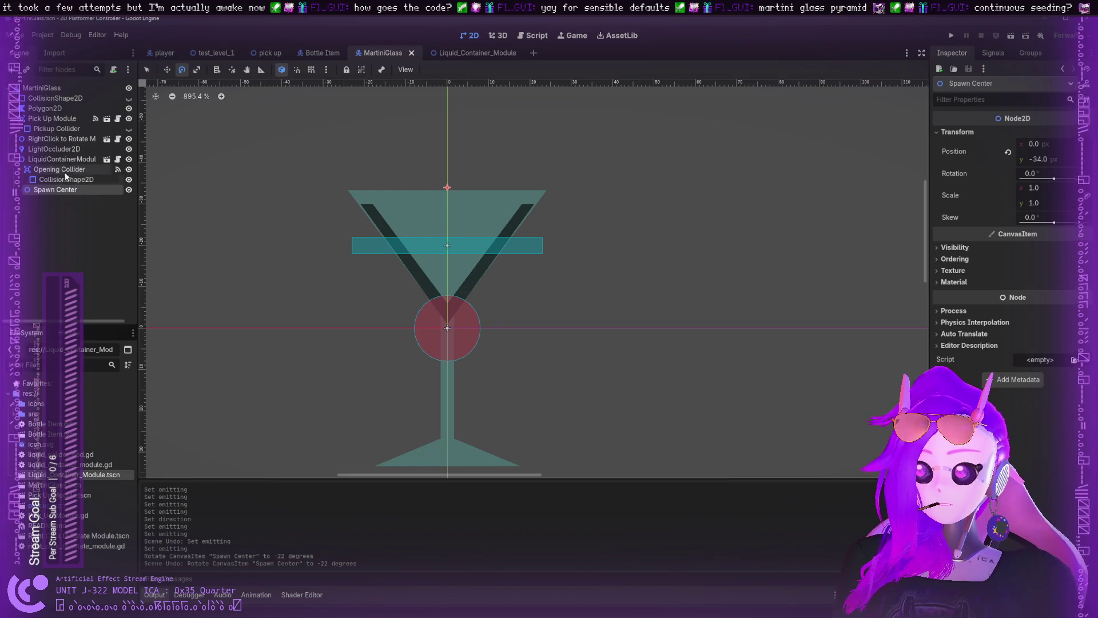
Set Pouring Angle to 20 on the glass's and bottle's LiquidContainerModule and save
left_click(54, 161)
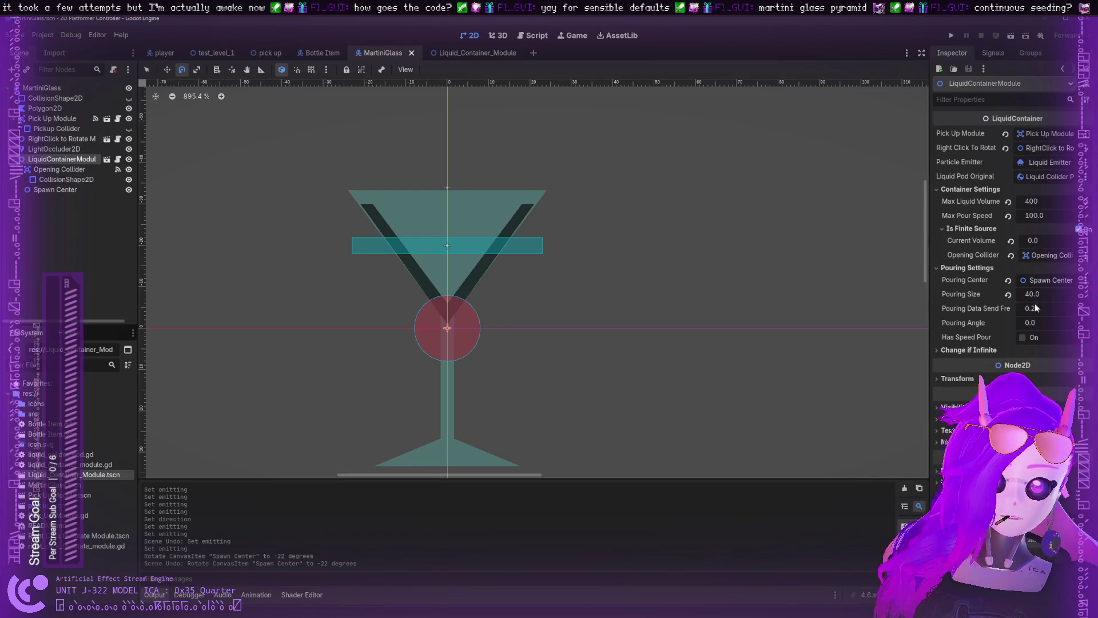
left_click(1038, 323)
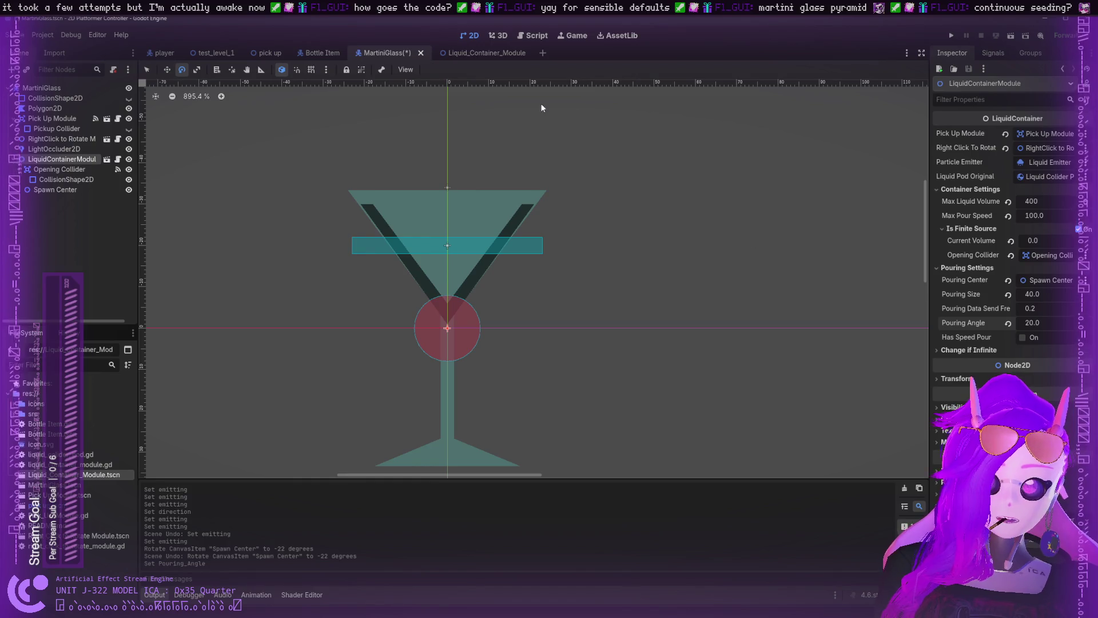
left_click(460, 53)
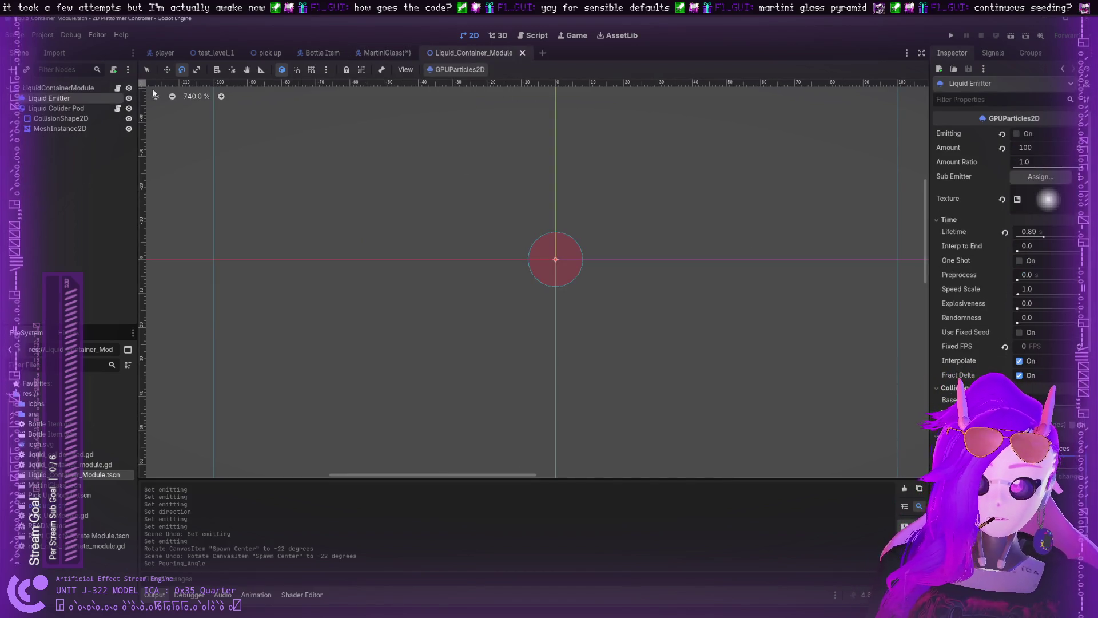
left_click(384, 53)
left_click(320, 53)
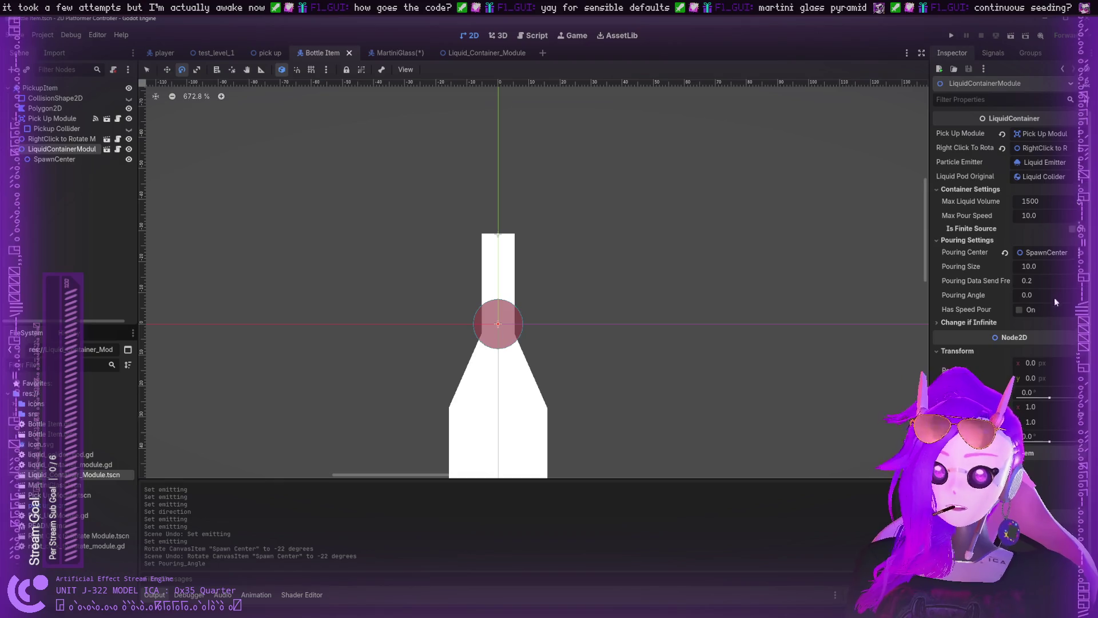
left_click(1032, 294)
type("20")
key("Return")
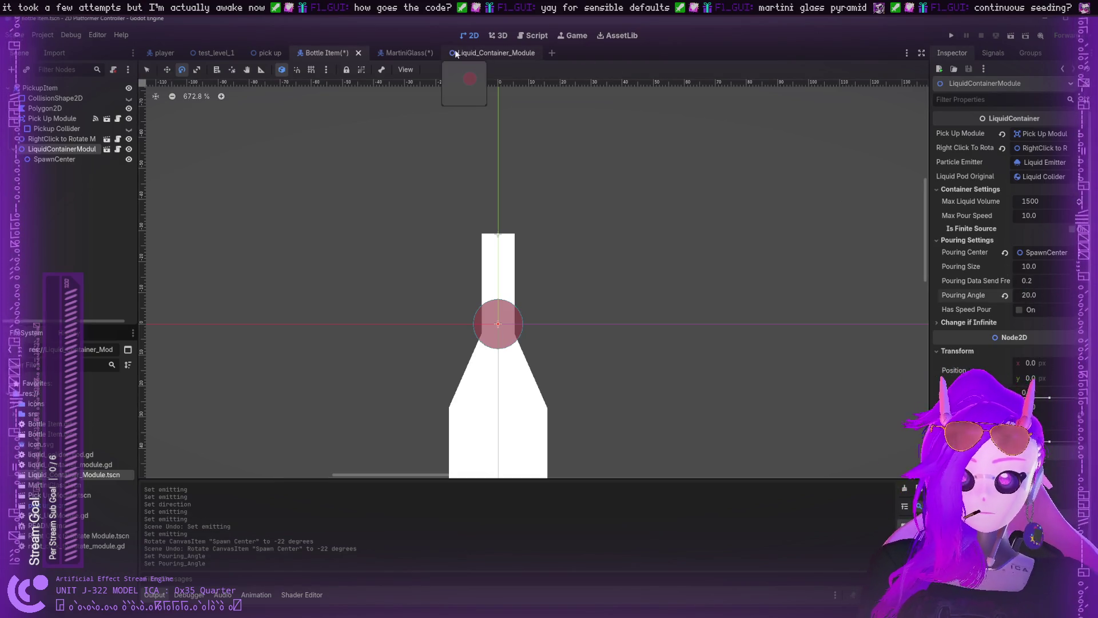
key("ctrl+s")
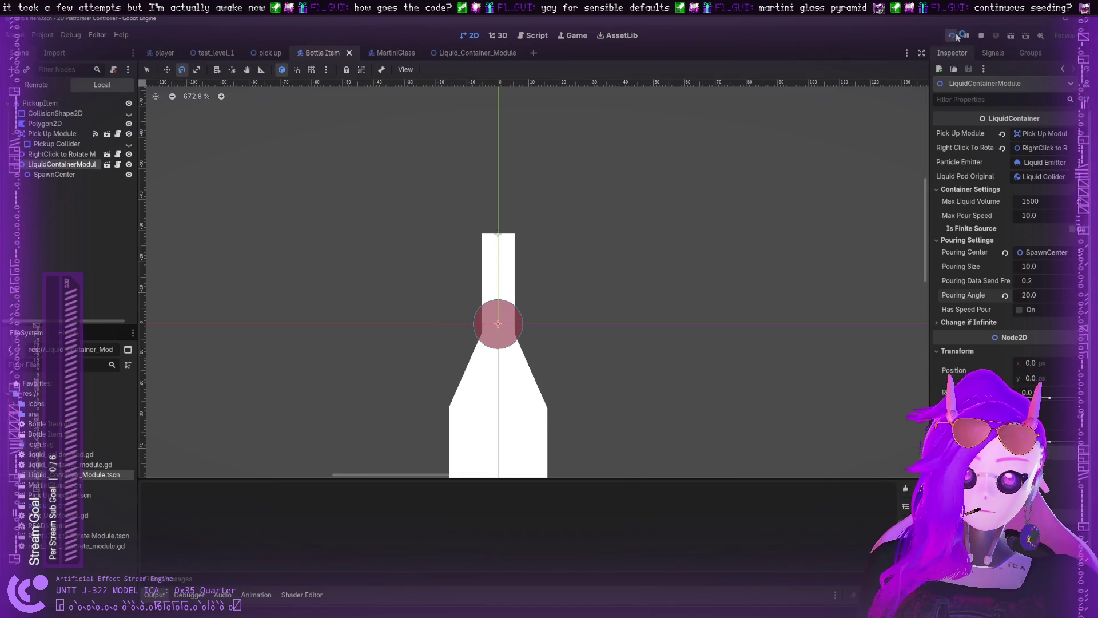
Tilt the bottle to pour at the 20° angle, move the glass right, then stop the game
mouse_move(451, 322)
left_mouse_down()
mouse_move(537, 118)
mouse_move(572, 121)
mouse_move(583, 136)
mouse_move(572, 124)
mouse_move(576, 134)
mouse_move(462, 173)
left_mouse_up()
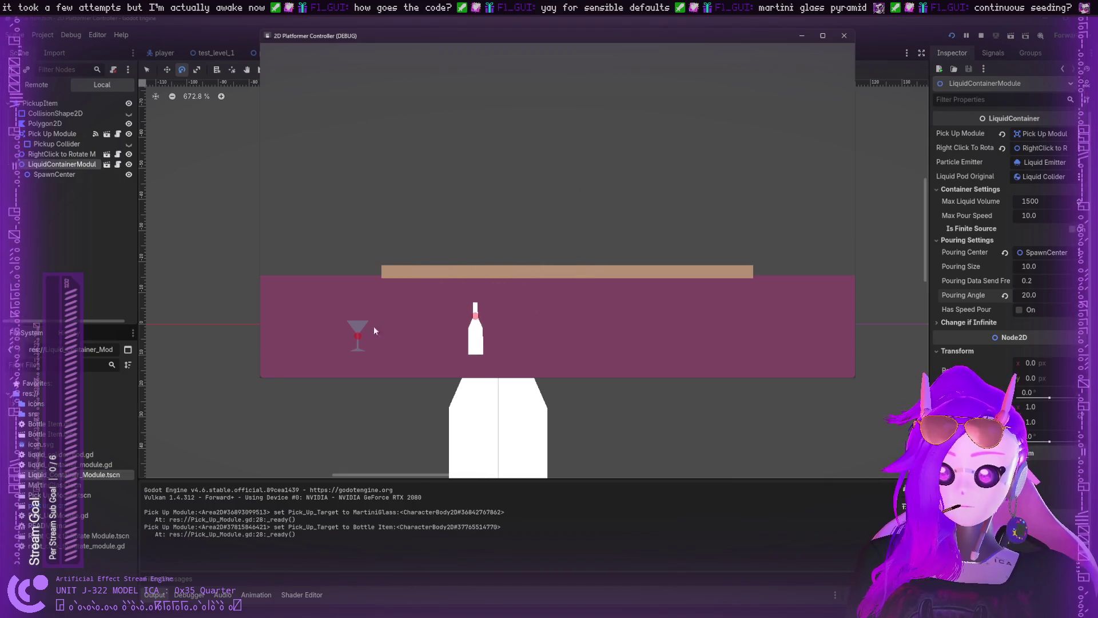
left_click_drag(453, 198, 567, 189)
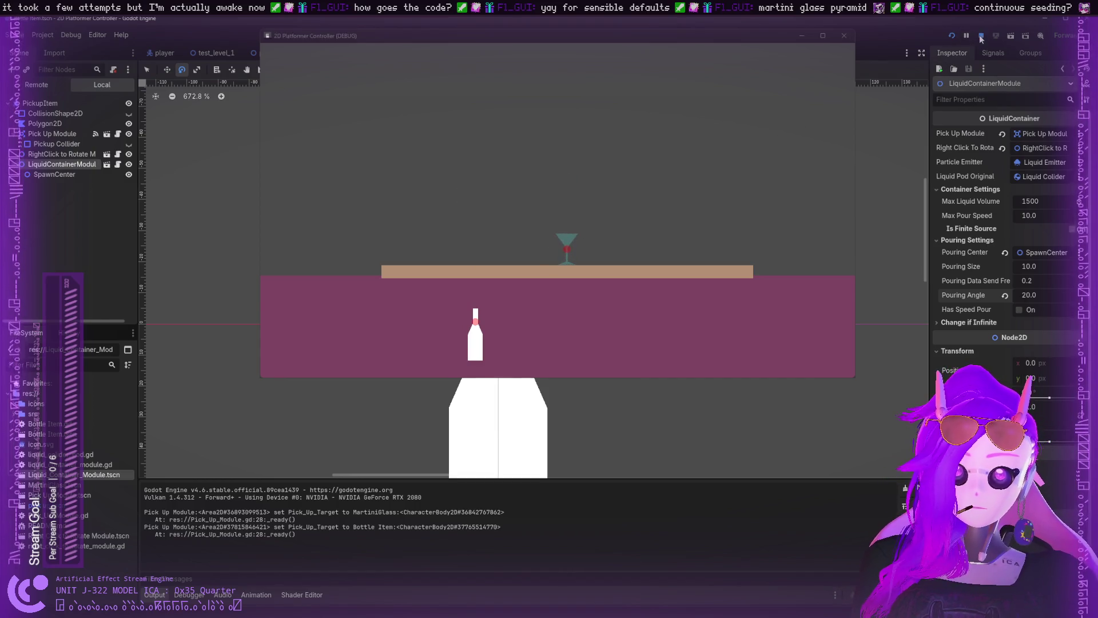
left_click(980, 37)
left_click(524, 35)
Highlight the uses of Sign_Of_Rotation, Particle_Emitter and Calculated_Impulse in _pourLiquid
scroll(676, 282, "down", 15)
scroll(677, 283, "down", 10)
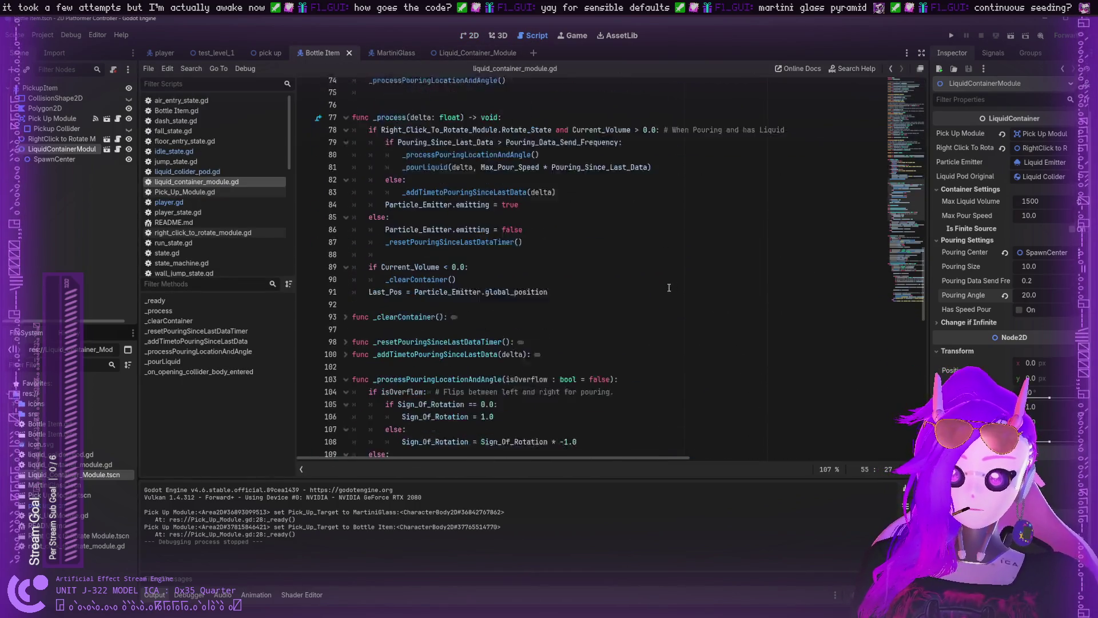
double_click(530, 312)
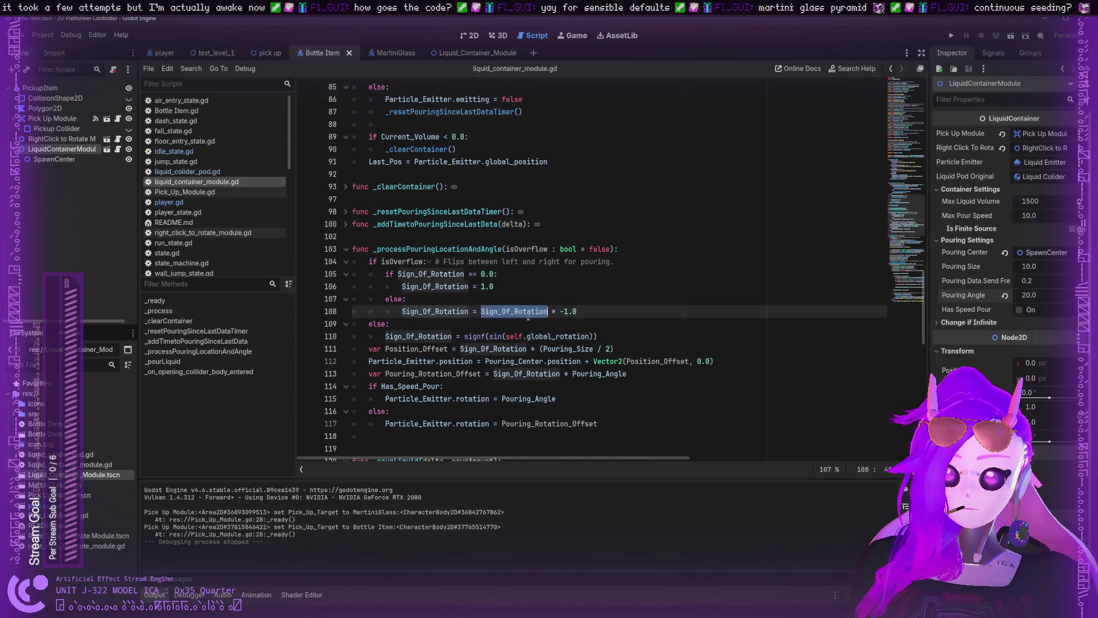
scroll(529, 313, "down", 10)
left_click(560, 287)
double_click(561, 287)
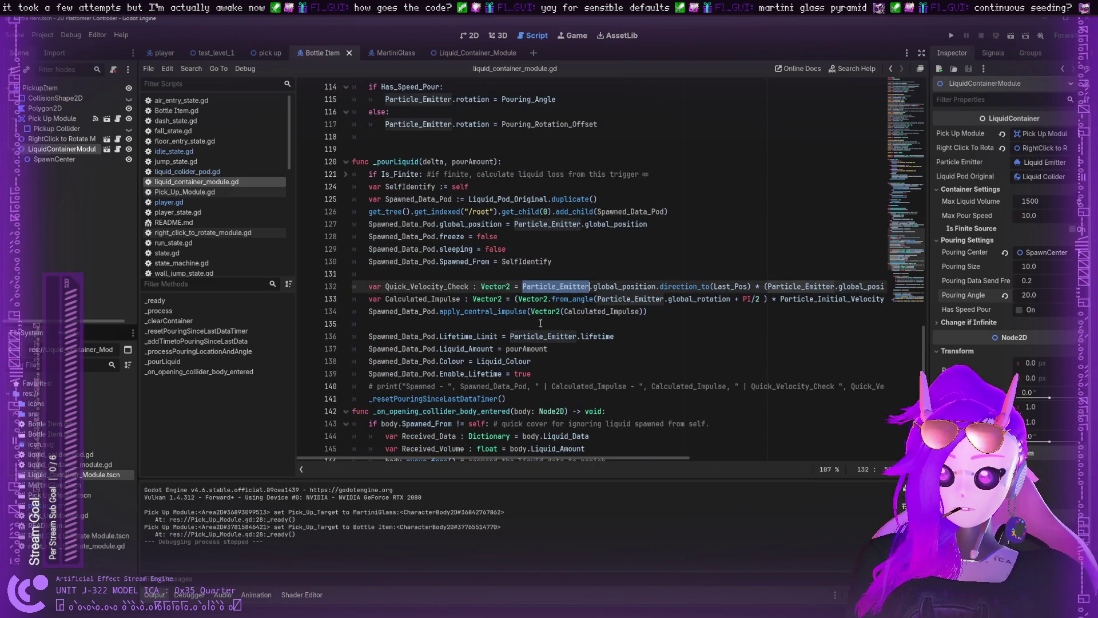
double_click(448, 298)
double_click(666, 287)
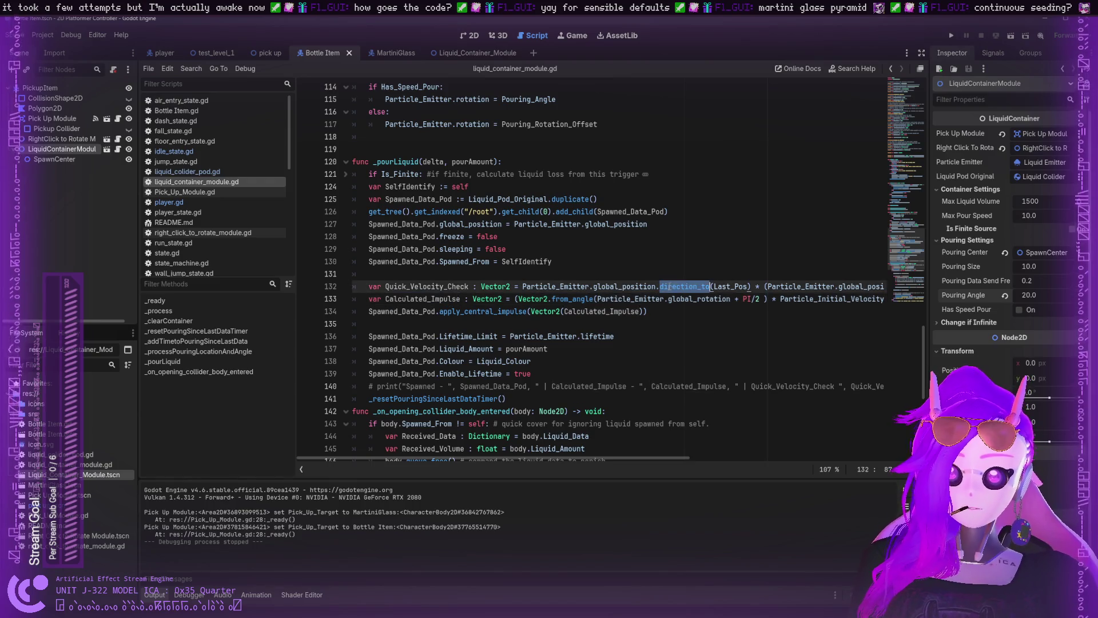
Inspect the global_rotation and PI/2 terms on line 133, then run the game
mouse_move(481, 458)
left_mouse_down()
mouse_move(629, 452)
mouse_move(525, 439)
left_mouse_up()
scroll(526, 438, "right", 1)
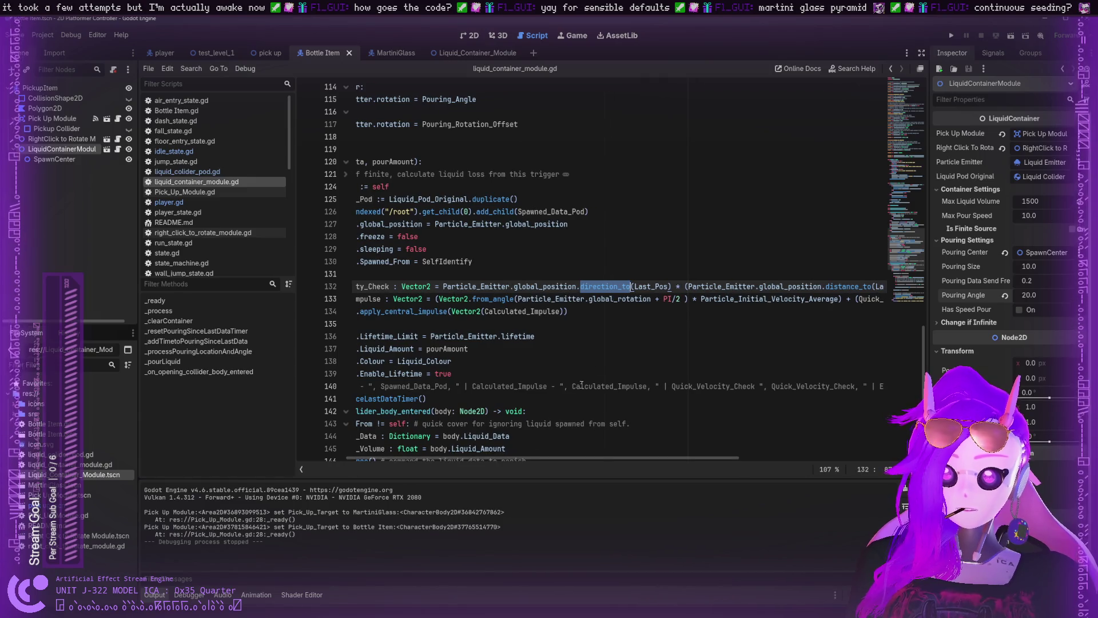
double_click(603, 299)
double_click(549, 300)
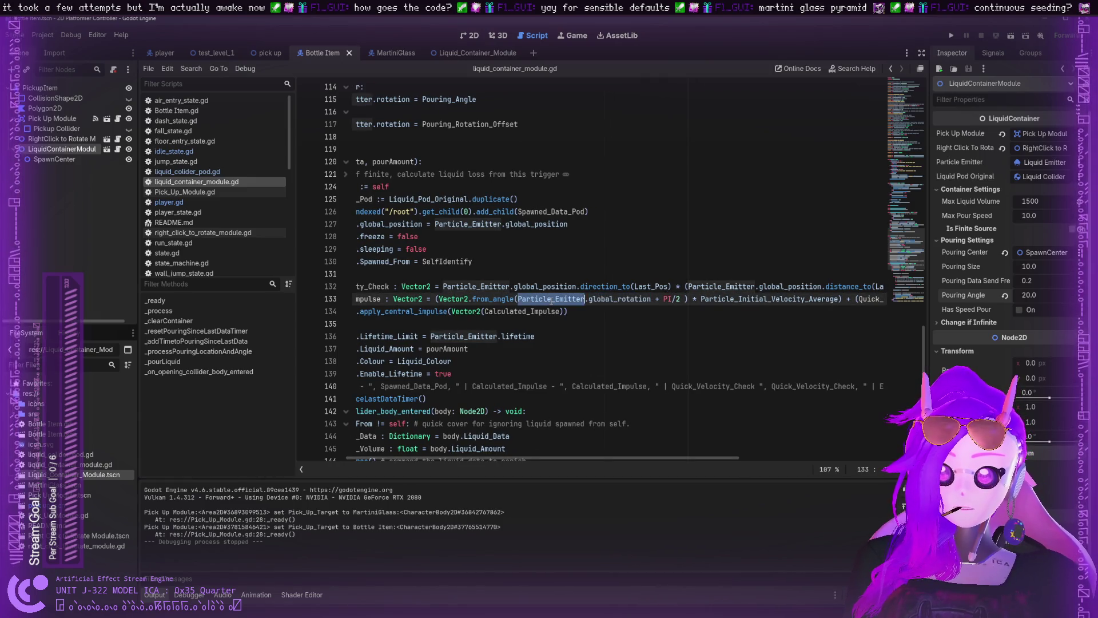
left_click(681, 298)
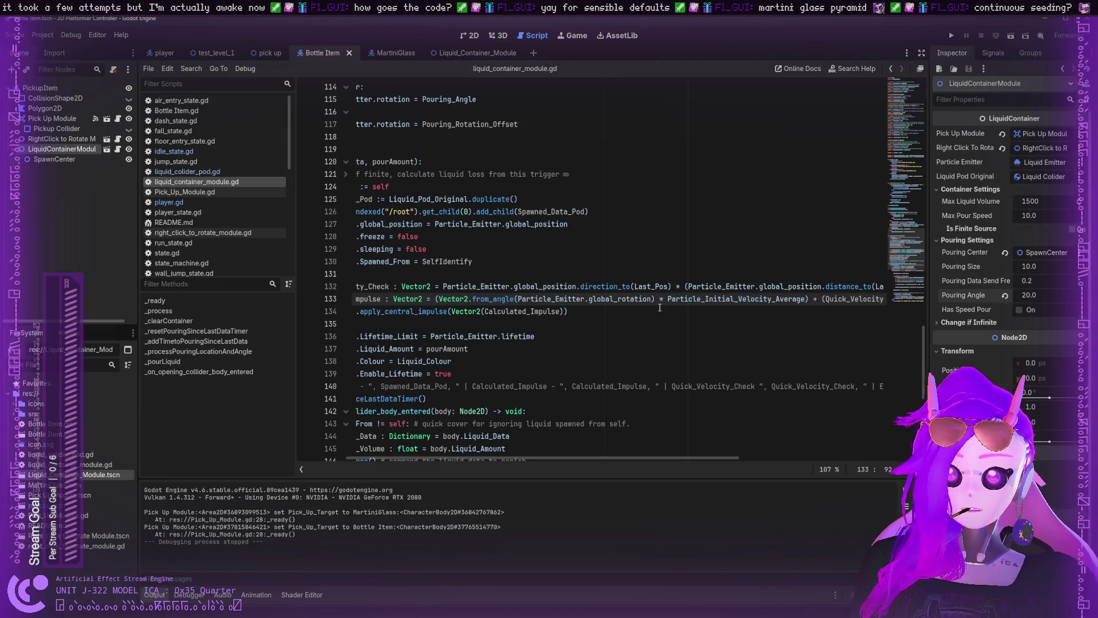
left_click(954, 37)
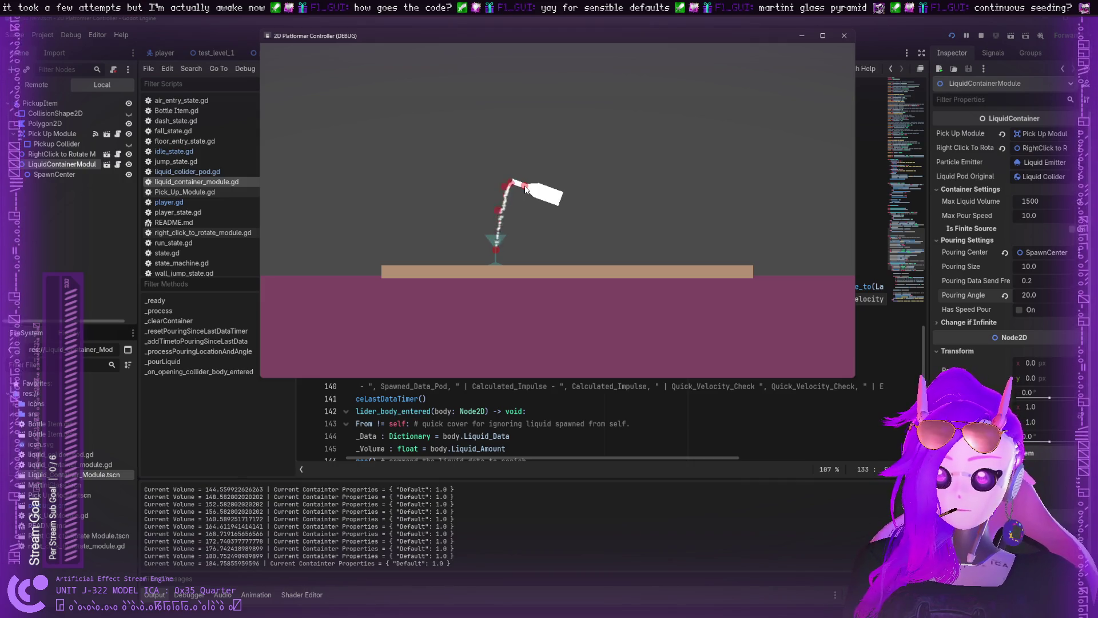
Pour from the bottle until the glass logs about 404 and the bottle 400, then stop
left_click_drag(535, 190, 528, 191)
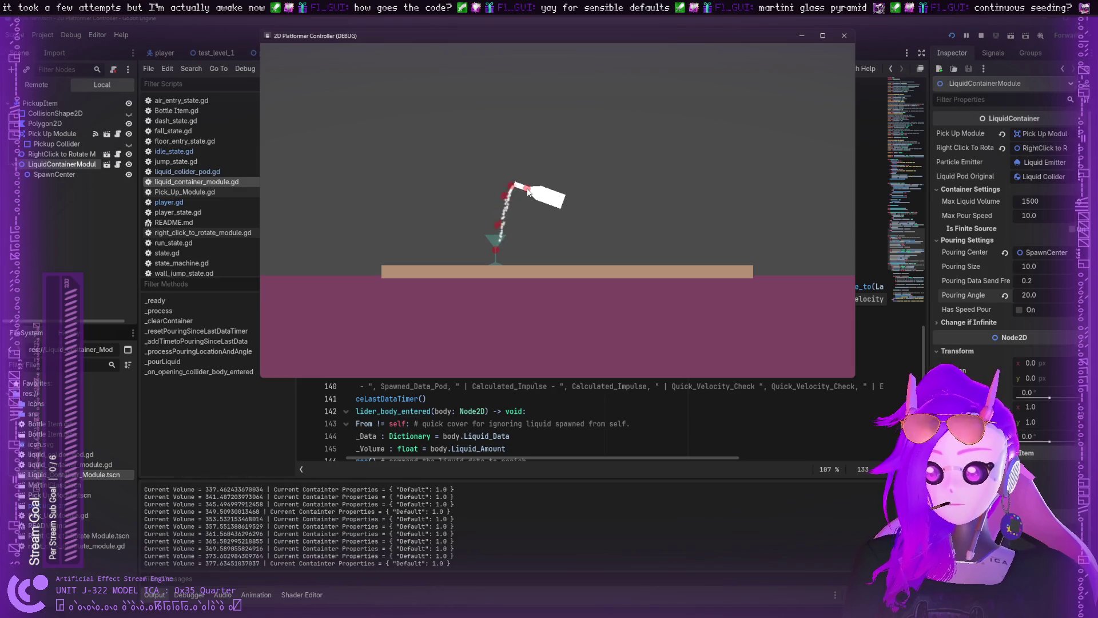
left_click_drag(527, 192, 527, 191)
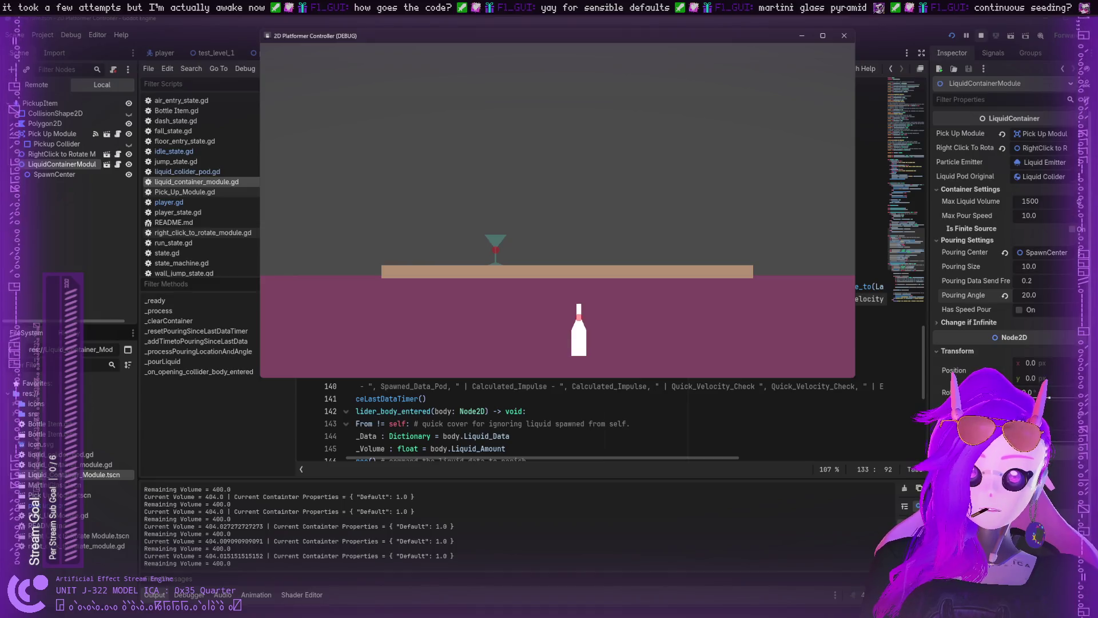
left_click(979, 36)
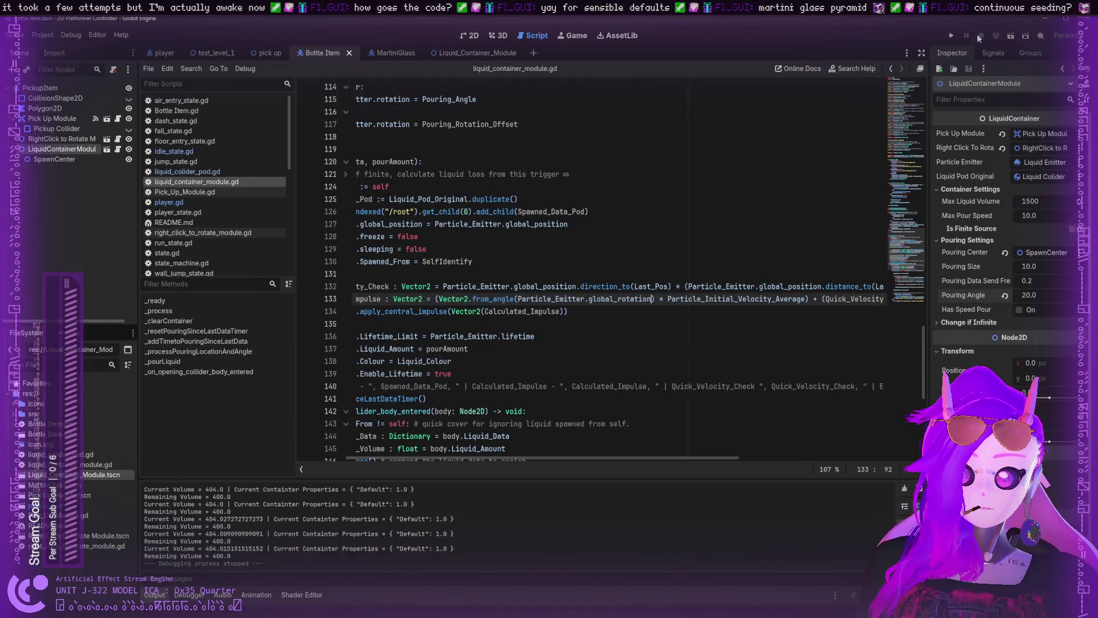
double_click(584, 298)
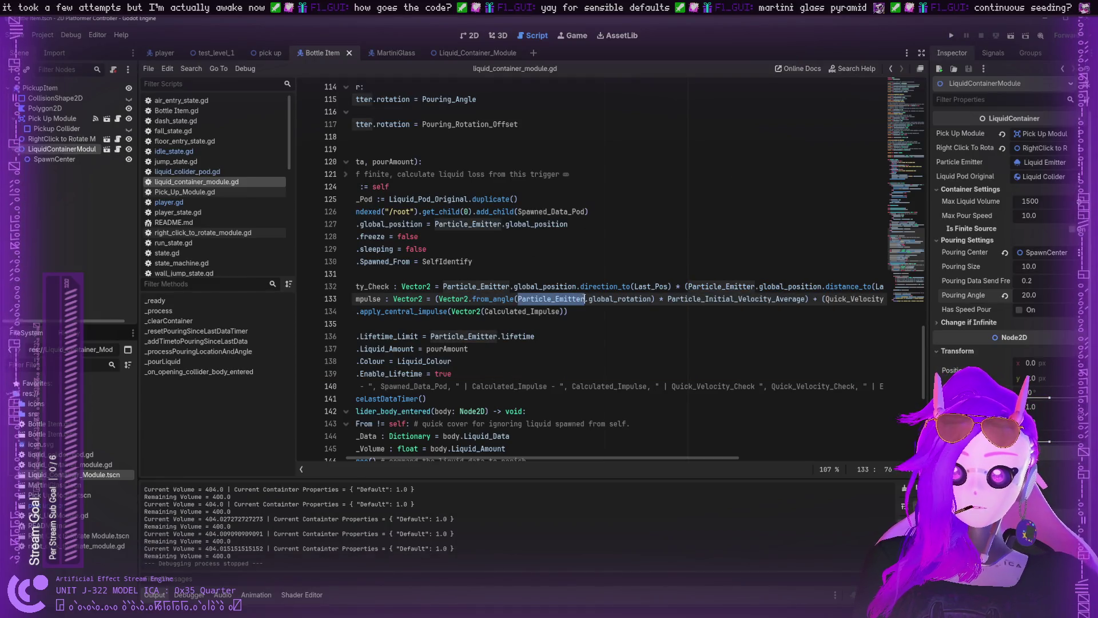
double_click(494, 299)
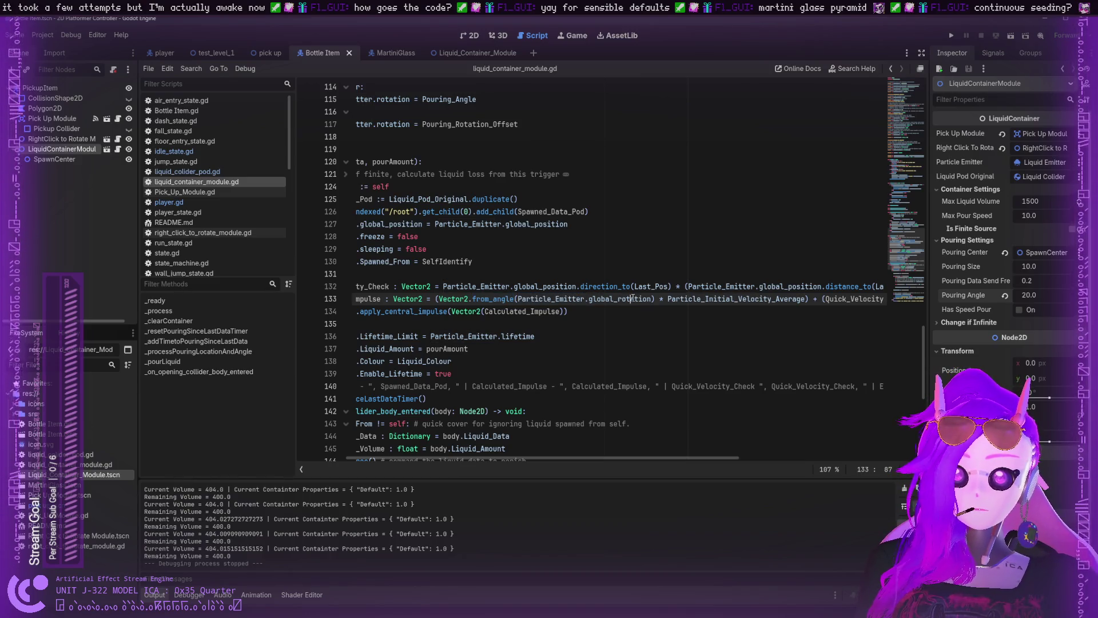
mouse_move(662, 458)
left_mouse_down()
mouse_move(592, 459)
mouse_move(781, 446)
left_mouse_up()
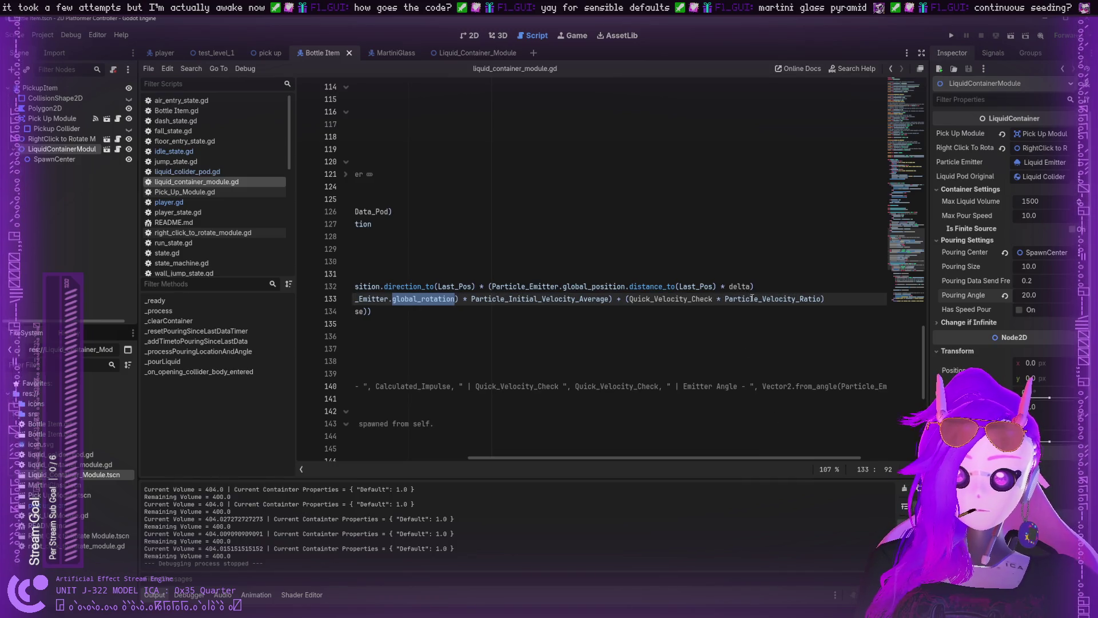
double_click(659, 298)
left_click_drag(686, 454, 599, 458)
left_click(648, 299)
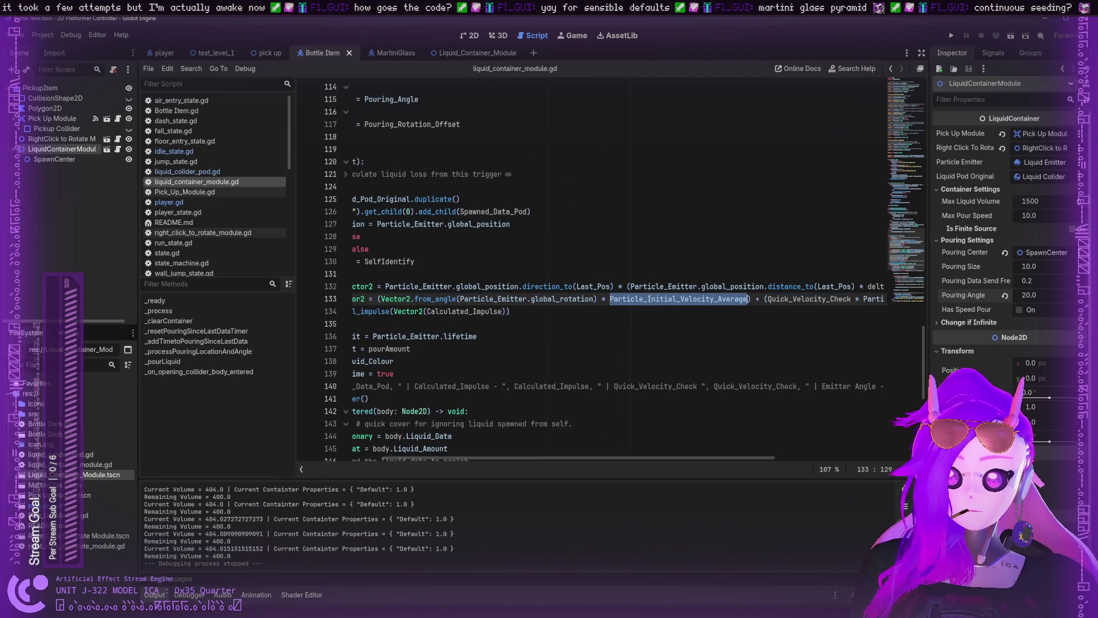
left_click_drag(625, 459, 573, 454)
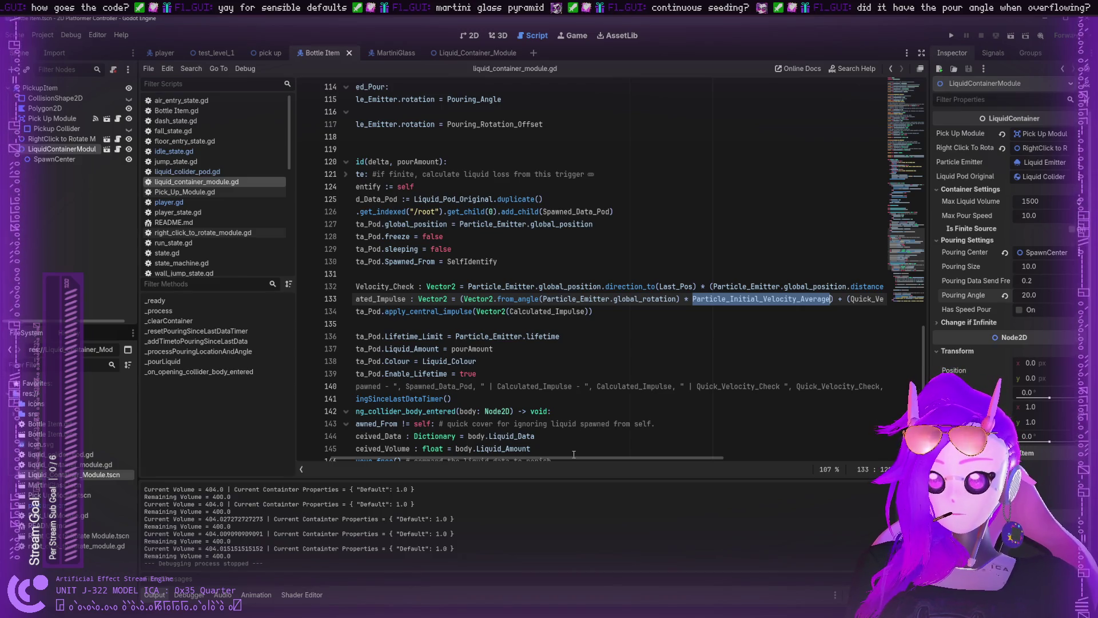
left_click_drag(622, 458, 567, 458)
Wrap the line 165 _processPouringLocationAndAngle call in call_deferred, then run with F5
scroll(612, 359, "down", 9)
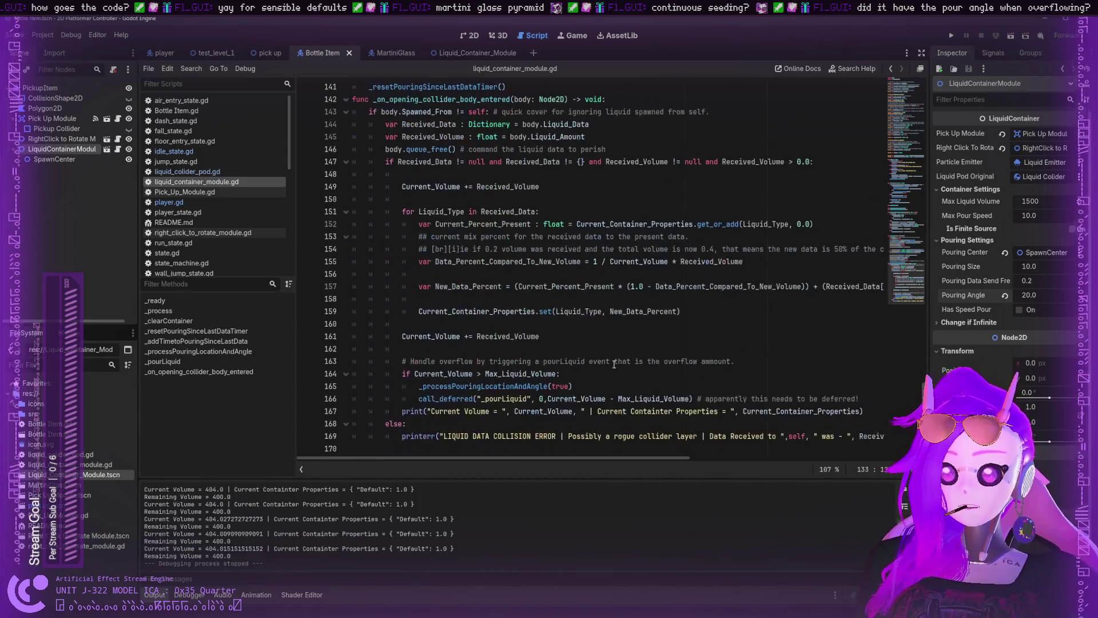
left_click(550, 385)
double_click(543, 386)
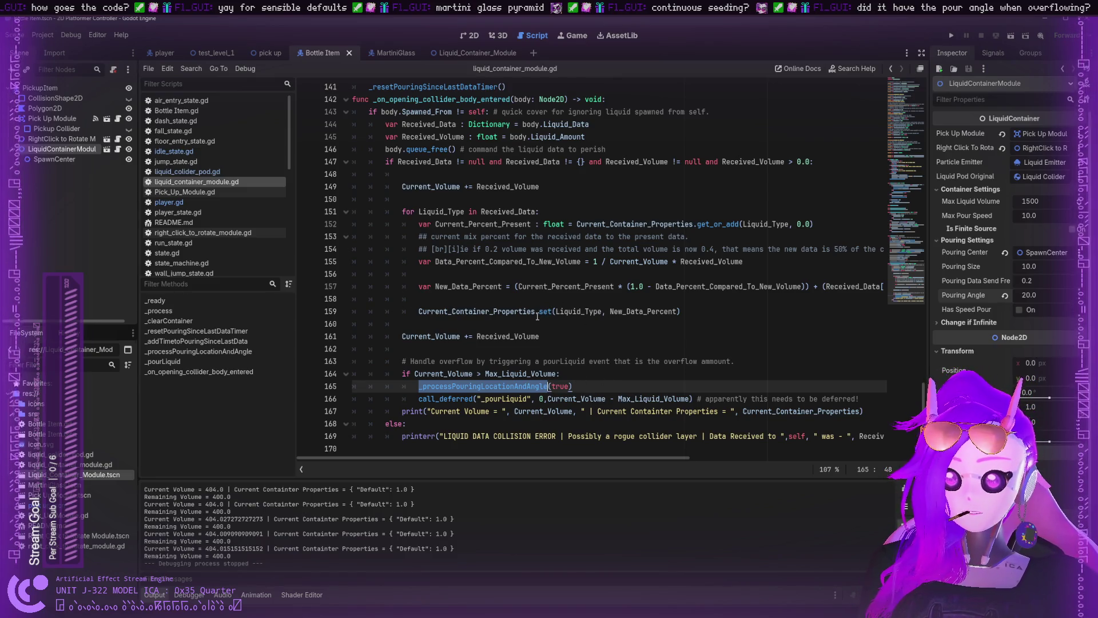
double_click(445, 399)
key("ctrl+c")
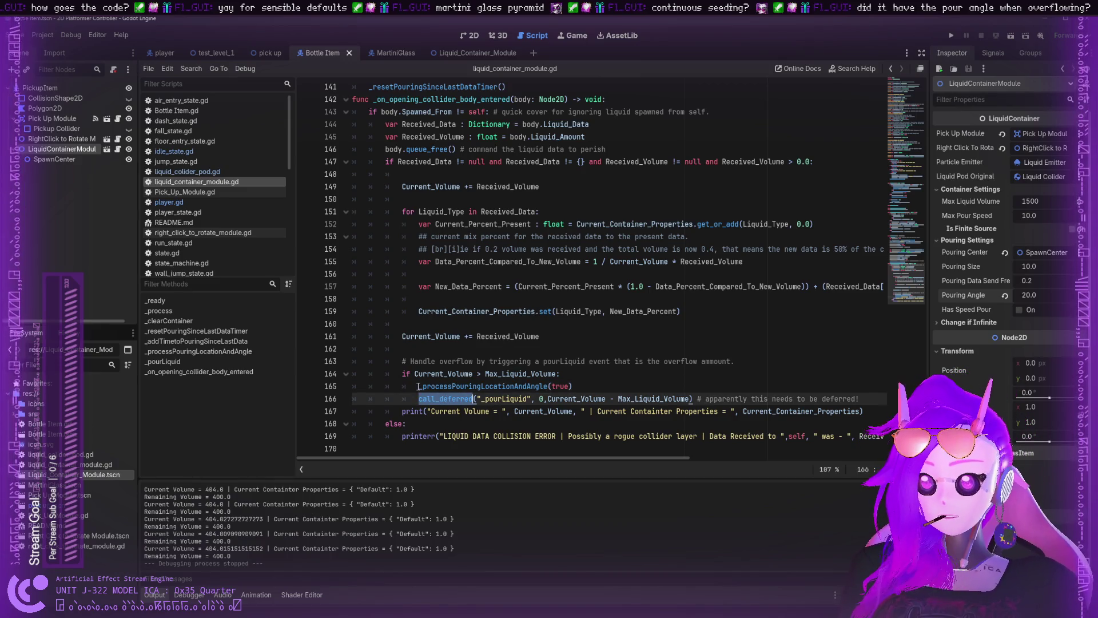
left_click(419, 386)
key("ctrl+v")
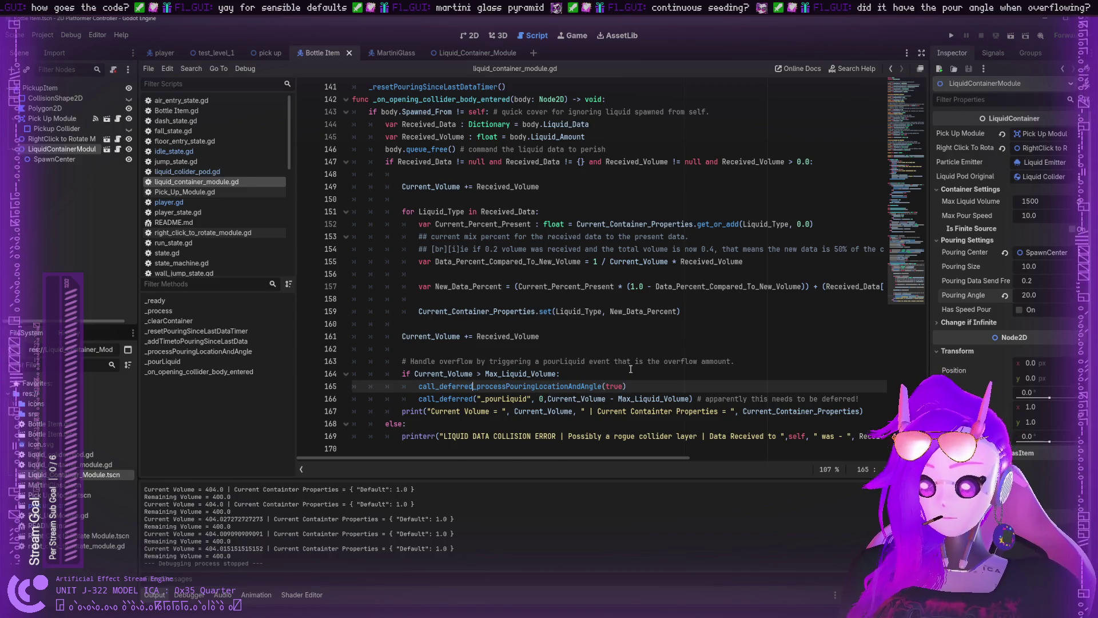
type("(\"")
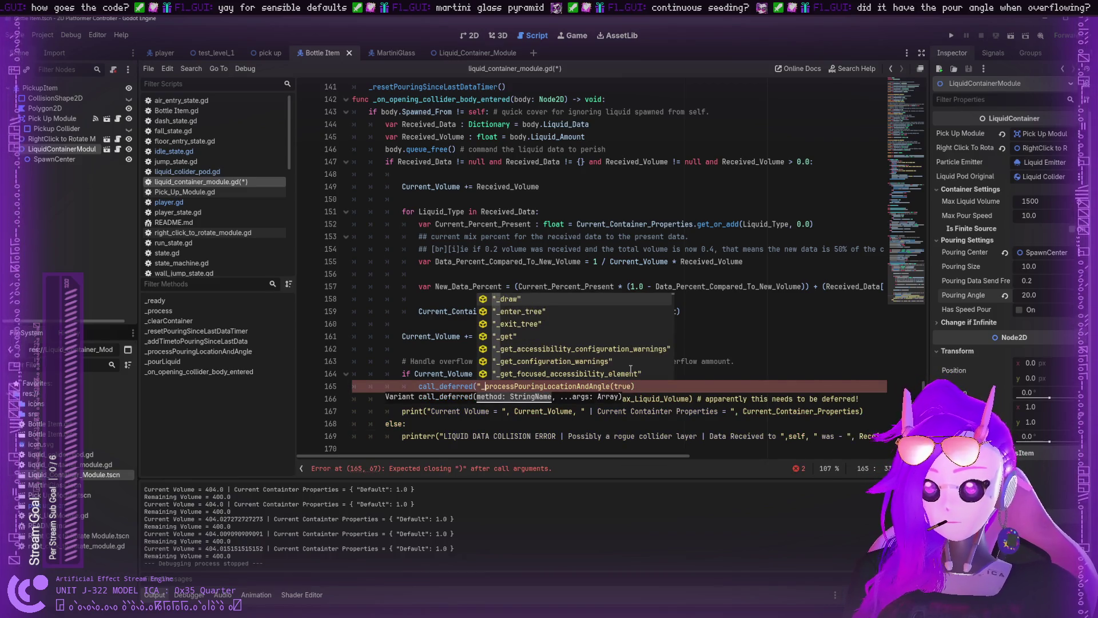
key("Right")
key("Right")
key("Right")
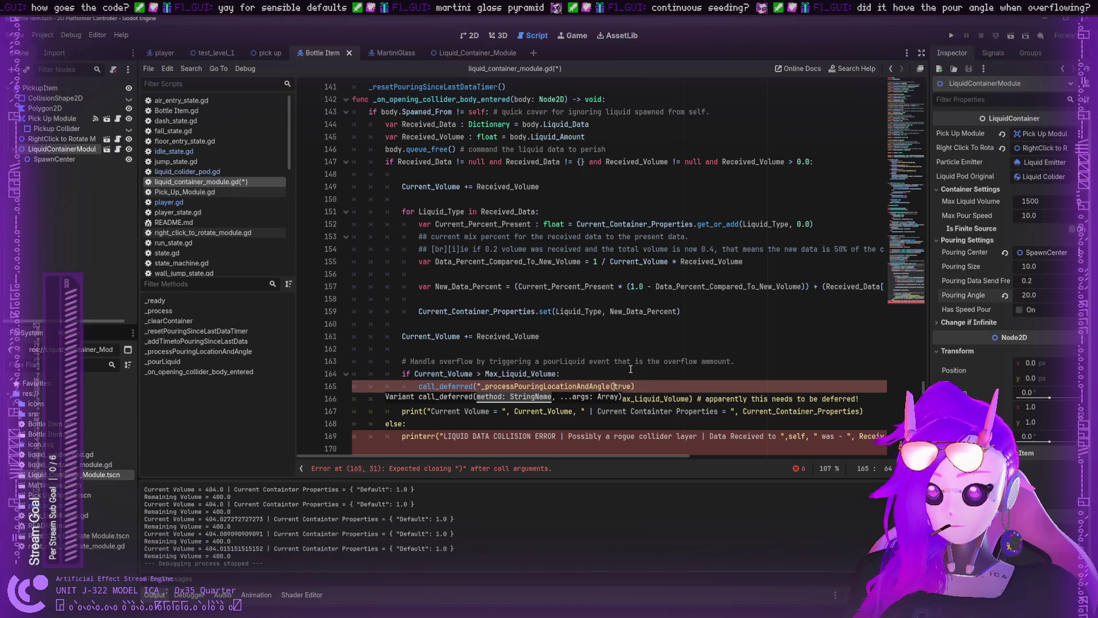
key("F5")
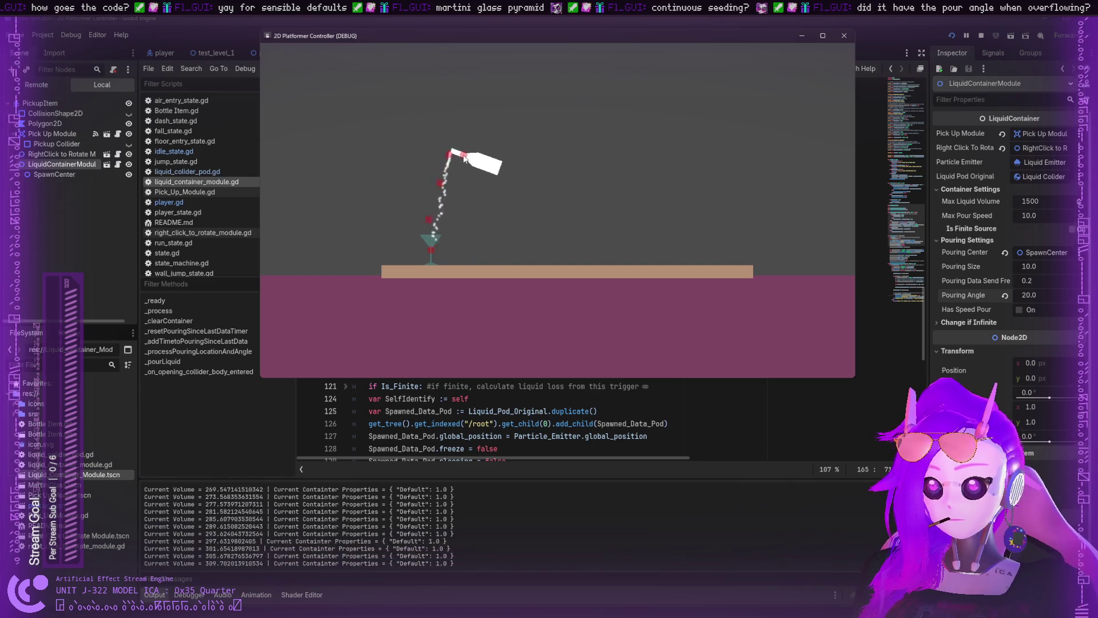
Pour the bottle over the martini glass, then stop the running game
mouse_move(459, 186)
left_mouse_down()
mouse_move(450, 233)
mouse_move(461, 195)
mouse_move(535, 192)
left_mouse_up()
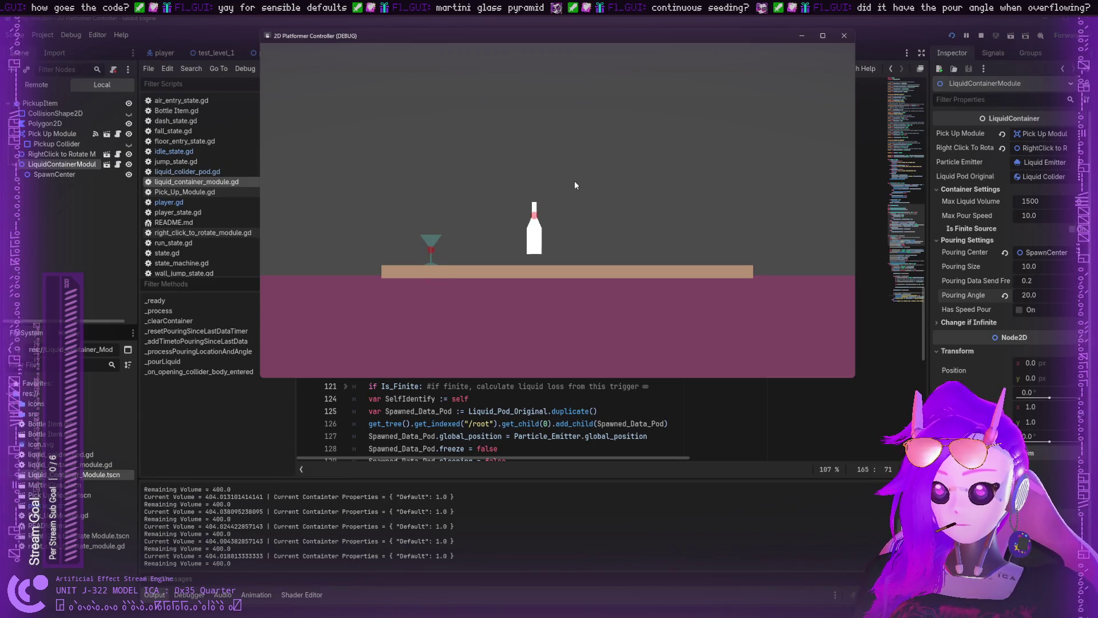
left_click(980, 35)
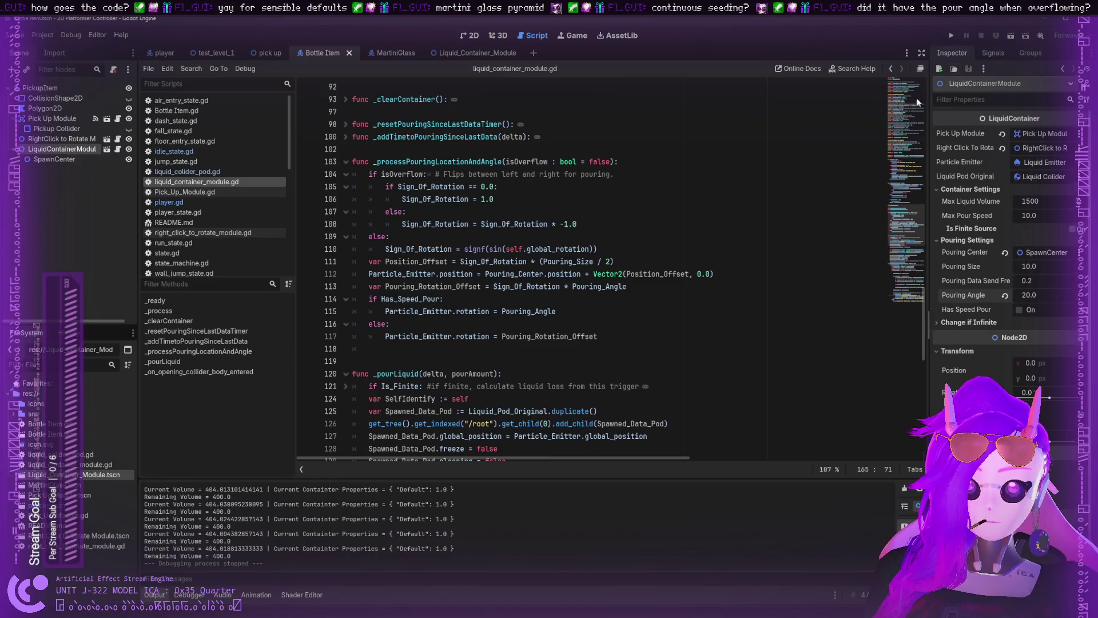
scroll(495, 304, "down", 5)
scroll(495, 305, "down", 2)
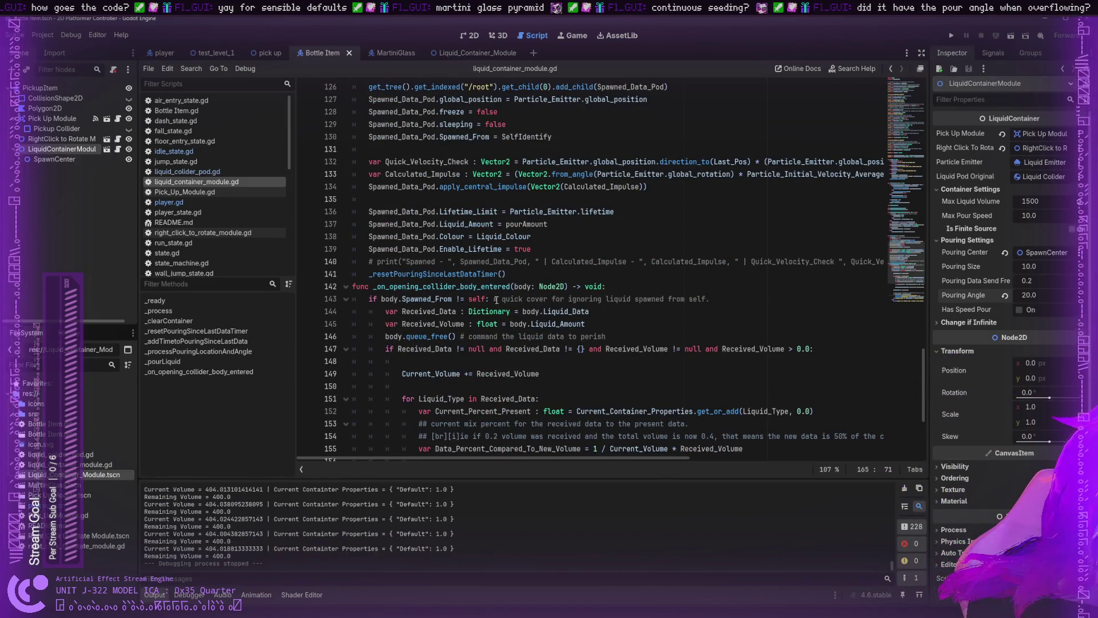
scroll(506, 341, "down", 5)
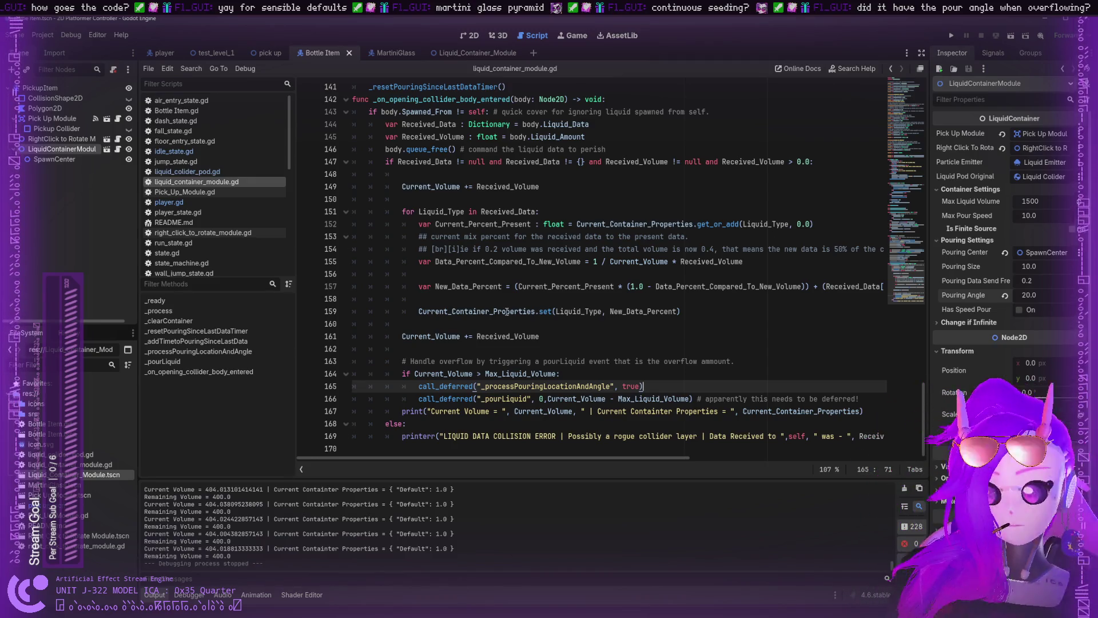
double_click(587, 399)
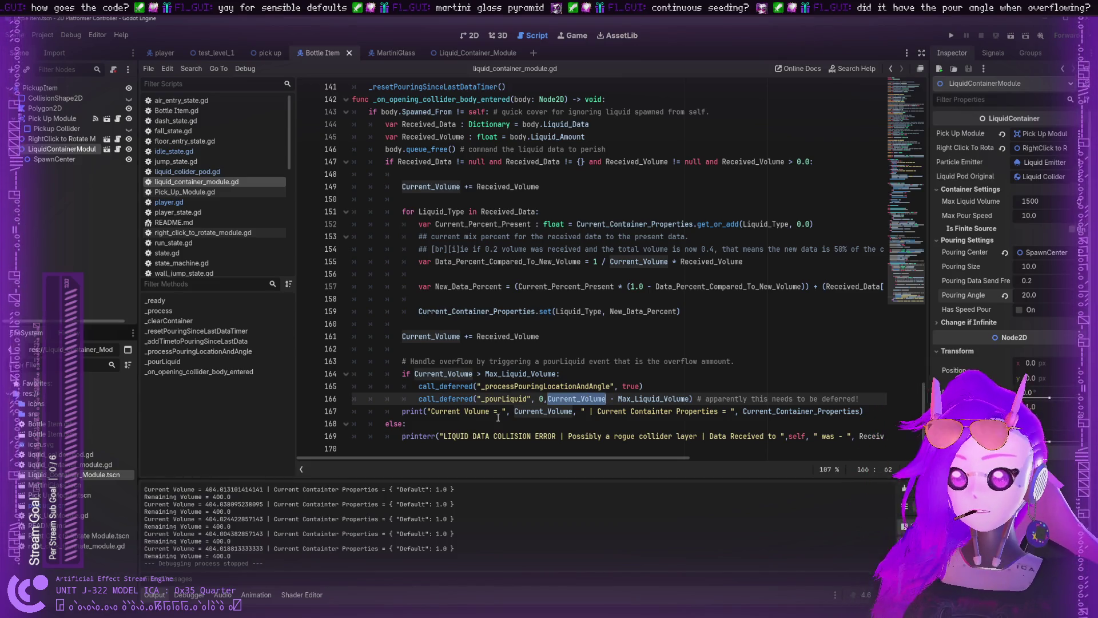
left_click(629, 400)
double_click(630, 399)
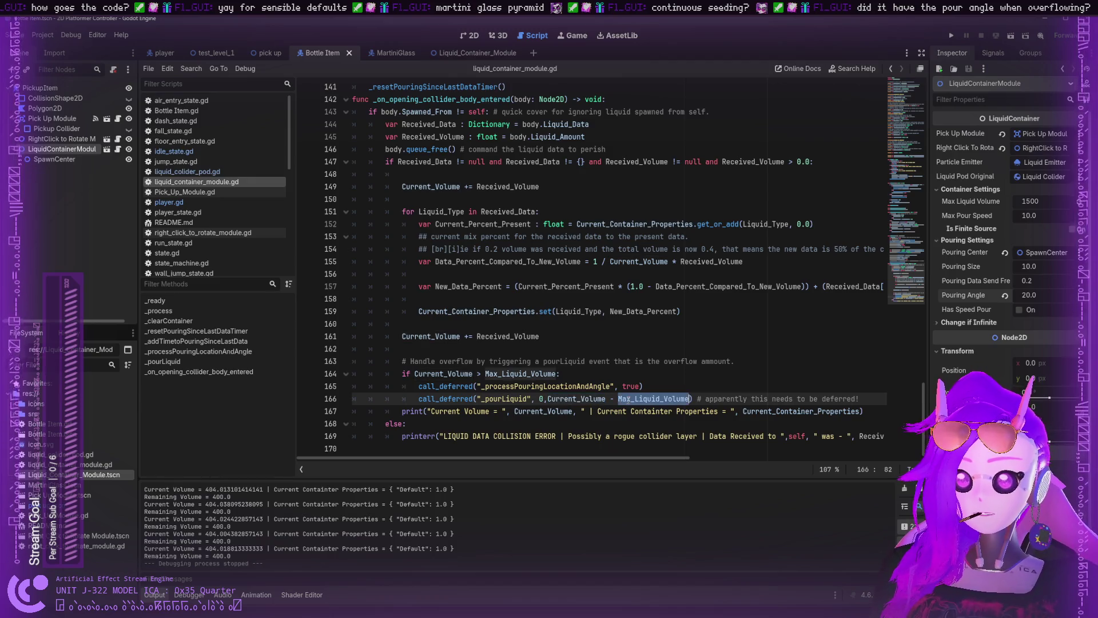
double_click(589, 399)
double_click(543, 408)
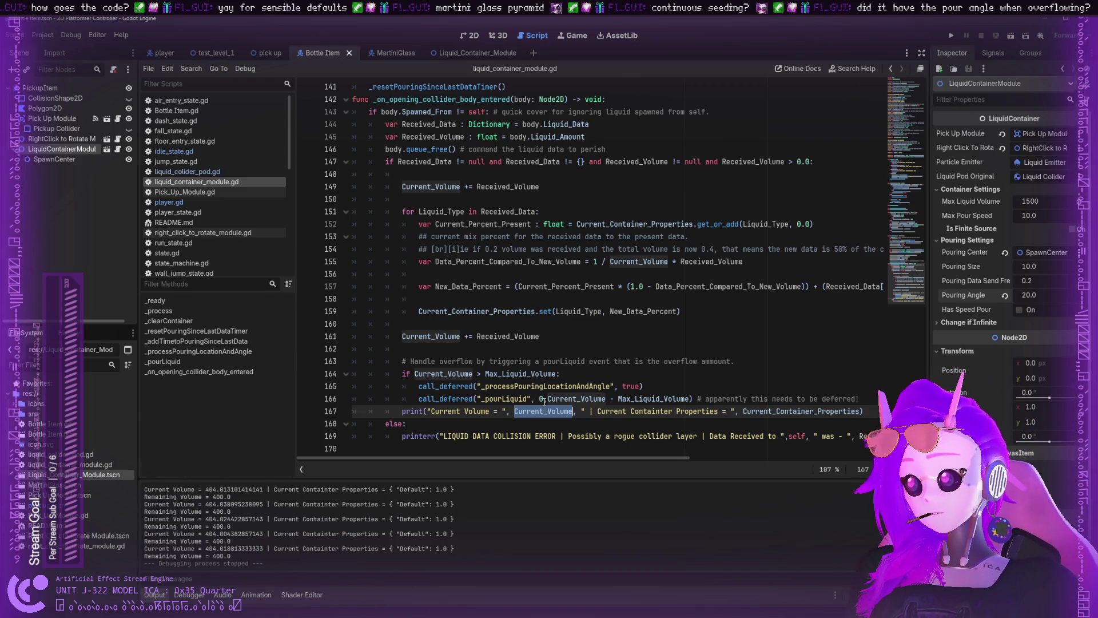
double_click(773, 409)
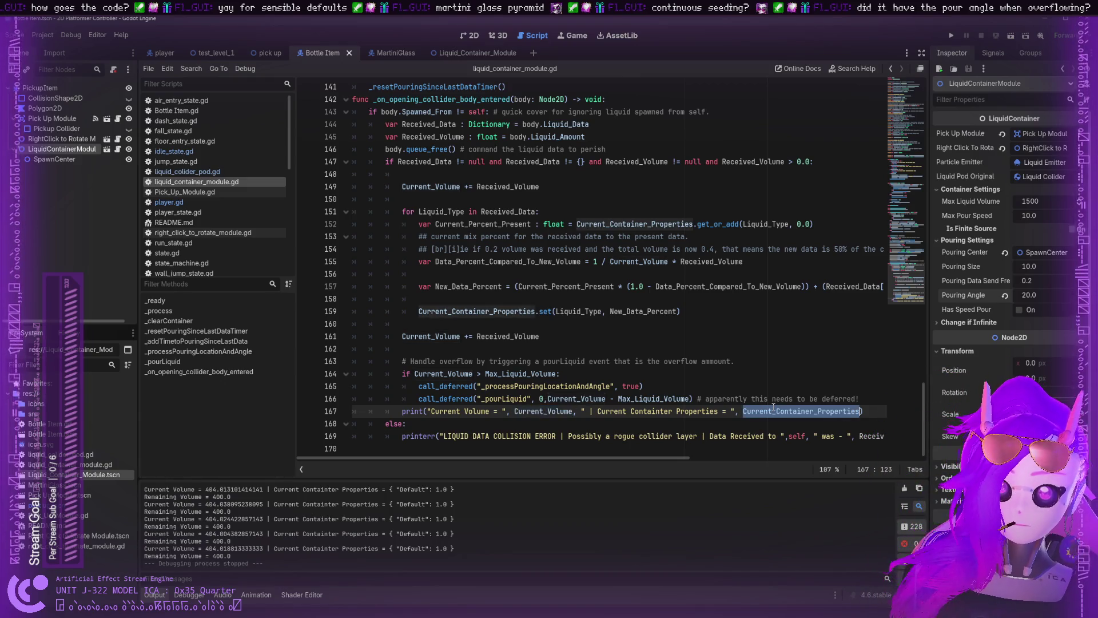
double_click(651, 411)
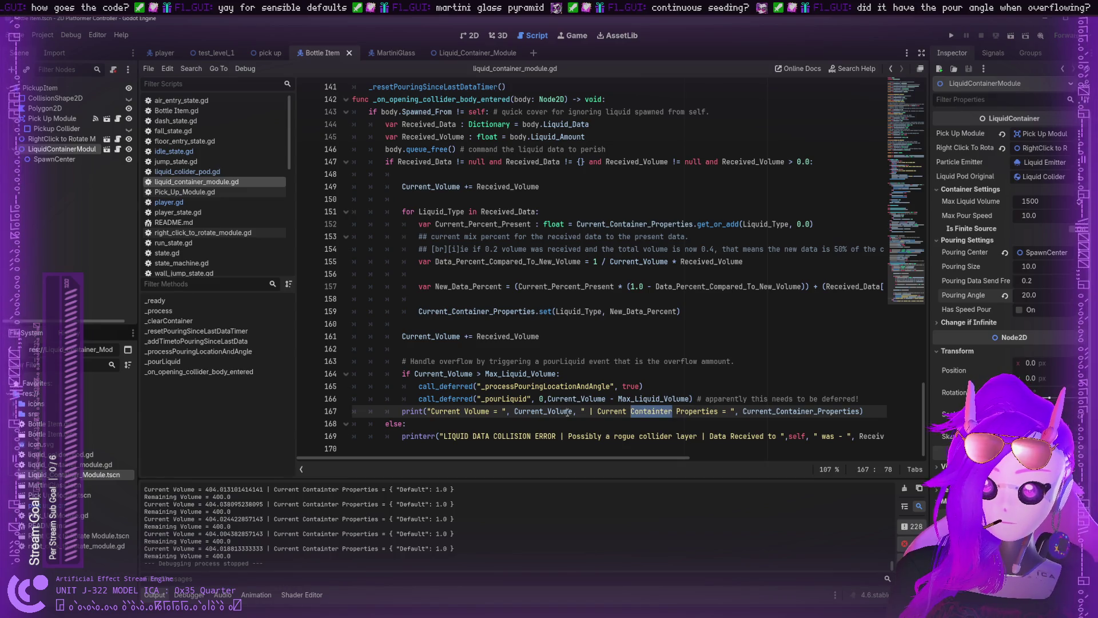
double_click(566, 411)
double_click(488, 375)
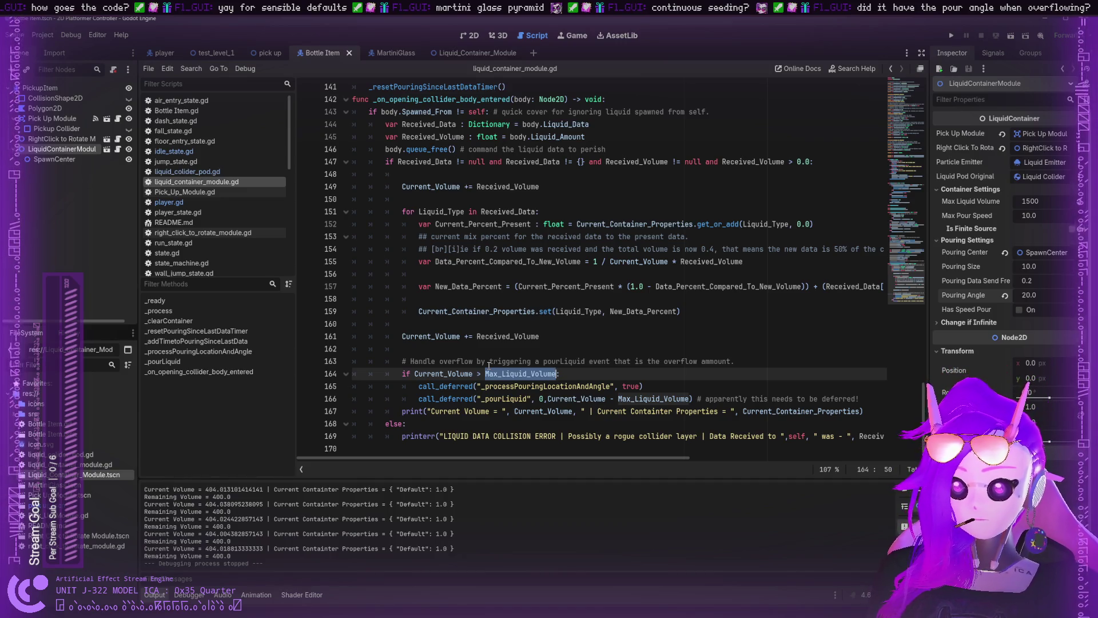
scroll(495, 341, "up", 2)
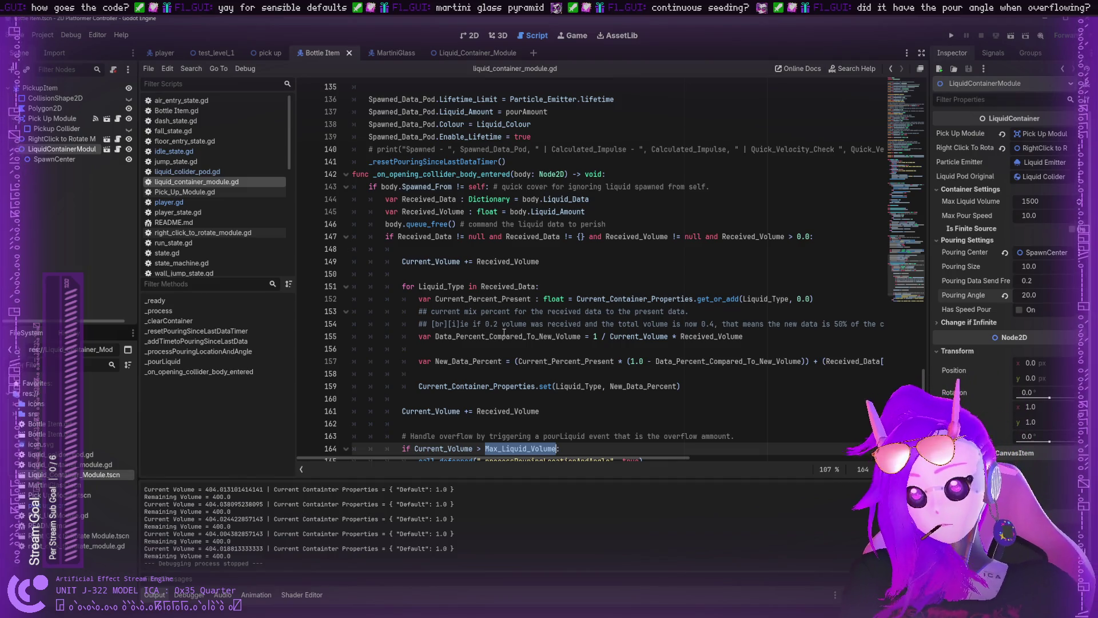
double_click(632, 338)
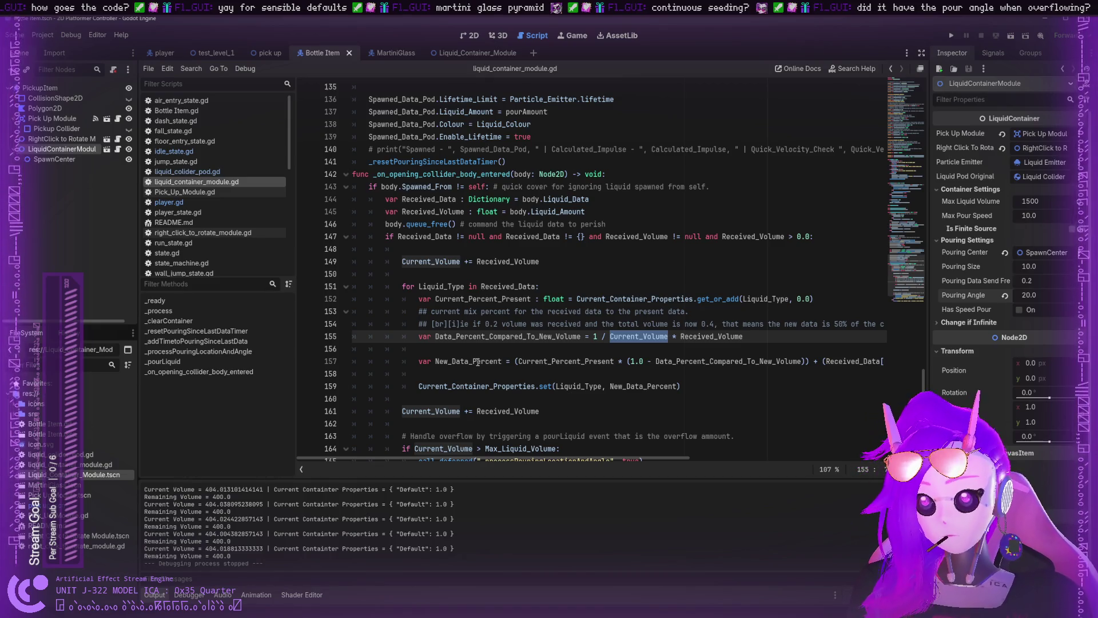
scroll(478, 362, "up", 2)
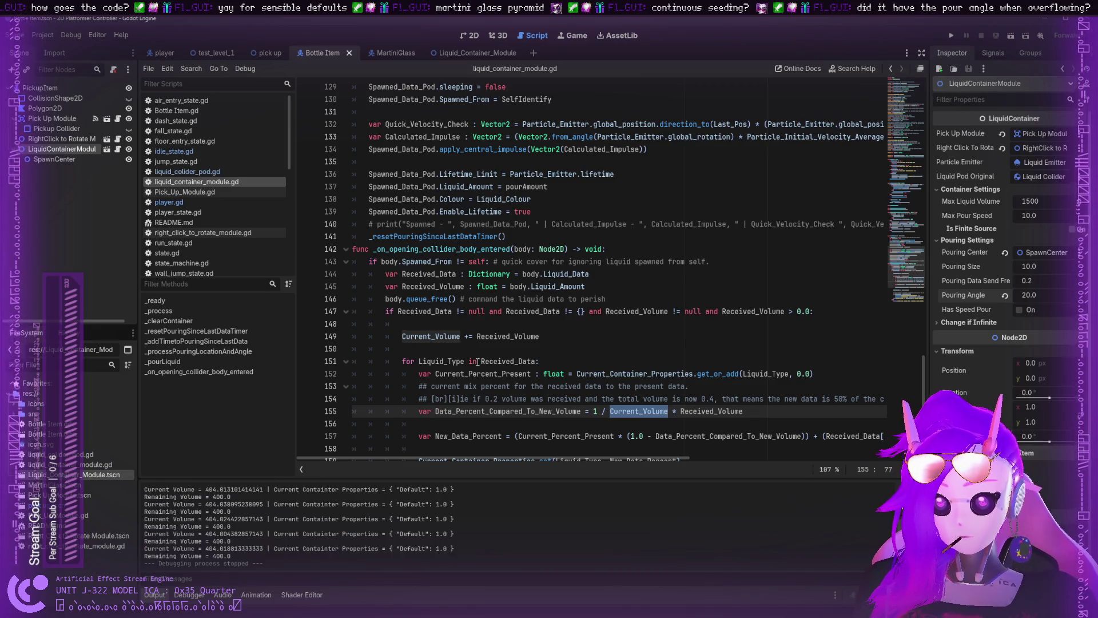
scroll(478, 362, "down", 4)
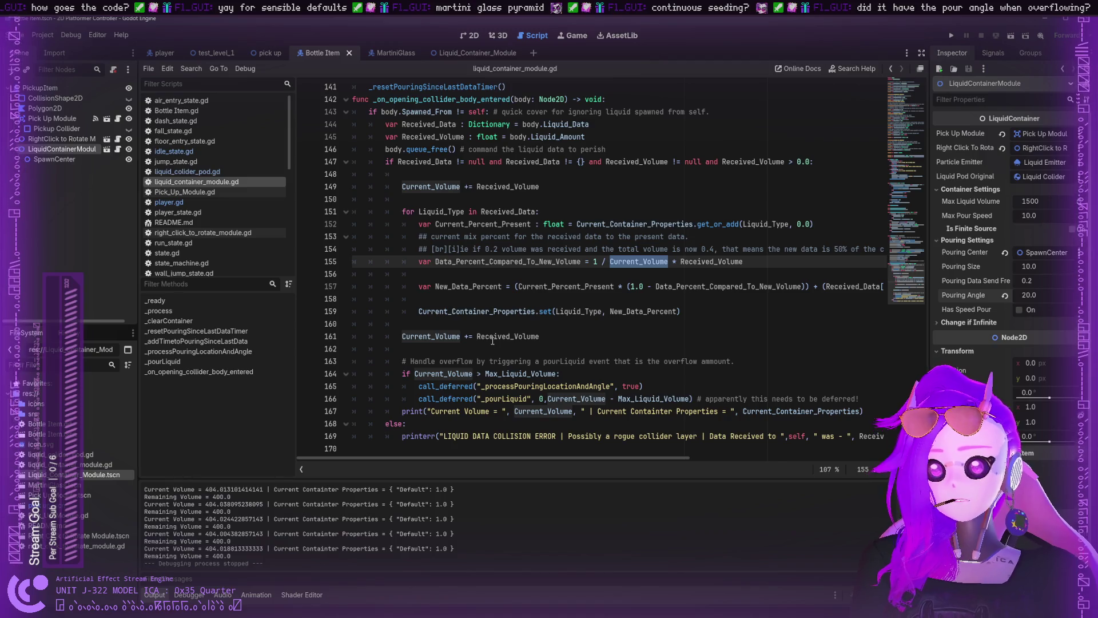
scroll(491, 326, "up", 10)
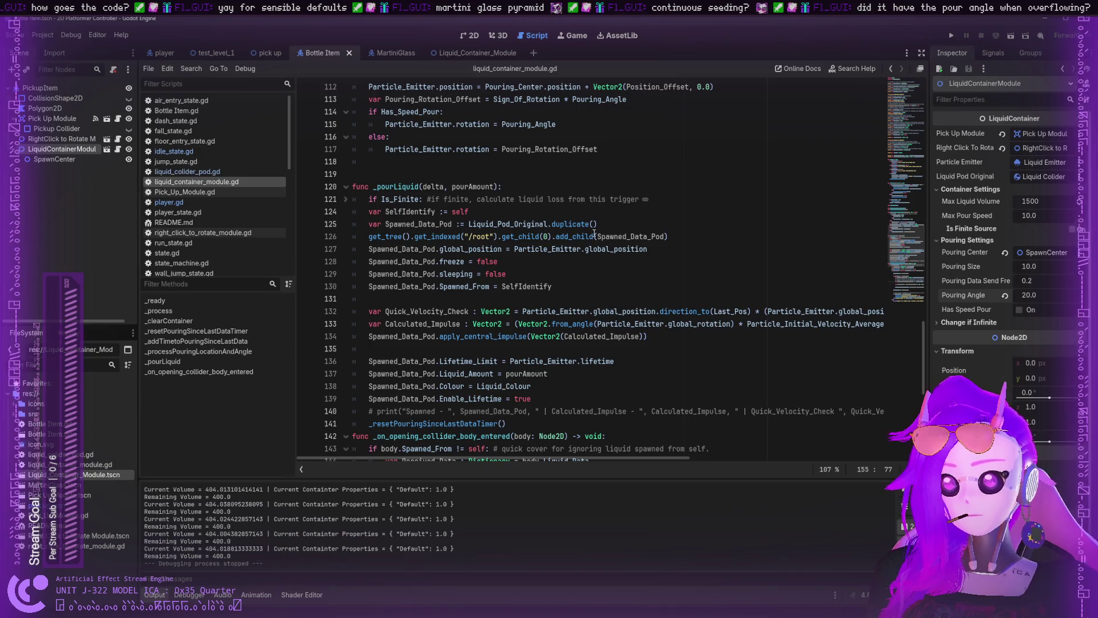
Toggle the comment on line 140's spawn debug print, then undo it
scroll(650, 298, "down", 5)
scroll(649, 297, "up", 1)
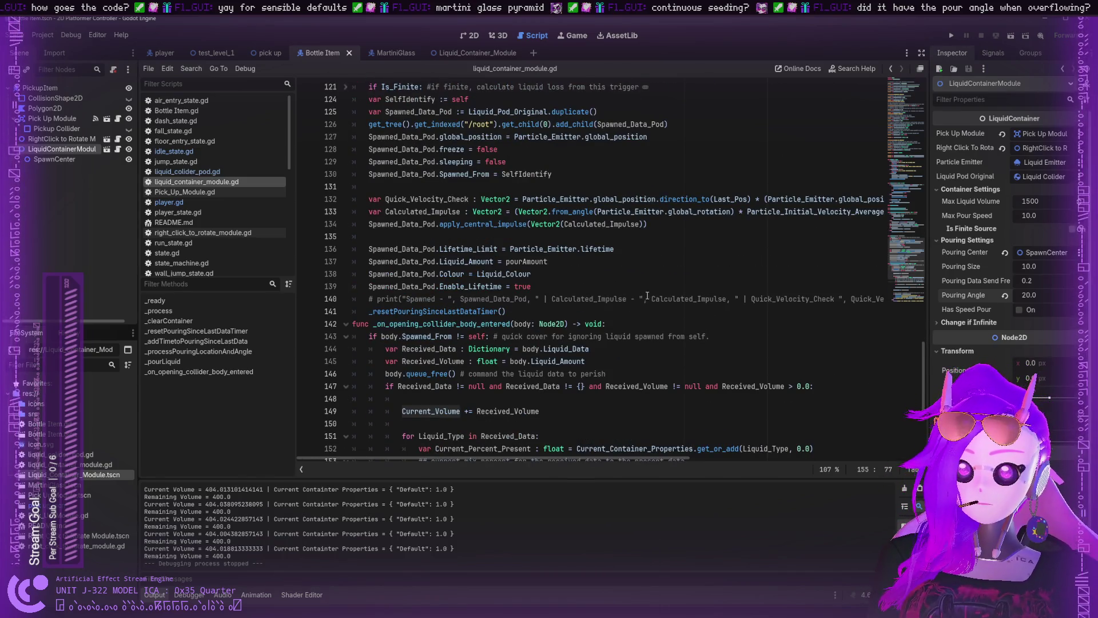
scroll(642, 445, "right", 8)
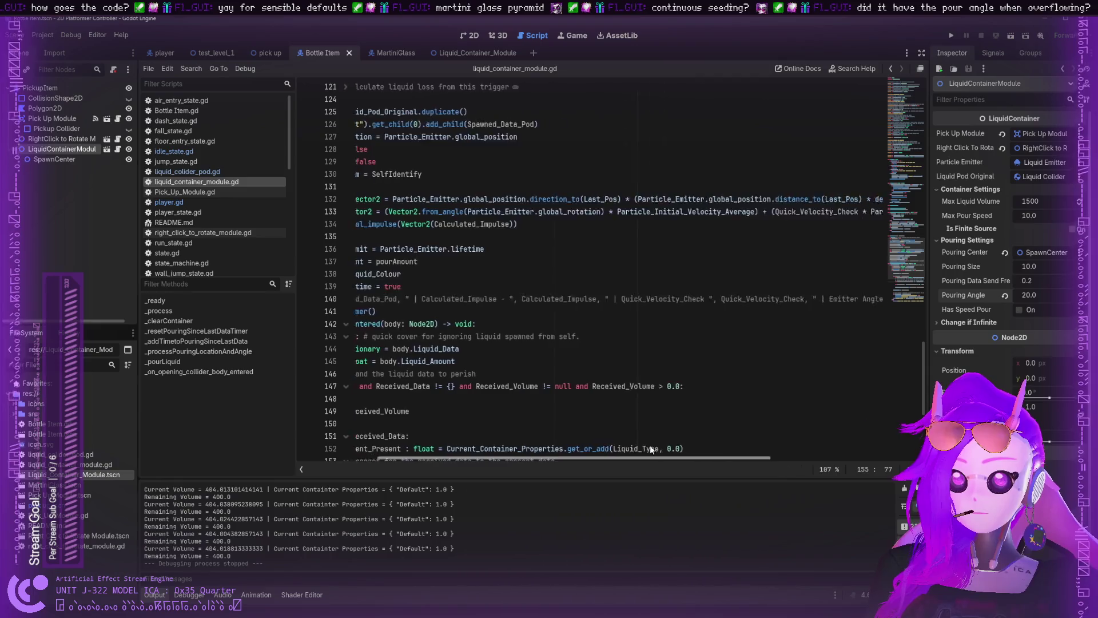
scroll(747, 411, "left", 8)
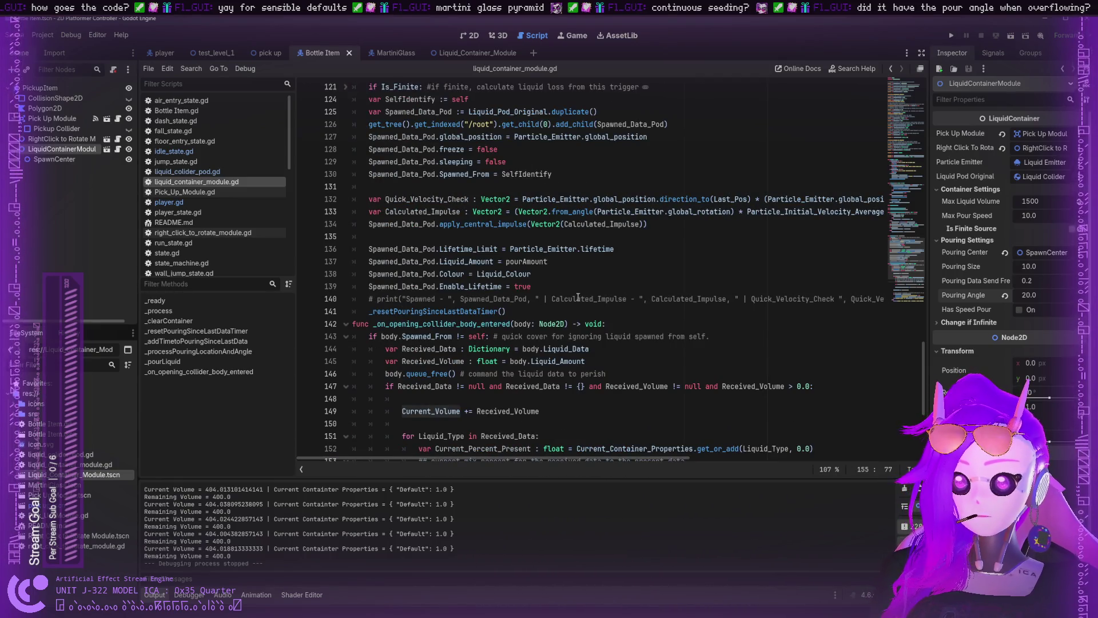
left_click(378, 299)
key("ctrl+k")
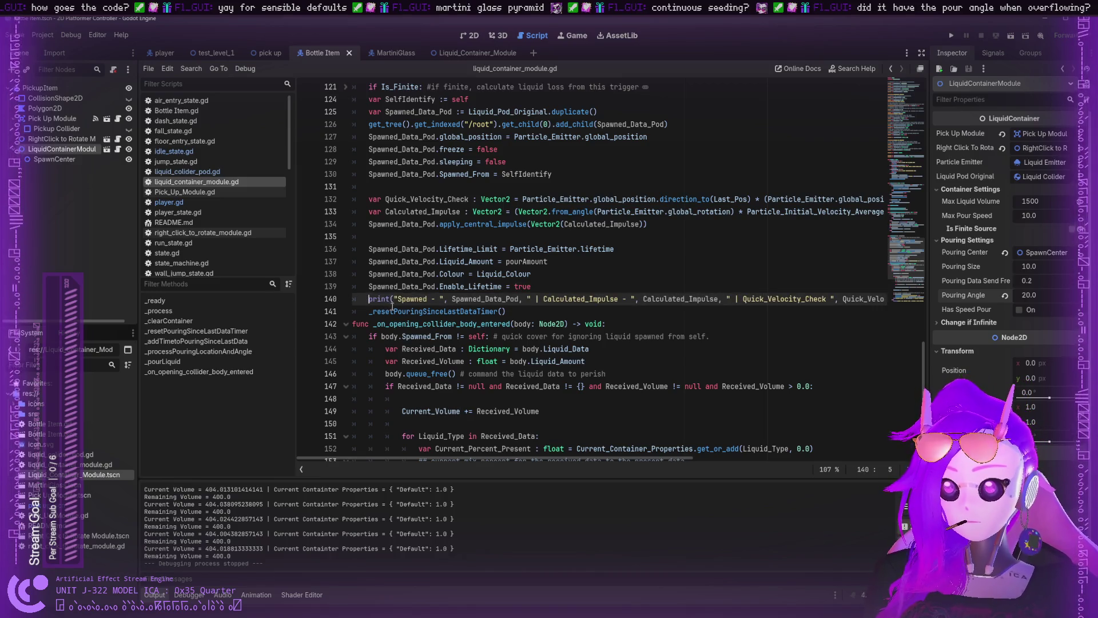
key("ctrl+z")
key("ctrl+z")
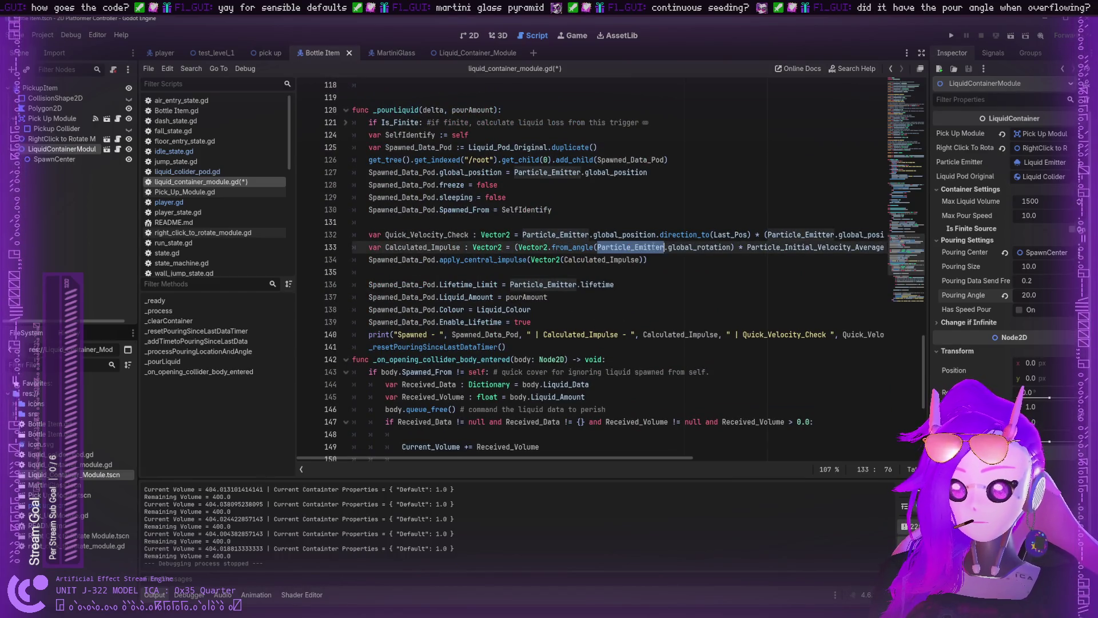
Inspect global_rotation in the impulse calculation and read through the long print line
double_click(696, 247)
mouse_move(619, 455)
left_mouse_down()
mouse_move(719, 446)
mouse_move(707, 450)
left_mouse_up()
scroll(704, 441, "left", 5)
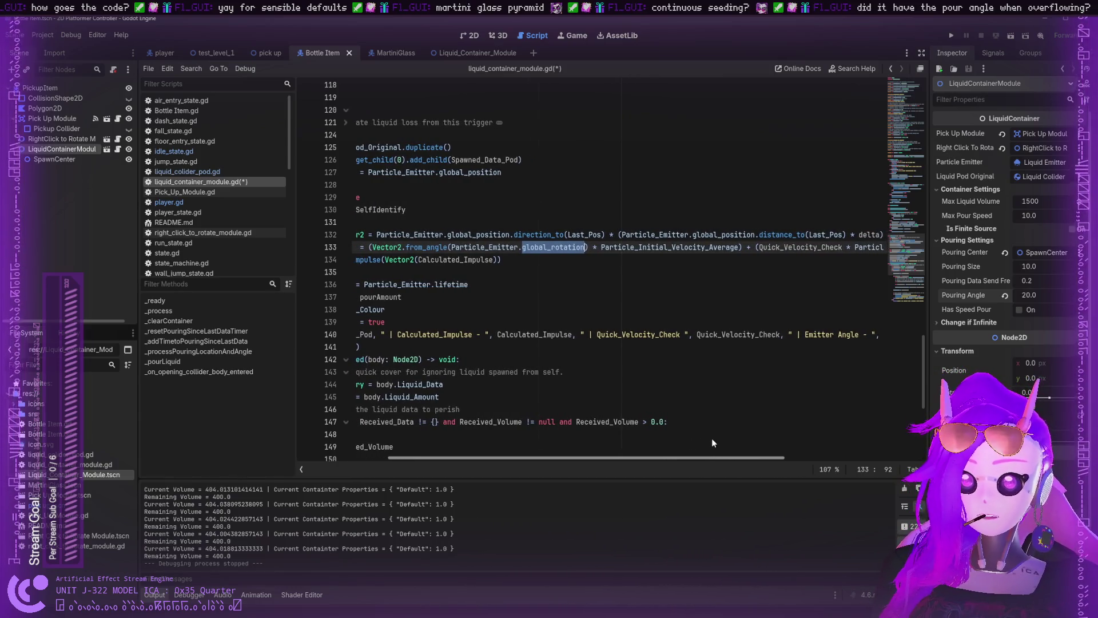
scroll(647, 416, "left", 1)
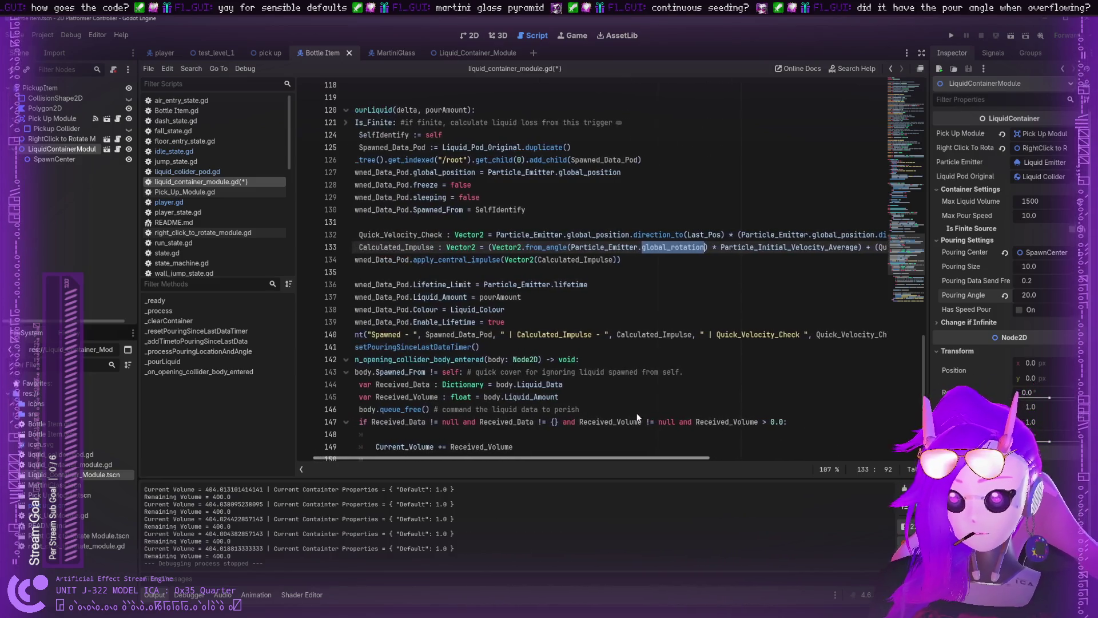
scroll(635, 409, "right", 1)
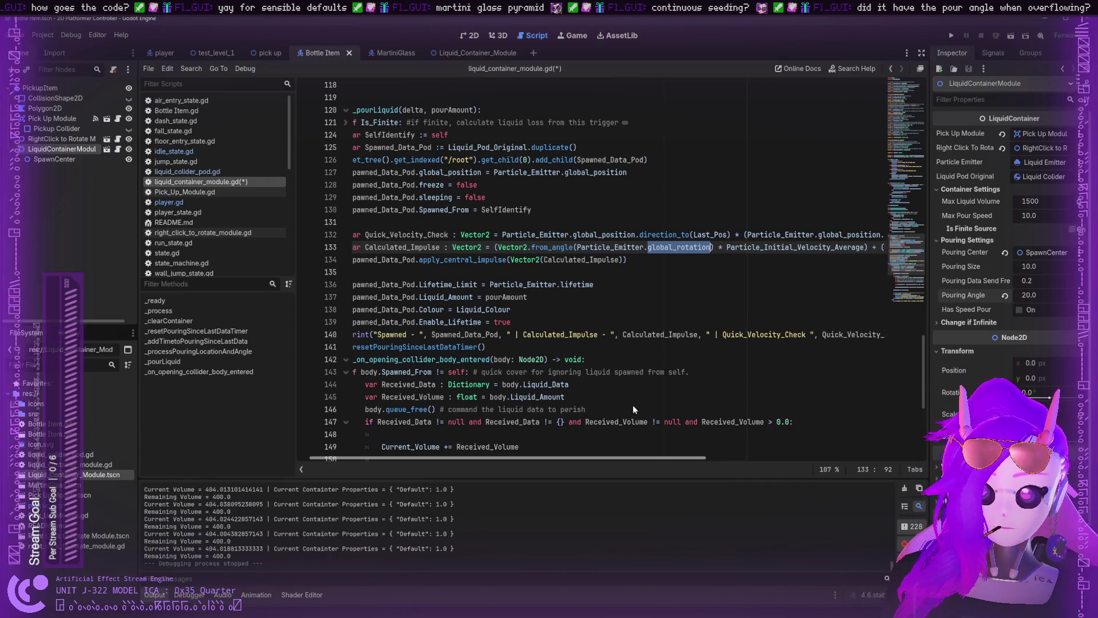
scroll(634, 406, "left", 1)
scroll(616, 403, "right", 3)
scroll(666, 401, "right", 3)
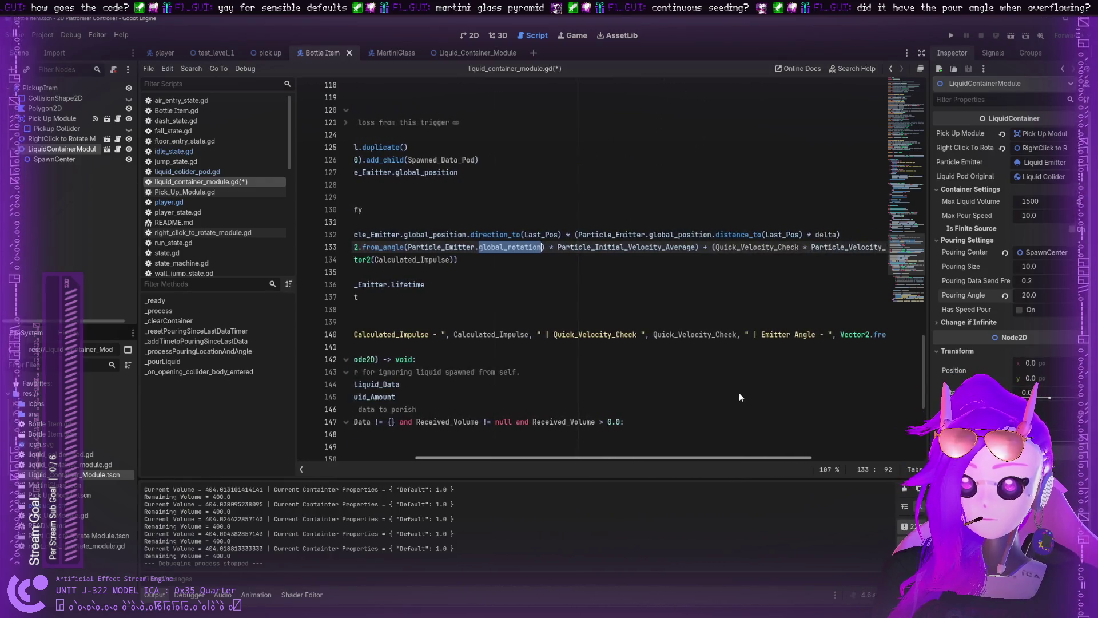
scroll(740, 392, "right", 2)
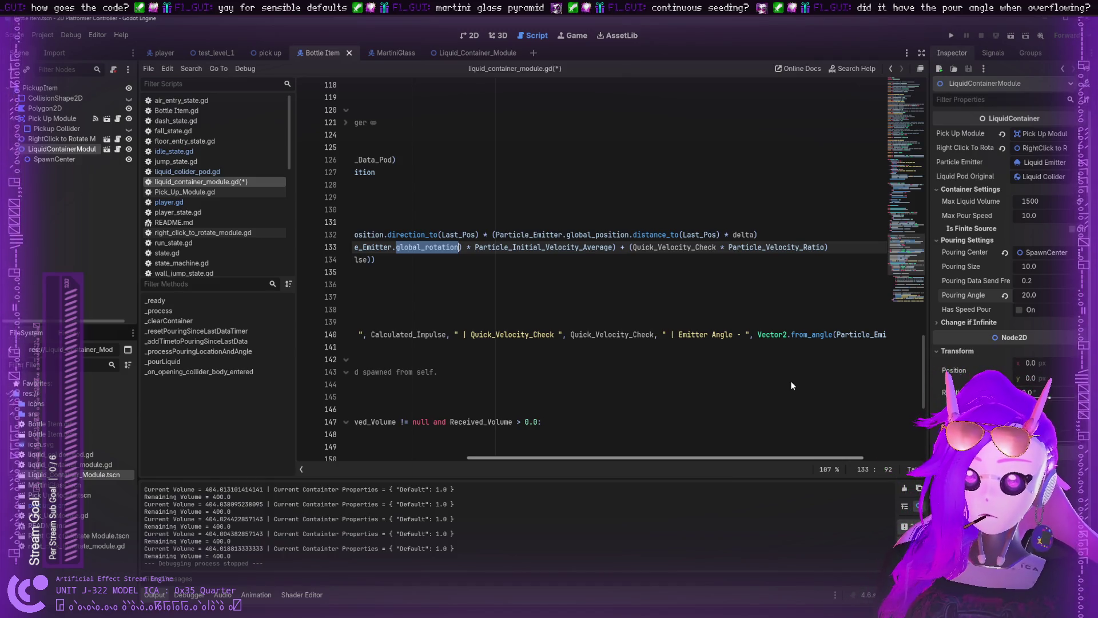
scroll(788, 380, "left", 1)
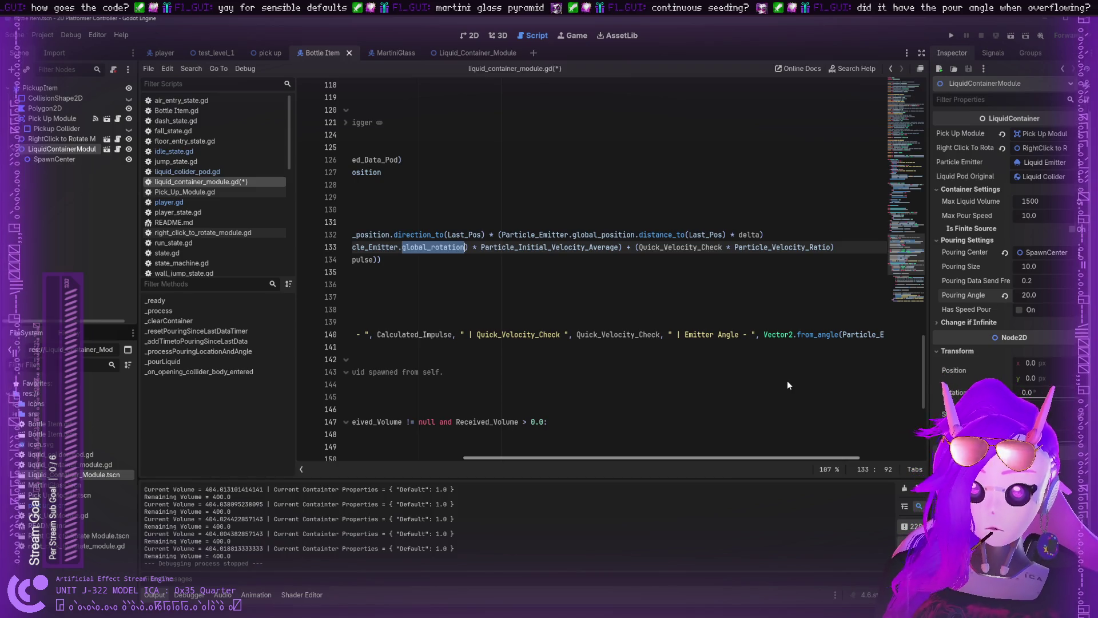
scroll(786, 380, "left", 3)
scroll(778, 379, "left", 10)
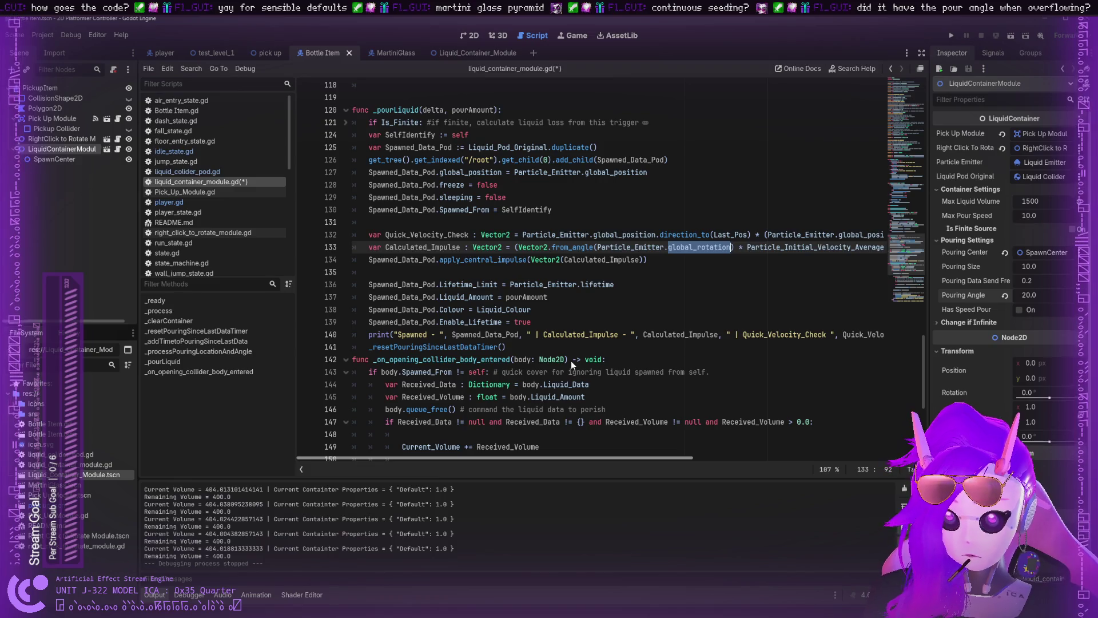
scroll(694, 374, "right", 15)
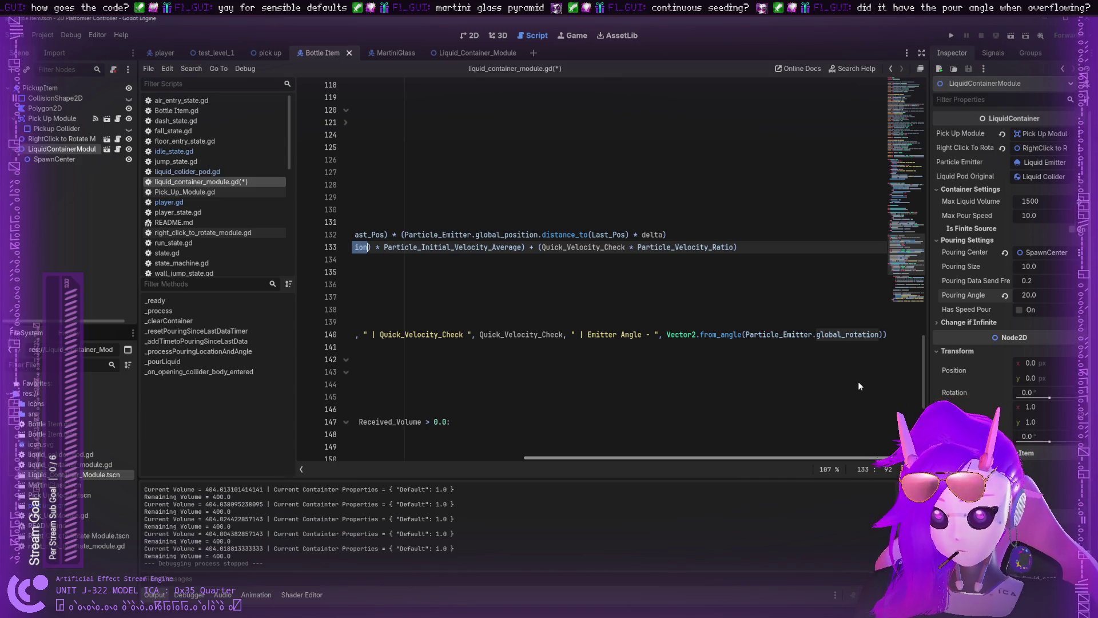
scroll(664, 360, "left", 5)
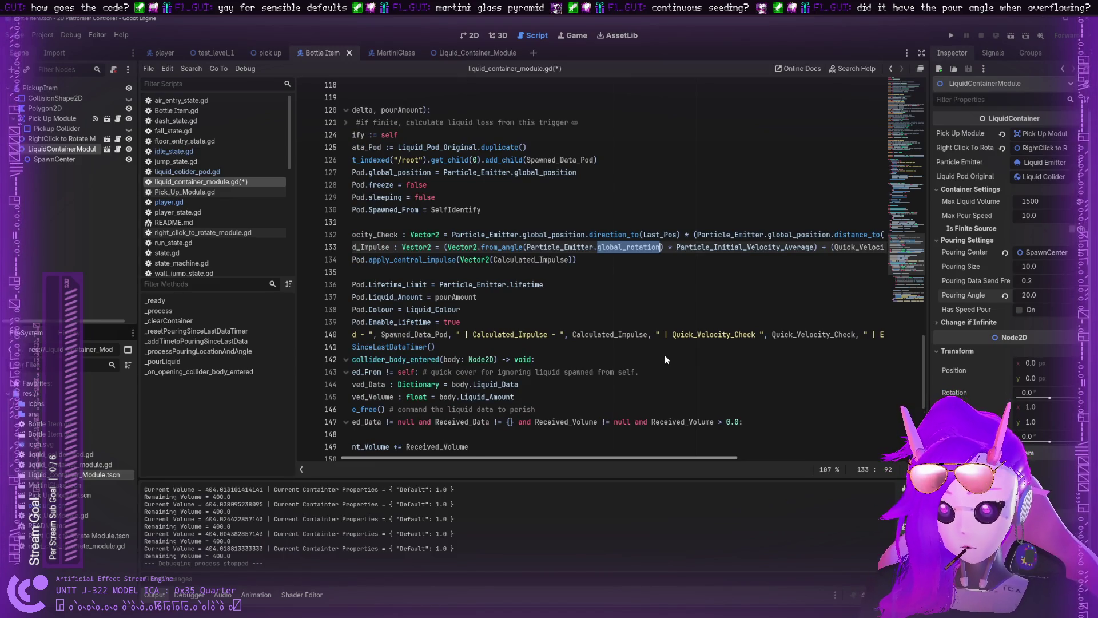
Run the game, set the martini glass on the table and pour the bottle into it
left_click(950, 36)
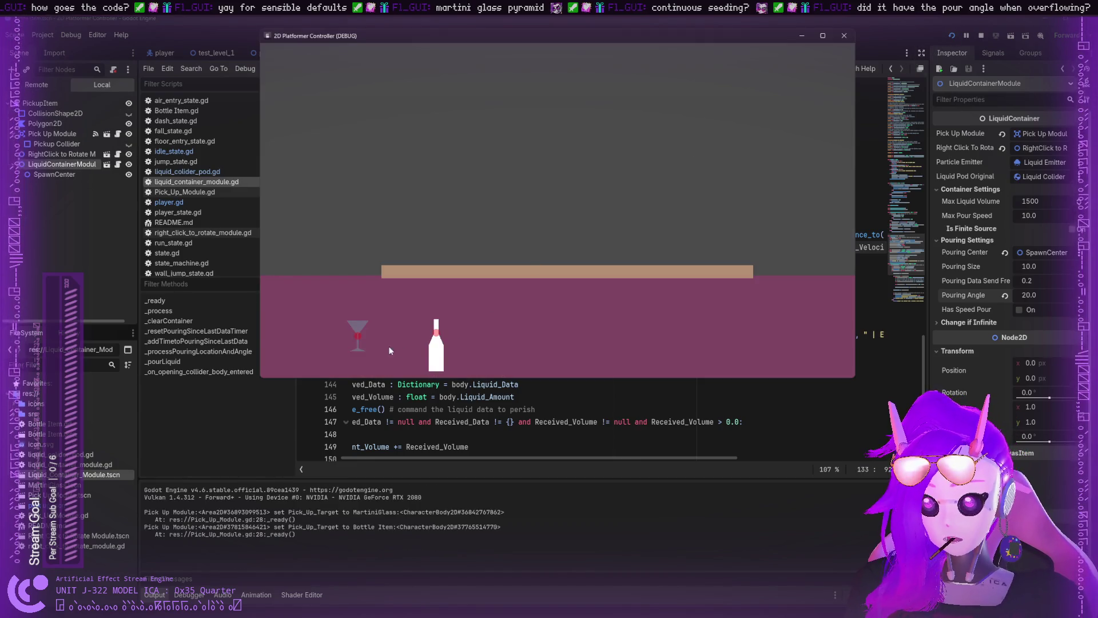
left_click_drag(358, 321, 452, 237)
mouse_move(436, 343)
left_mouse_down()
mouse_move(517, 188)
mouse_move(489, 186)
mouse_move(493, 174)
mouse_move(591, 176)
mouse_move(482, 195)
mouse_move(703, 194)
mouse_move(483, 206)
mouse_move(490, 315)
left_mouse_up()
Set the bottle down and highlight spawn ids and emitter angles (~0.408, 0.912) in Output
left_click(382, 508)
scroll(382, 507, "up", 3)
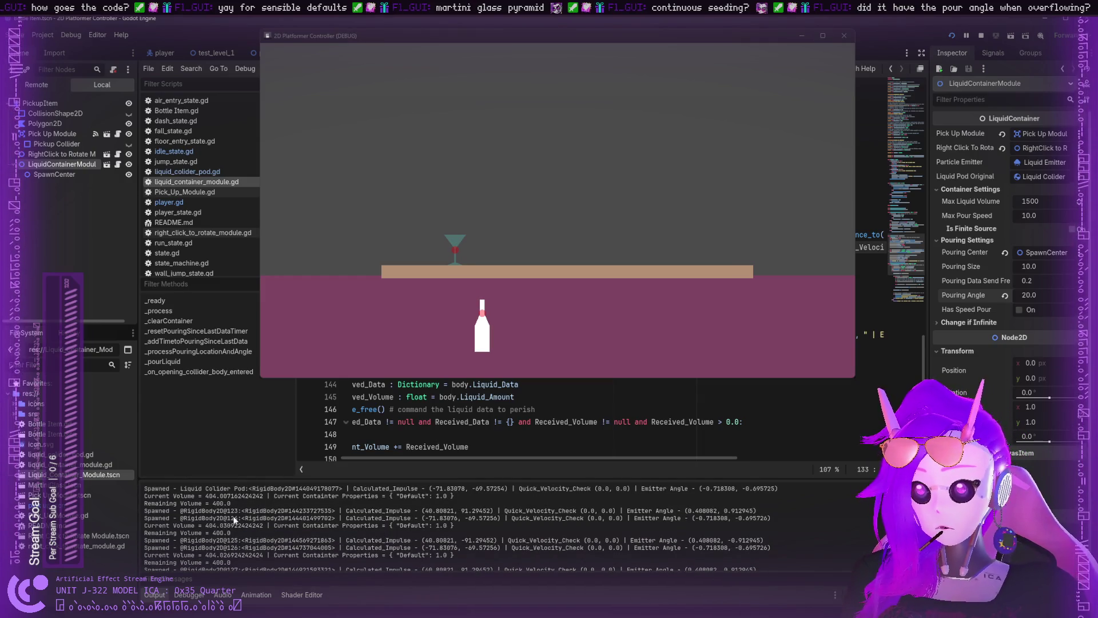
left_click_drag(224, 510, 289, 510)
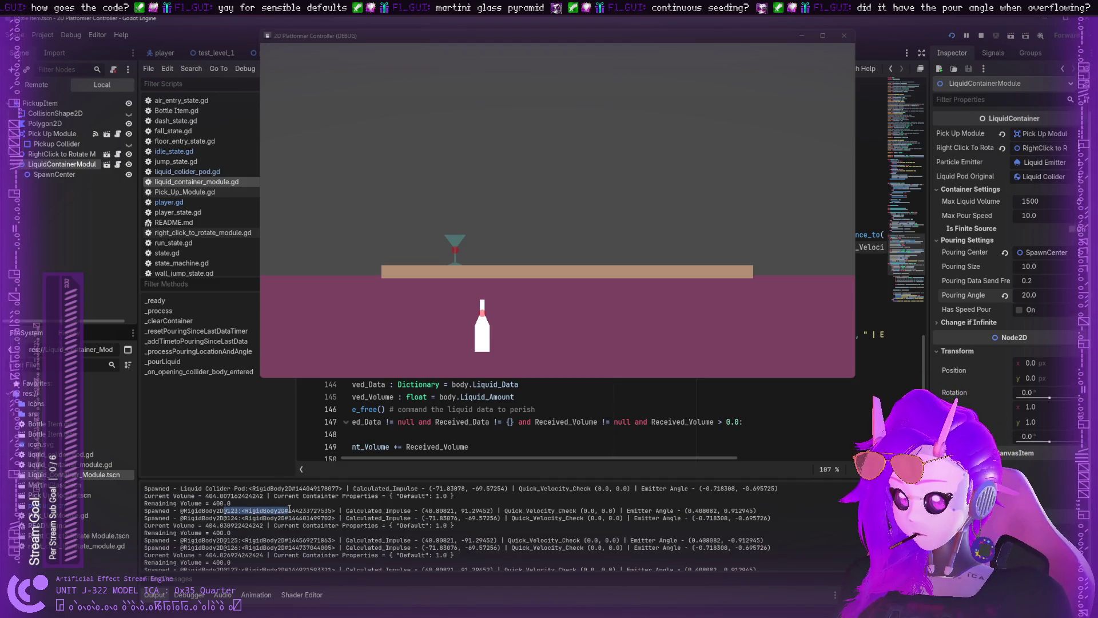
scroll(291, 509, "up", 1)
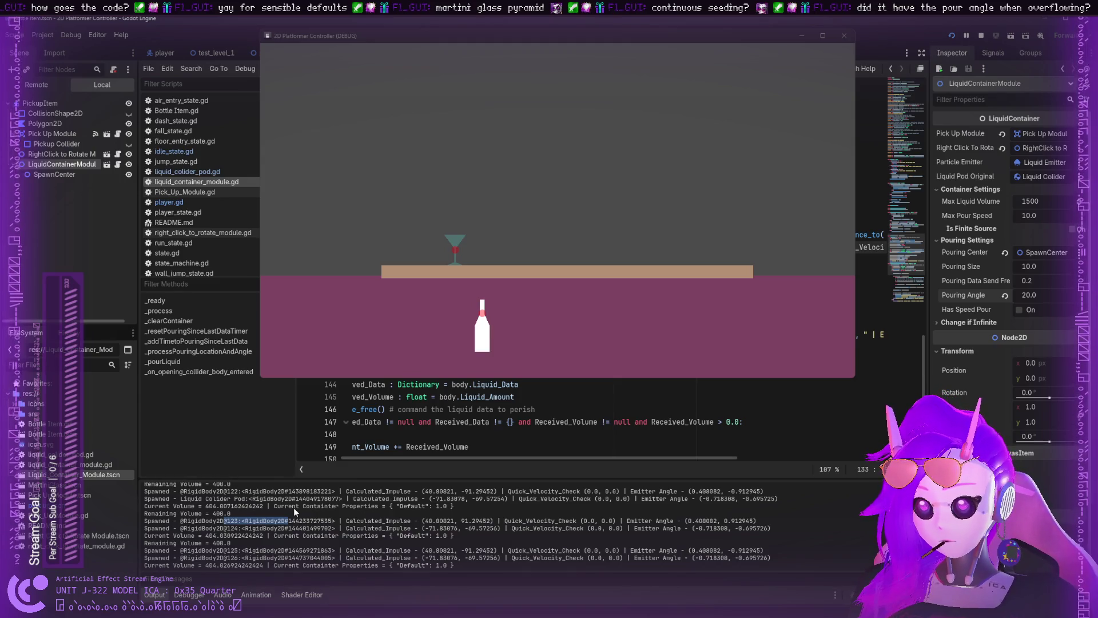
scroll(275, 509, "up", 2)
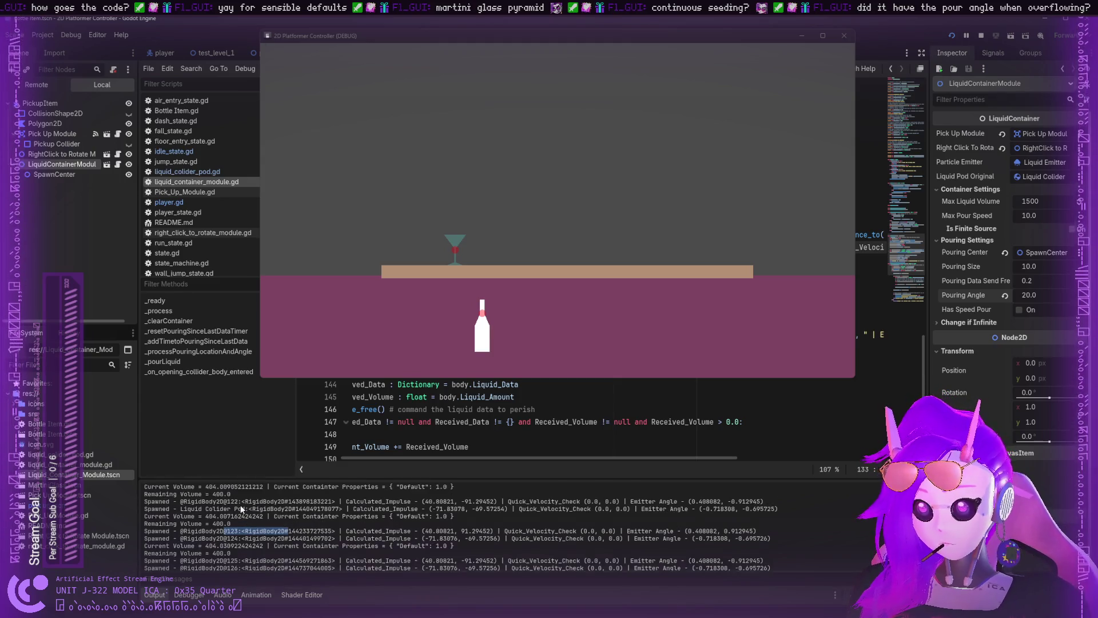
left_click_drag(224, 519, 377, 516)
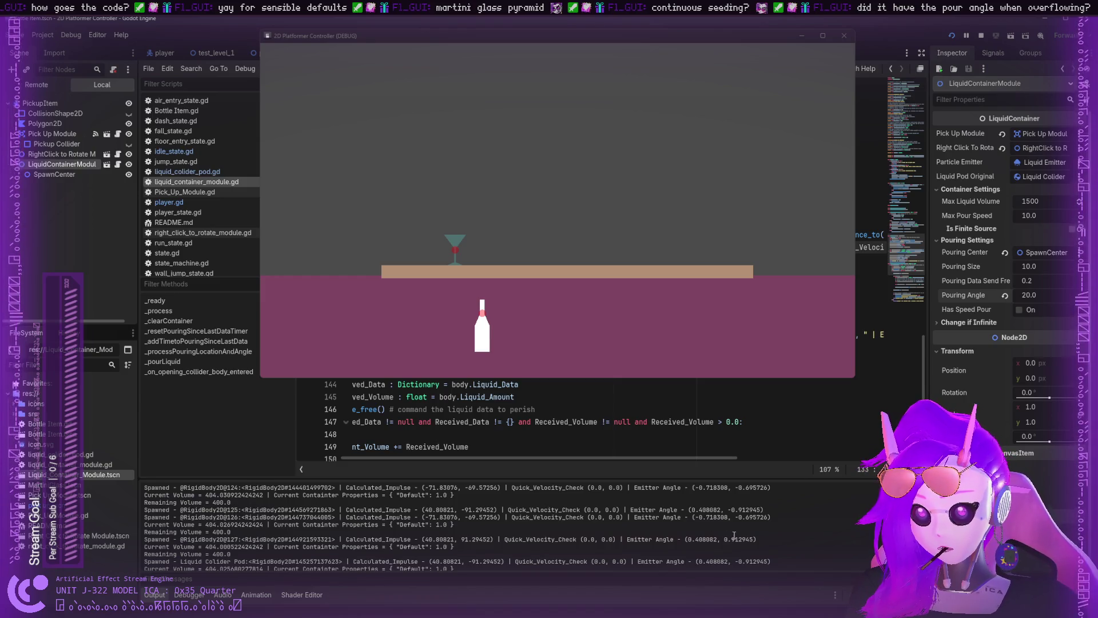
left_click_drag(753, 540, 725, 538)
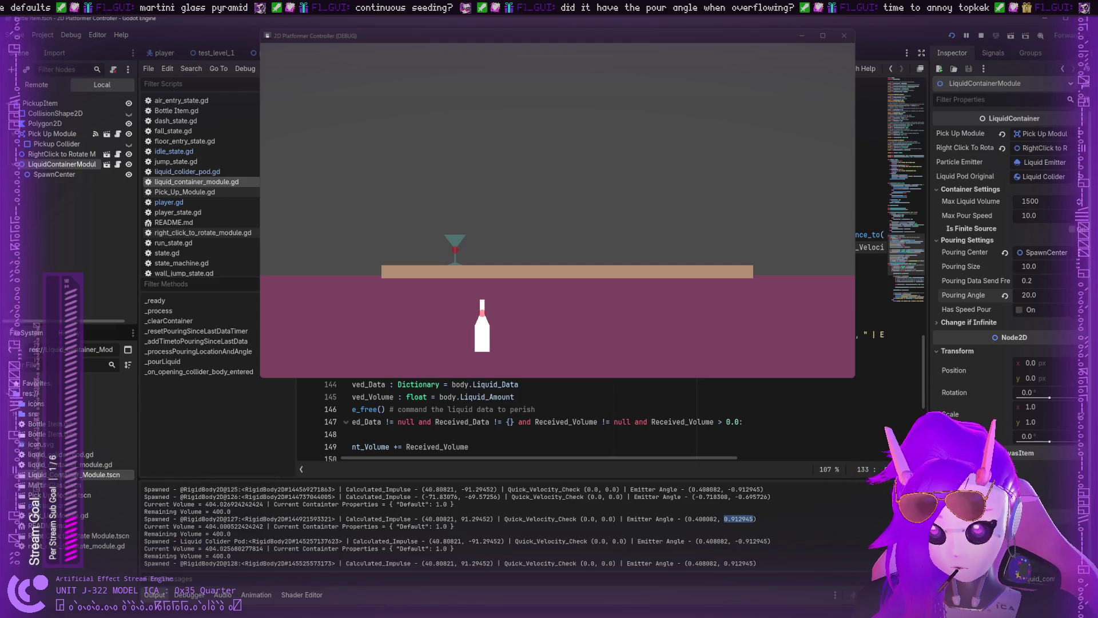
scroll(629, 515, "up", 5)
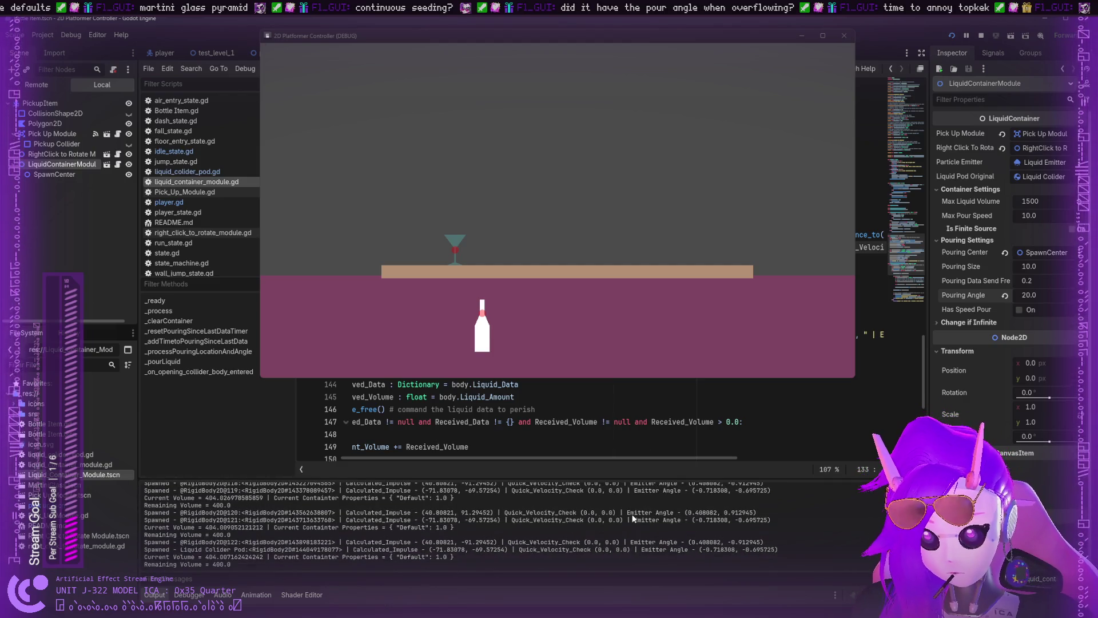
Scroll the Output log, then back in the game hold the bottle over the glass
scroll(635, 513, "up", 10)
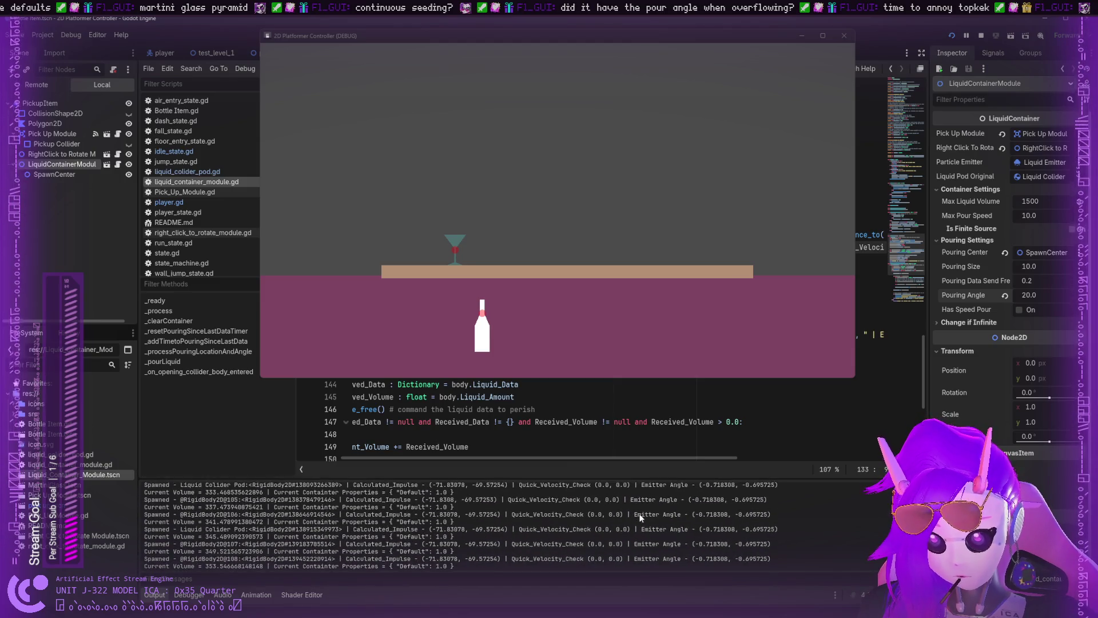
scroll(639, 516, "up", 10)
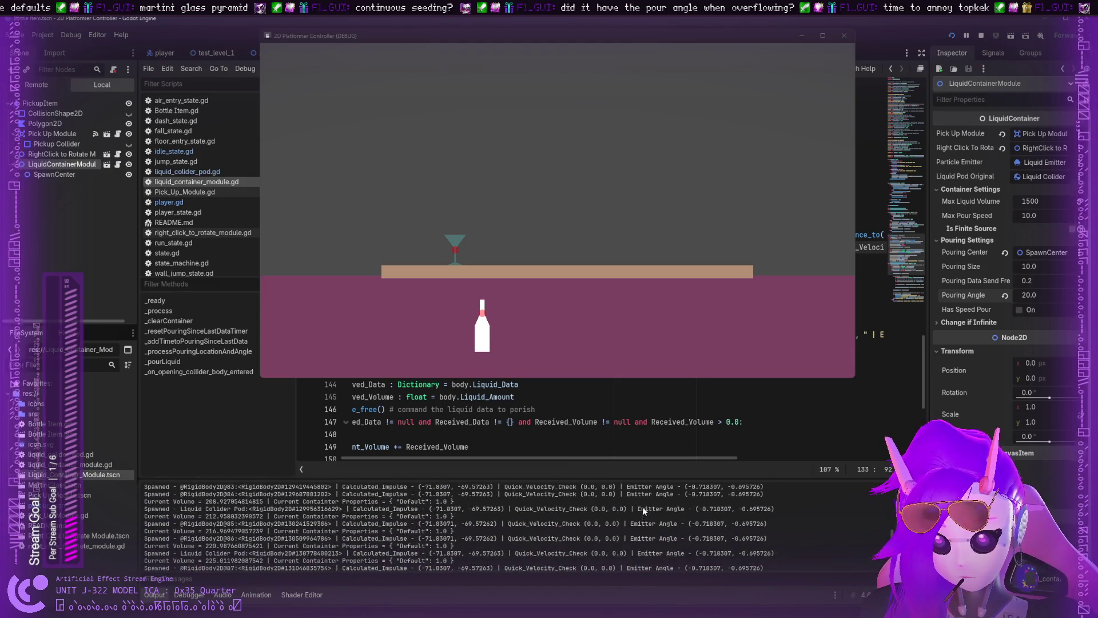
scroll(638, 510, "down", 1)
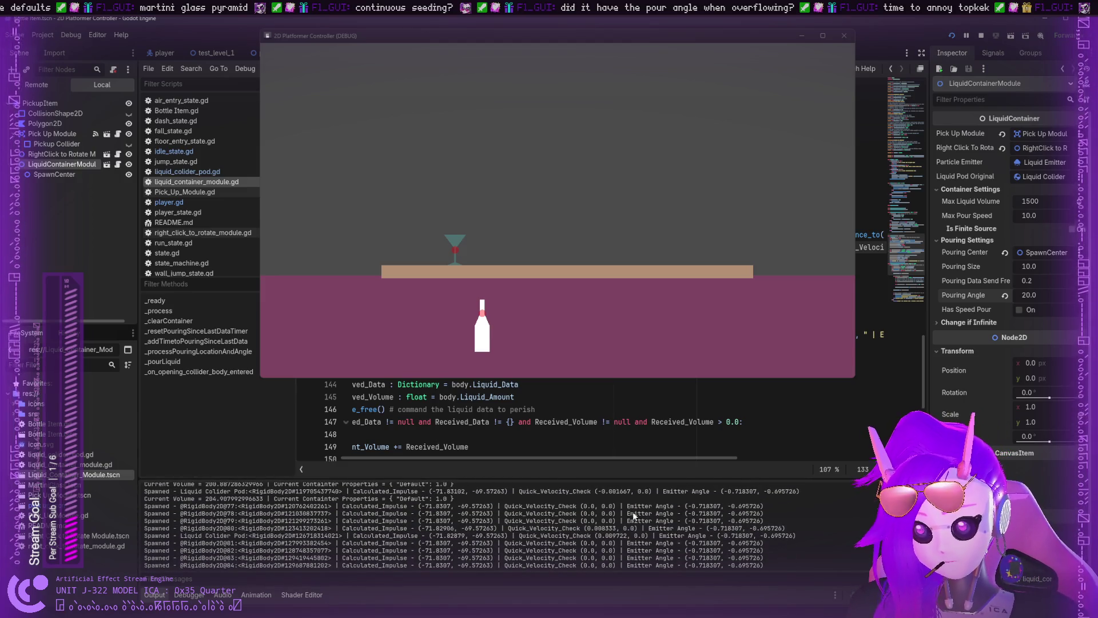
scroll(684, 530, "down", 15)
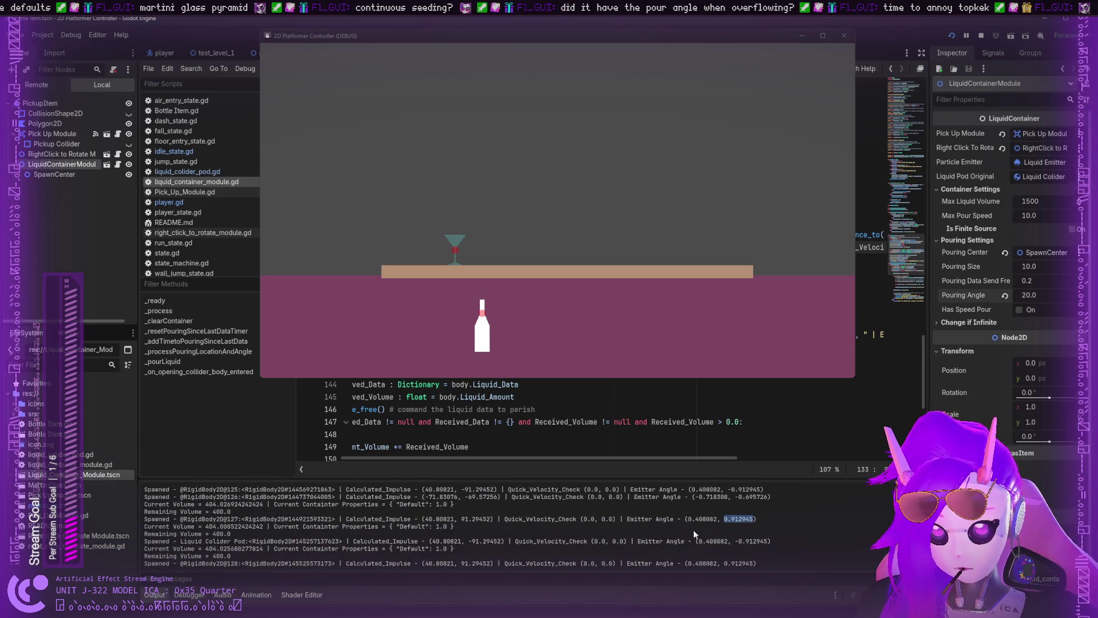
key("alt+Tab")
mouse_move(487, 326)
left_mouse_down()
mouse_move(502, 198)
mouse_move(486, 196)
mouse_move(512, 189)
mouse_move(487, 195)
left_mouse_up()
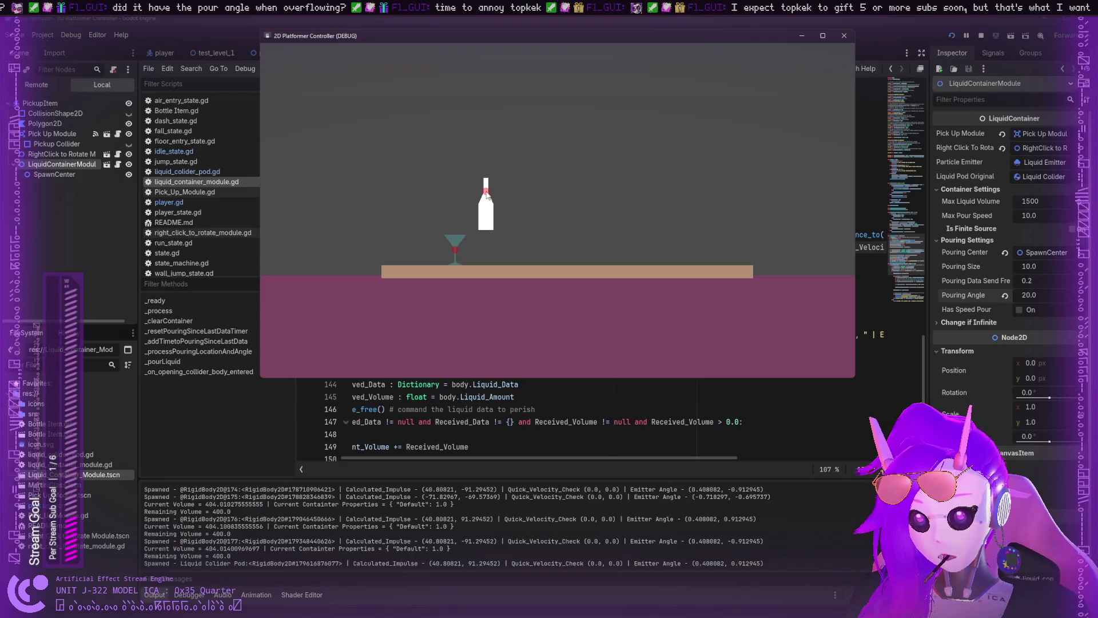
Swap between bottle and glass, carrying the bottle over the glass to pour
left_click_drag(487, 194, 550, 188)
mouse_move(470, 232)
left_mouse_down()
mouse_move(495, 174)
mouse_move(476, 204)
left_mouse_up()
left_click_drag(569, 341, 501, 209)
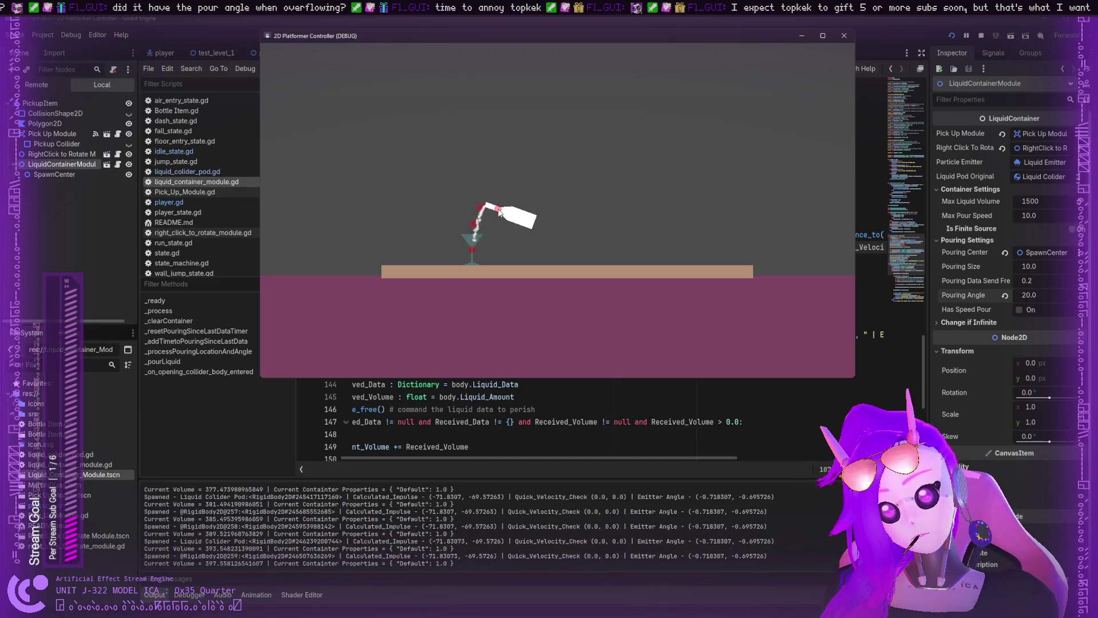
Grab the martini glass and repeatedly tip it to pour its liquid out
left_click_drag(499, 212, 515, 216)
left_click_drag(484, 251, 479, 200)
right_click(479, 200)
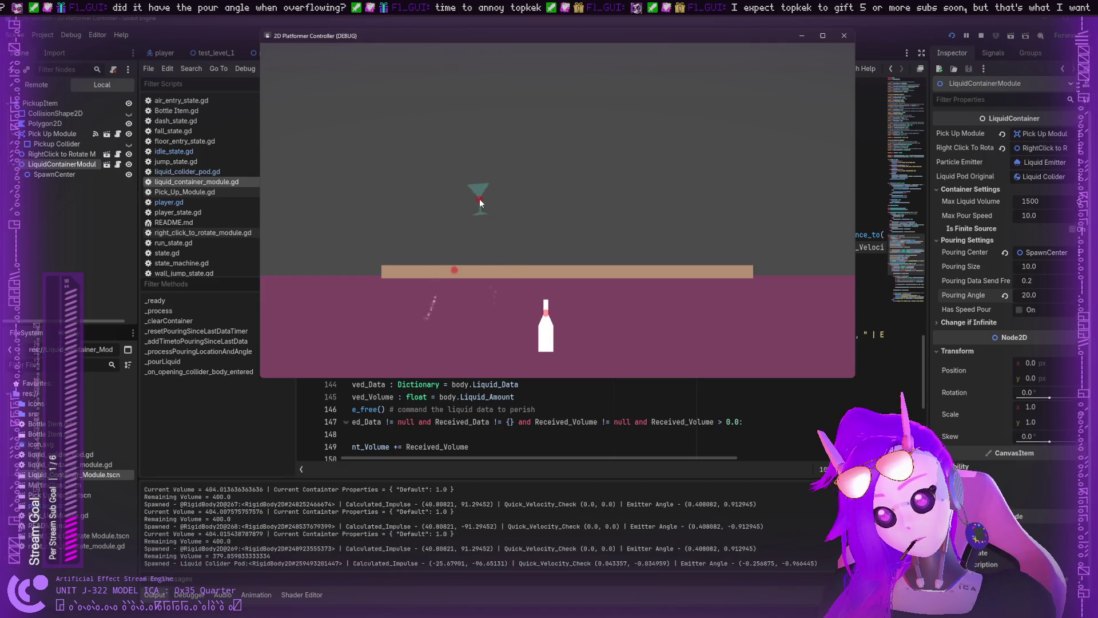
right_click(479, 201)
right_click(479, 201)
right_click(479, 201)
right_click(480, 202)
right_click(480, 203)
right_click(480, 202)
right_click(480, 202)
right_click(480, 203)
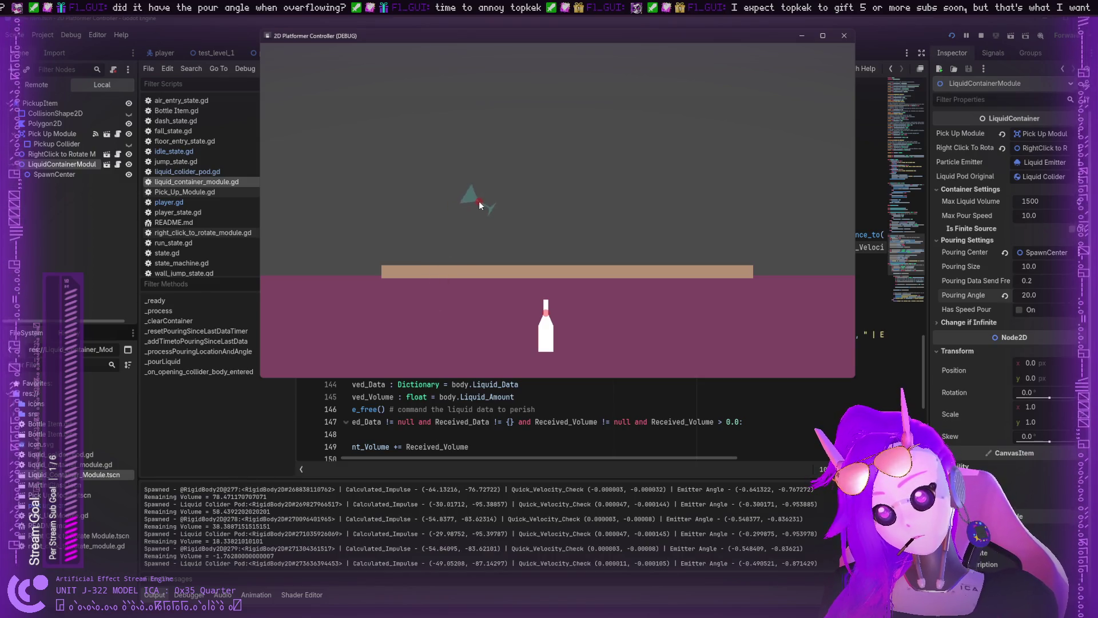
right_click(479, 201)
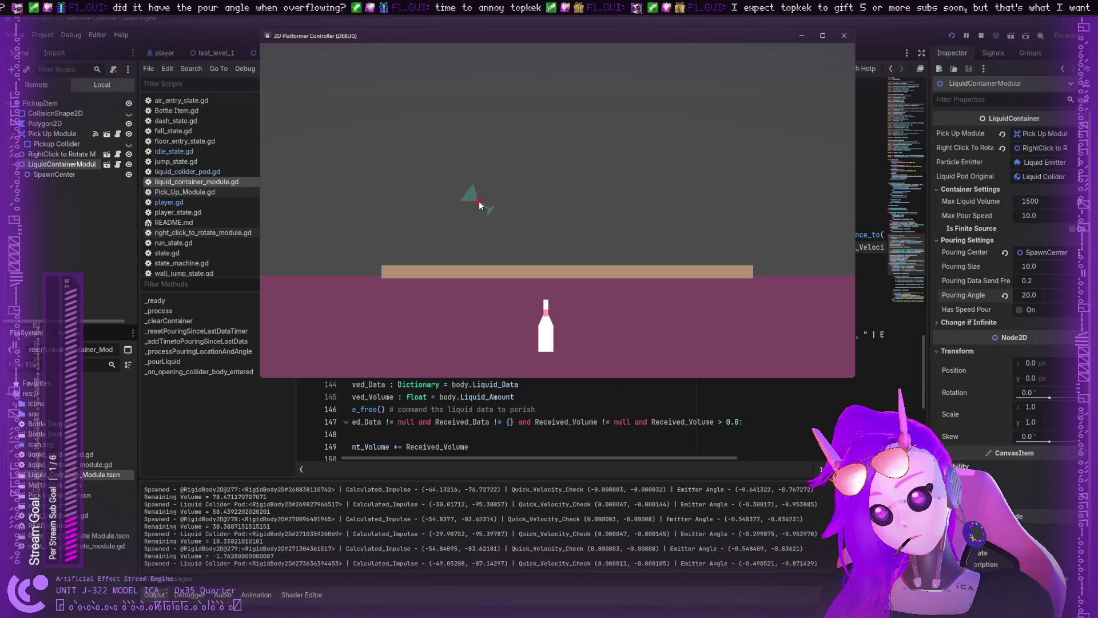
Put the glass back on the table and tilt the bottle over it to pour
left_click(479, 200)
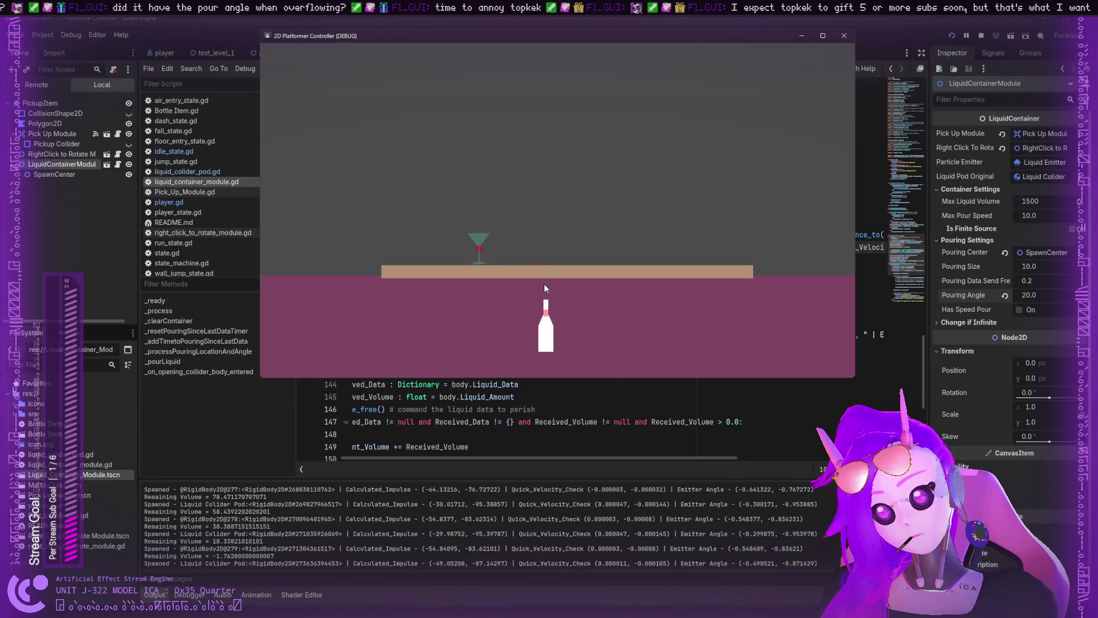
left_click(553, 351)
right_click(512, 204)
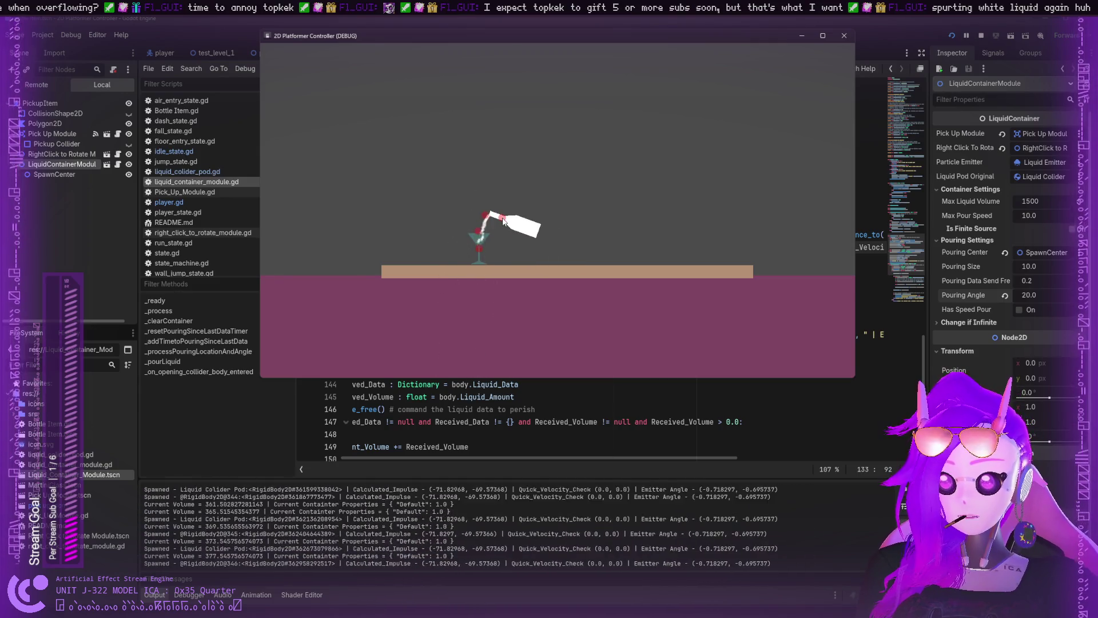
left_click(572, 213)
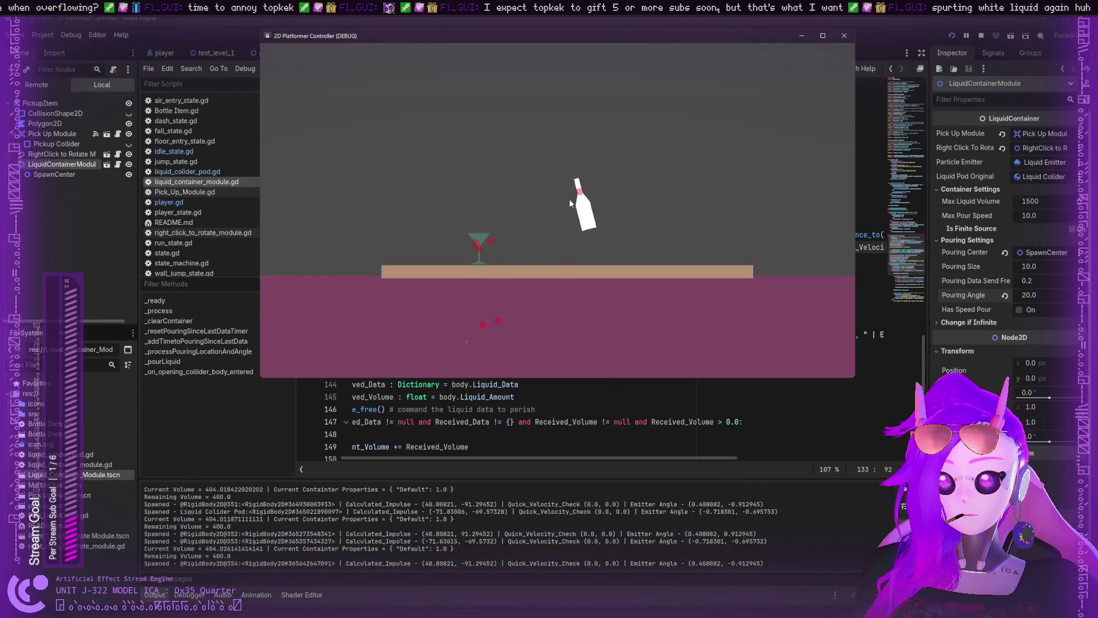
left_click(478, 251)
right_click(477, 191)
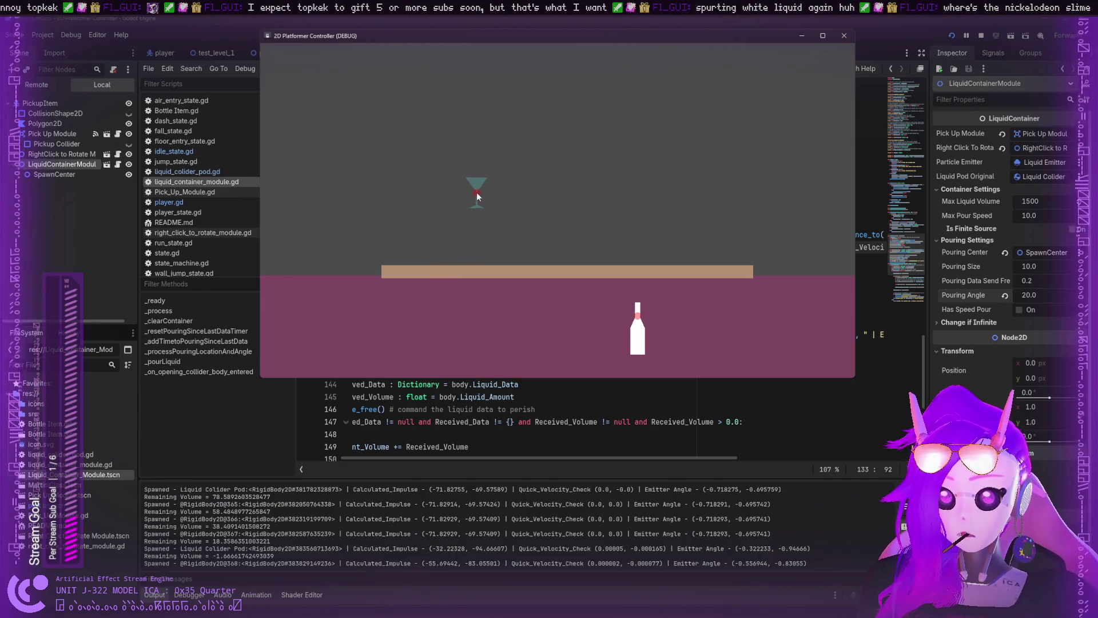
left_click(476, 193)
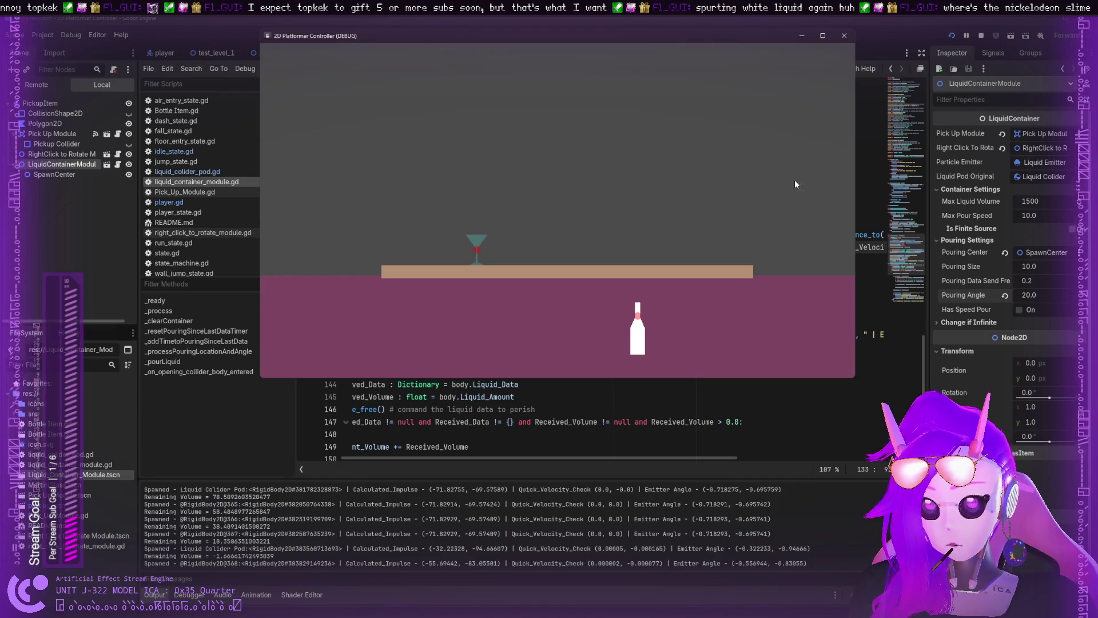
left_click(870, 284)
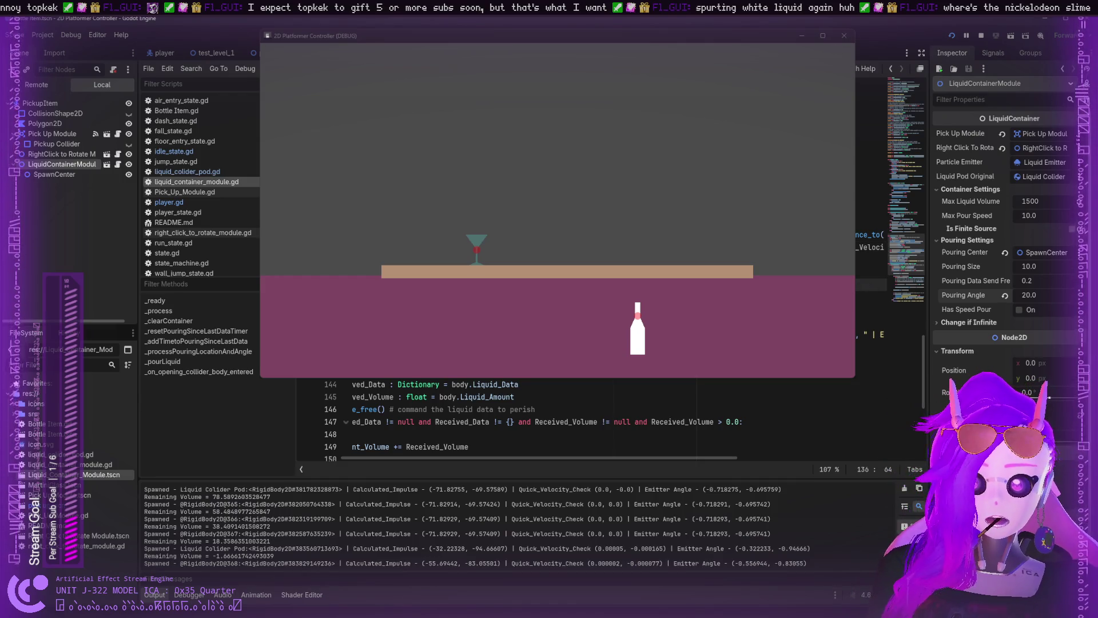
left_click(880, 247)
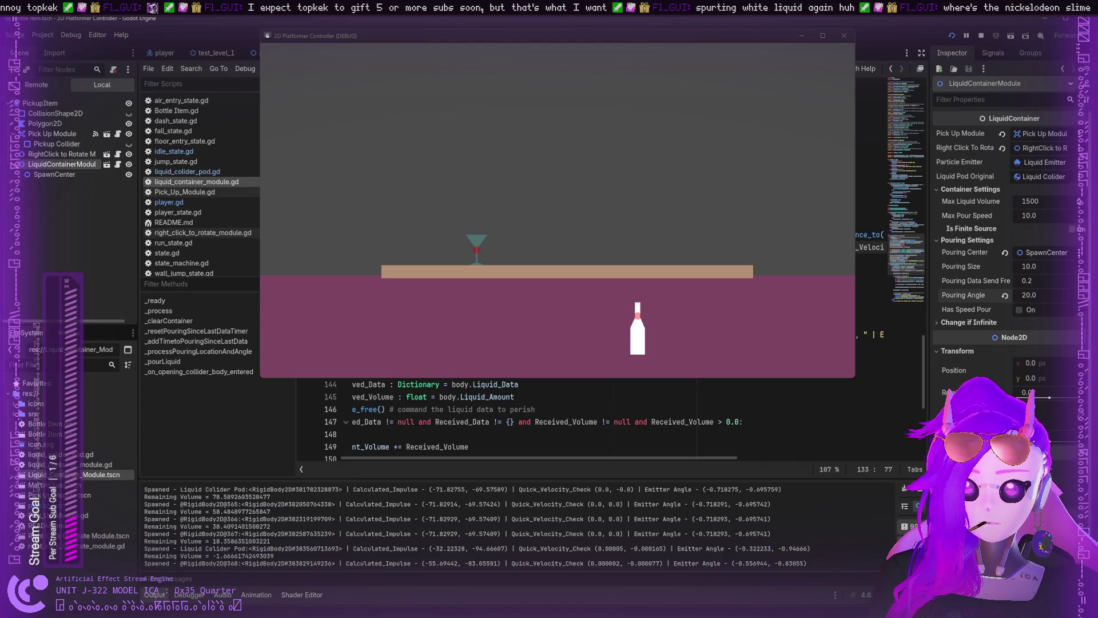
scroll(515, 421, "up", 2)
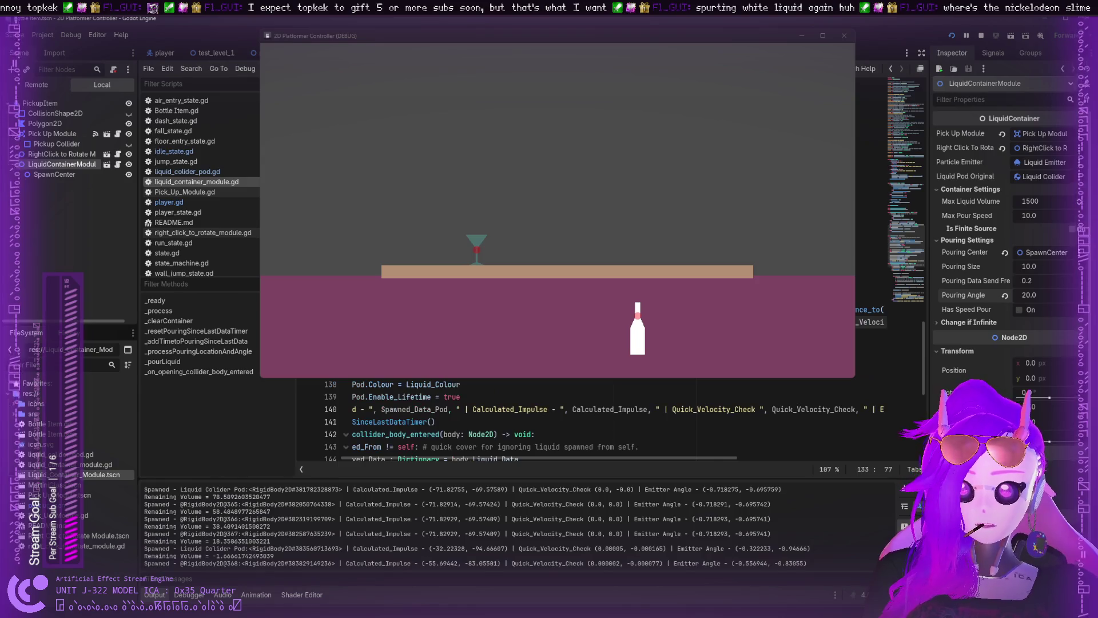
scroll(612, 444, "up", 1)
mouse_move(607, 465)
left_mouse_down()
mouse_move(822, 450)
mouse_move(466, 448)
left_mouse_up()
scroll(493, 391, "up", 10)
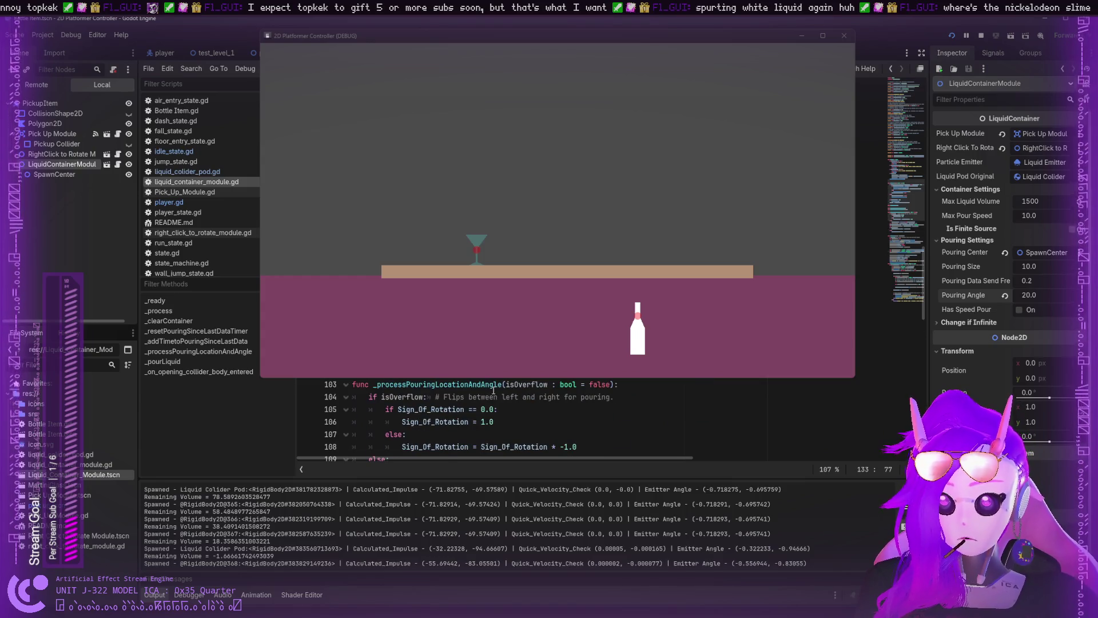
scroll(493, 391, "up", 8)
scroll(493, 389, "down", 5)
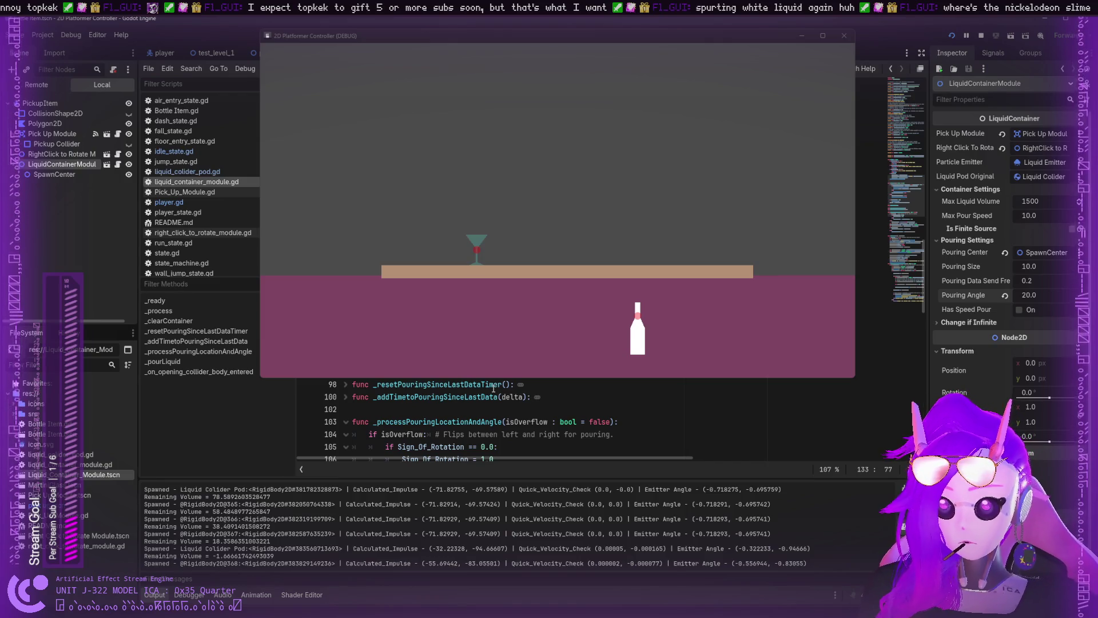
scroll(492, 388, "down", 5)
scroll(493, 388, "up", 3)
scroll(493, 388, "up", 2)
scroll(493, 388, "down", 5)
scroll(493, 388, "down", 5)
scroll(486, 384, "up", 2)
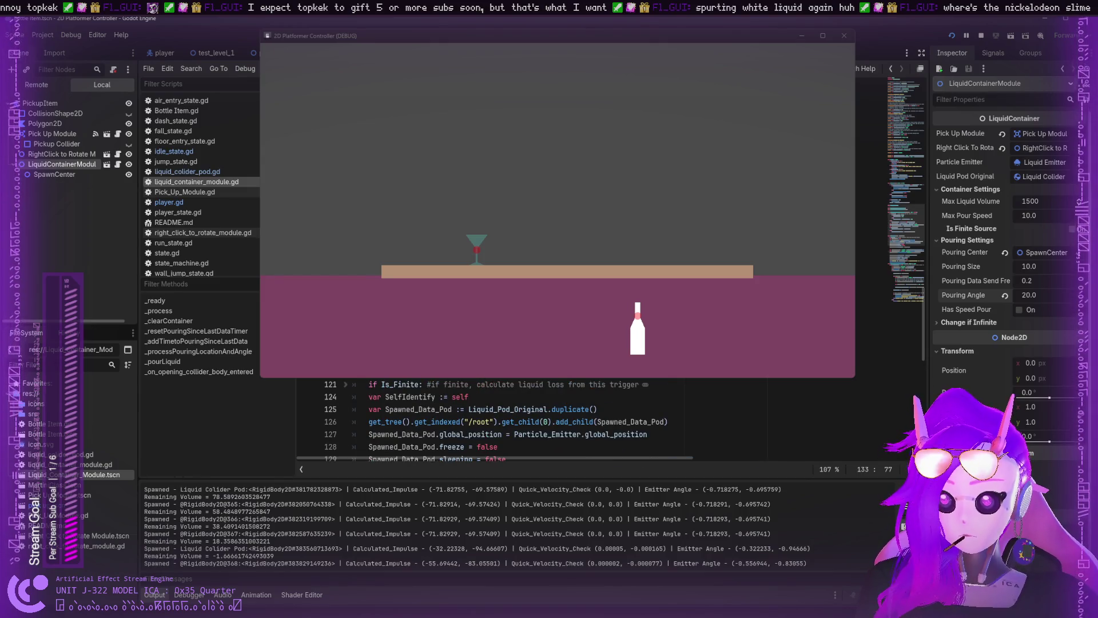
left_click(869, 334)
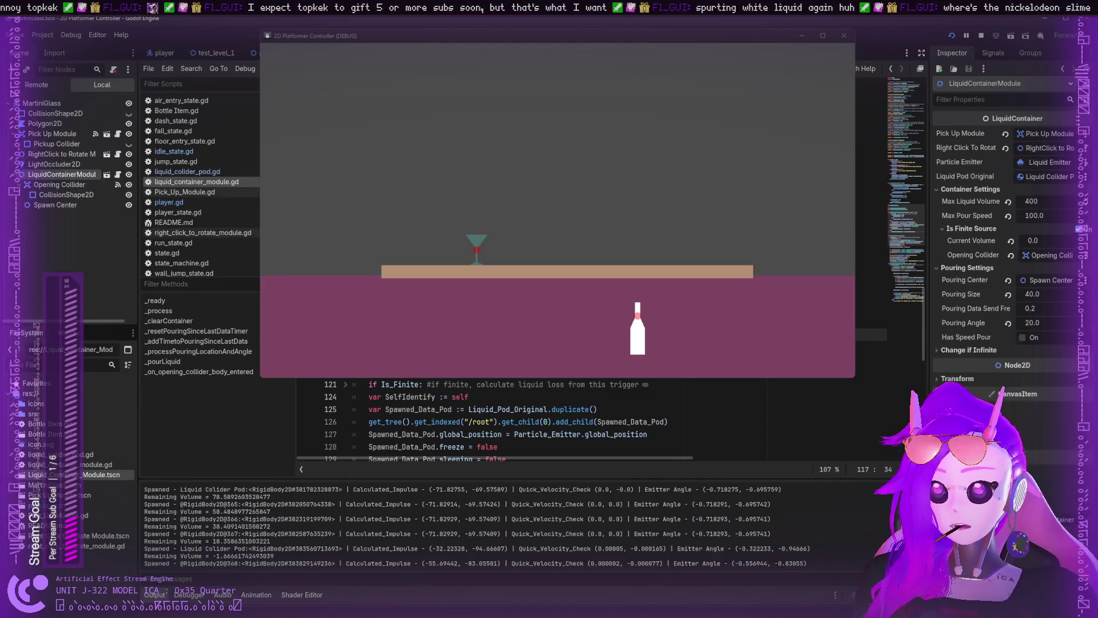
left_click(1044, 162)
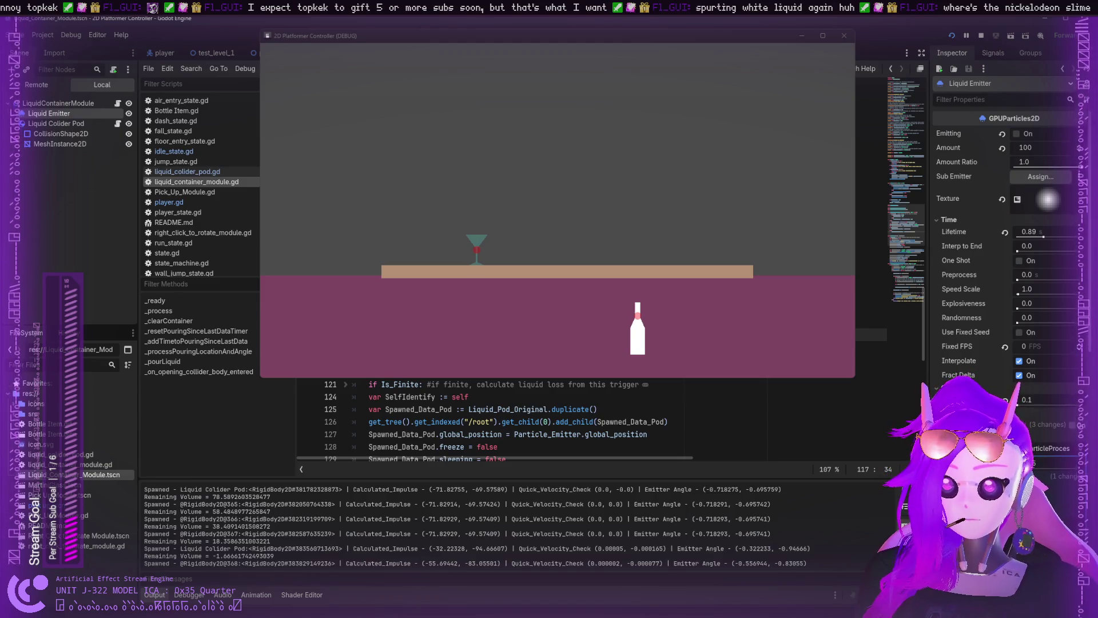
Add a MeshInstance2D with a mesh under Liquid Emitter, positioned at (0, -16)
key("ctrl+F1")
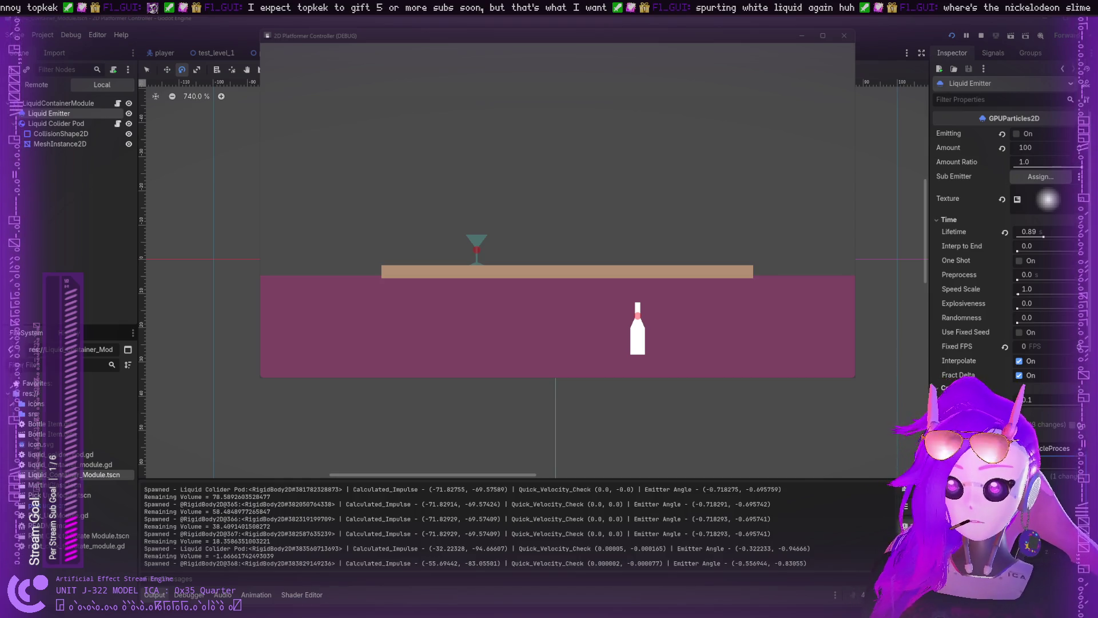
key("ctrl+shift+z")
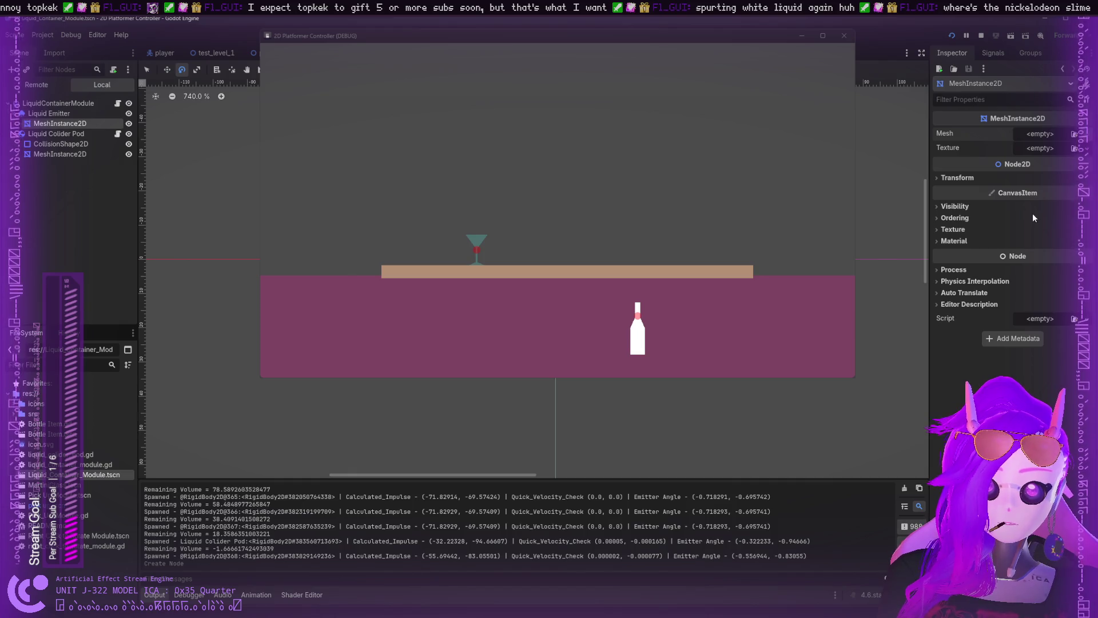
key("ctrl+shift+z")
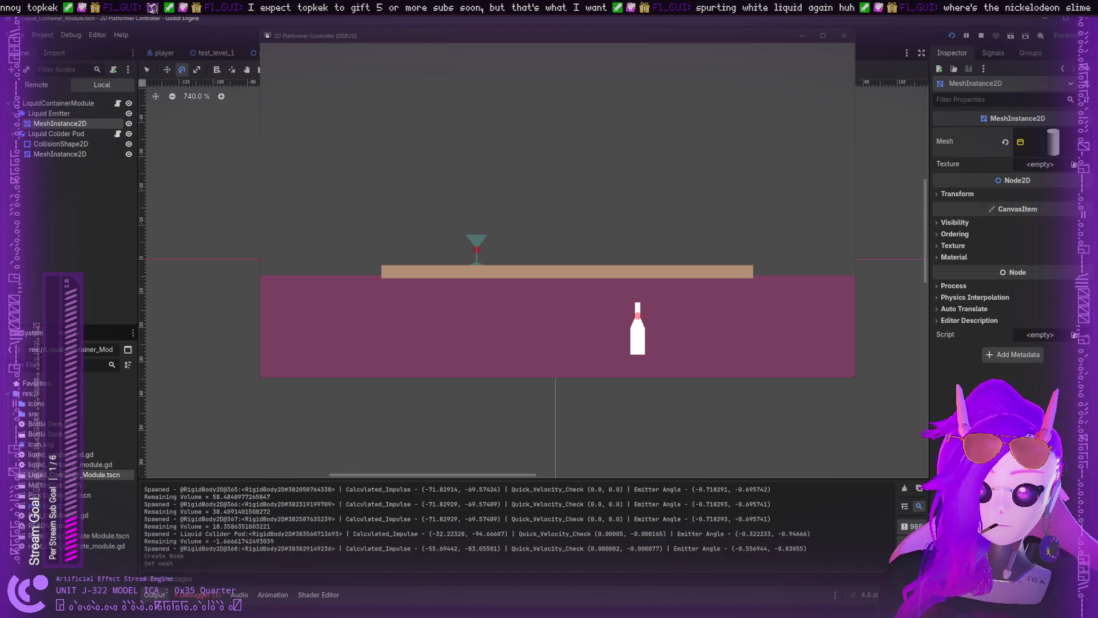
key("w")
key("shift+Up")
key("shift+Up")
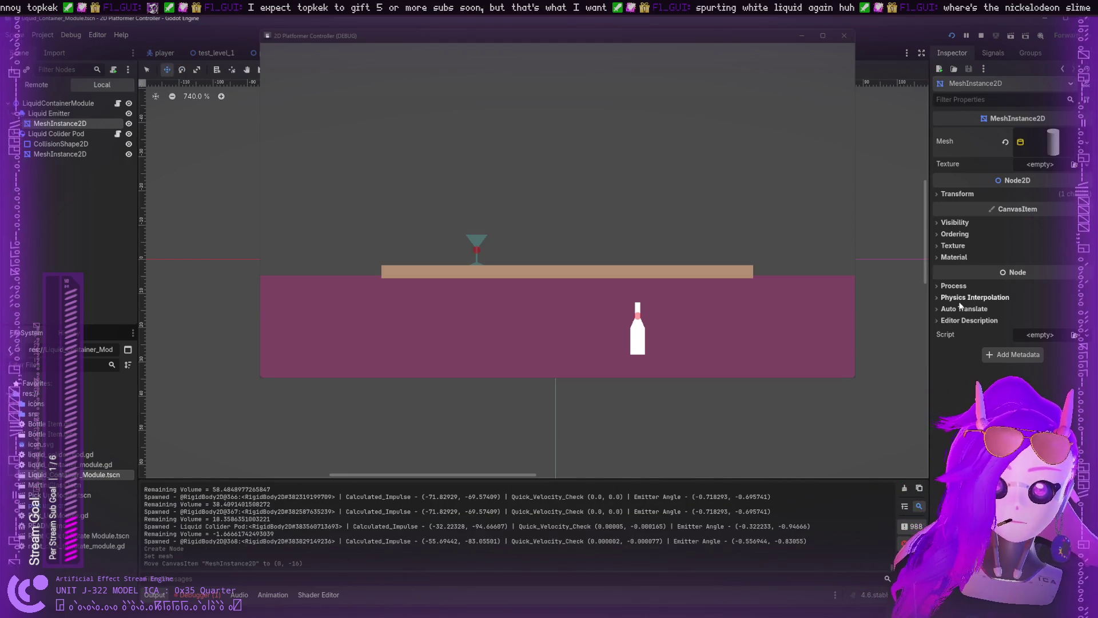
Stretch the mesh's Transform scale to about 7.74 by 31.085
left_click(955, 258)
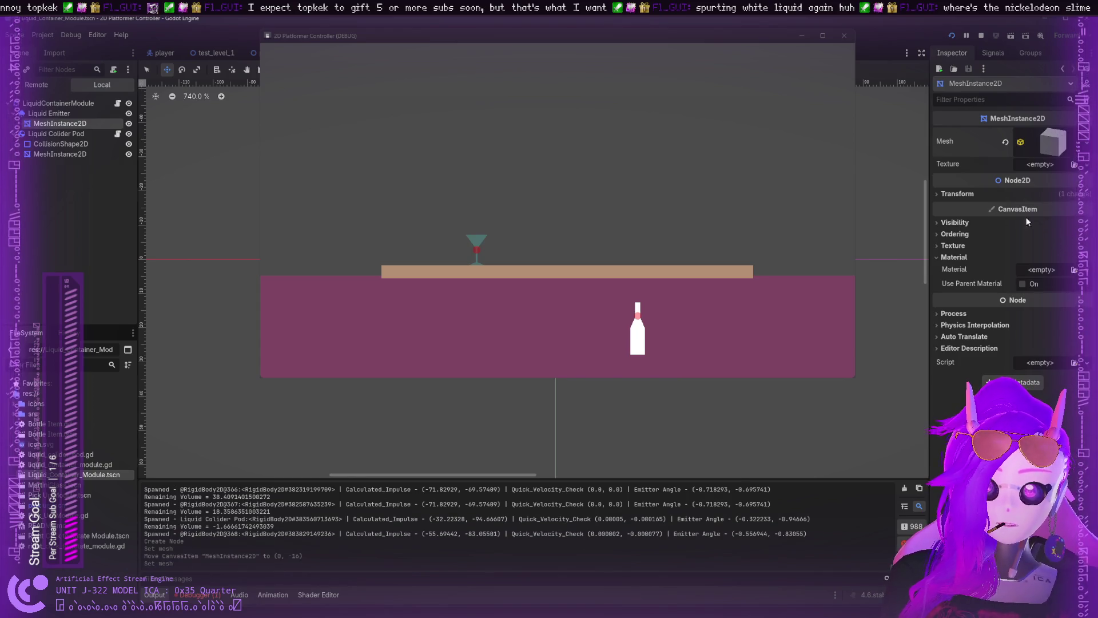
left_click(957, 194)
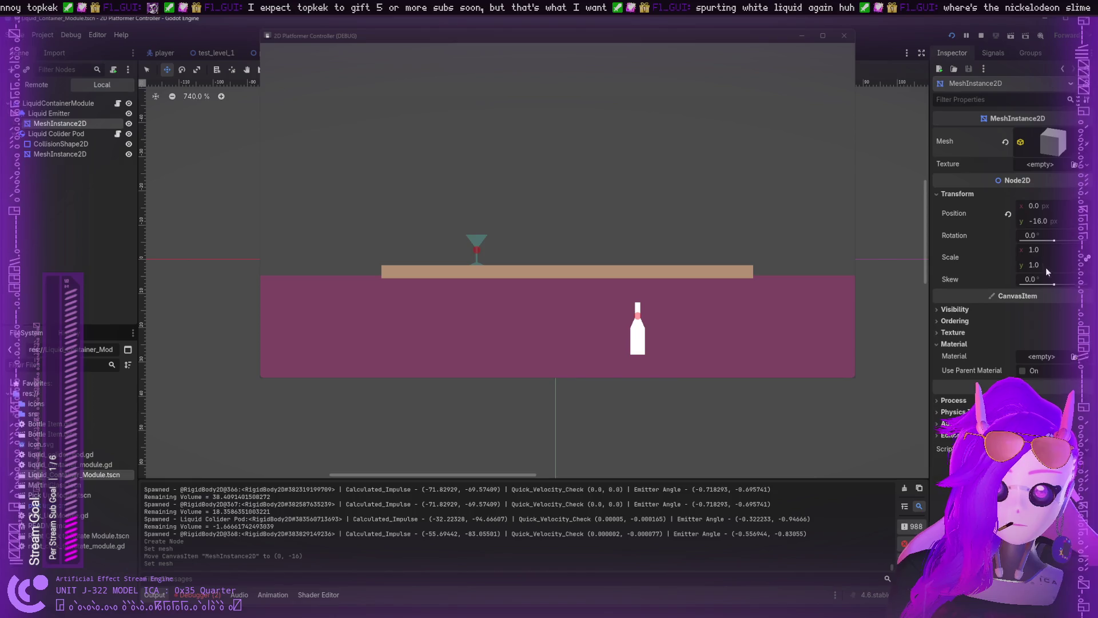
mouse_move(1021, 250)
left_mouse_down()
mouse_move(1064, 251)
mouse_move(1032, 276)
left_mouse_up()
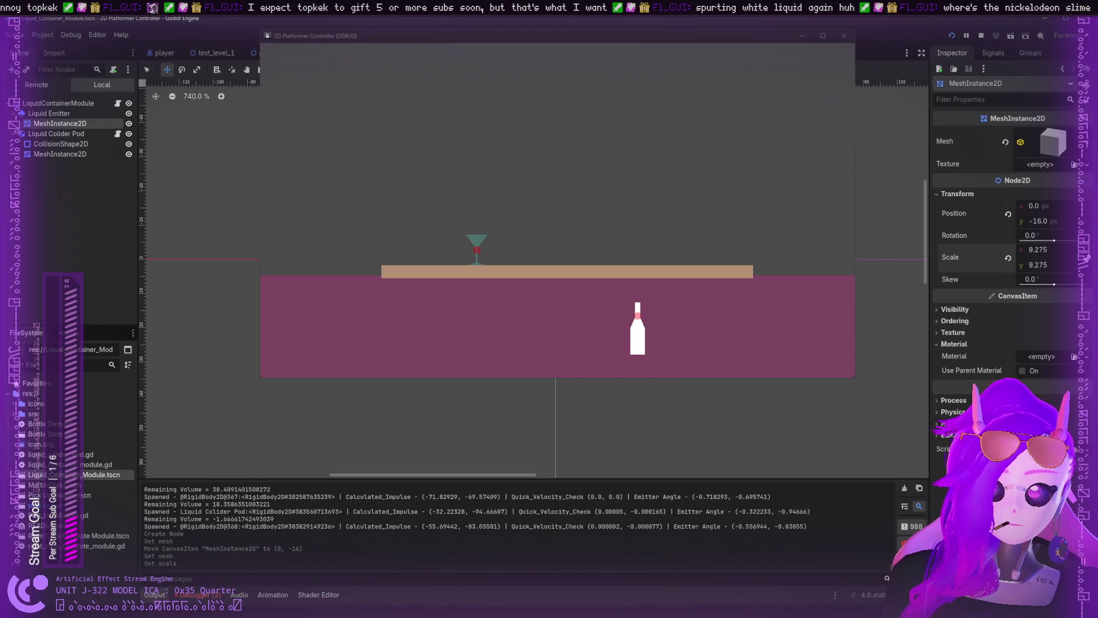
mouse_move(1031, 263)
left_mouse_down()
mouse_move(1069, 263)
mouse_move(1010, 248)
left_mouse_up()
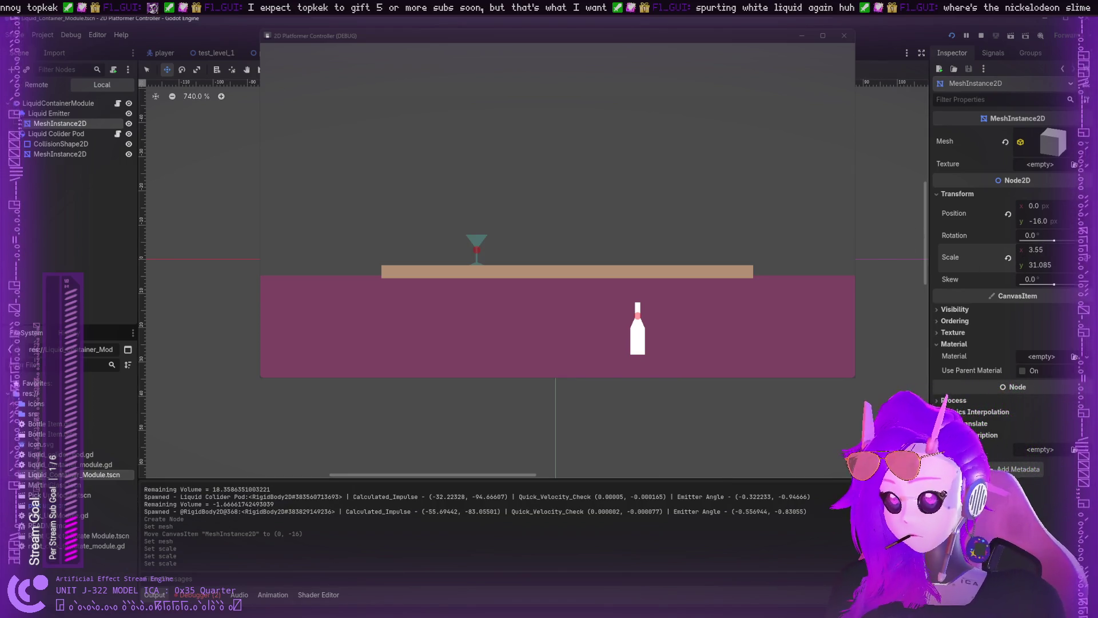
Stop the game, save the Liquid_Container_Module scene, and launch the game again
left_click(981, 36)
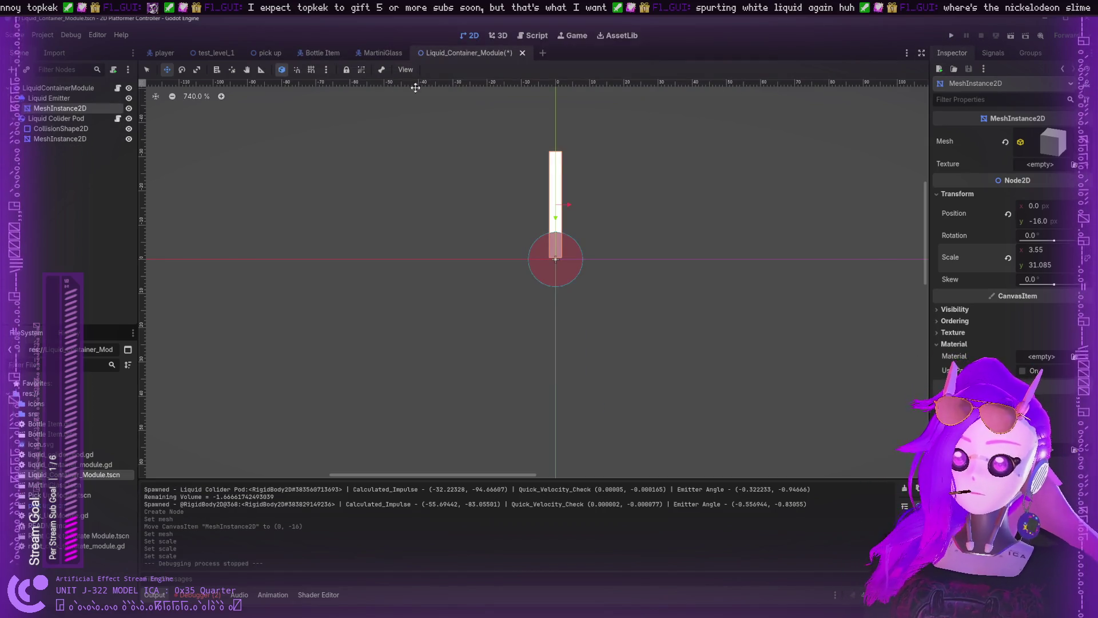
key("ctrl+s")
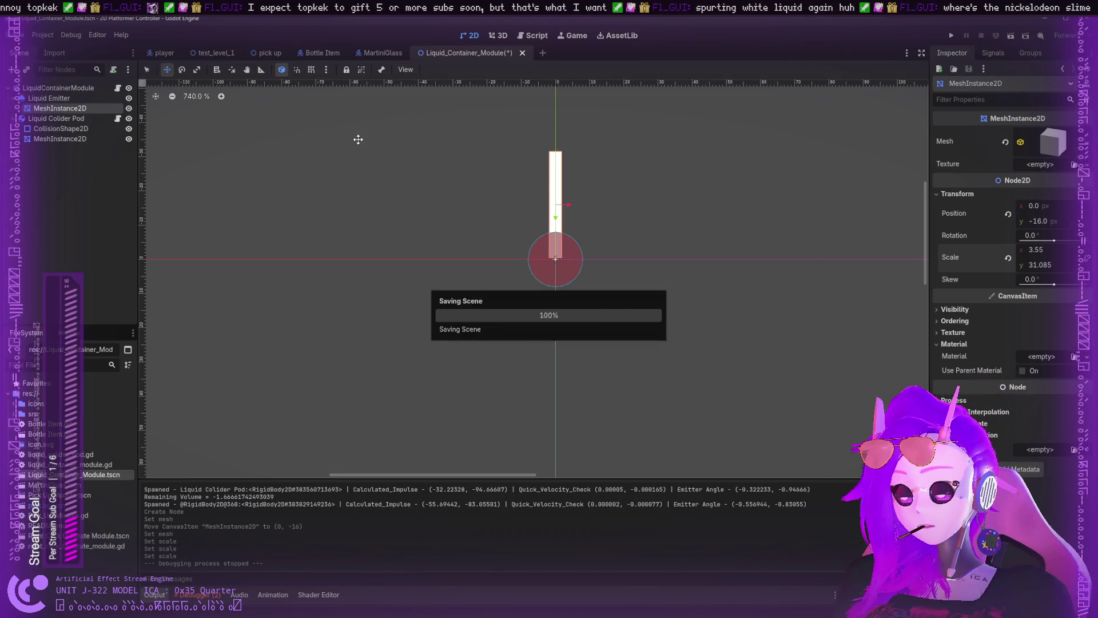
left_click(951, 36)
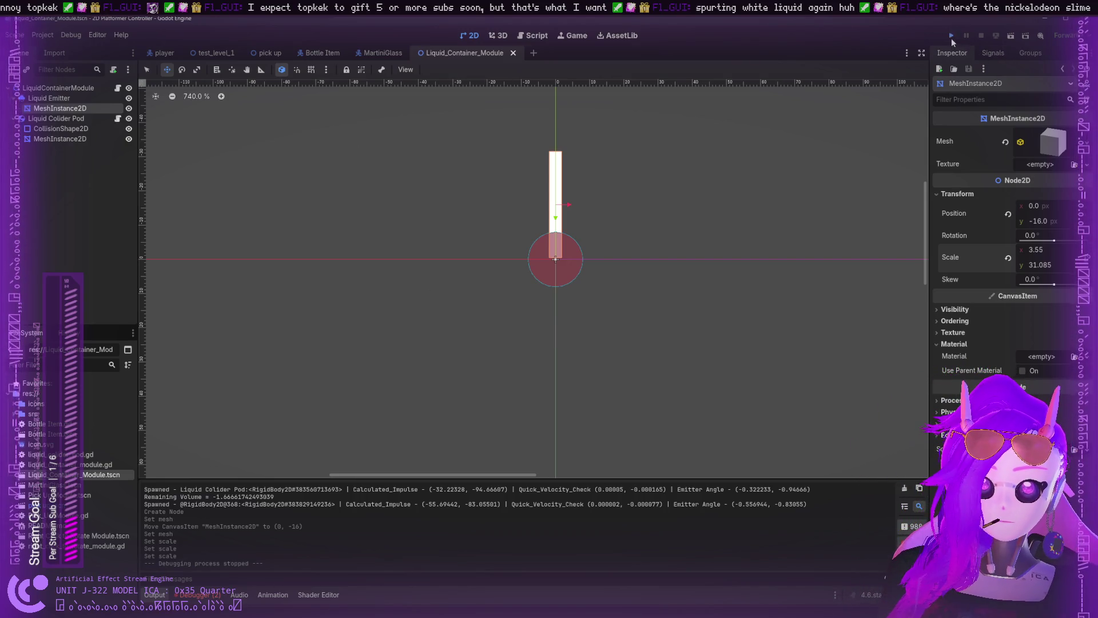
Tilt the bottle, set the glass on the platform, pour into it, and select the logged impulse
mouse_move(437, 337)
left_mouse_down()
mouse_move(513, 213)
mouse_move(514, 188)
left_mouse_up()
left_click_drag(358, 335, 490, 182)
mouse_move(513, 320)
left_mouse_down()
mouse_move(505, 188)
mouse_move(496, 193)
mouse_move(530, 278)
left_mouse_up()
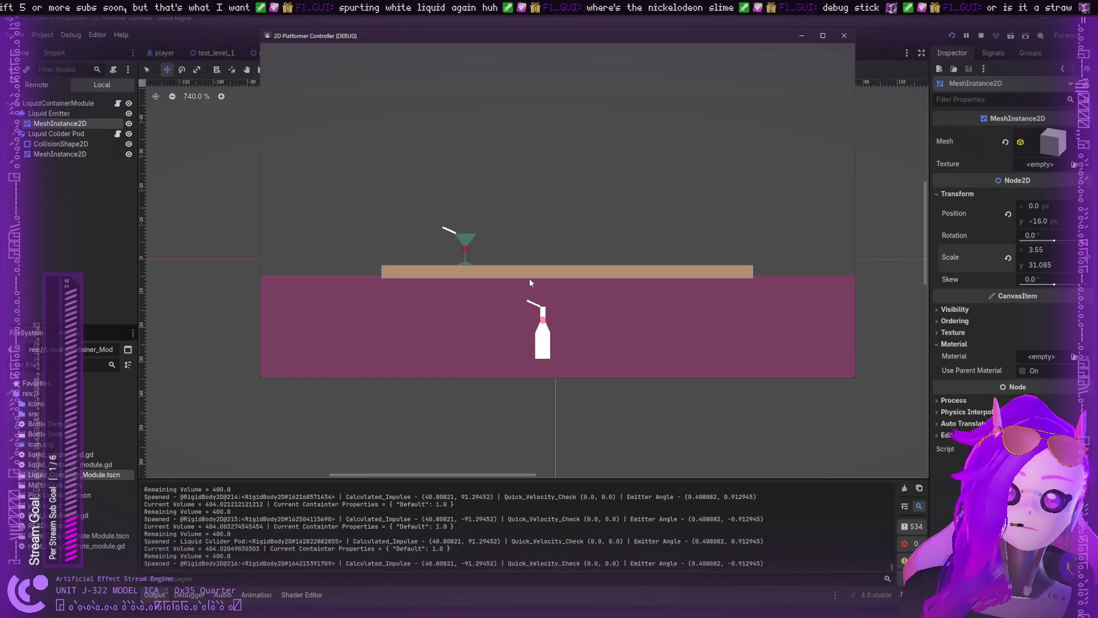
left_click_drag(542, 325, 502, 160)
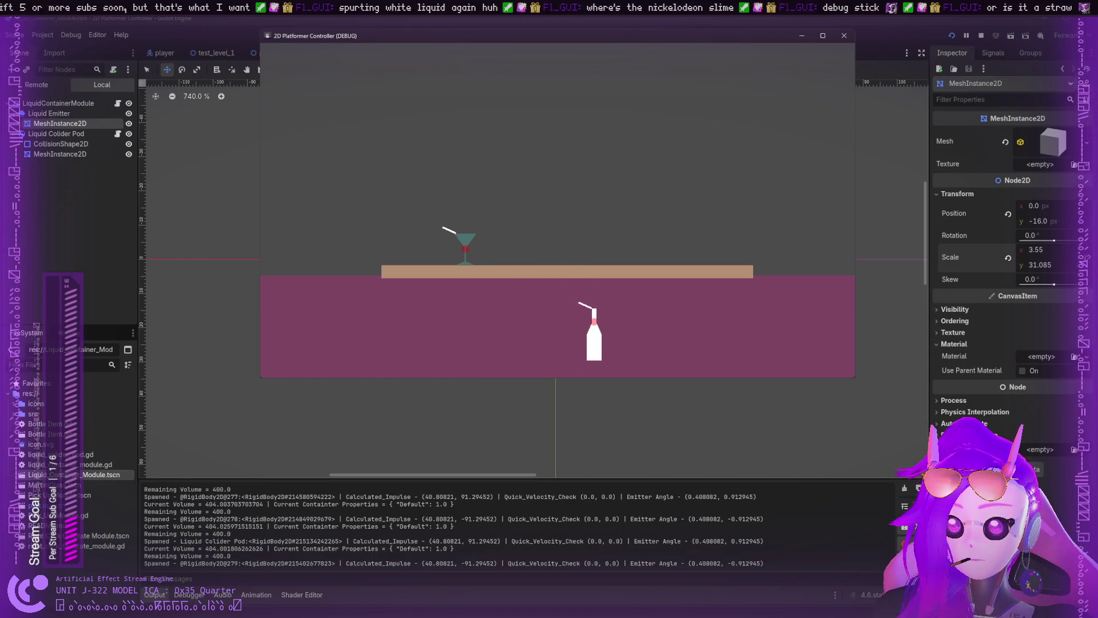
mouse_move(353, 563)
left_mouse_down()
mouse_move(146, 563)
mouse_move(740, 566)
left_mouse_up()
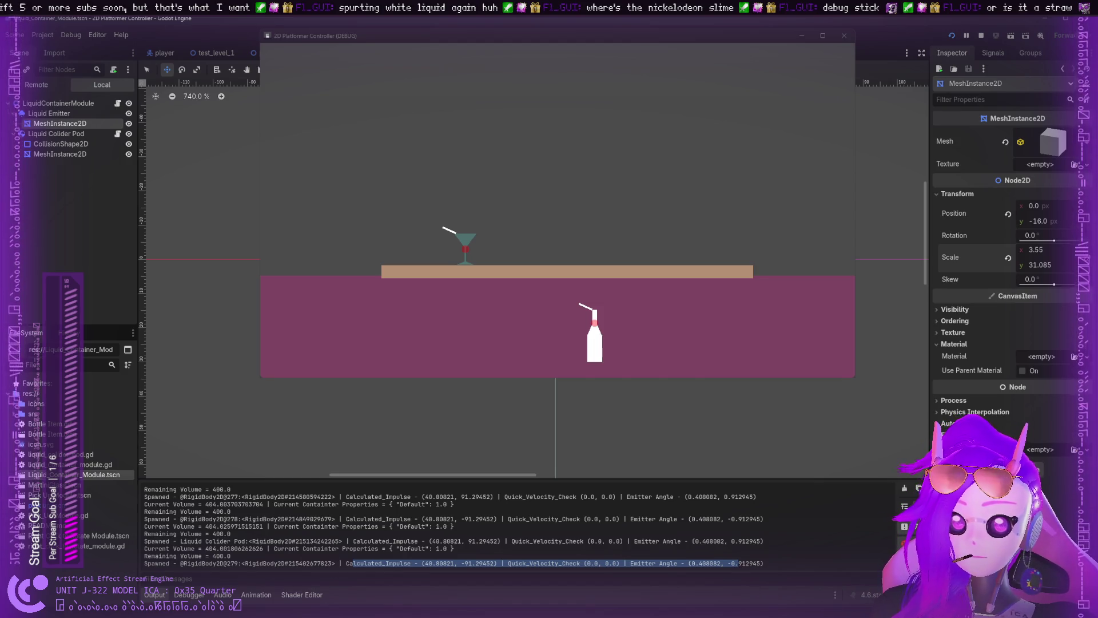
Pour from the bottle, then select body id, volume, and impulse y values in the log
left_click(558, 338)
mouse_move(592, 337)
left_mouse_down()
mouse_move(496, 128)
mouse_move(495, 323)
mouse_move(485, 120)
left_mouse_up()
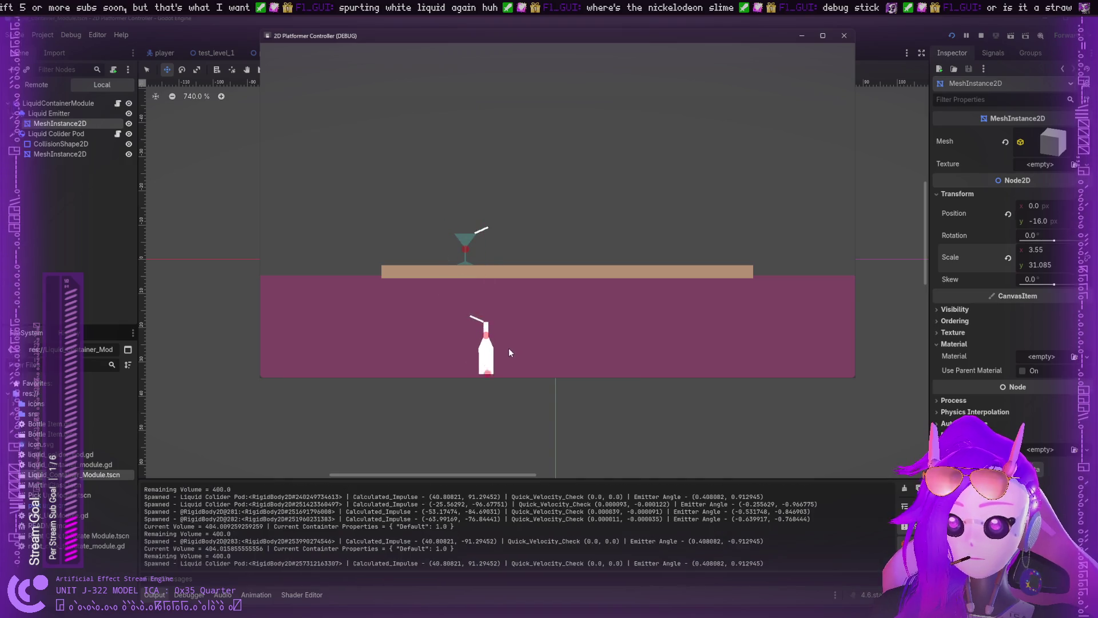
left_click_drag(331, 541, 314, 541)
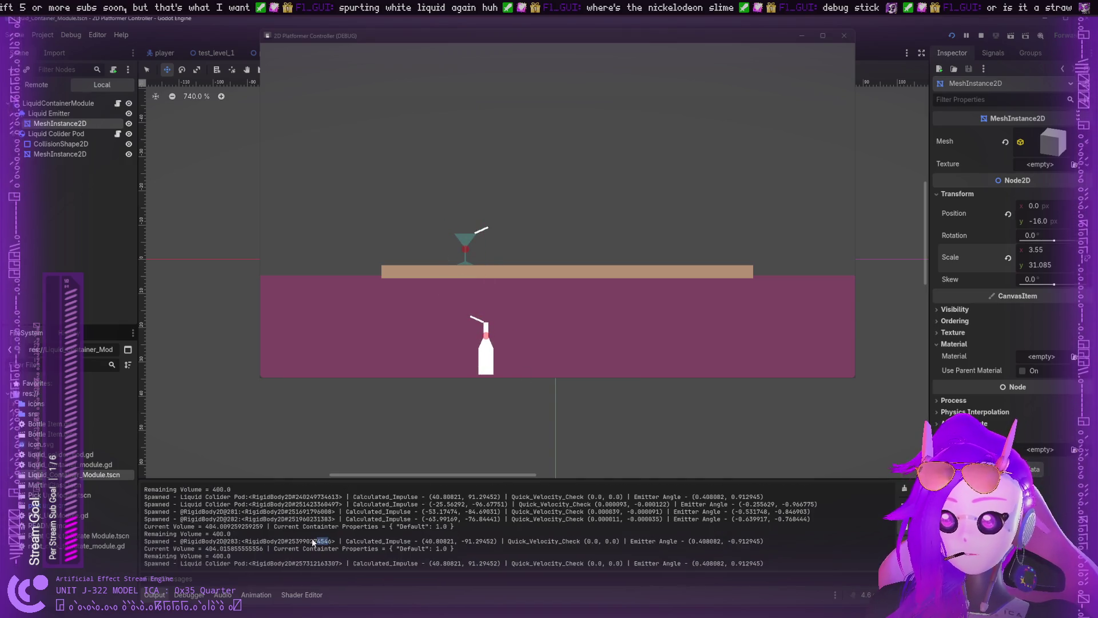
left_click_drag(231, 533, 202, 534)
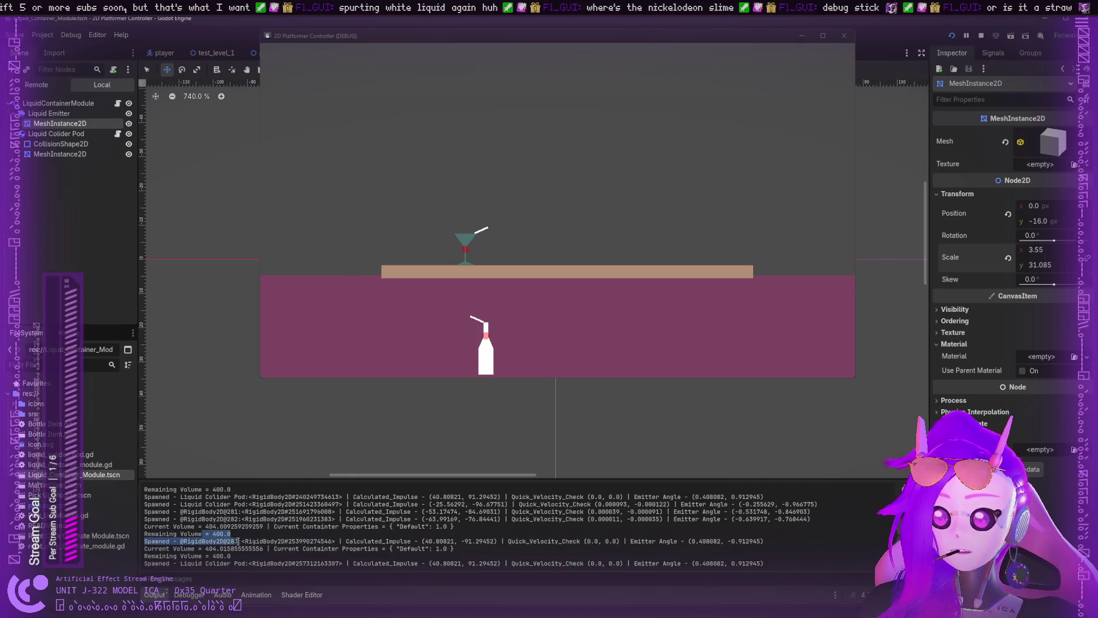
mouse_move(364, 536)
left_mouse_down()
mouse_move(383, 541)
mouse_move(182, 542)
mouse_move(742, 541)
left_mouse_up()
left_click(743, 540)
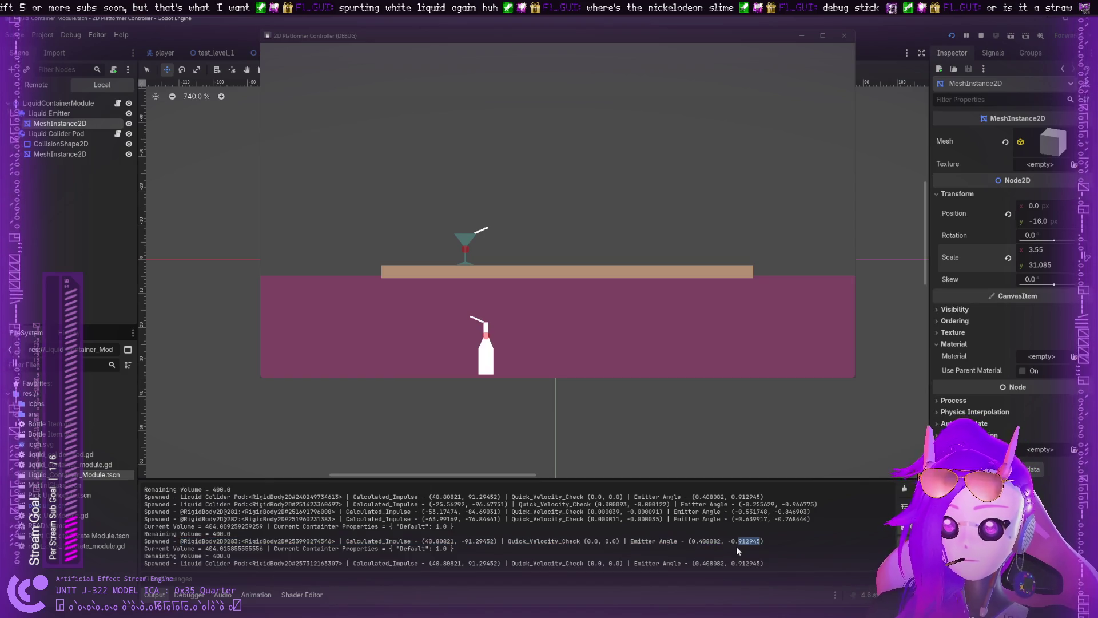
left_click(481, 539)
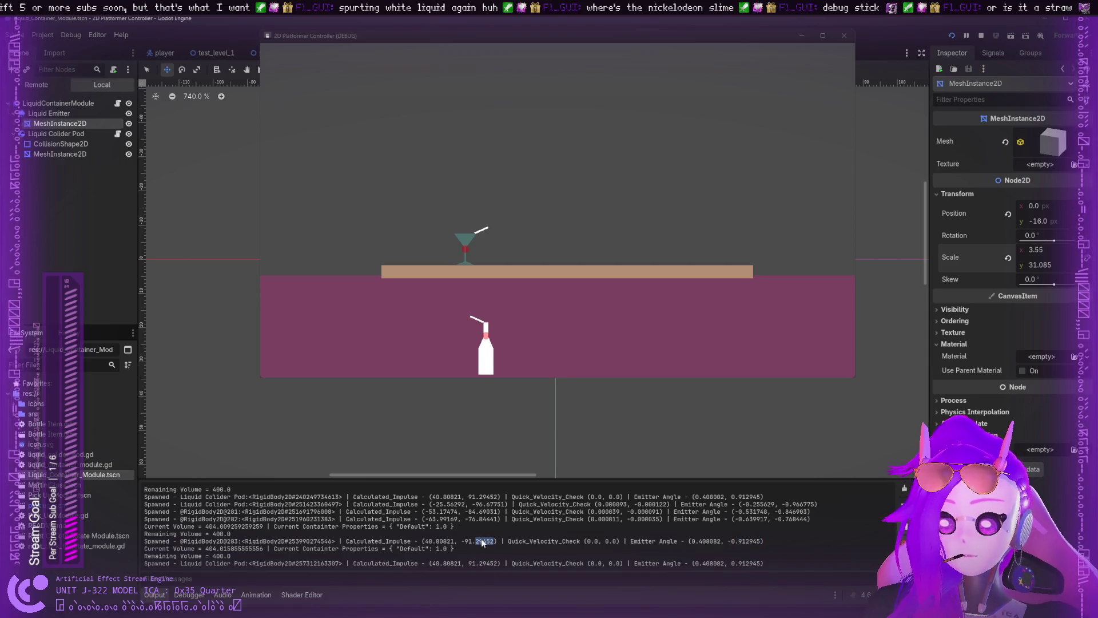
double_click(484, 541)
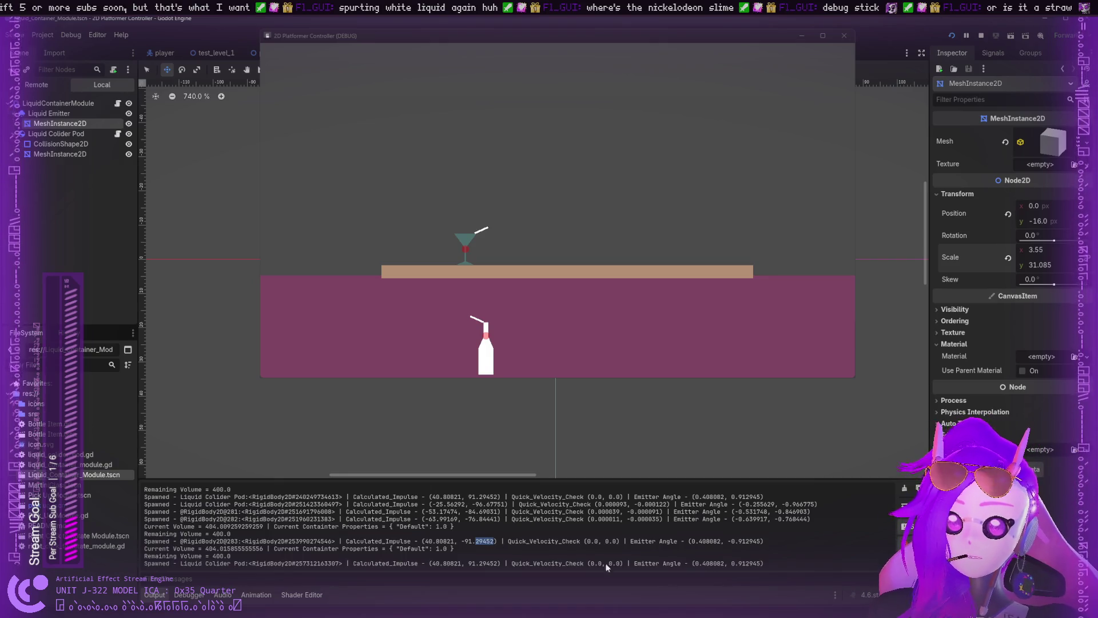
Switch back from the game window to the script editor
key("alt+Tab")
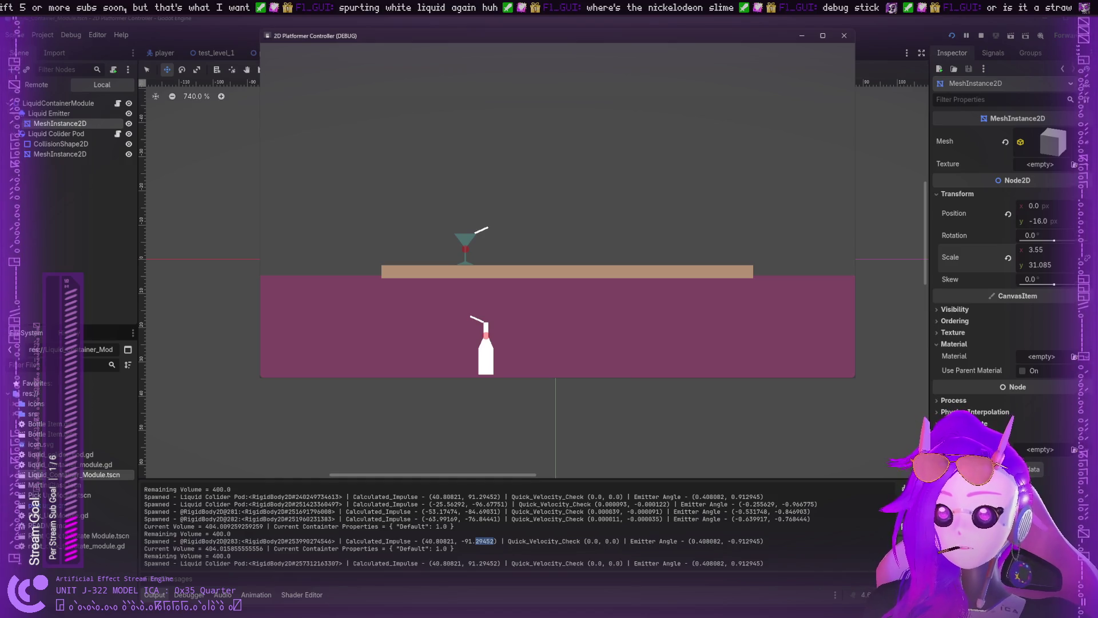
key("alt+Tab")
key("ctrl+F3")
Begin inserting a ' | Qu…' labelled string into line 140's spawn print arguments
scroll(514, 417, "down", 8)
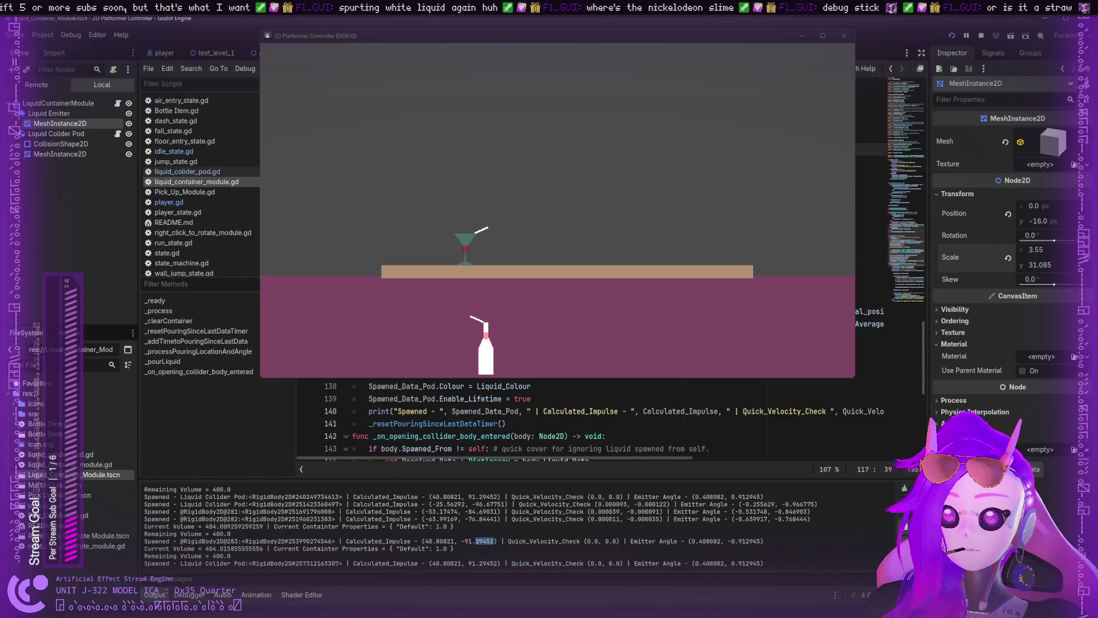
left_click_drag(541, 455, 745, 455)
left_click_drag(829, 448, 900, 438)
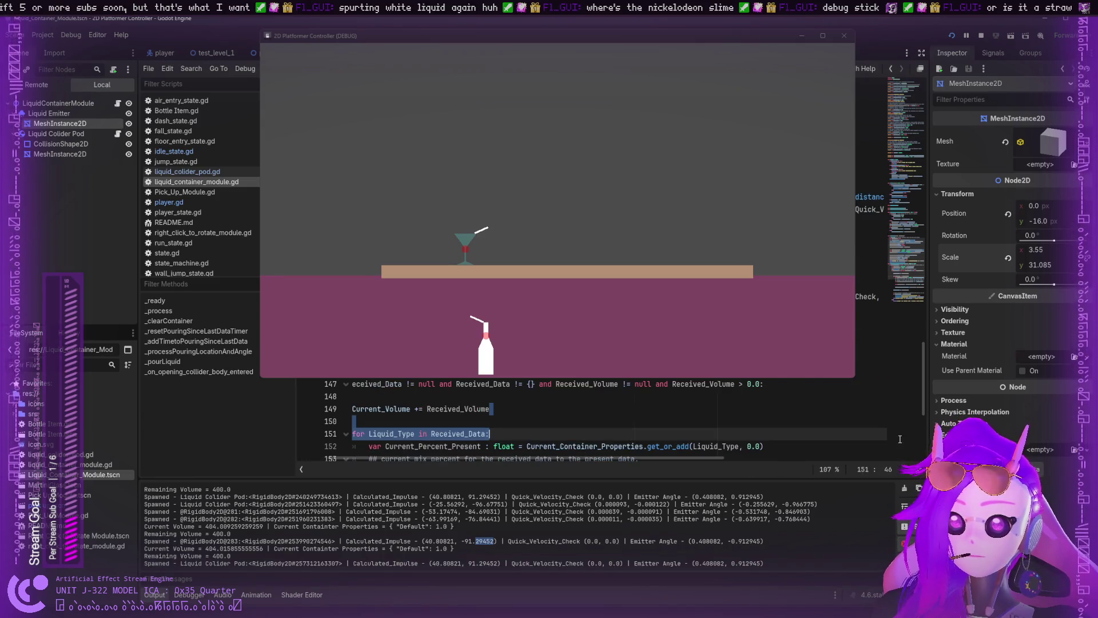
left_click(625, 493)
left_click_drag(596, 460, 546, 460)
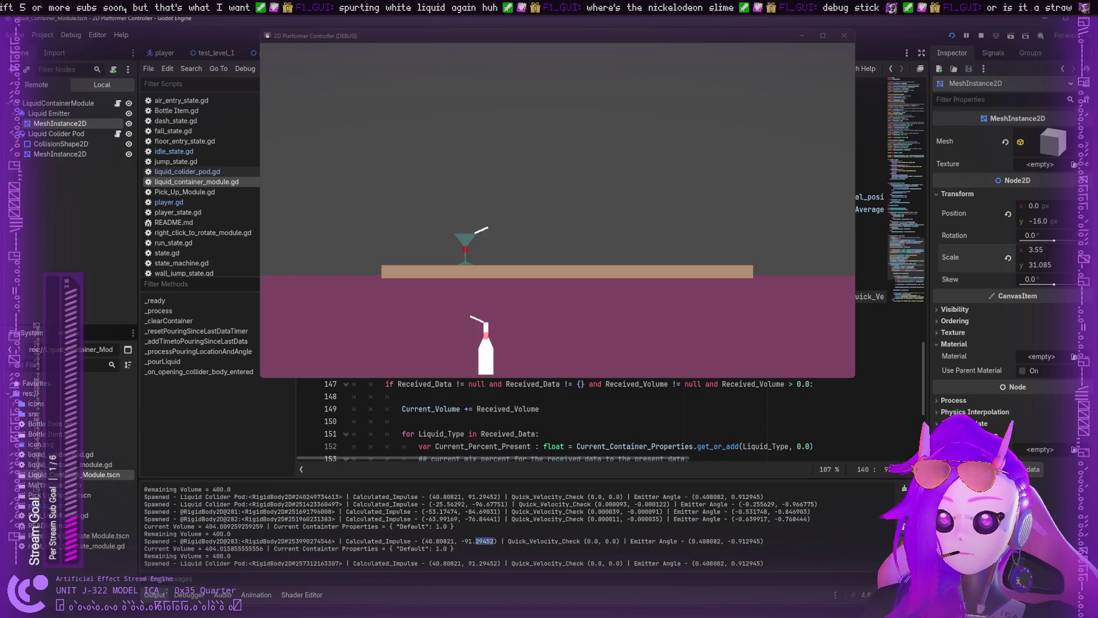
key("BackSpace")
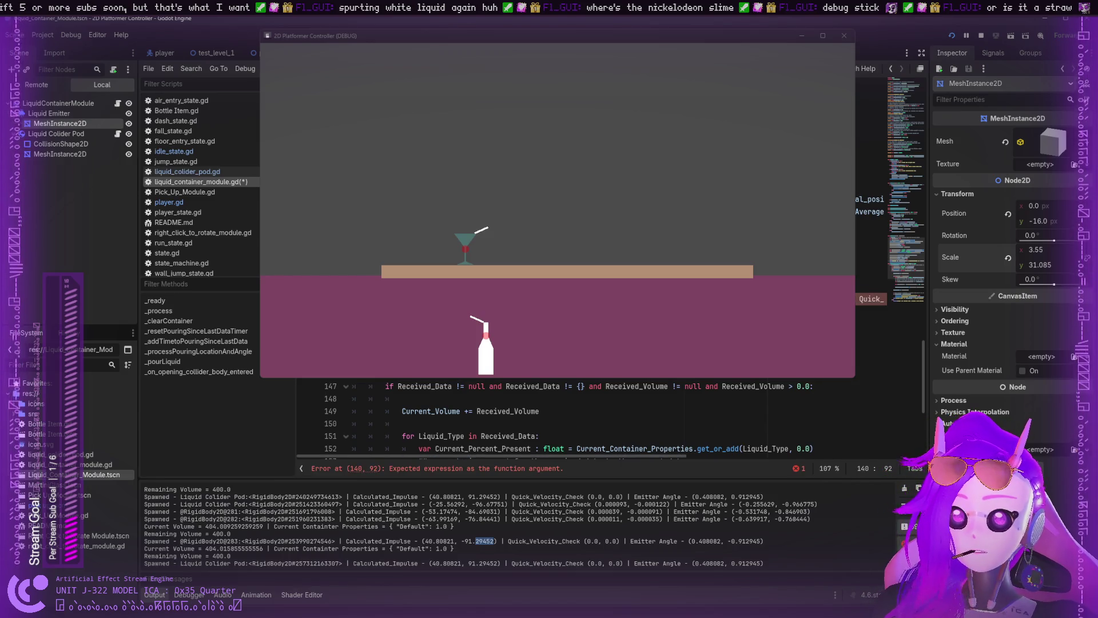
type("\",")
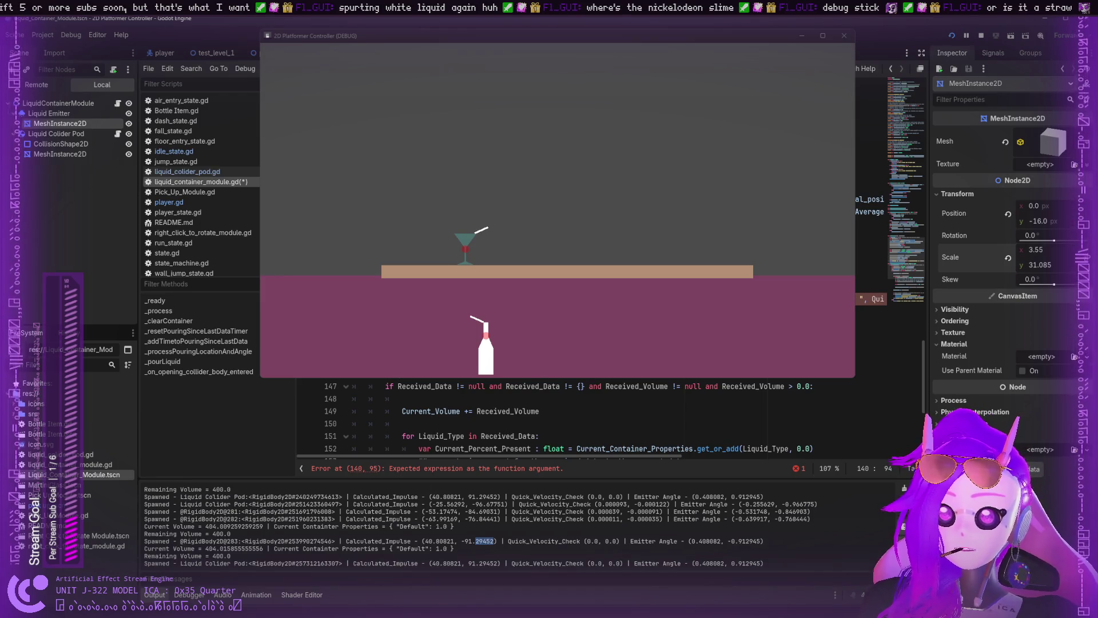
scroll(572, 418, "up", 2)
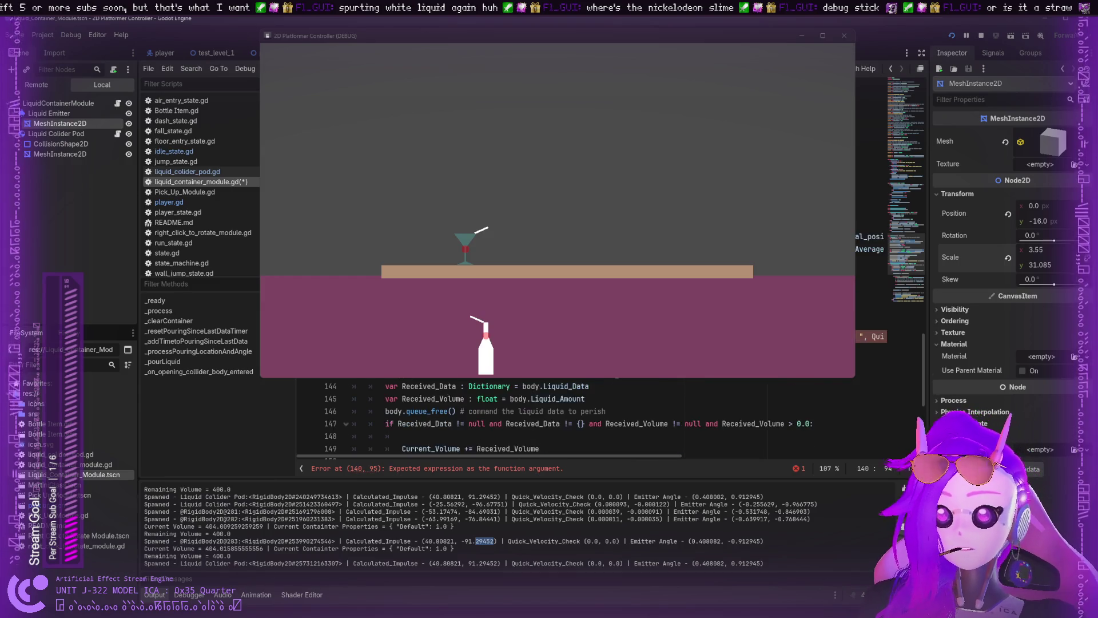
left_click_drag(653, 456, 686, 457)
scroll(675, 445, "right", 2)
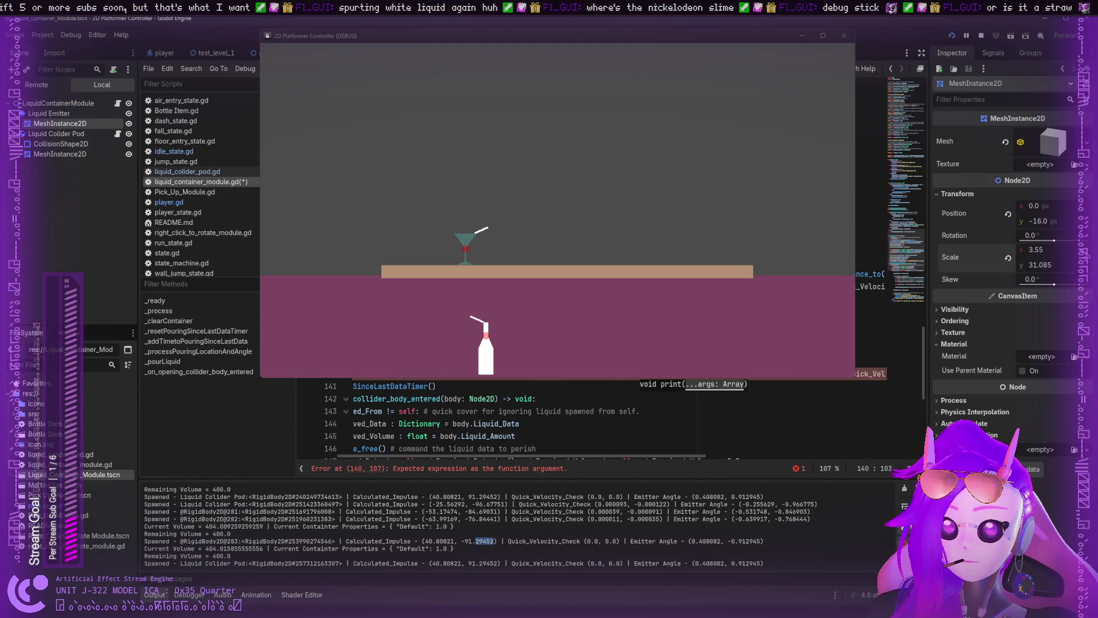
type(", \" | Qu")
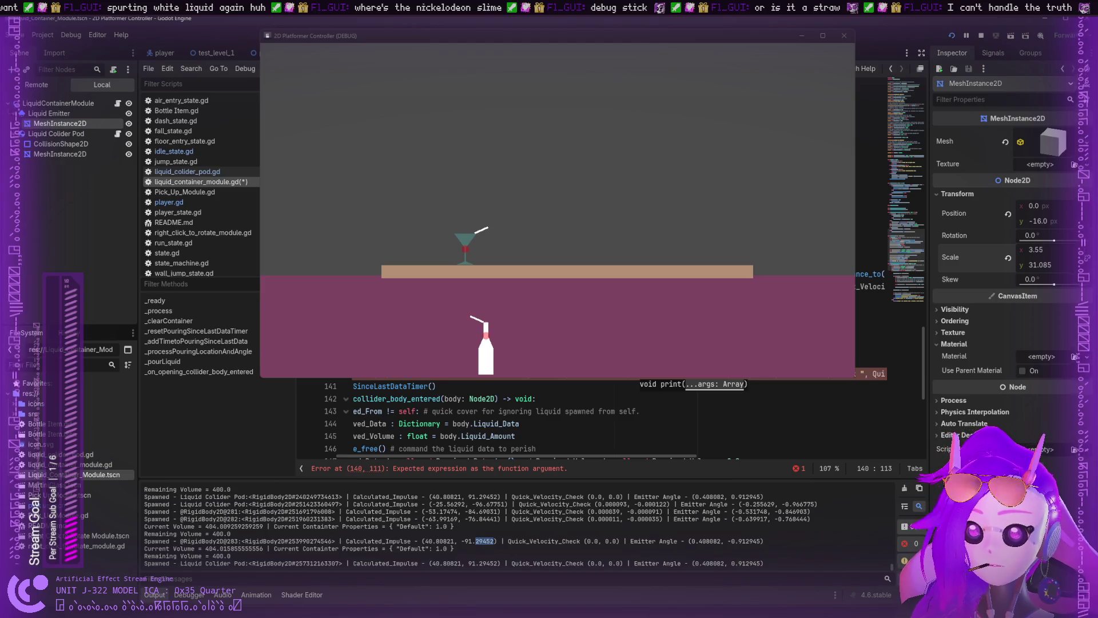
Append " | Actual Velocity " and Spawned_Data_Pod.linear_velocity to the line 140 spawn print
type("eck")
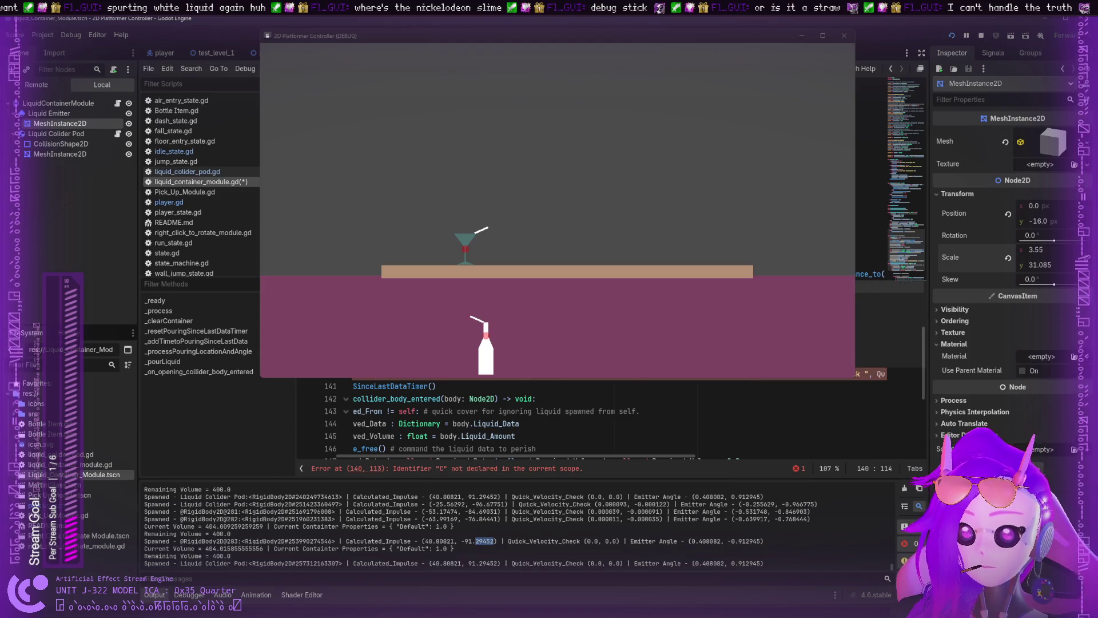
type("c")
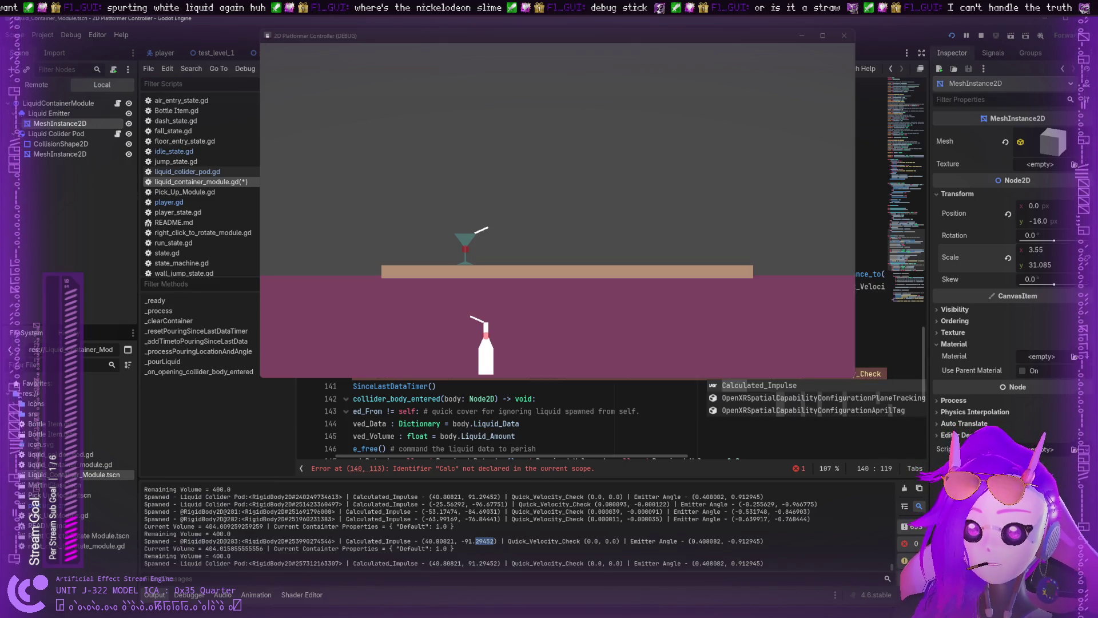
key("BackSpace")
key("BackSpace")
key("BackSpace")
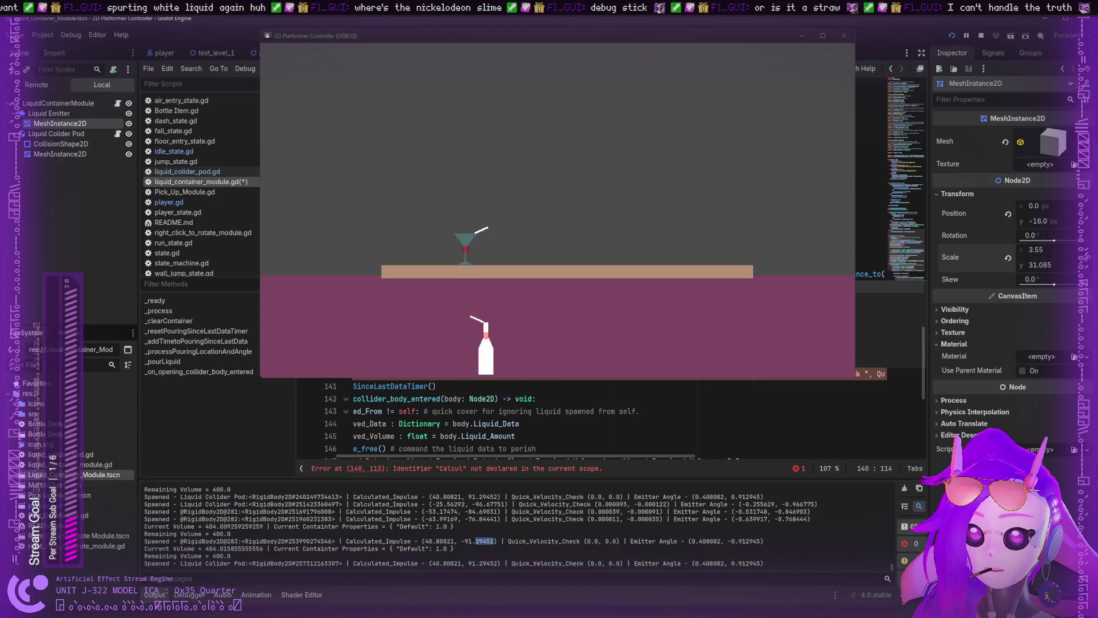
mouse_move(578, 456)
left_mouse_down()
mouse_move(522, 456)
mouse_move(660, 441)
left_mouse_up()
key("Up")
key("Down")
key("ctrl+v")
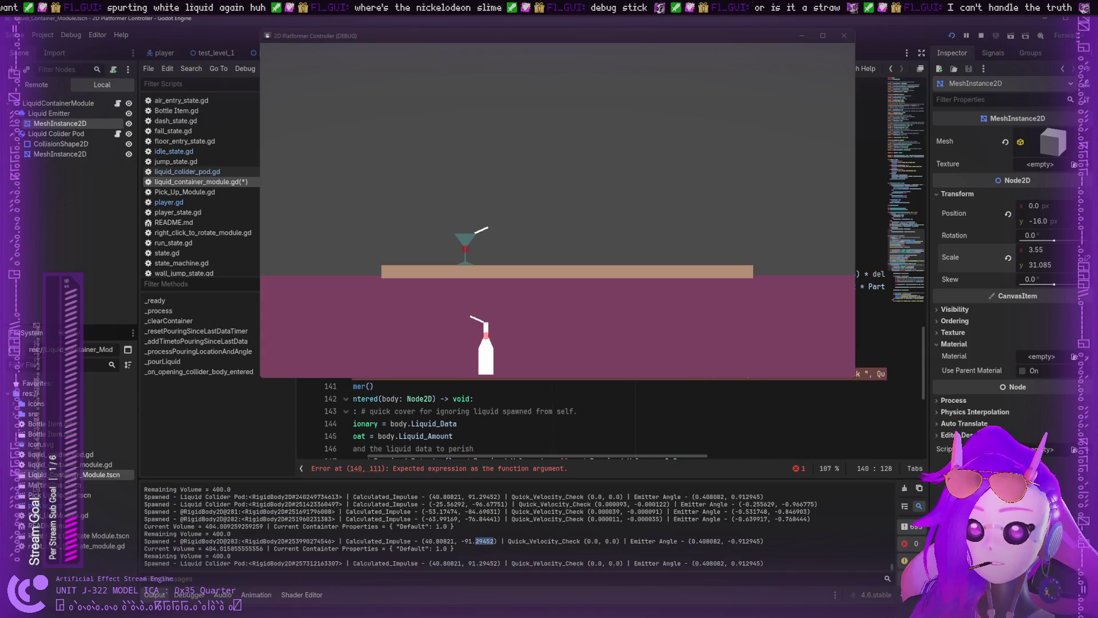
key("ctrl+v")
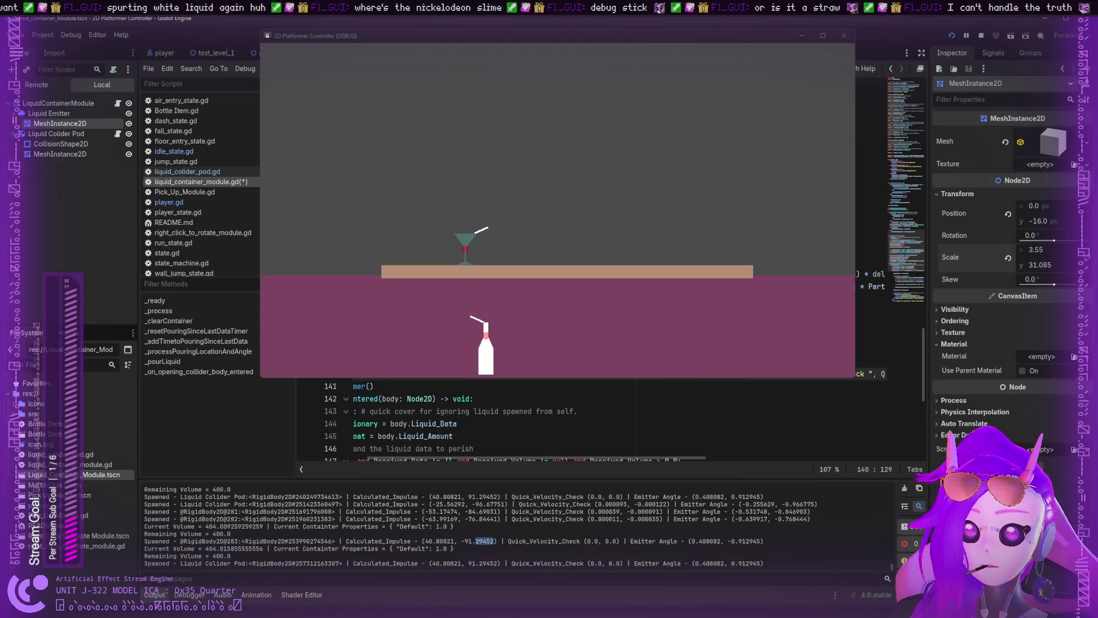
type(",")
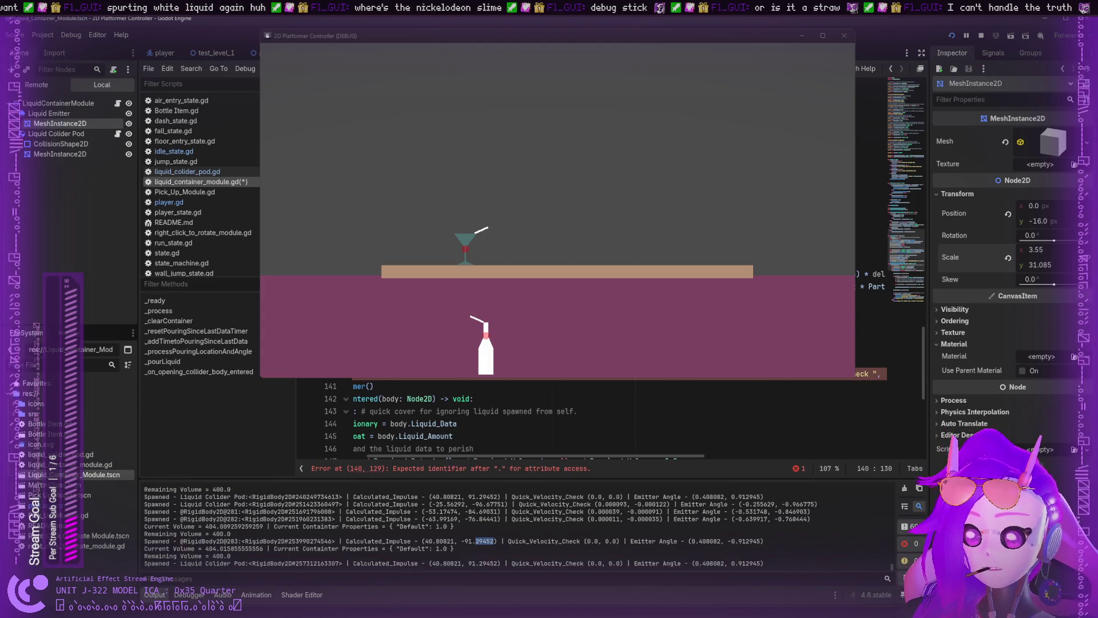
key("BackSpace")
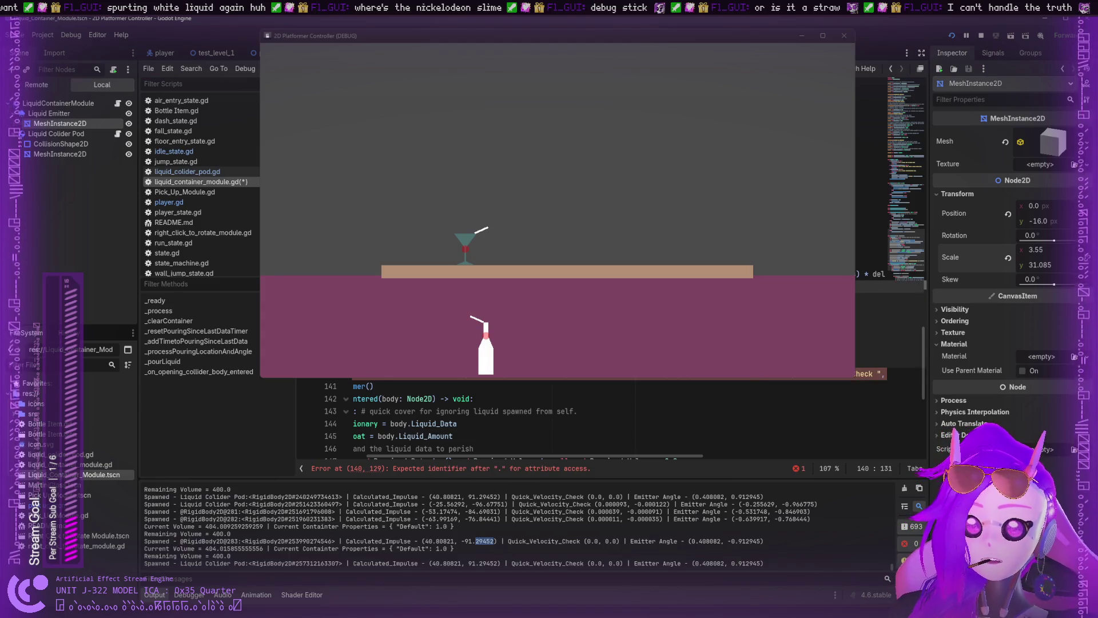
key("BackSpace")
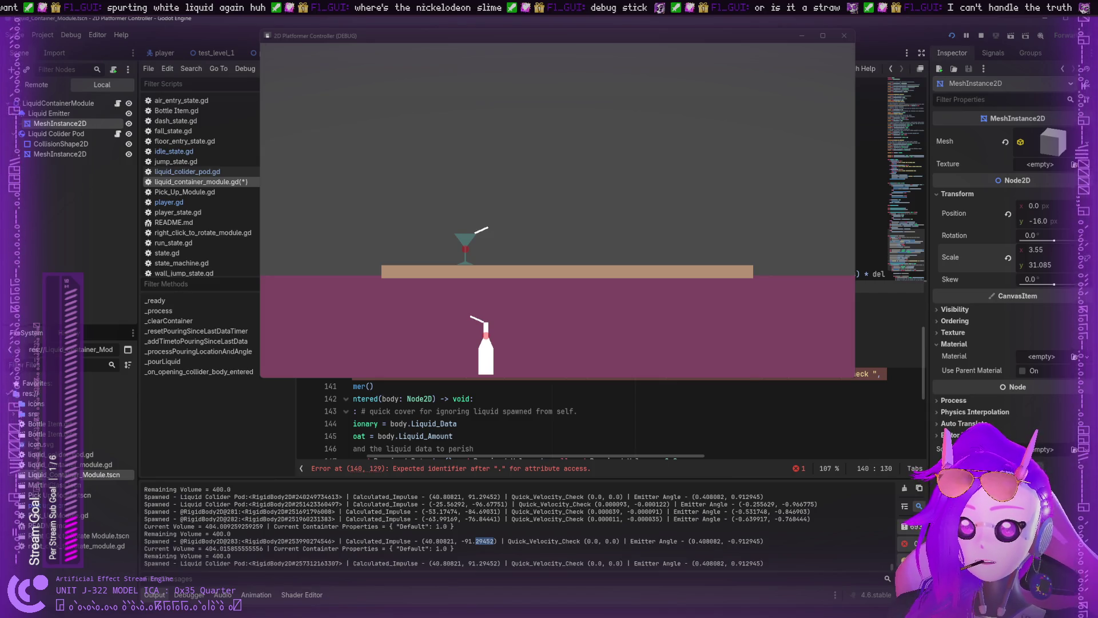
type("Quick")
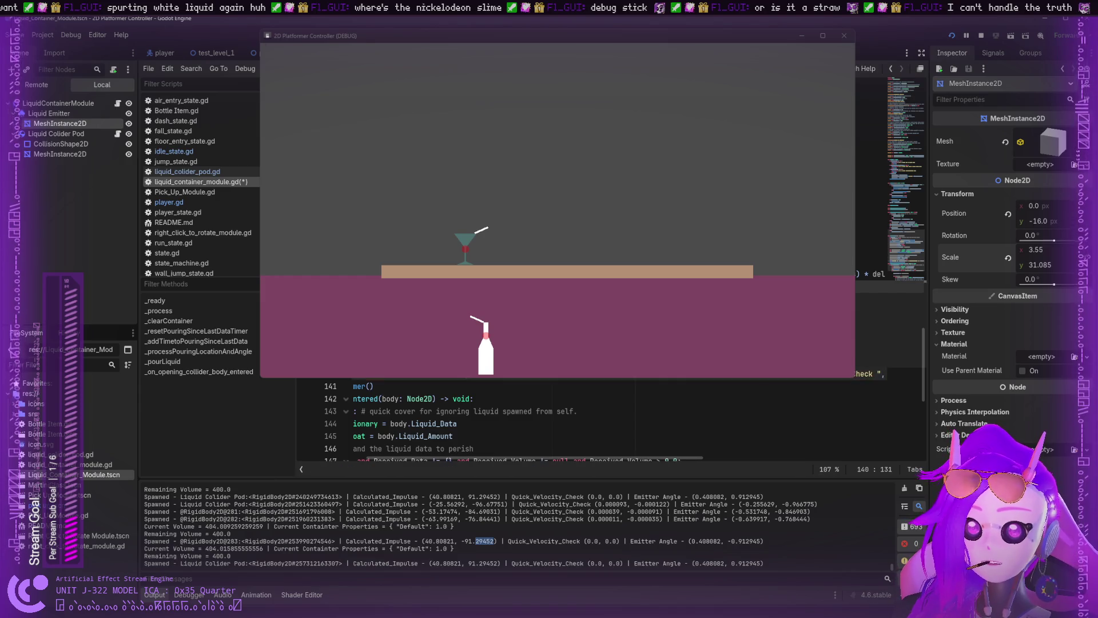
type("_Vel")
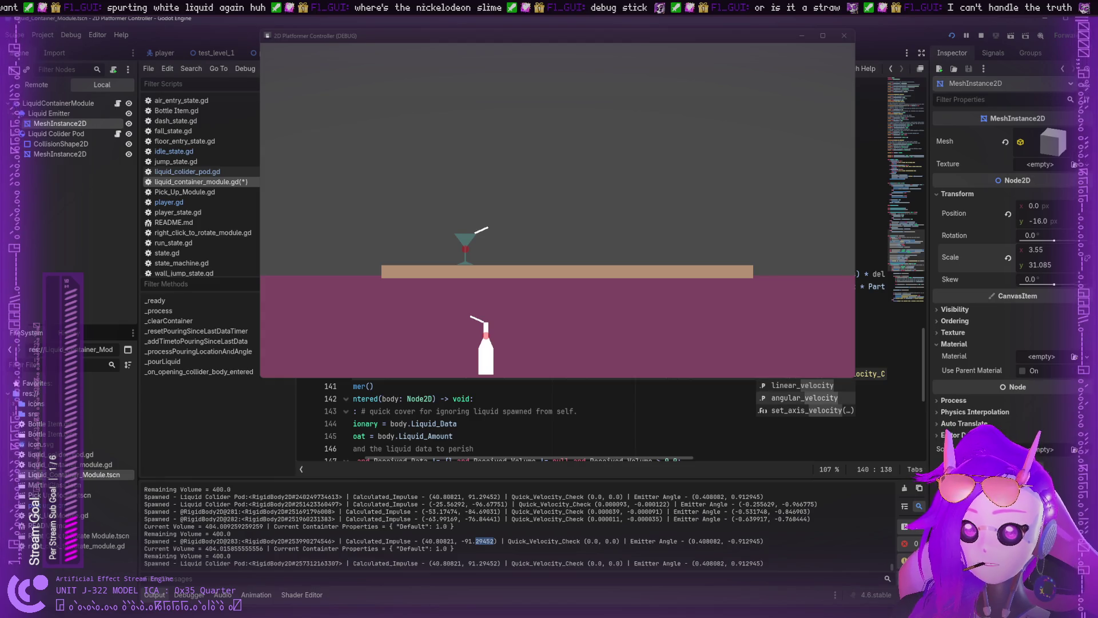
type("ocity_C")
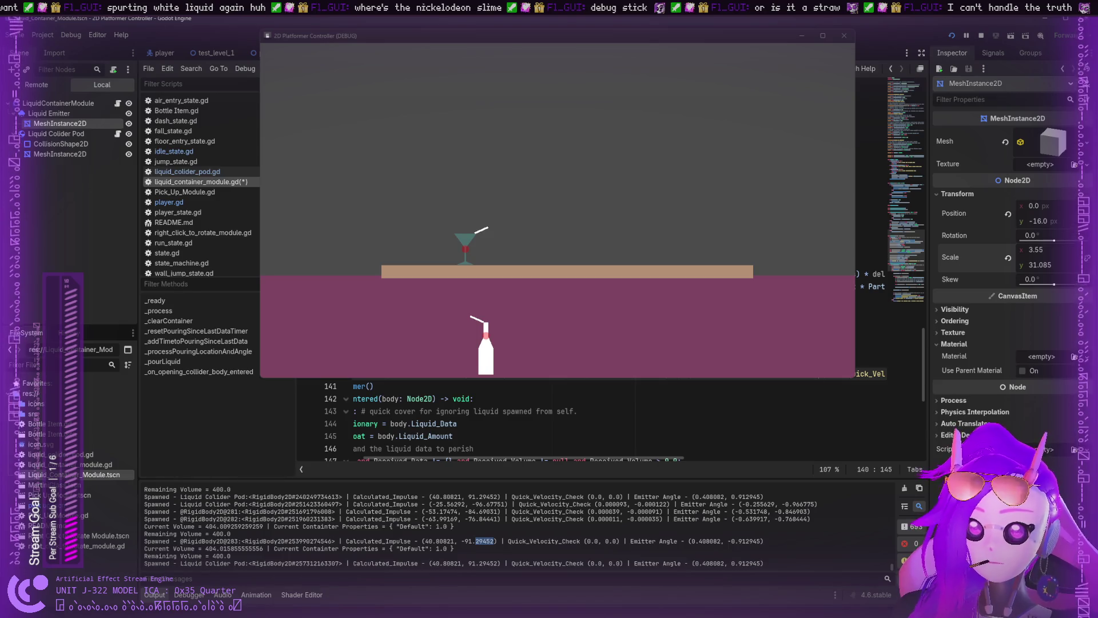
left_click(786, 394)
left_click(780, 377)
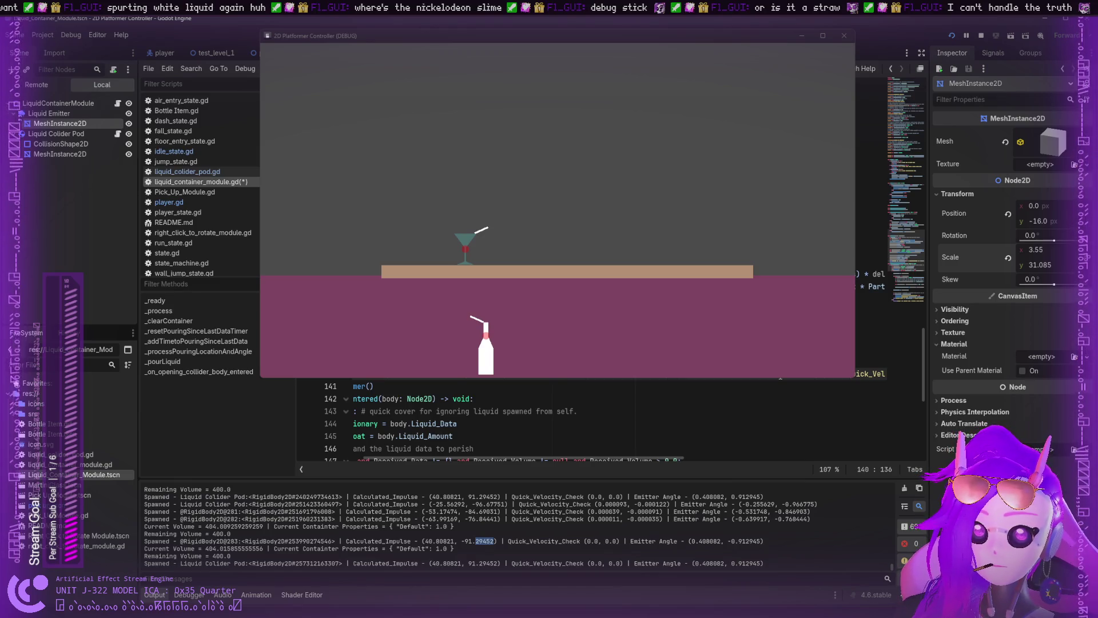
Save liquid_container_module.gd, stop the running game, and relaunch the project
key("ctrl+s")
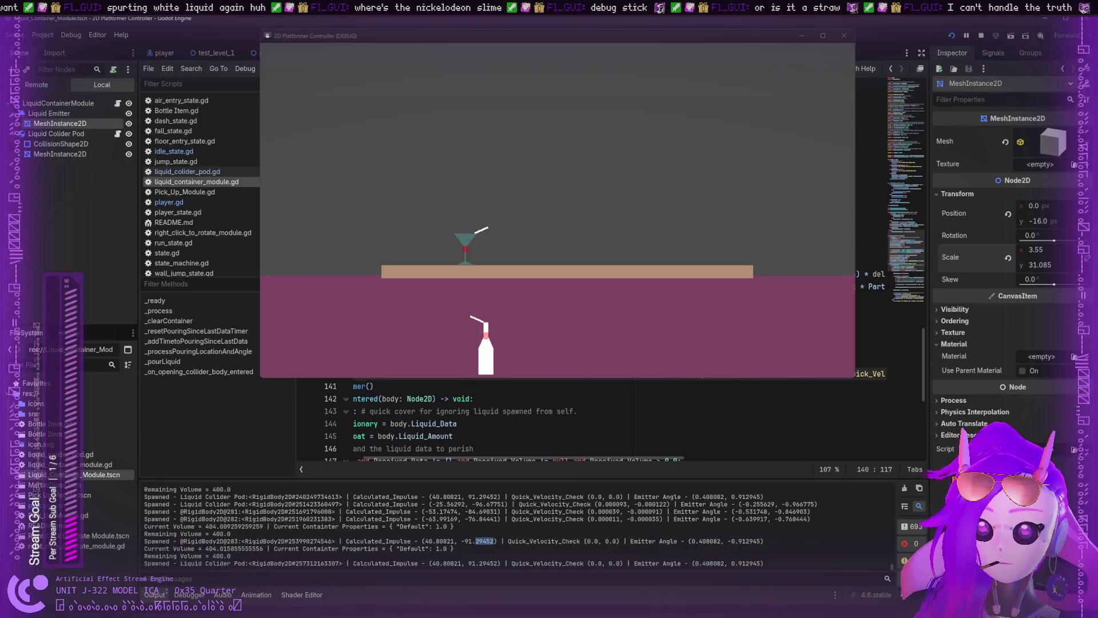
left_click(982, 32)
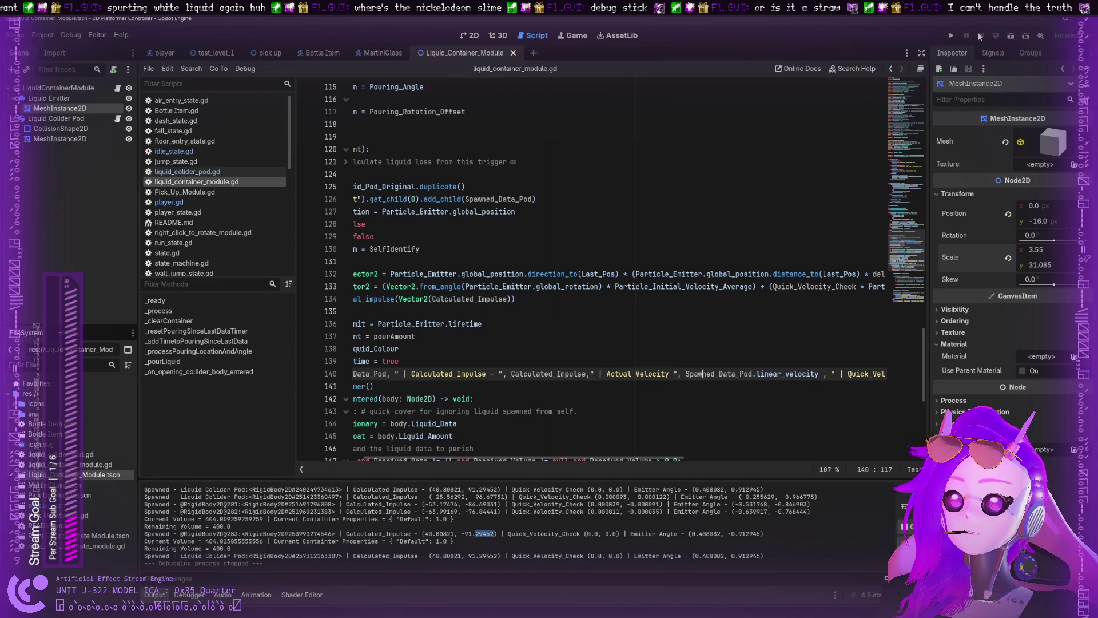
left_click(946, 34)
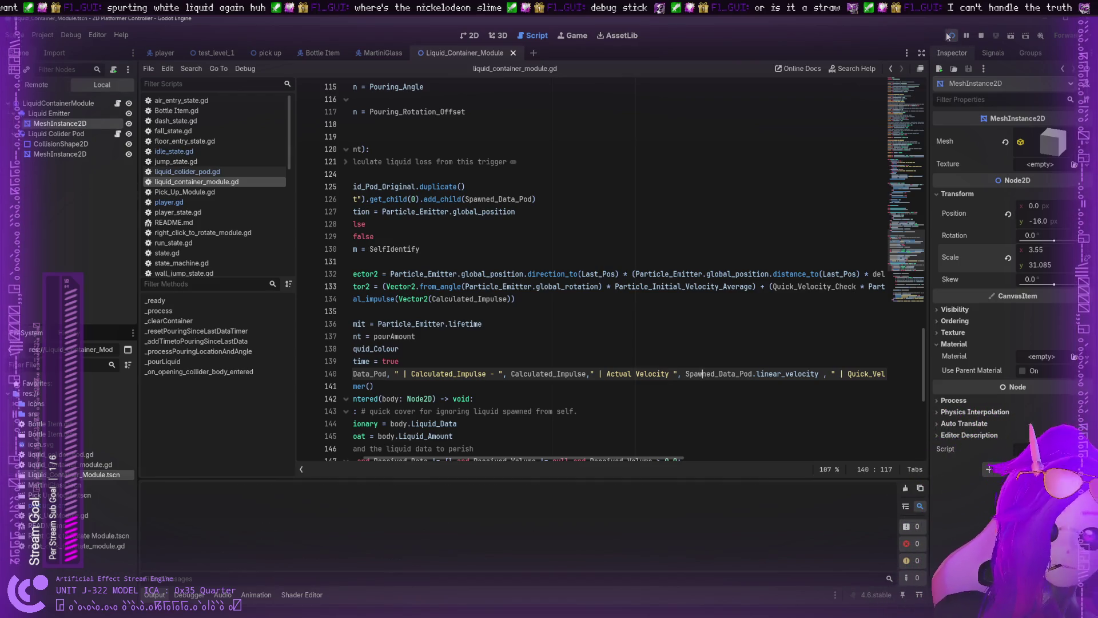